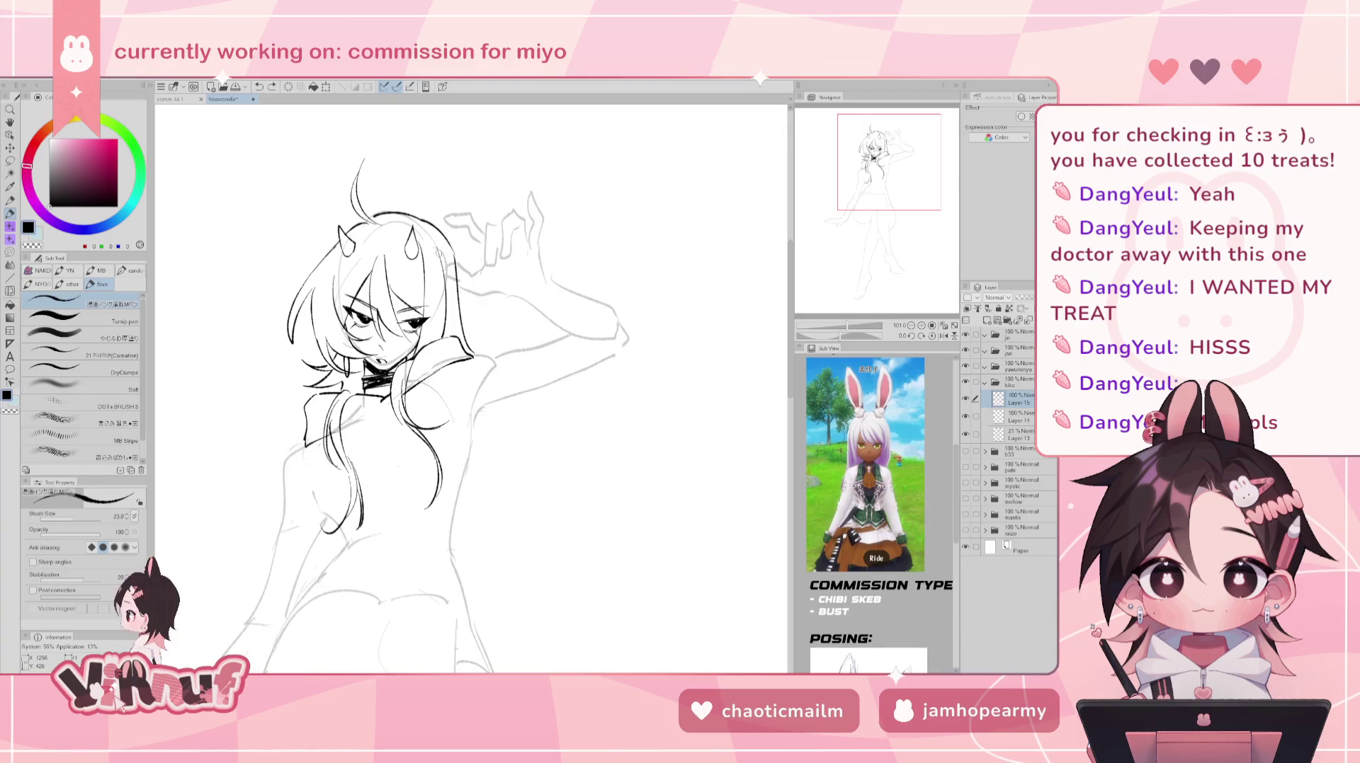
- Ink two small strokes on the hair ornament beside the ear, then mirror the view to check
drag(459, 281, 464, 287)
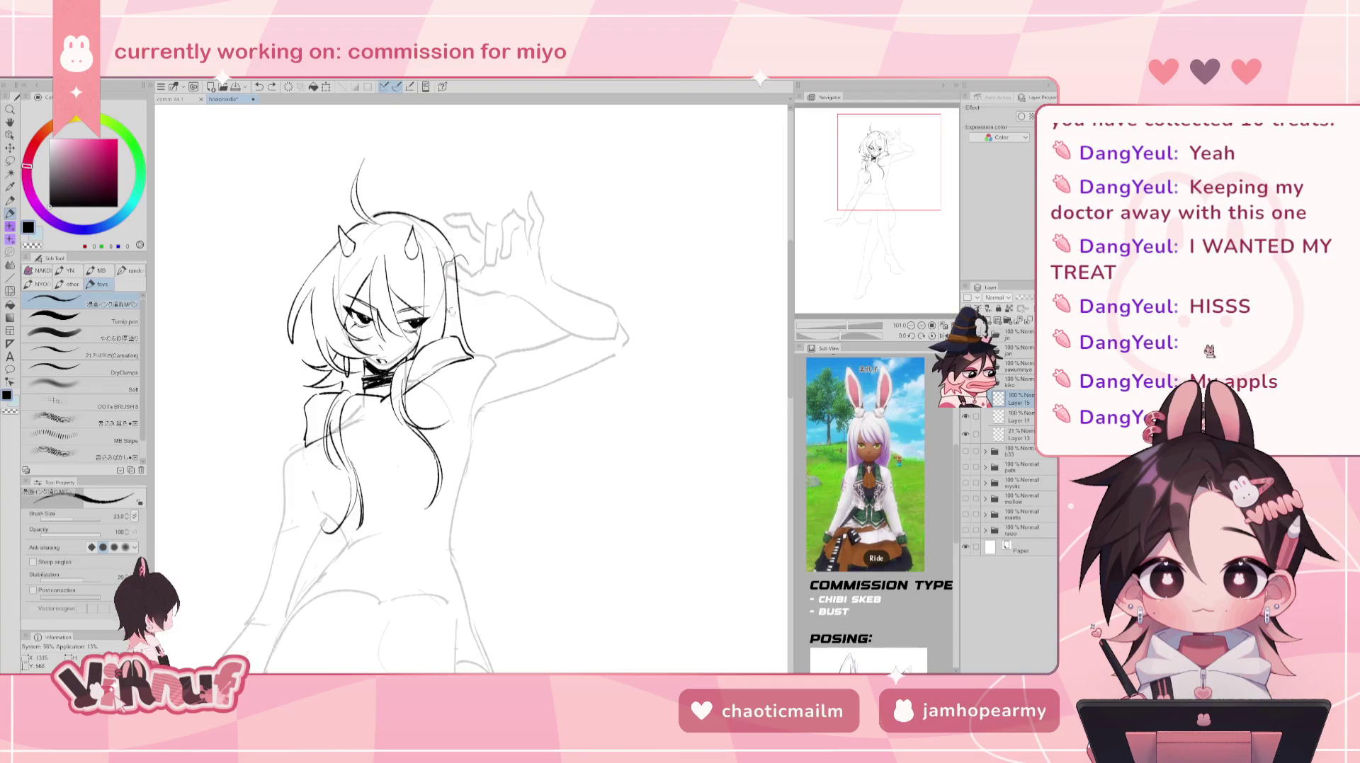
drag(467, 263, 470, 298)
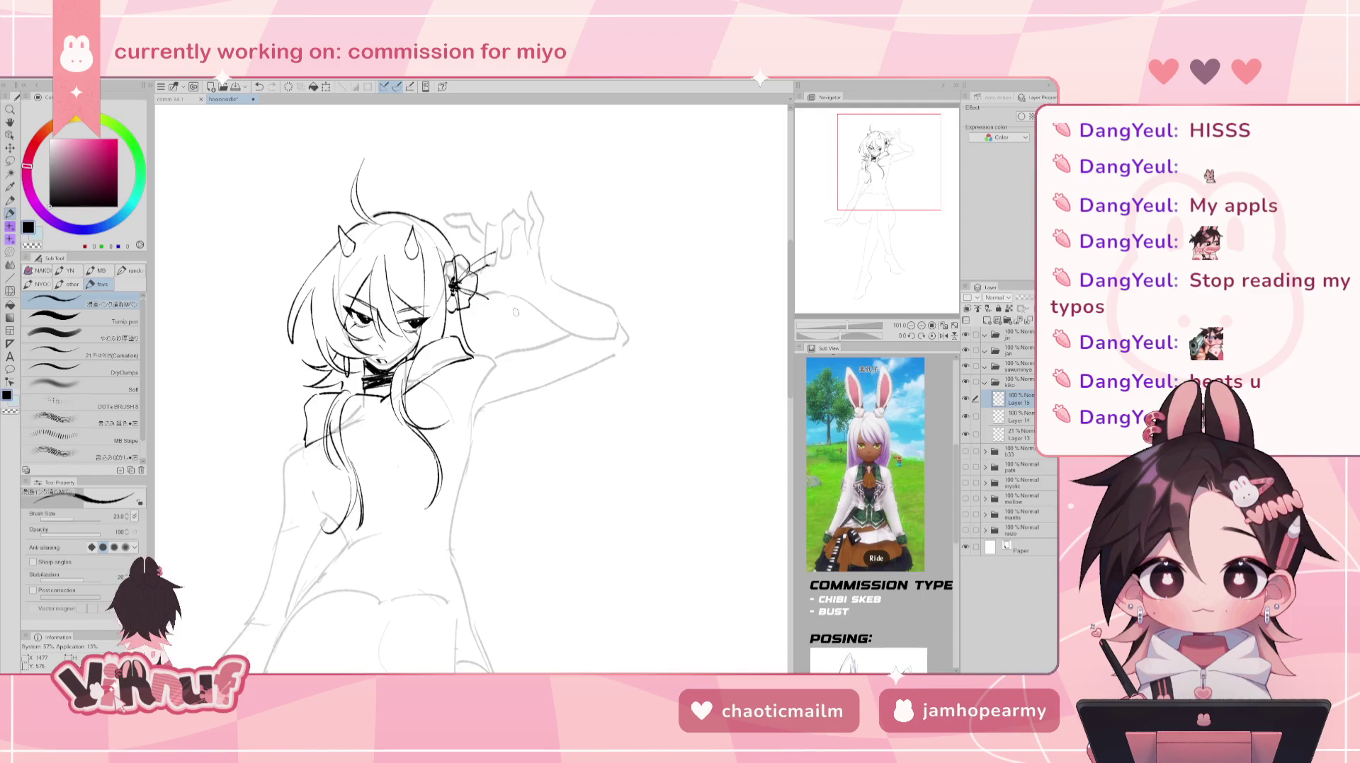
key(h)
key(h)
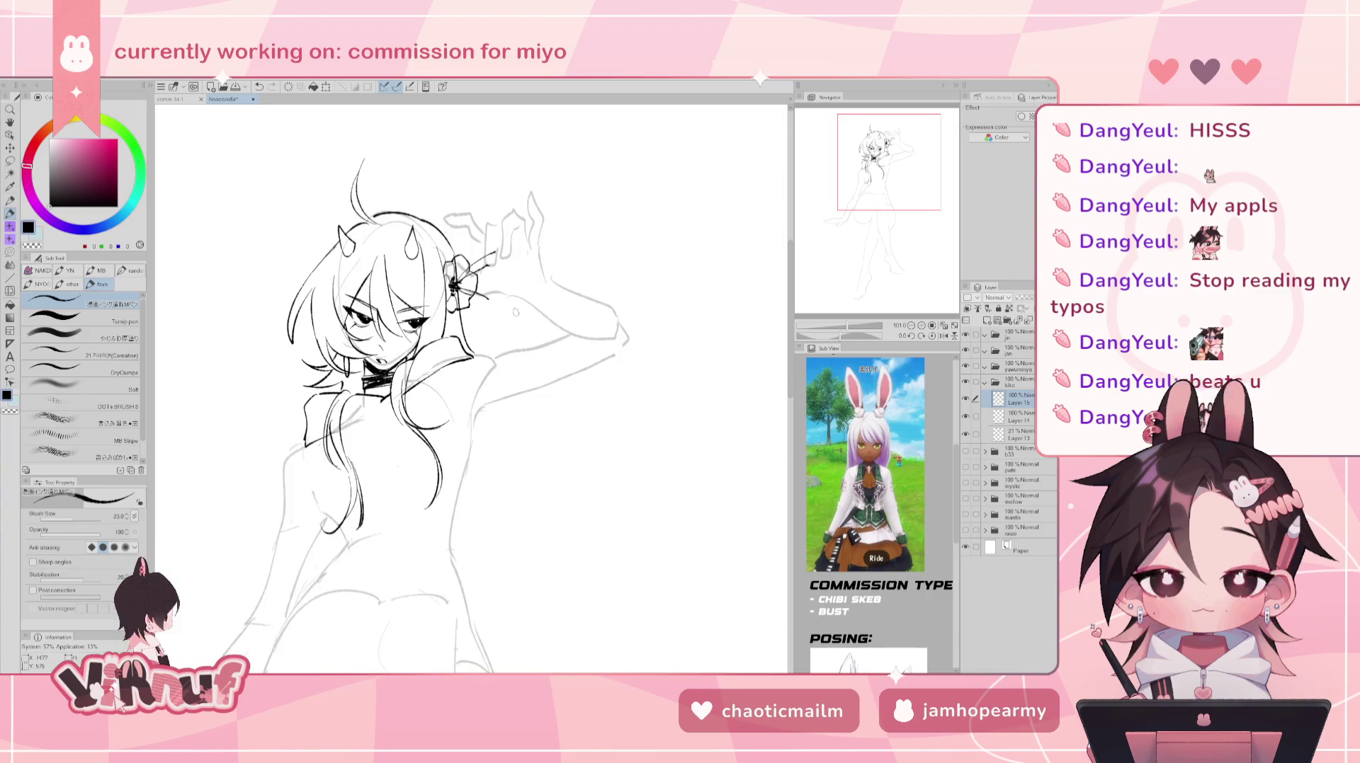
- Ink the outer edge of the long sleeve and the cuff's side edge near the hand
drag(439, 425, 499, 333)
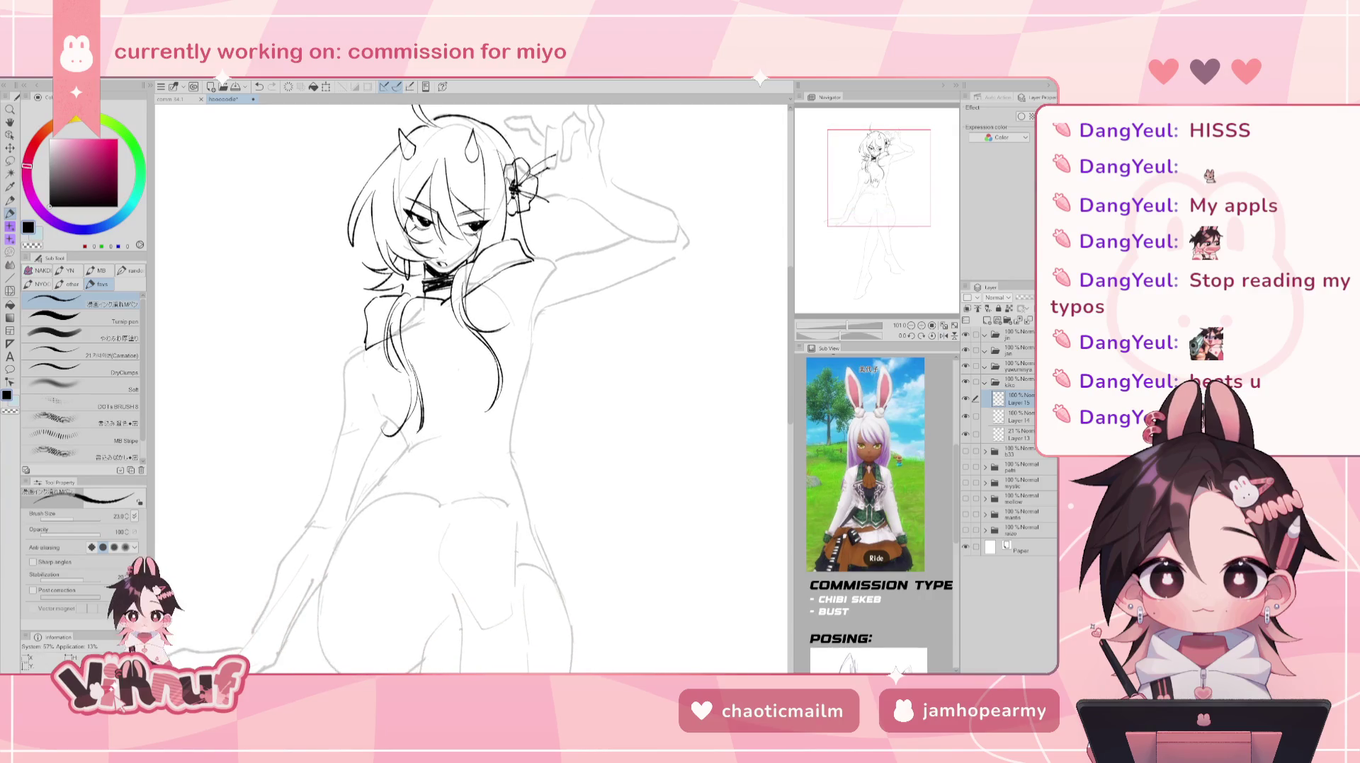
mouse_move(468, 382)
mouse_down()
mouse_move(471, 356)
mouse_move(460, 389)
mouse_move(514, 317)
mouse_up()
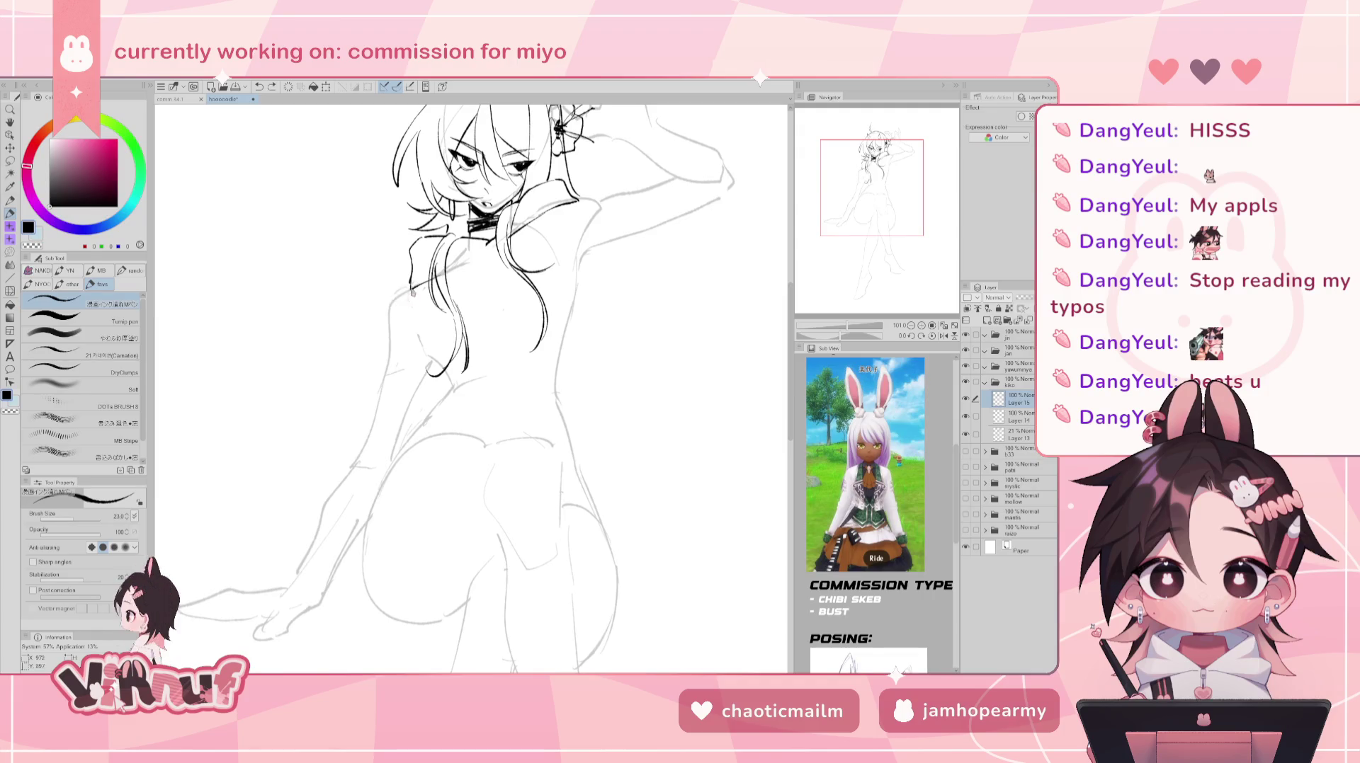
drag(383, 333, 264, 578)
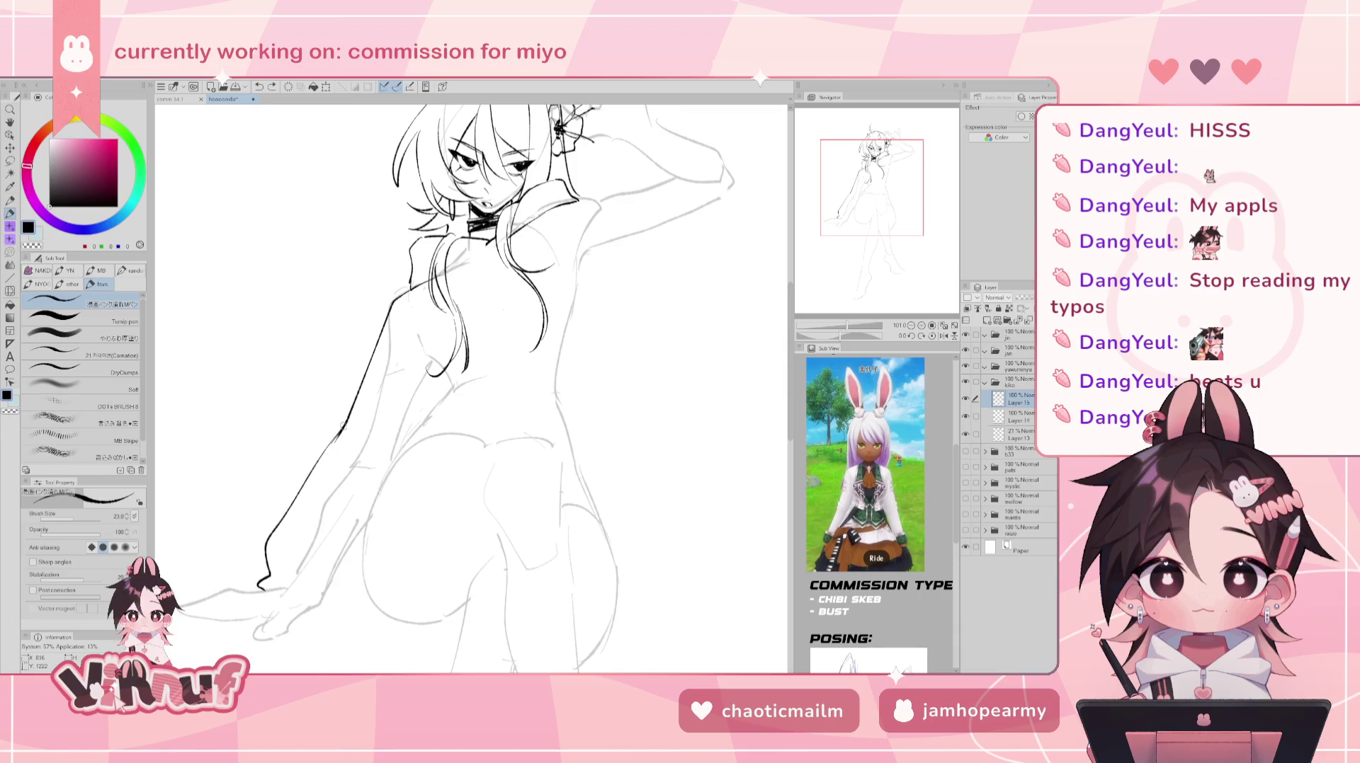
key(e)
drag(421, 362, 446, 297)
key(p)
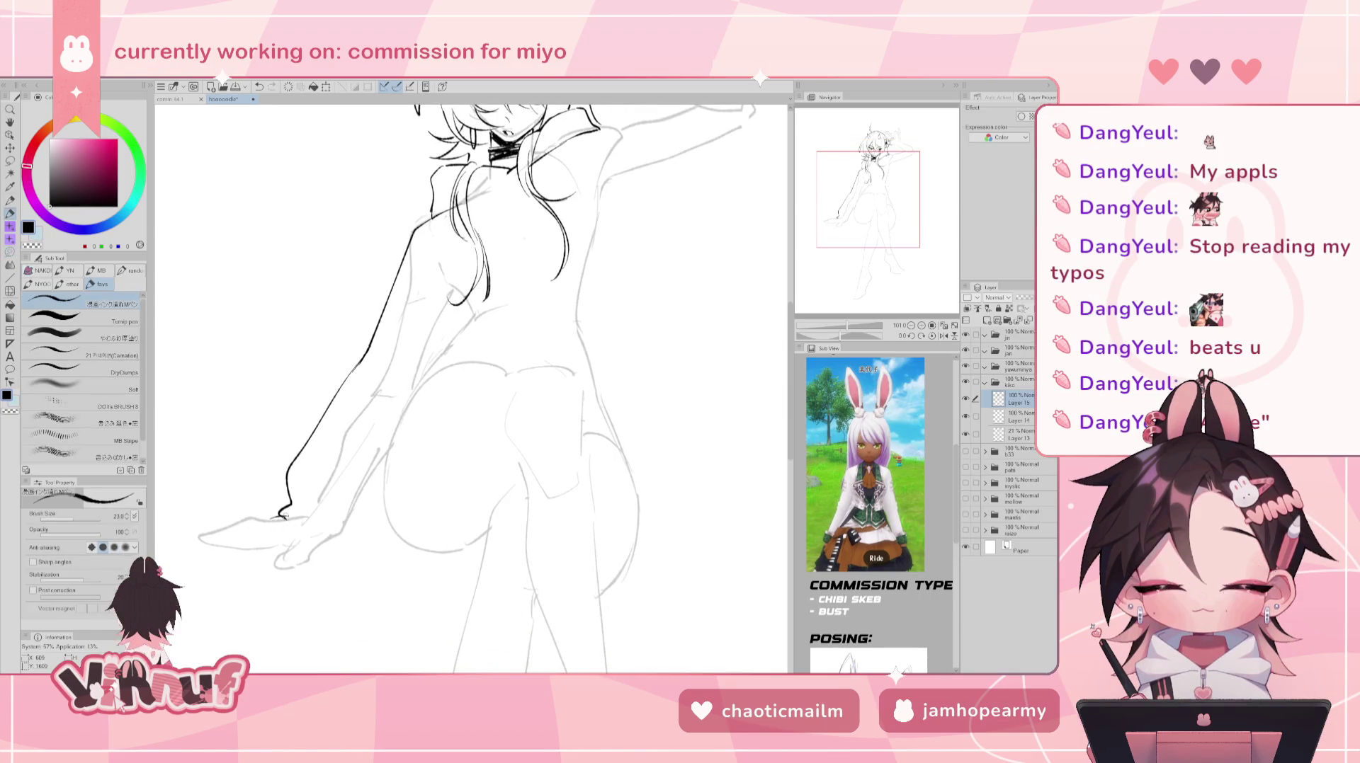
drag(256, 517, 261, 555)
- Ink the flared cuff's lower edge, undo the corner stroke, and rotate then reset the view
key(e)
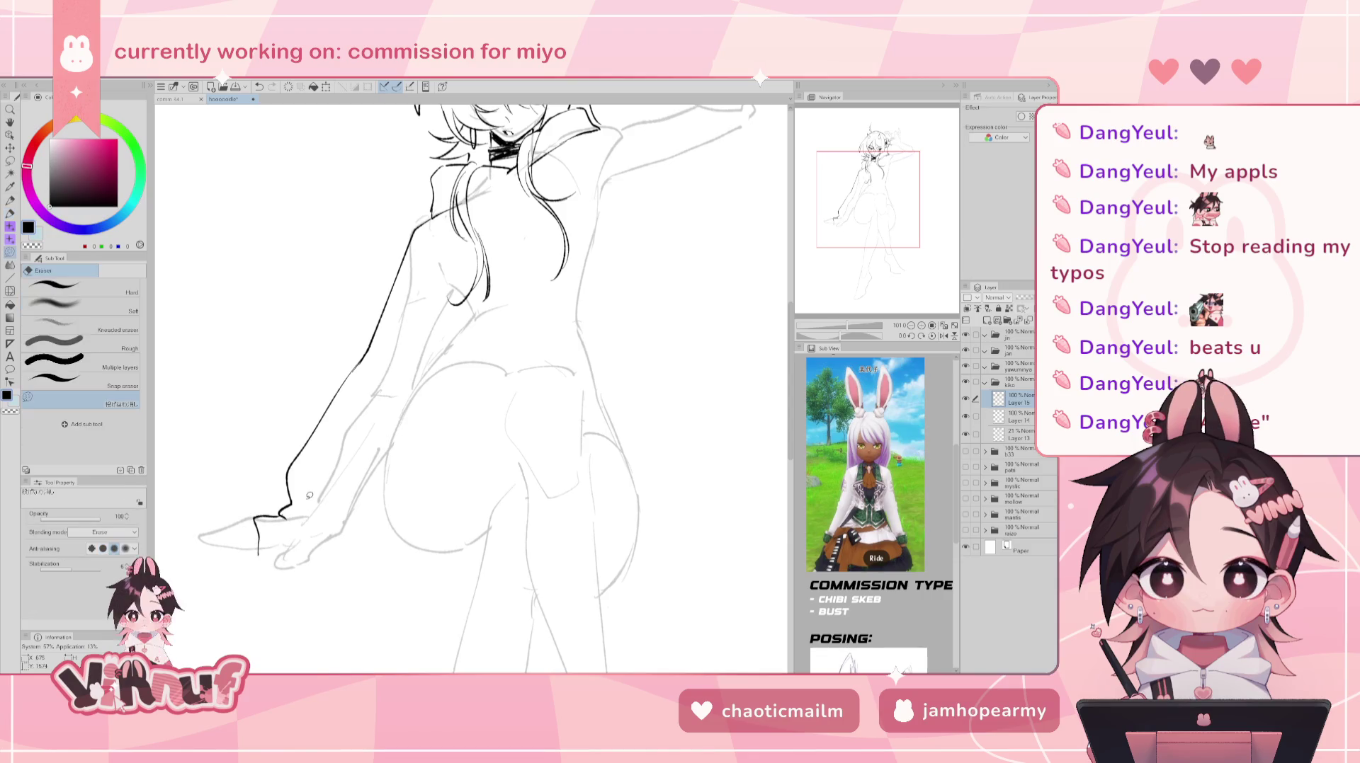
key(p)
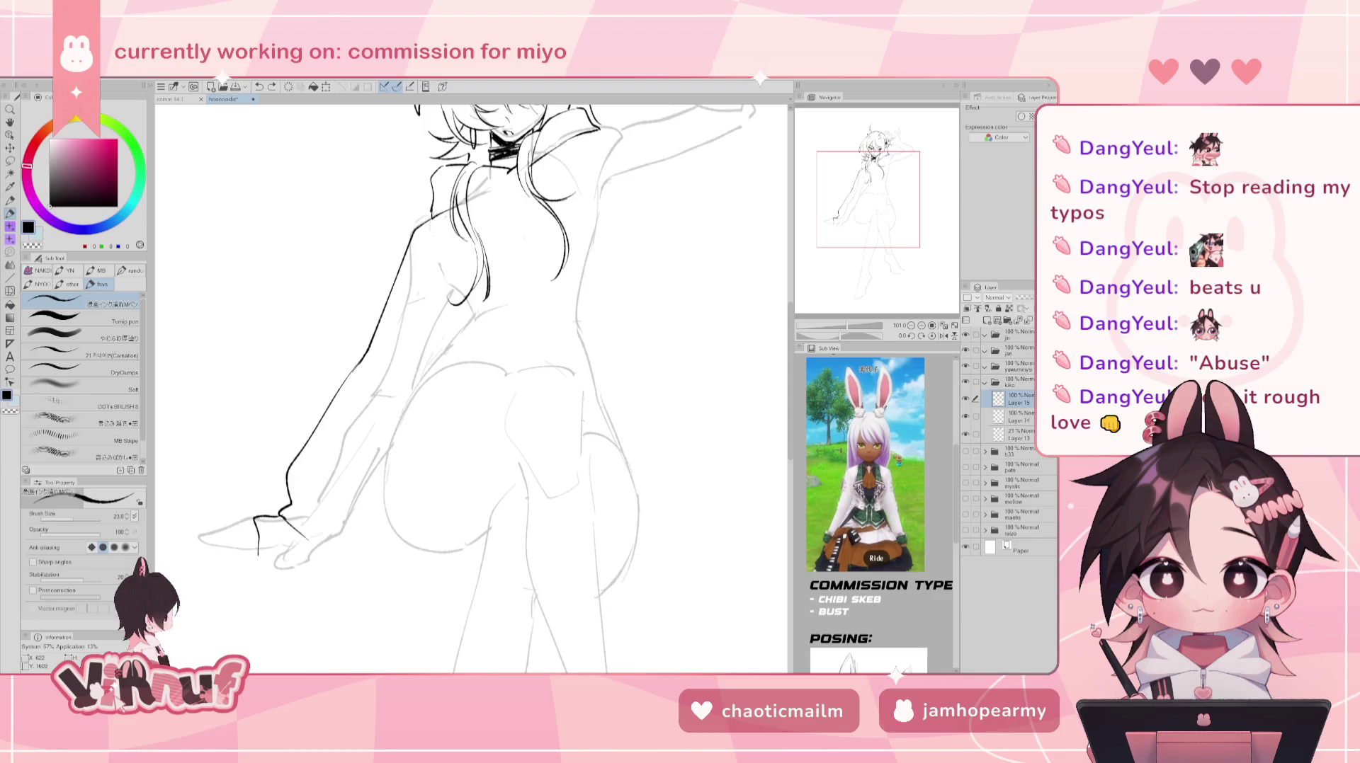
drag(335, 557, 395, 530)
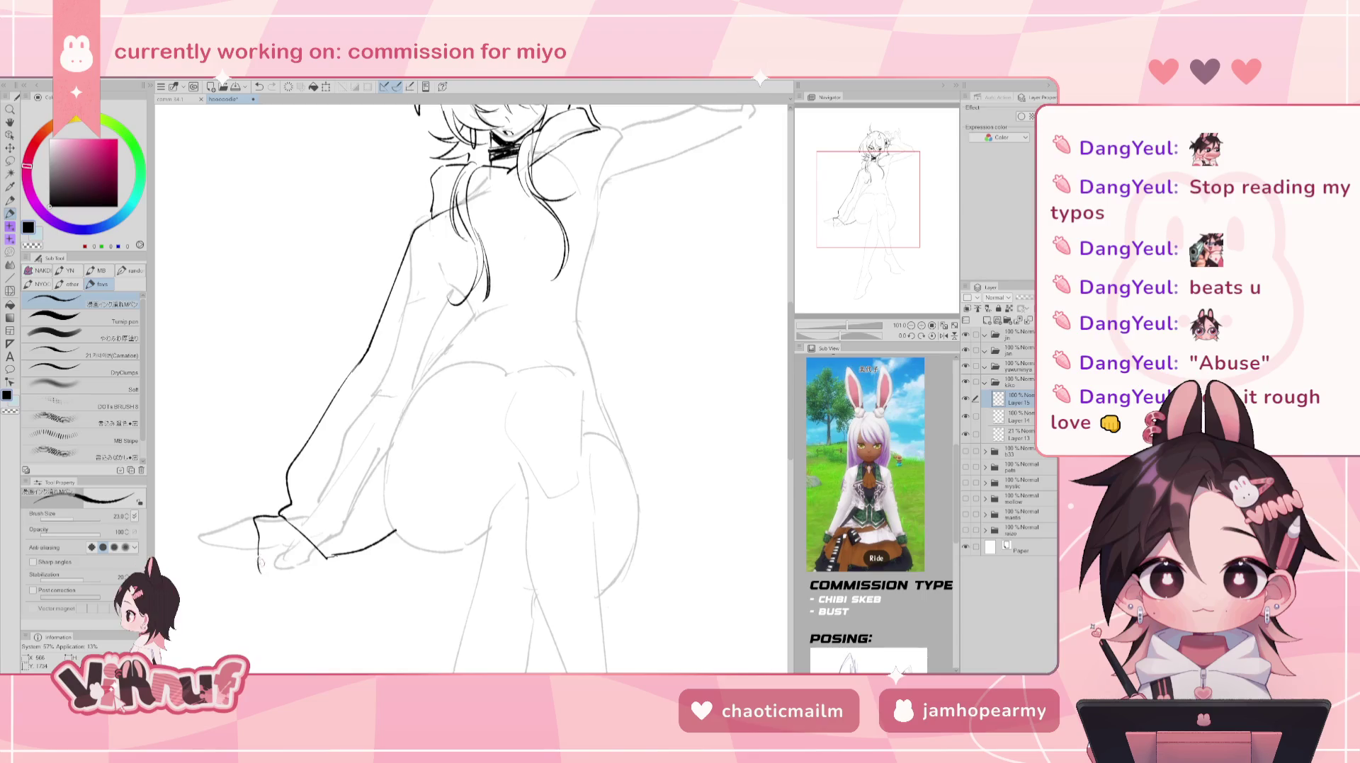
drag(259, 557, 325, 557)
key(ctrl+z)
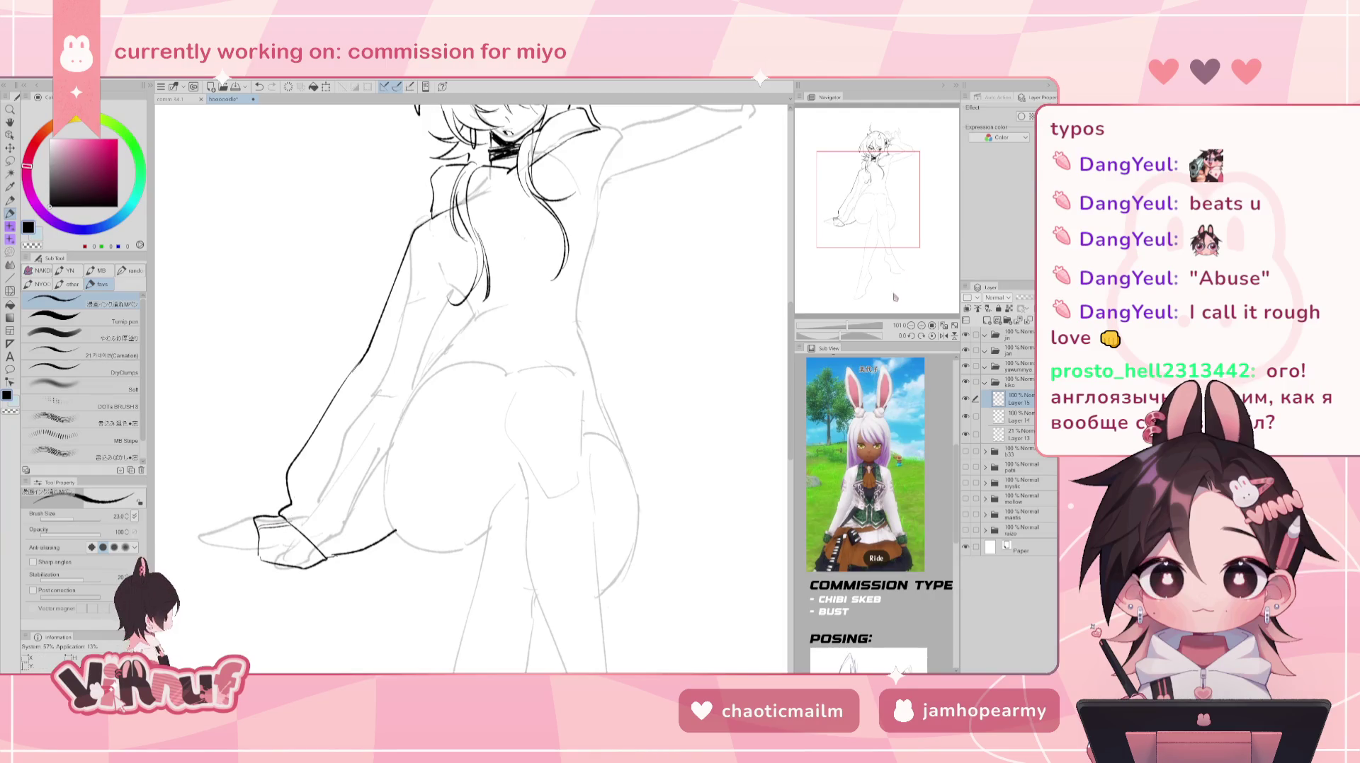
drag(841, 335, 860, 336)
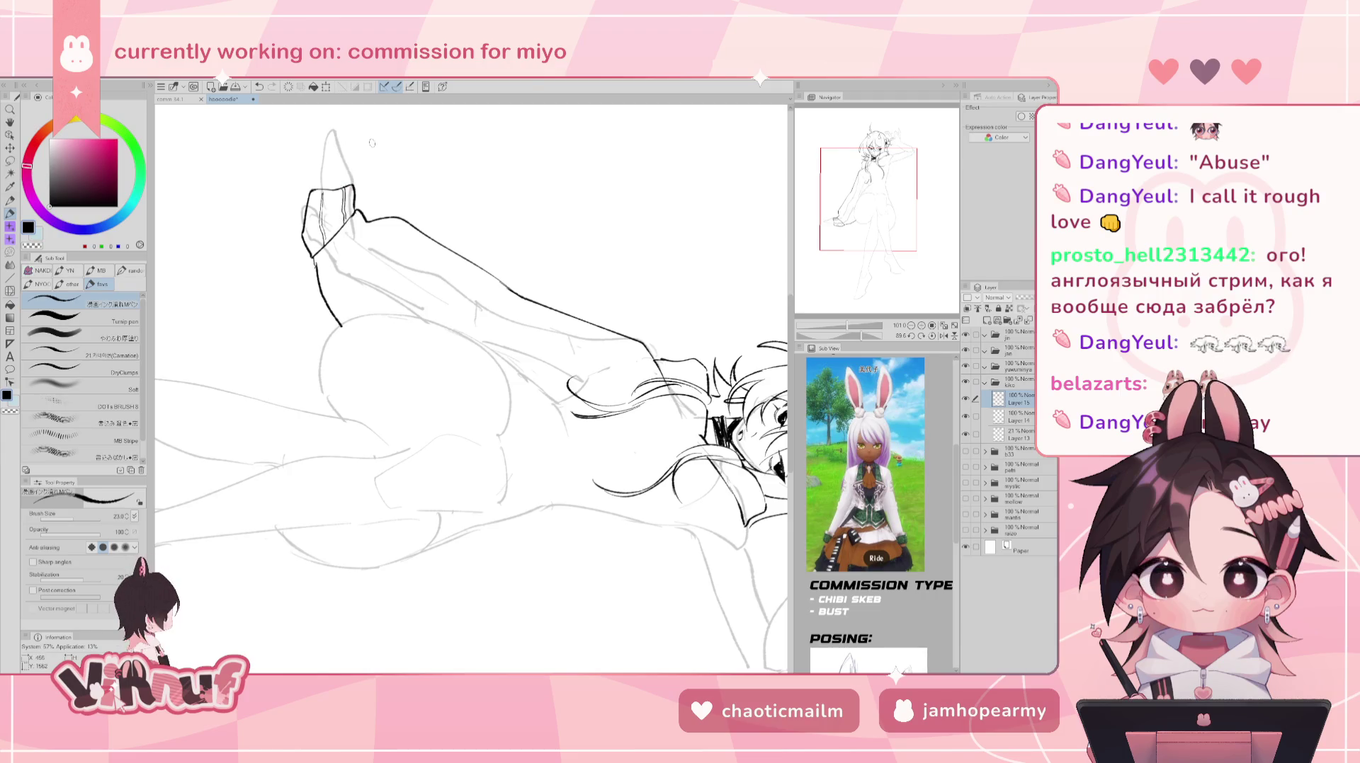
key(at)
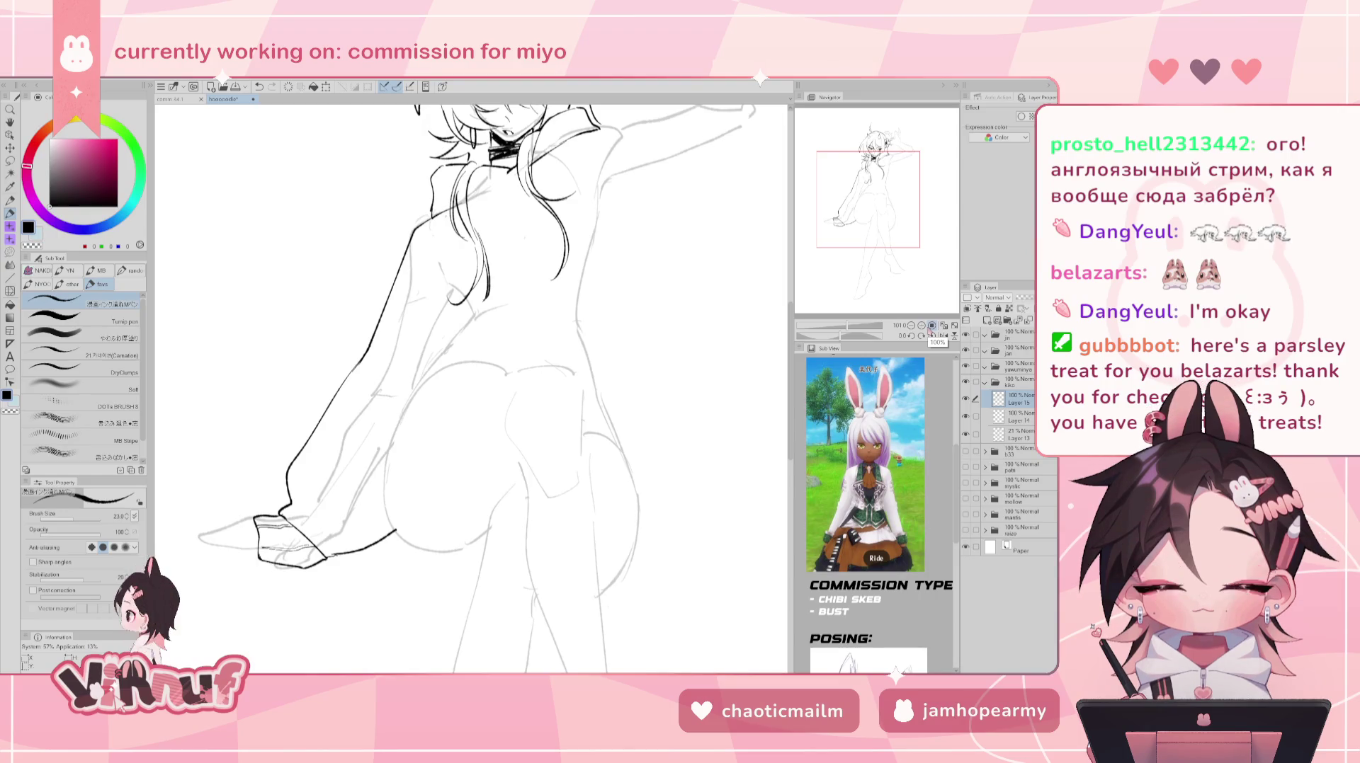
- Ink the bottom edge of the hand, then mirror the view to check proportions
drag(540, 428, 636, 463)
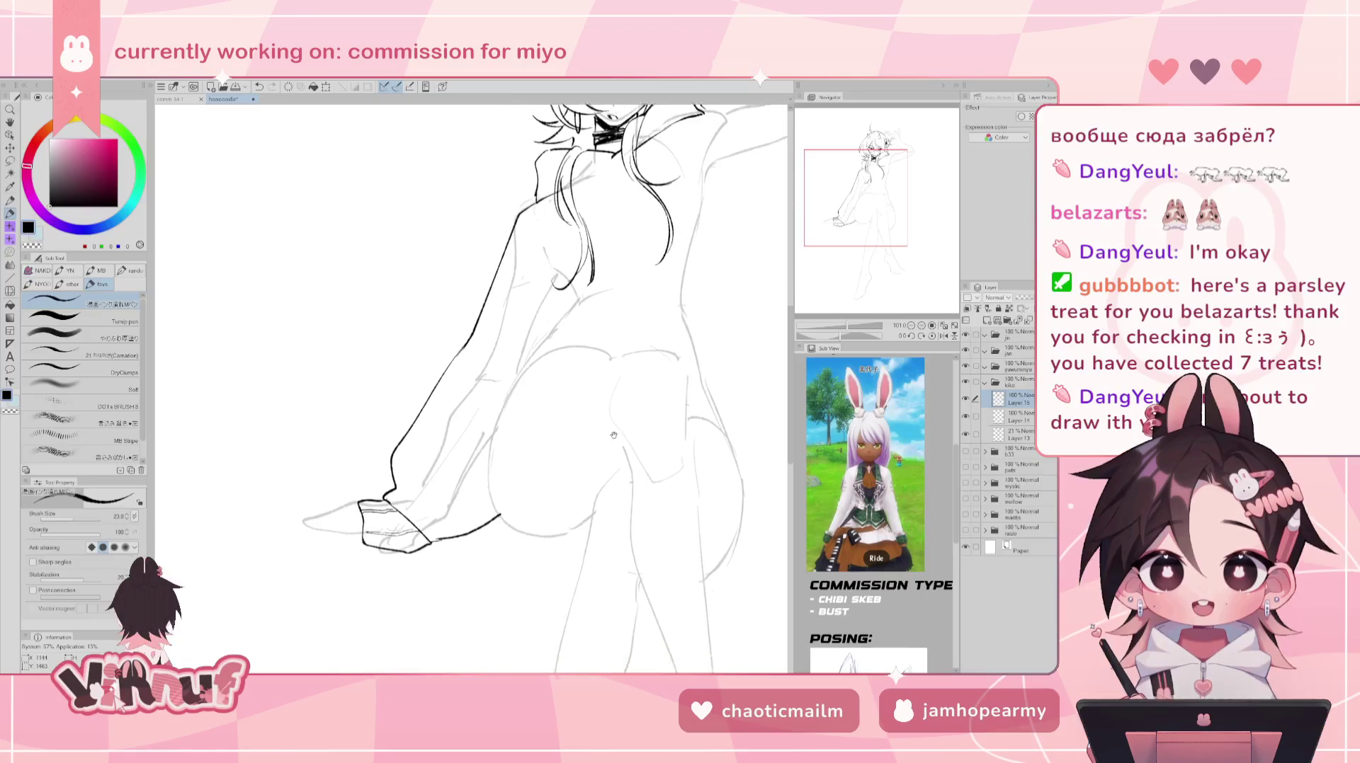
drag(329, 522, 393, 412)
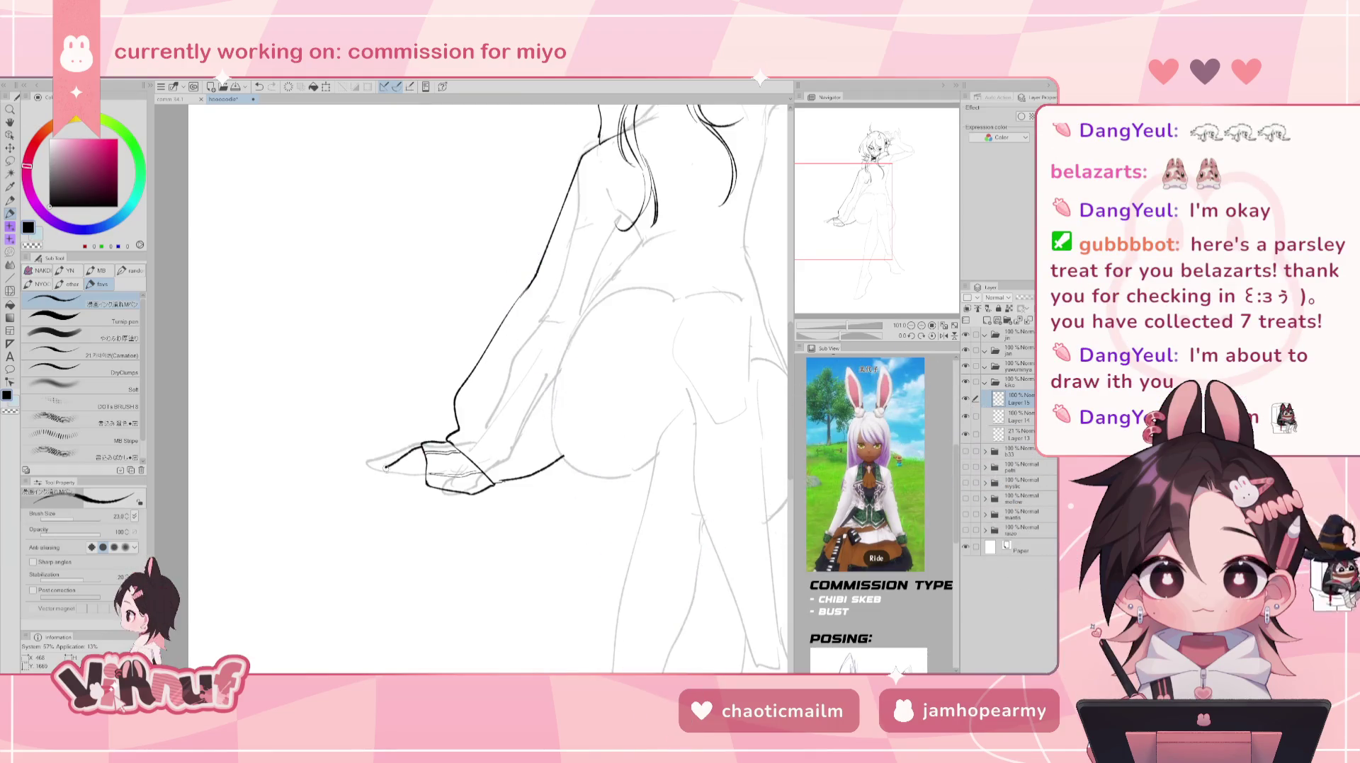
drag(421, 449, 381, 468)
key(ctrl+z)
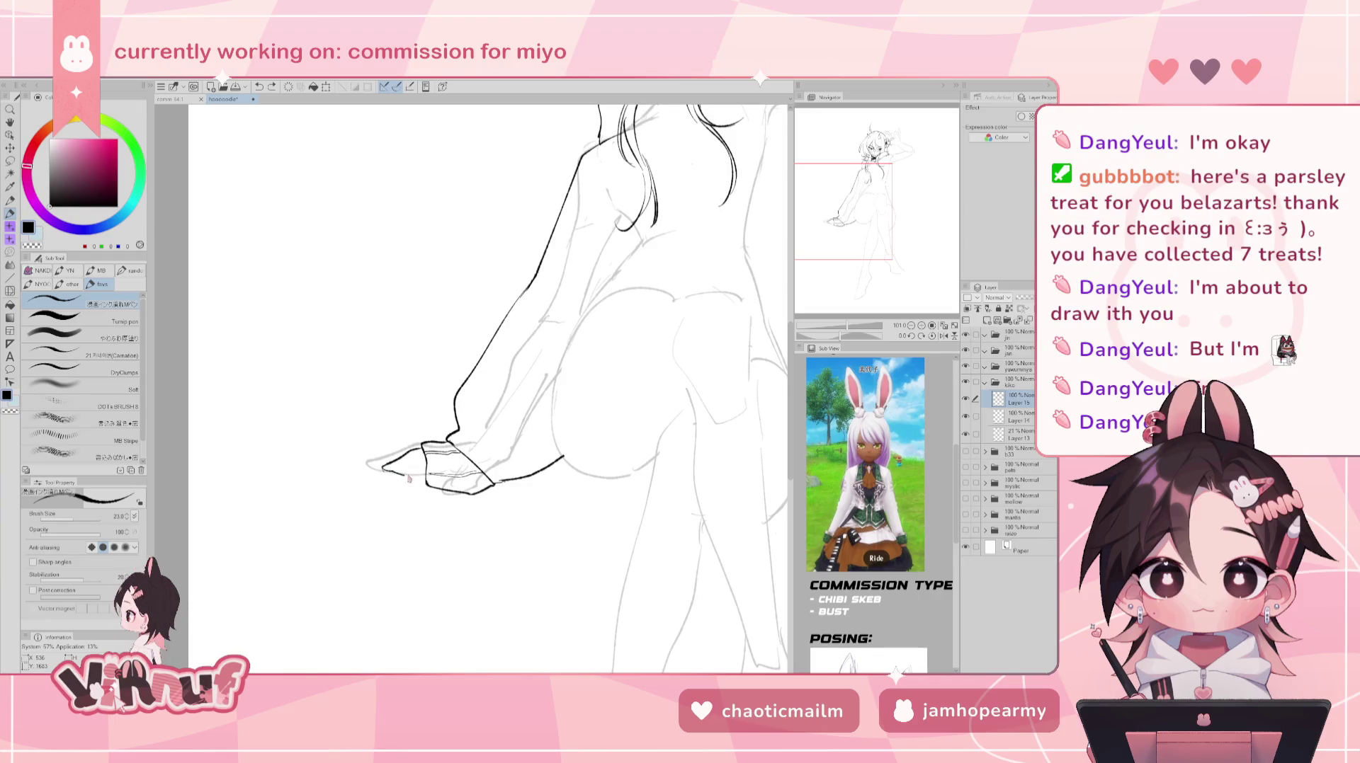
drag(383, 469, 423, 475)
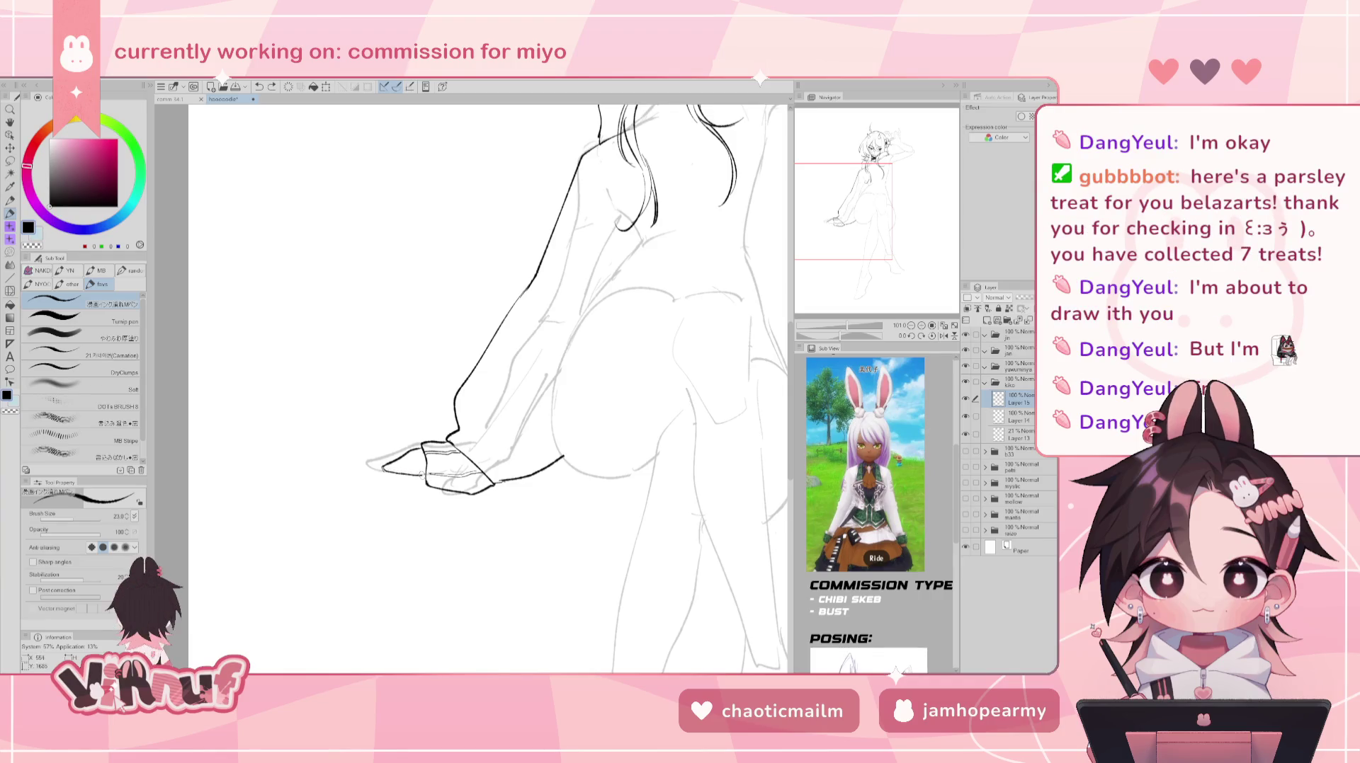
key(h)
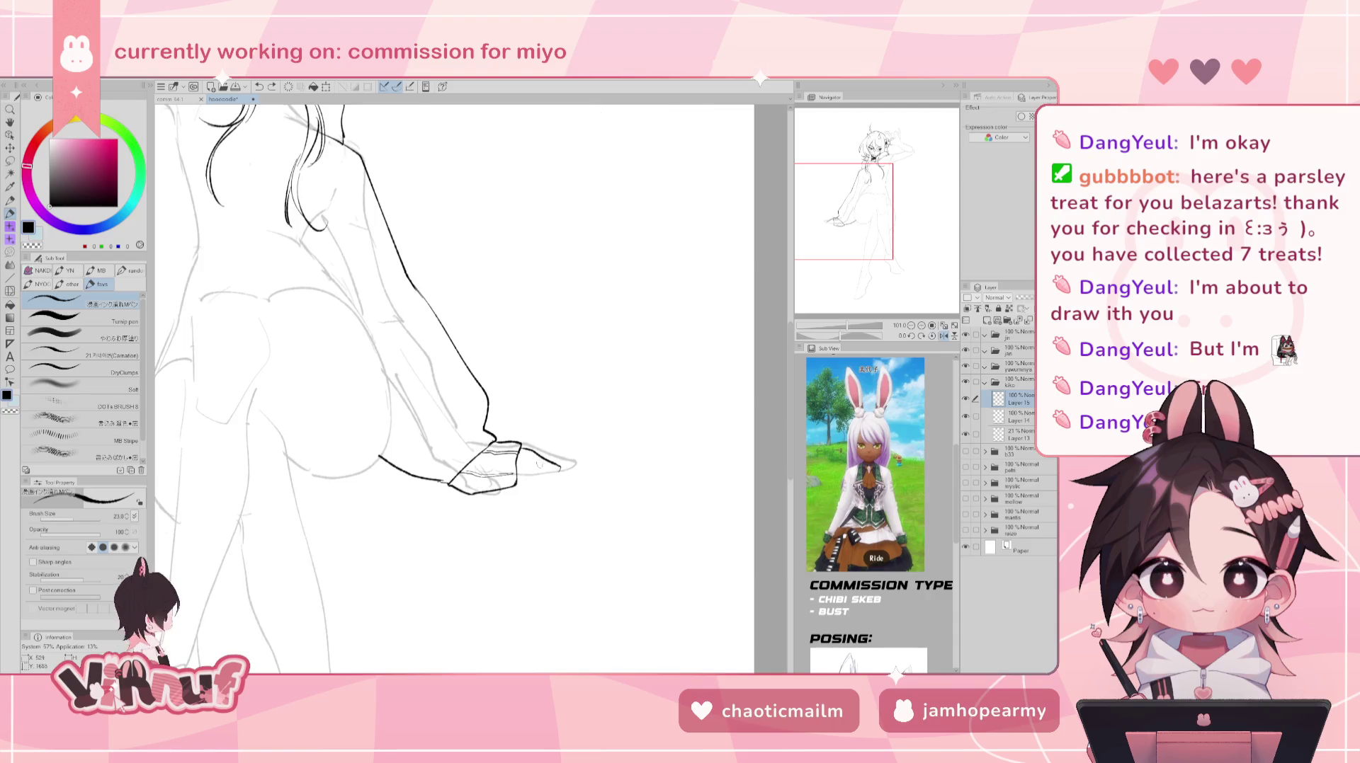
key(h)
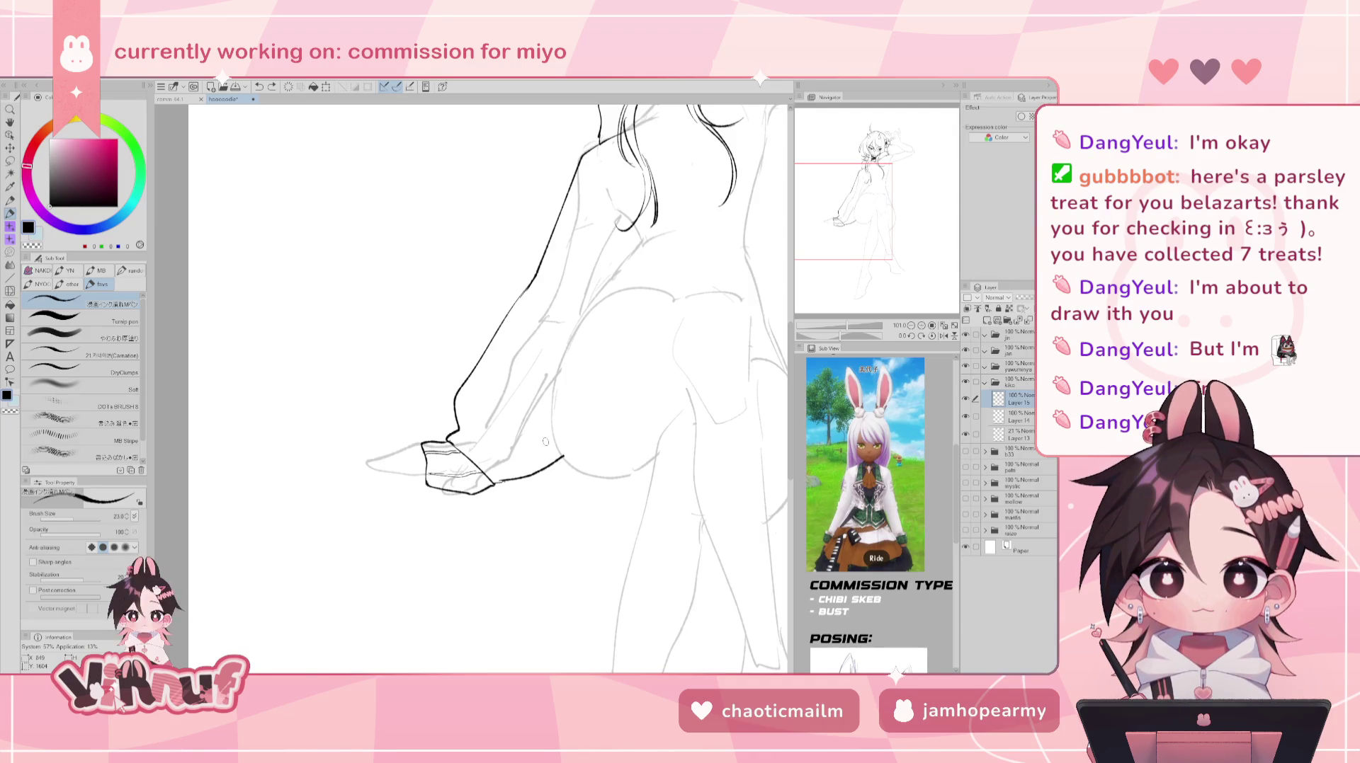
- Erase the stray line below the hand and extend the outline toward the hip
key(e)
drag(563, 457, 520, 474)
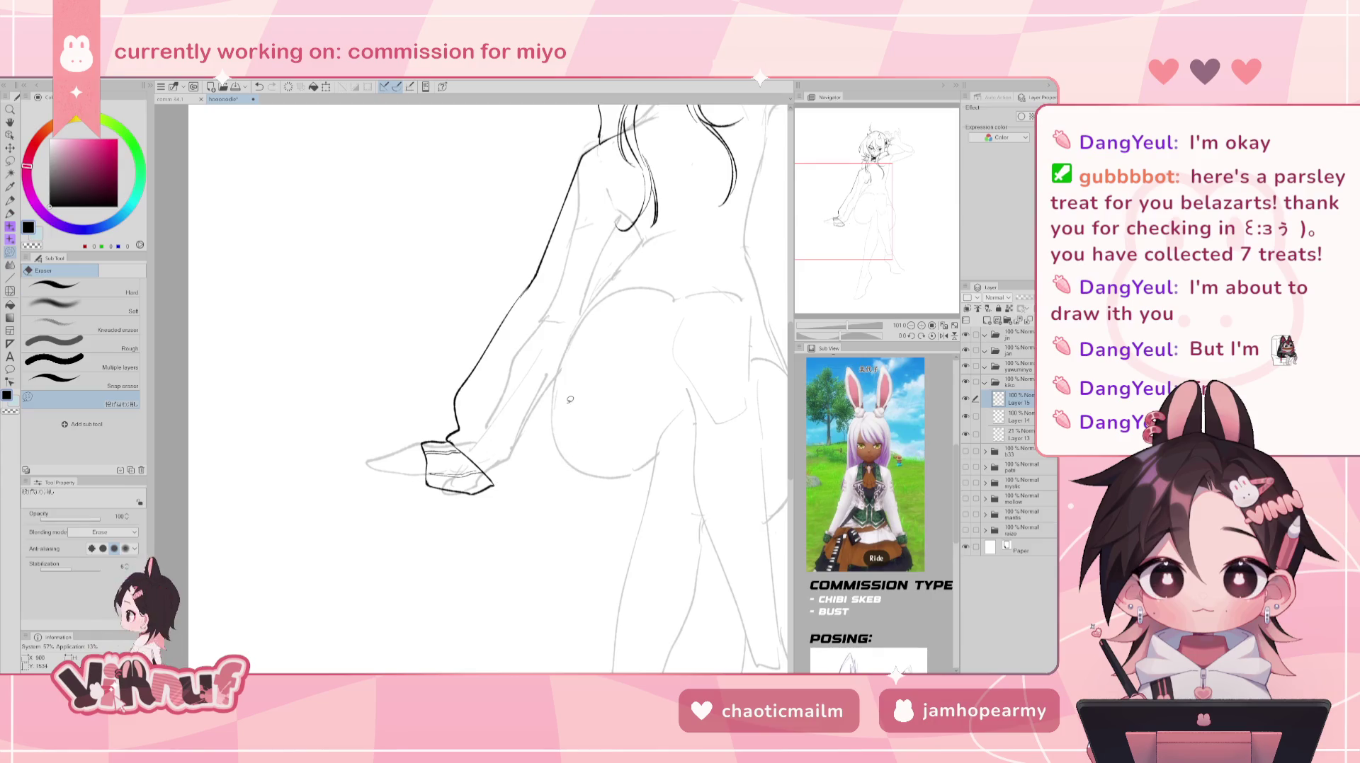
key(p)
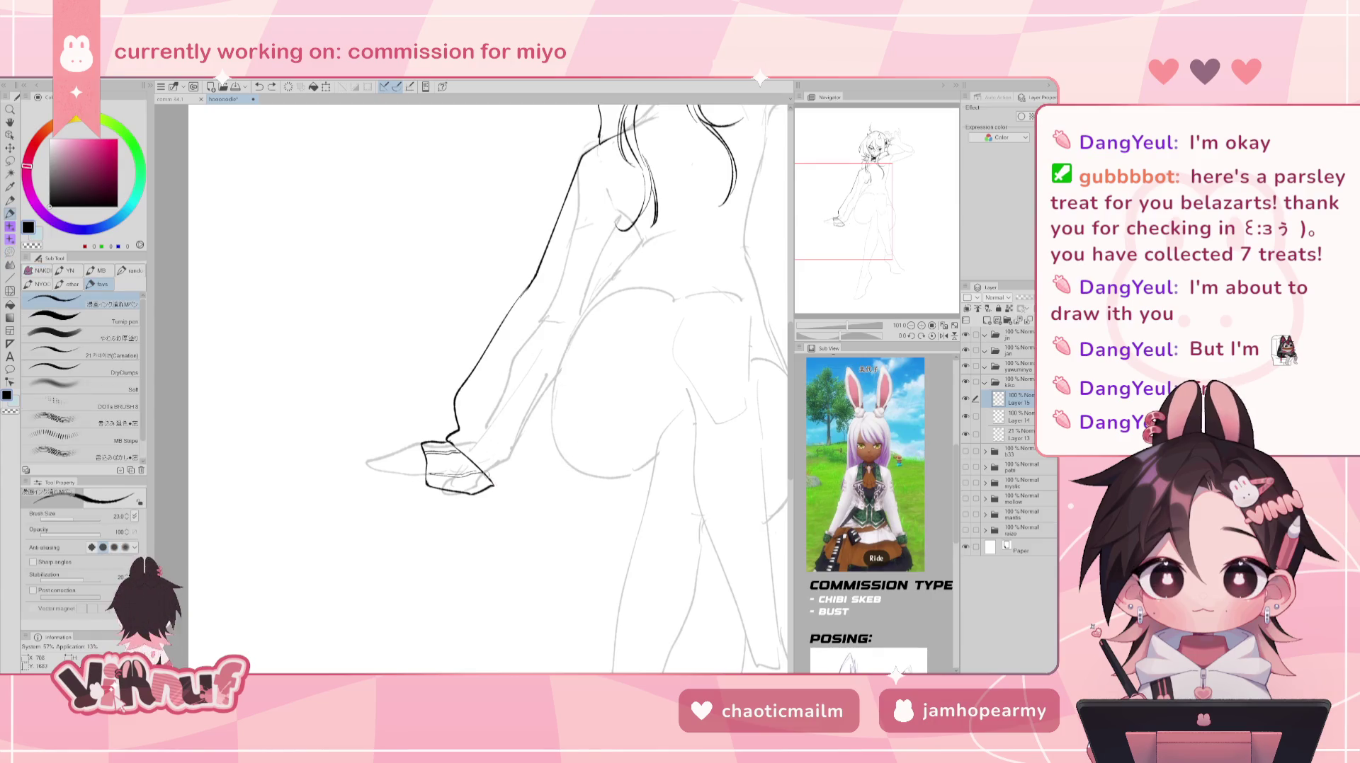
mouse_move(490, 474)
mouse_down()
mouse_move(502, 488)
mouse_move(559, 485)
mouse_up()
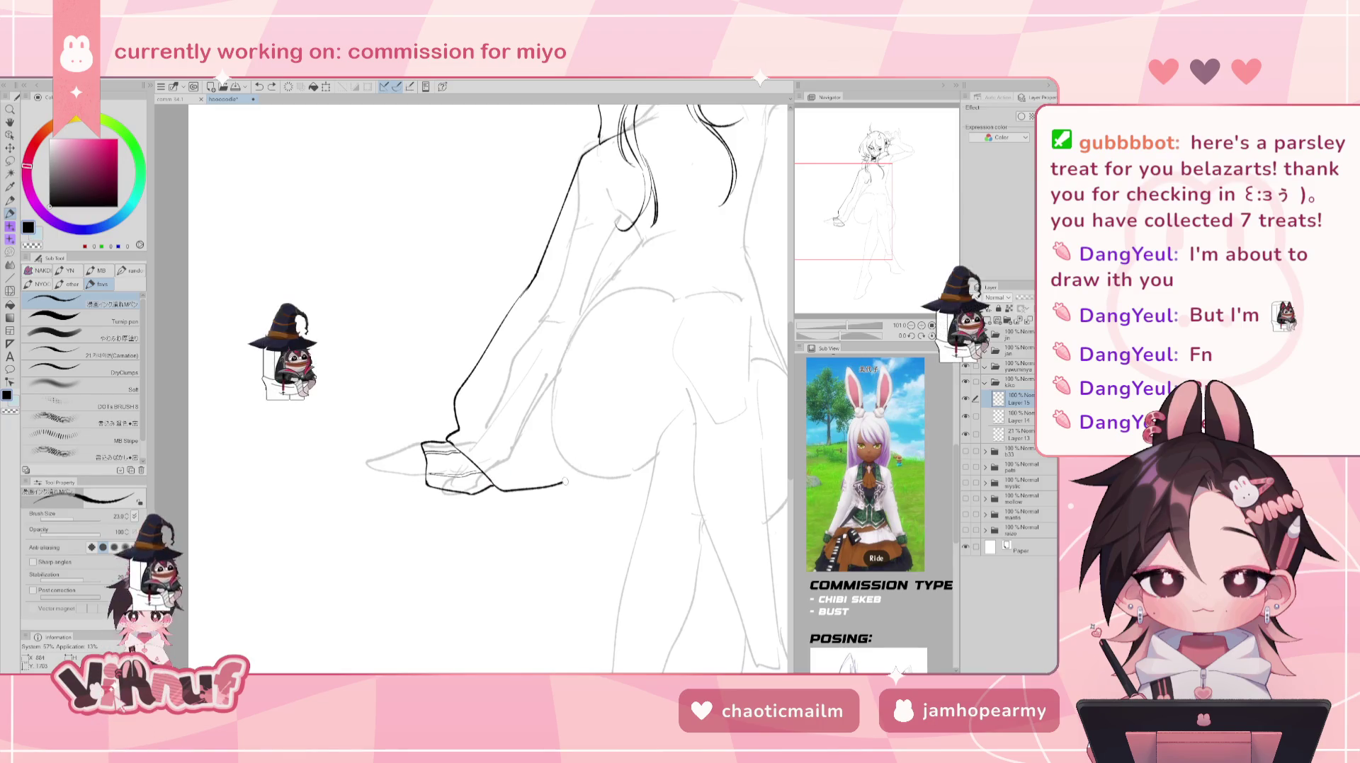
drag(557, 482, 574, 473)
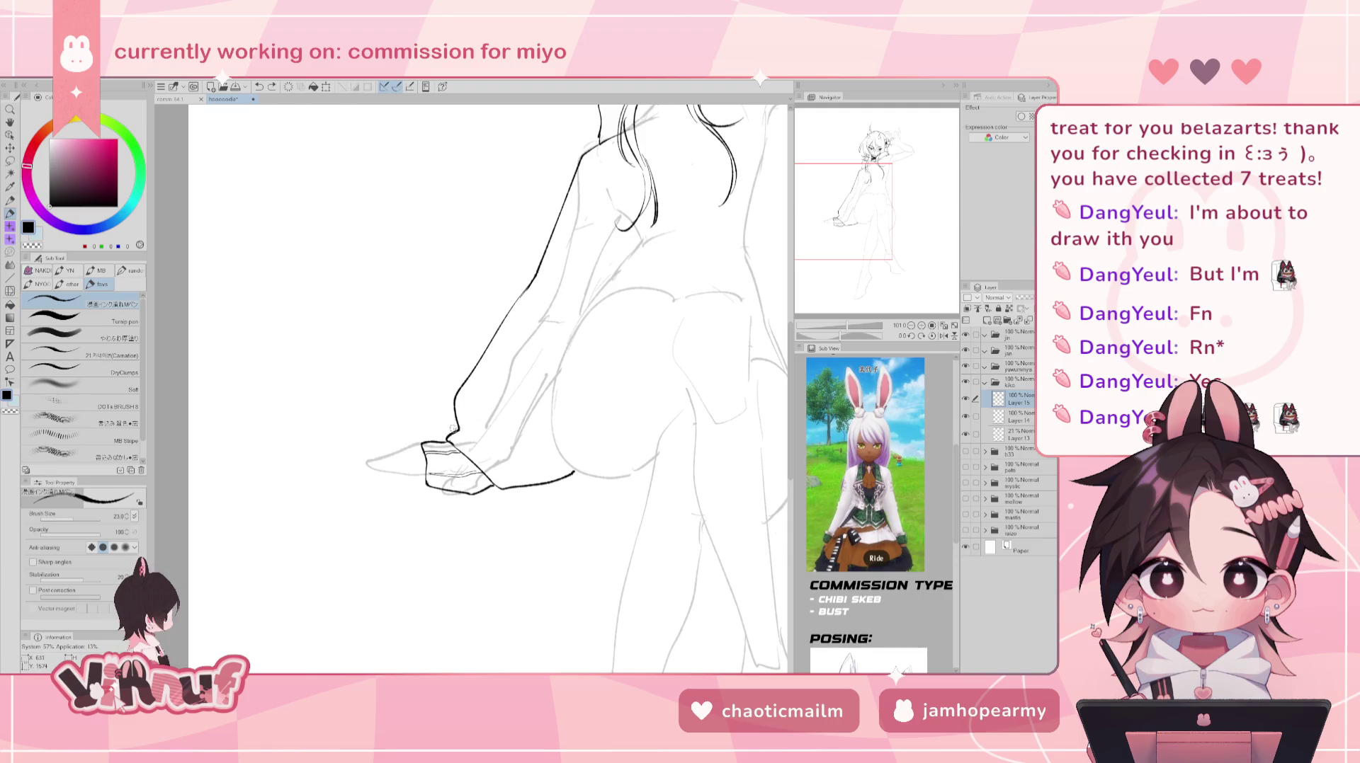
drag(450, 435, 476, 419)
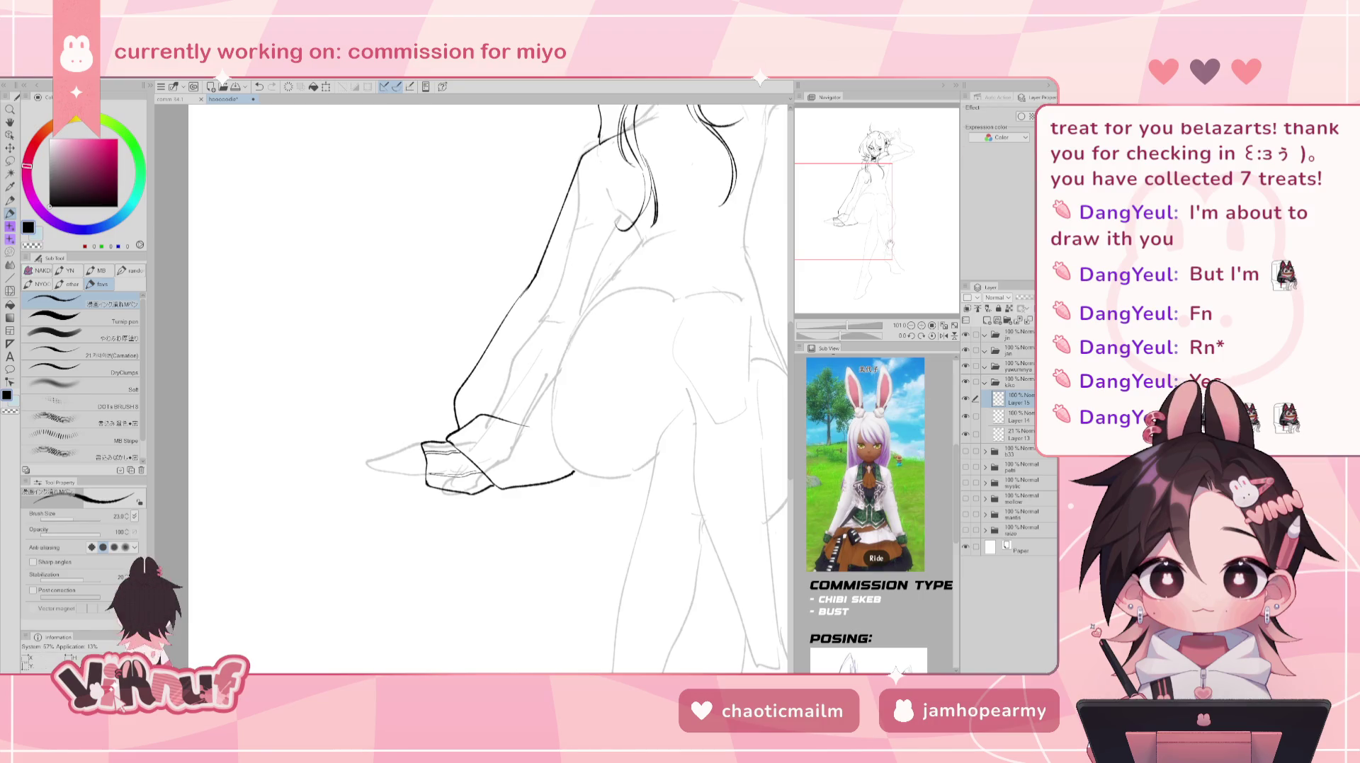
drag(899, 231, 895, 198)
drag(468, 383, 503, 400)
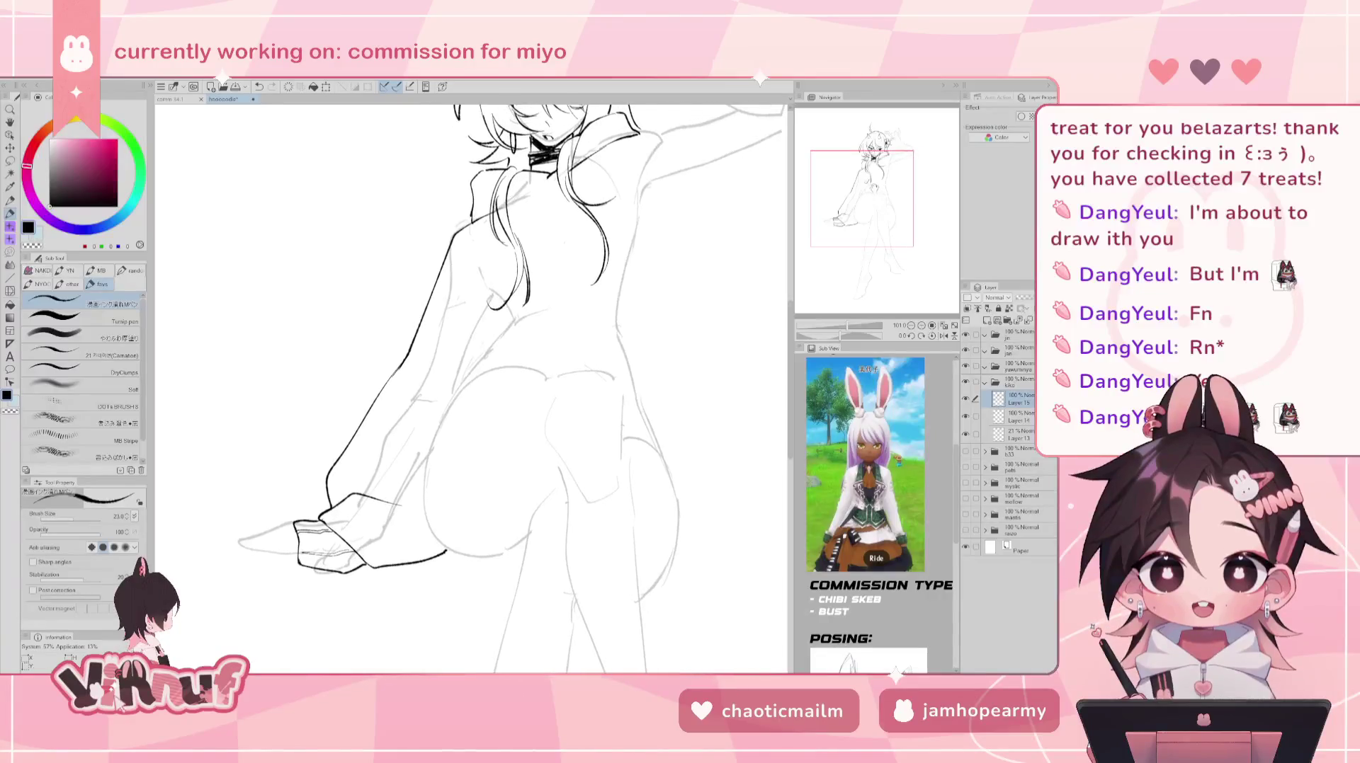
- Ink the lowered hand's fingertips, check them mirrored, and pan up to the raised arm
drag(296, 574, 352, 582)
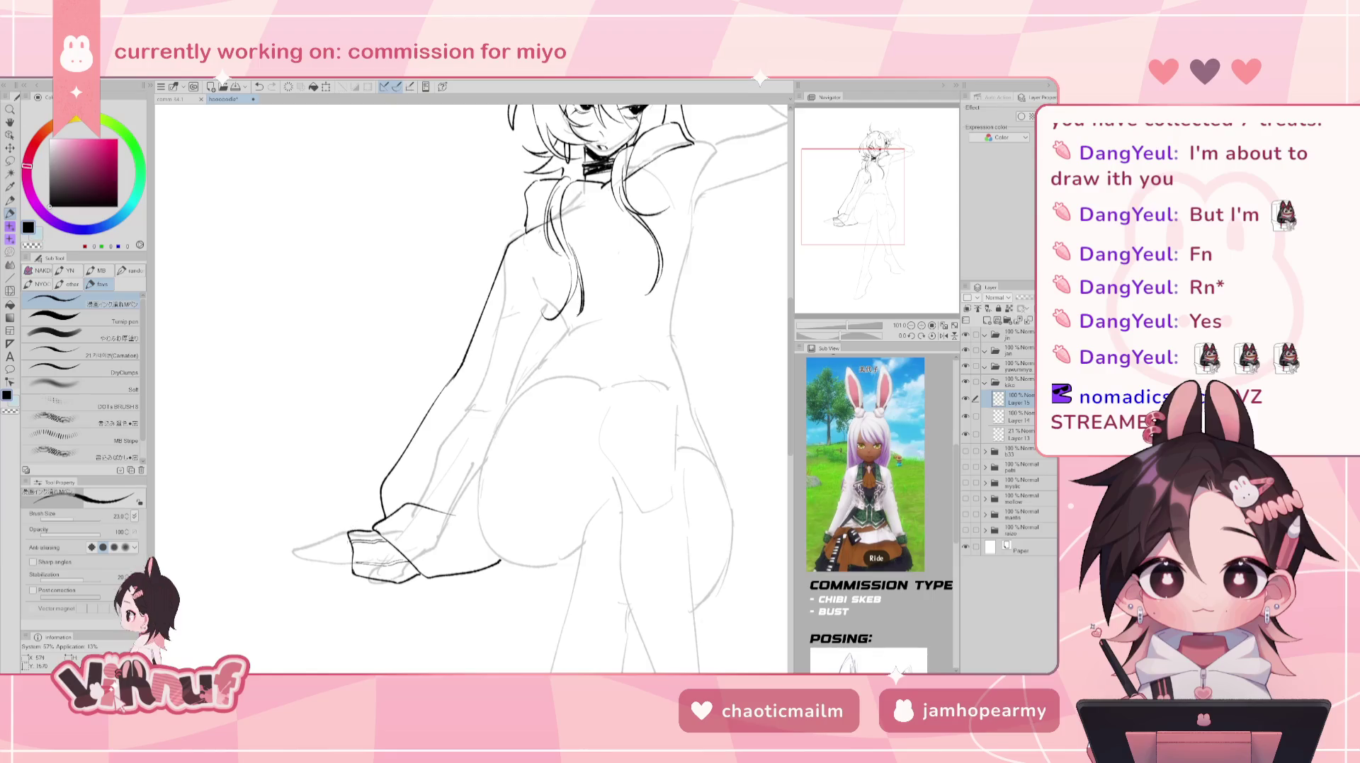
drag(351, 538, 325, 556)
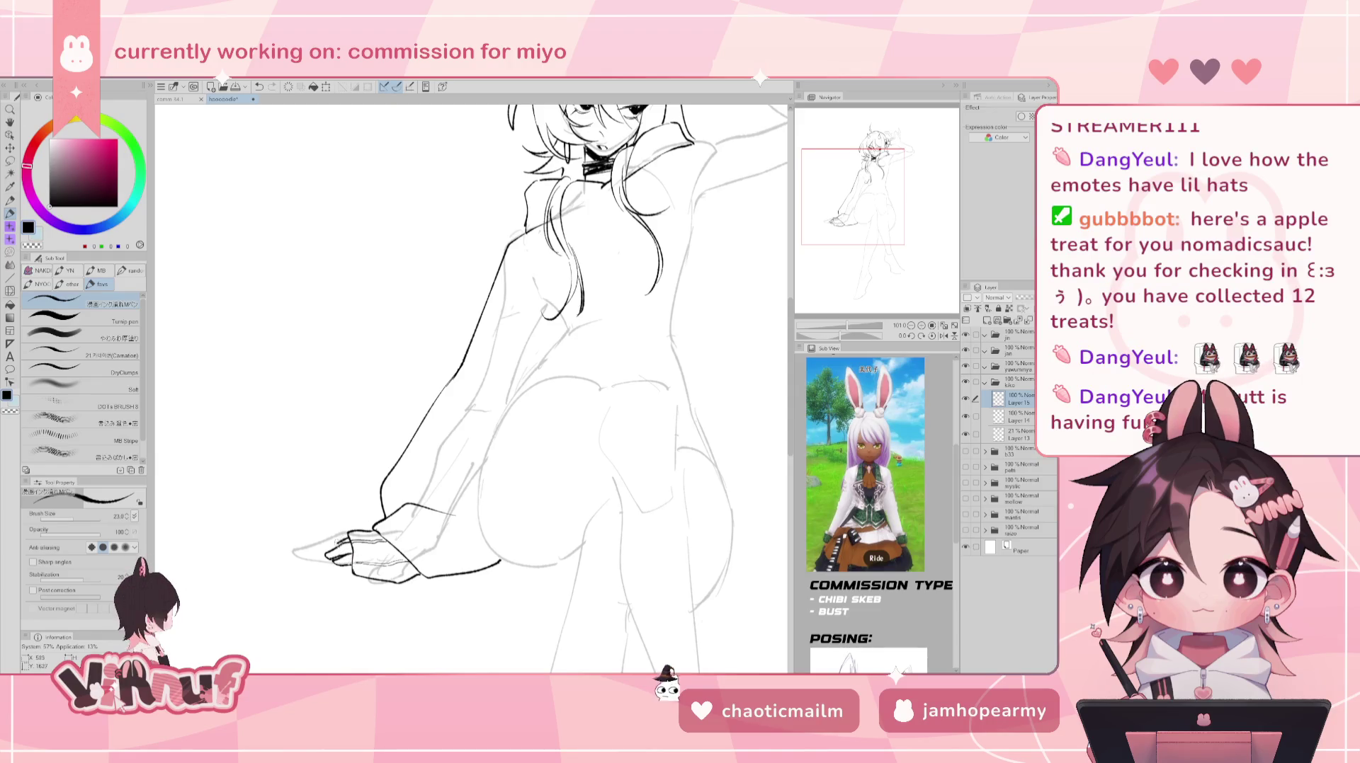
drag(347, 539, 320, 550)
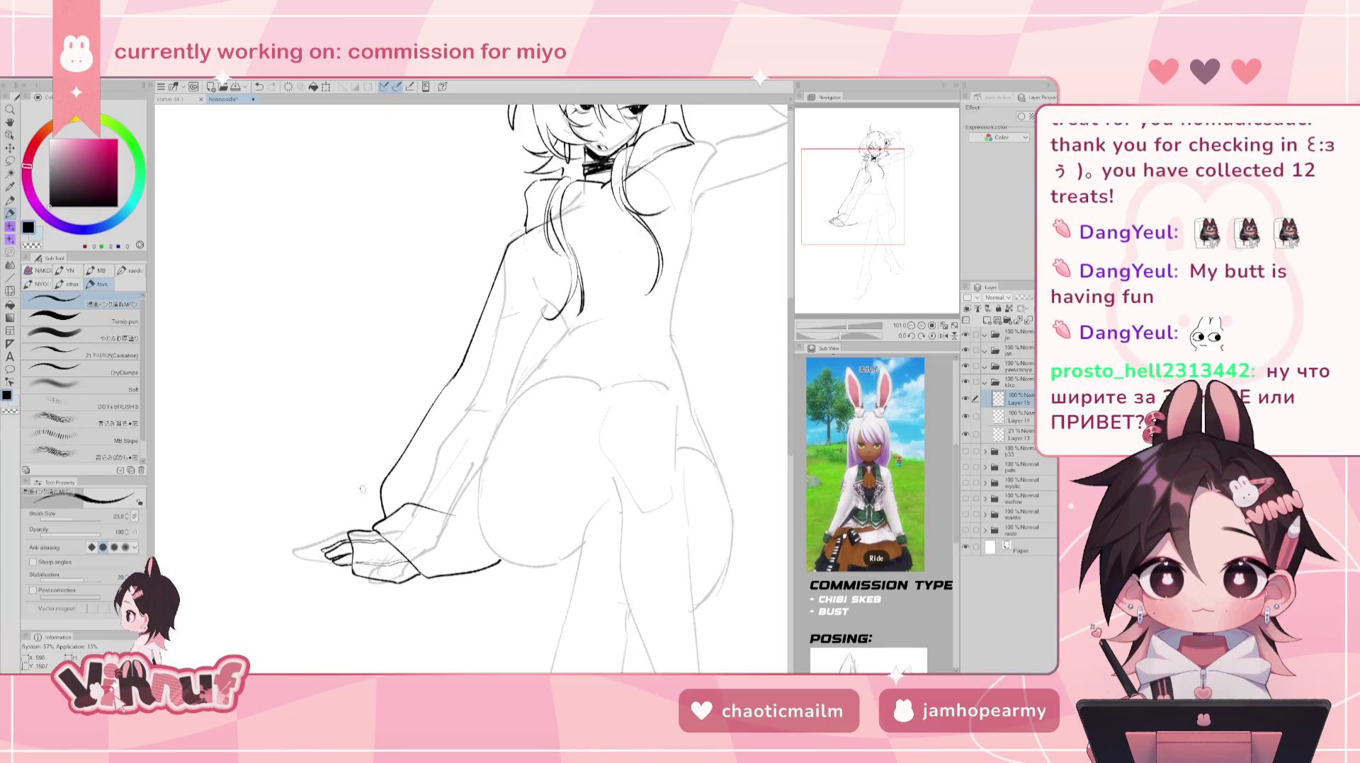
key(h)
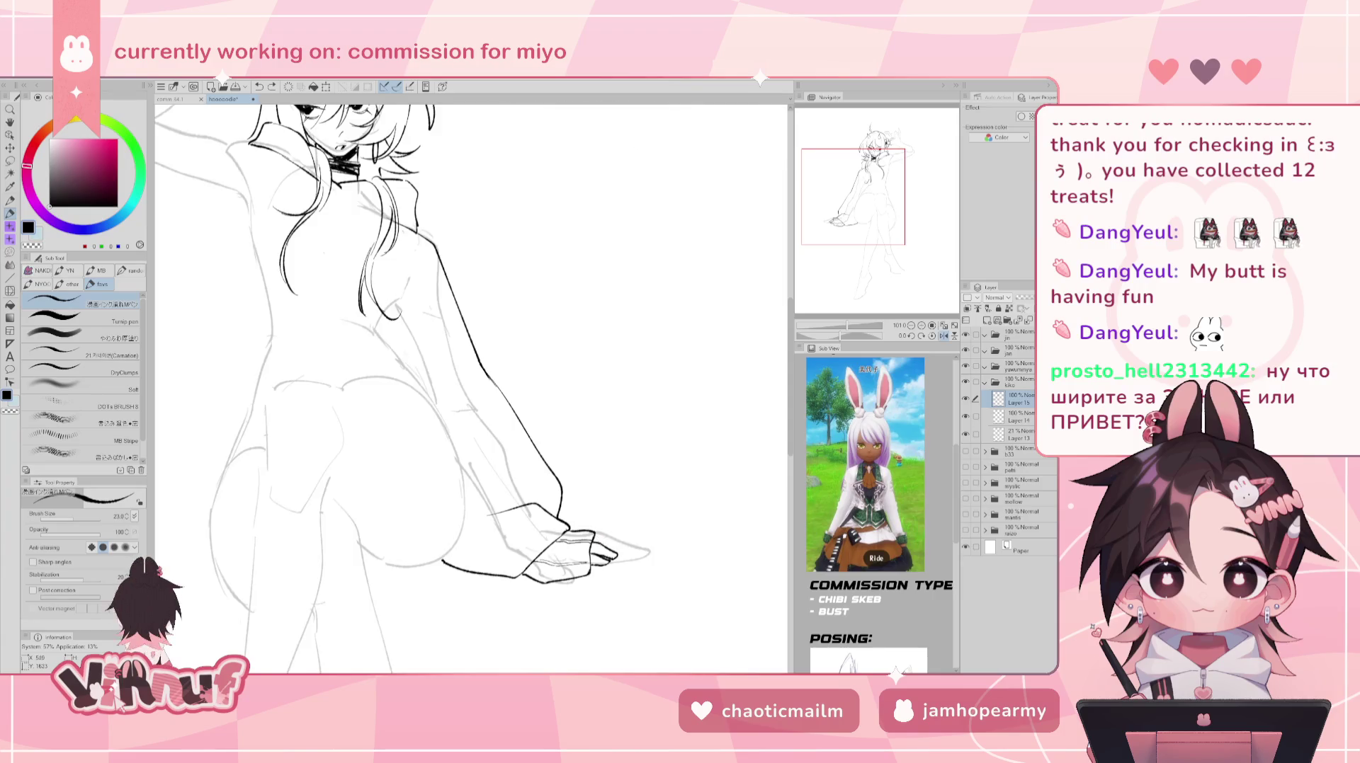
key(h)
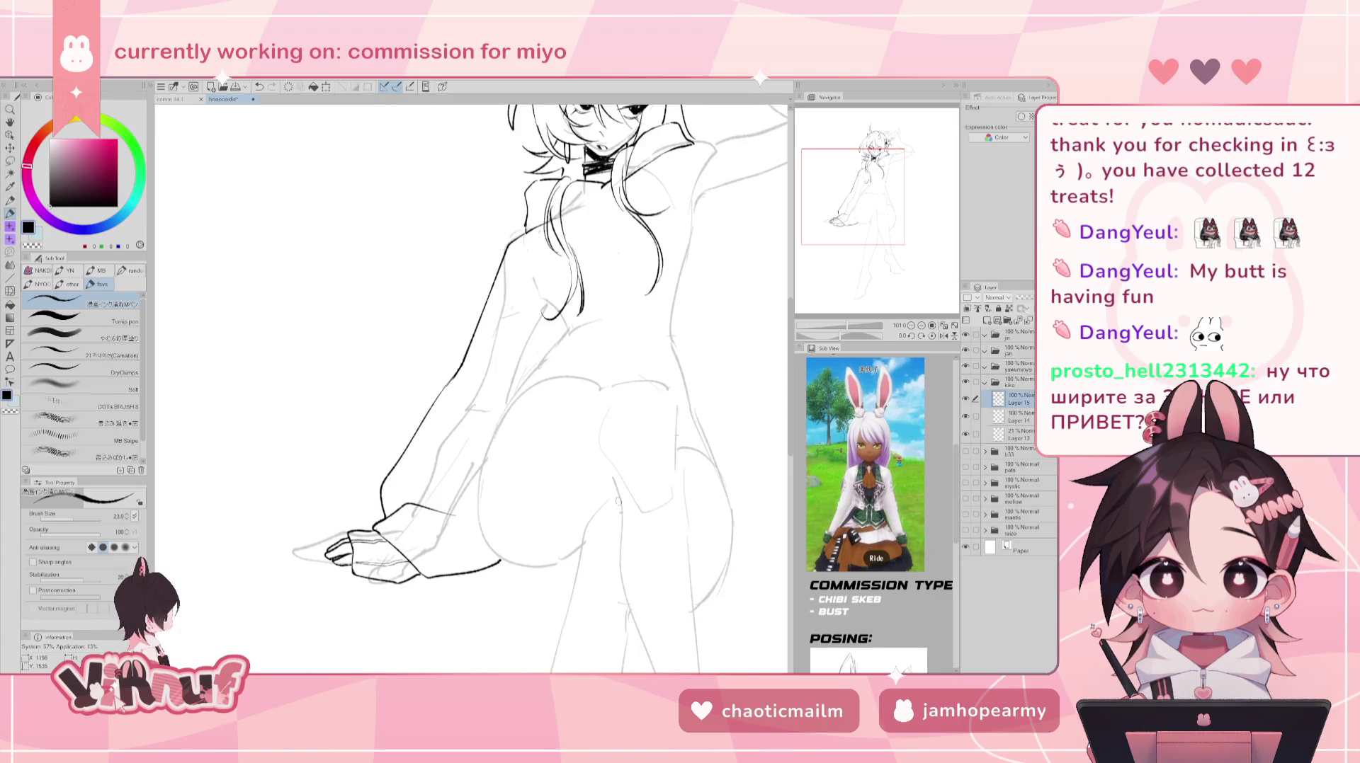
drag(861, 220, 898, 192)
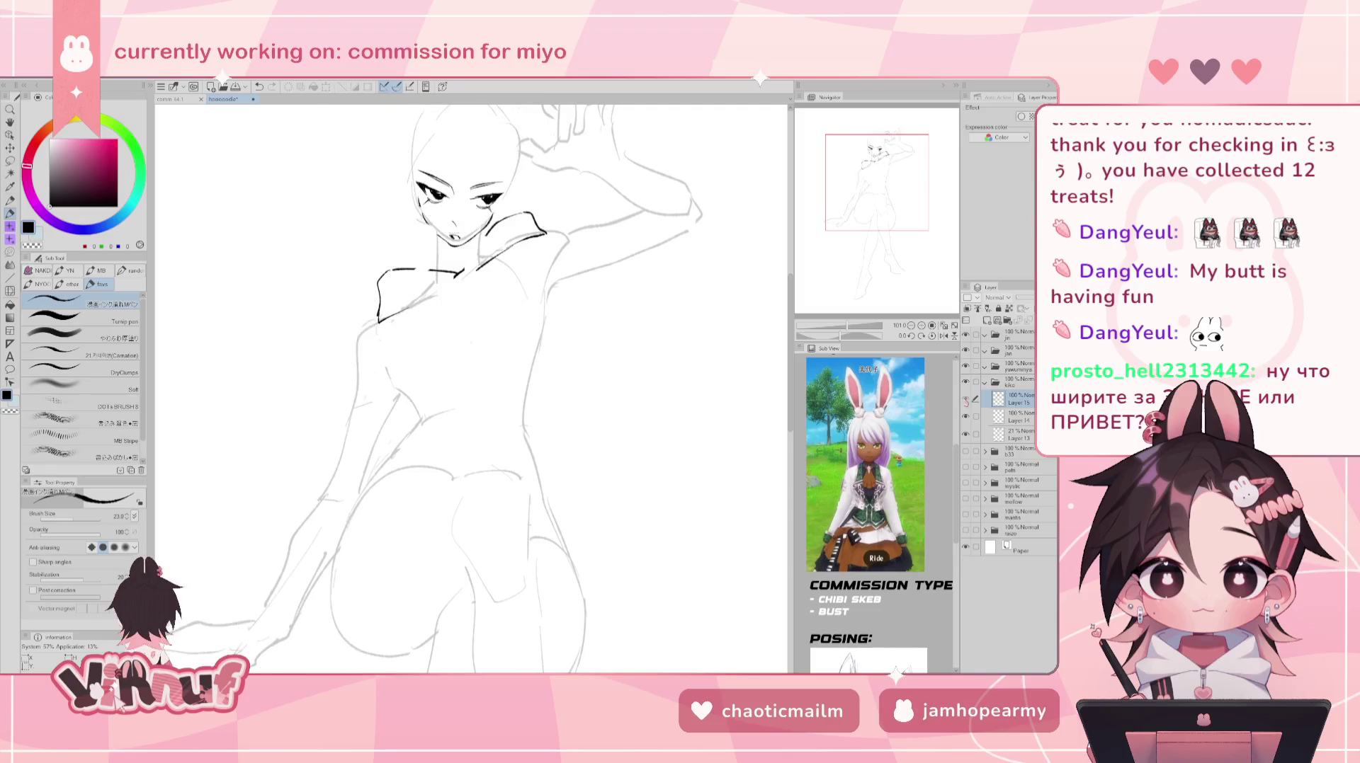
- Make Layer 14 active and ink a line down the dress bodice
key(e)
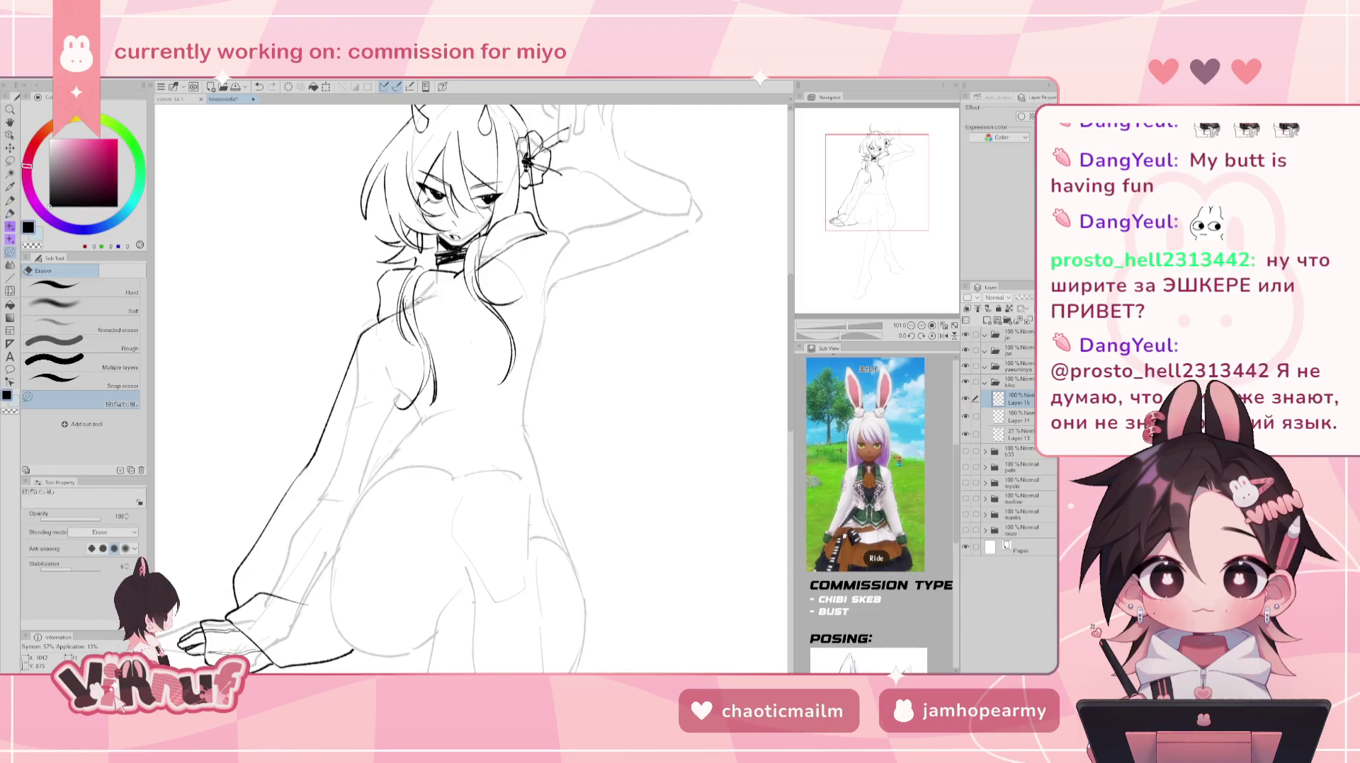
click(964, 399)
click(1018, 416)
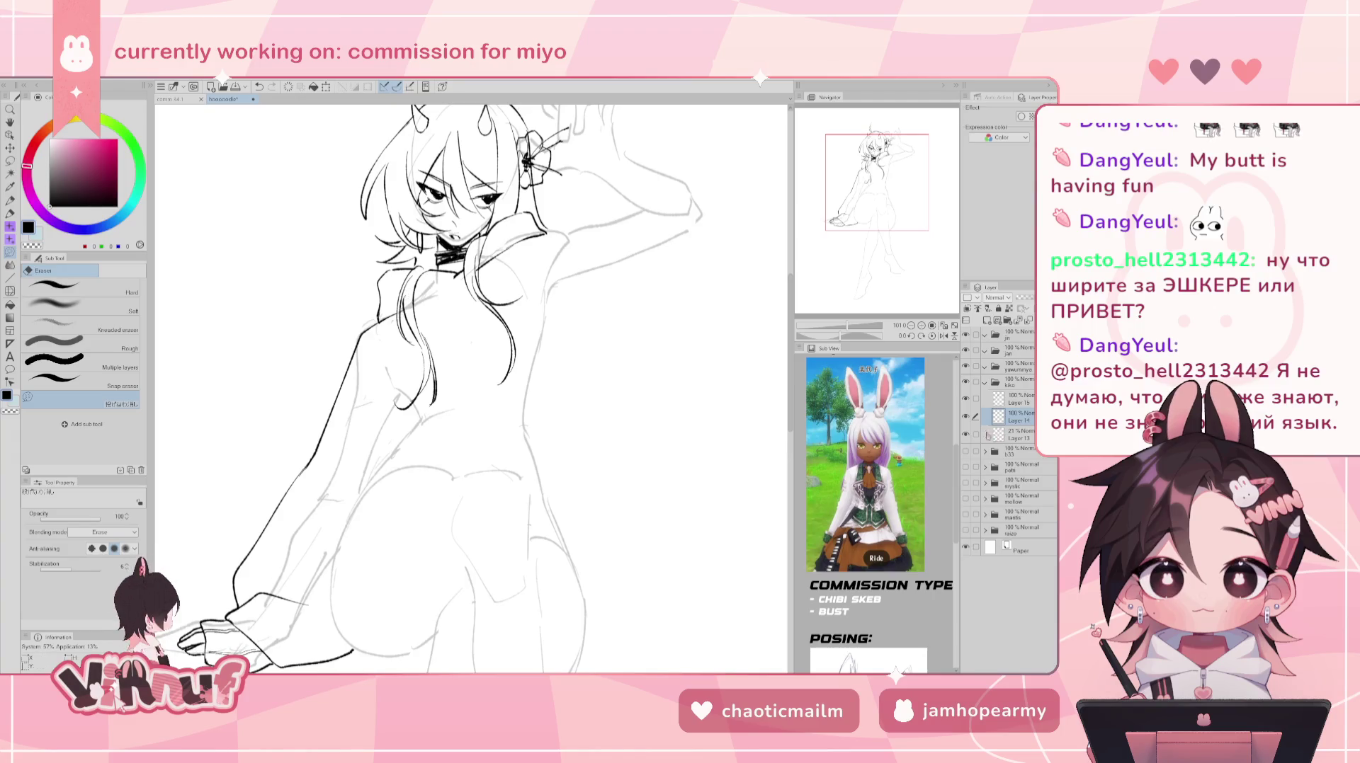
click(1016, 429)
click(1018, 417)
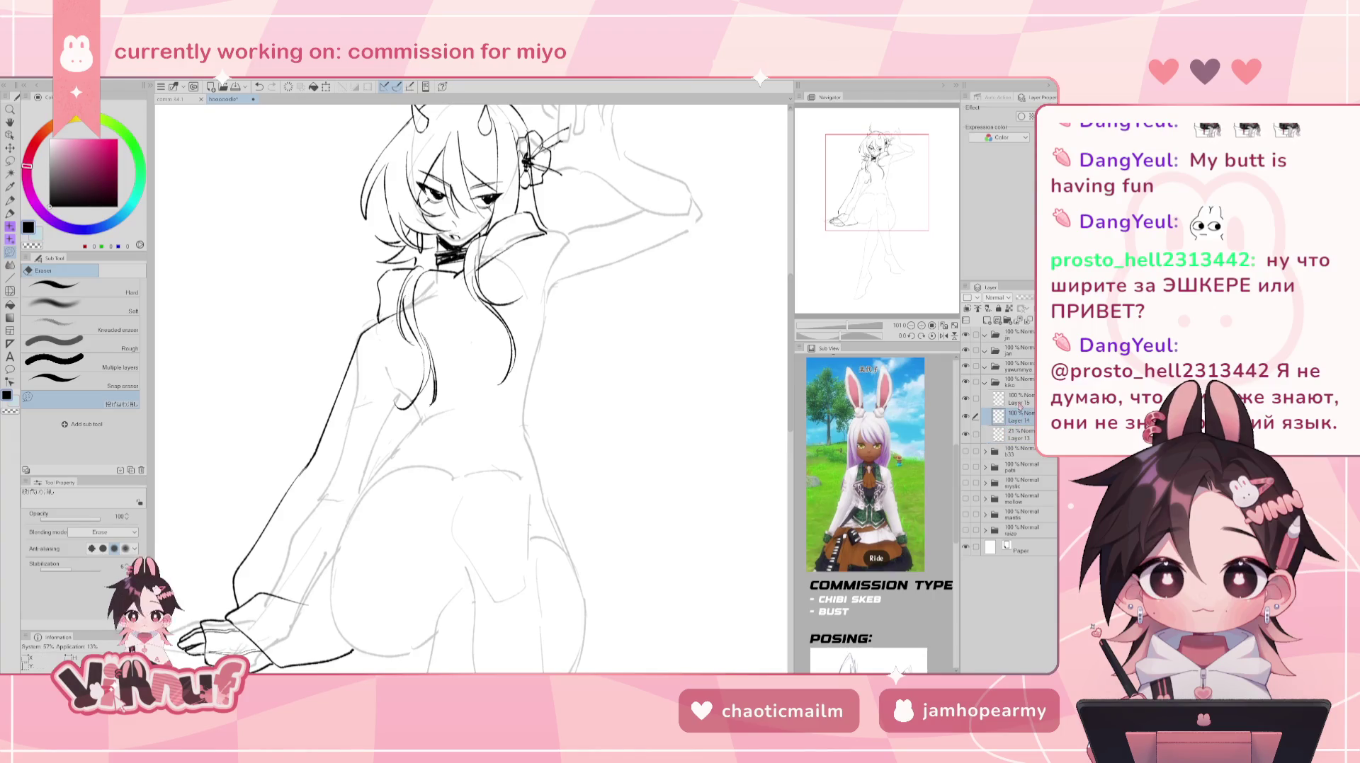
key(p)
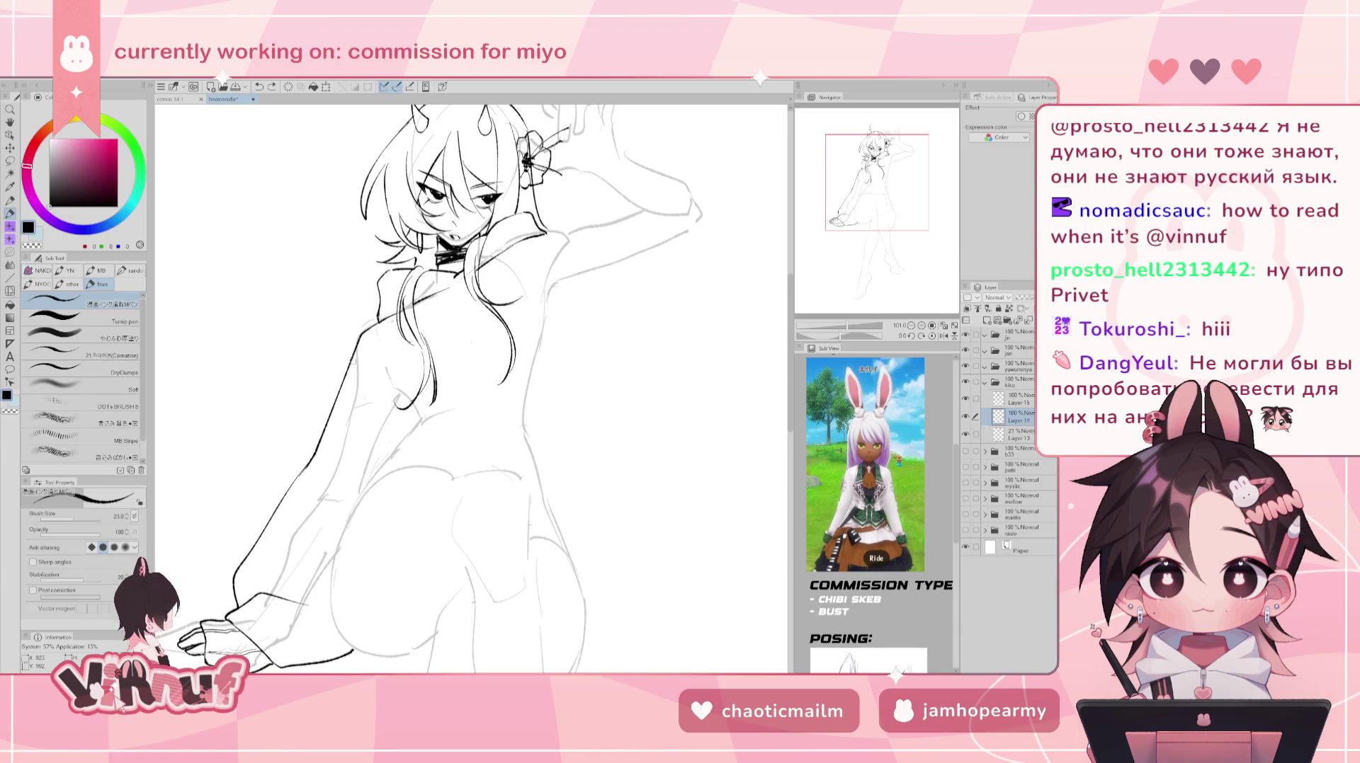
drag(354, 368, 395, 429)
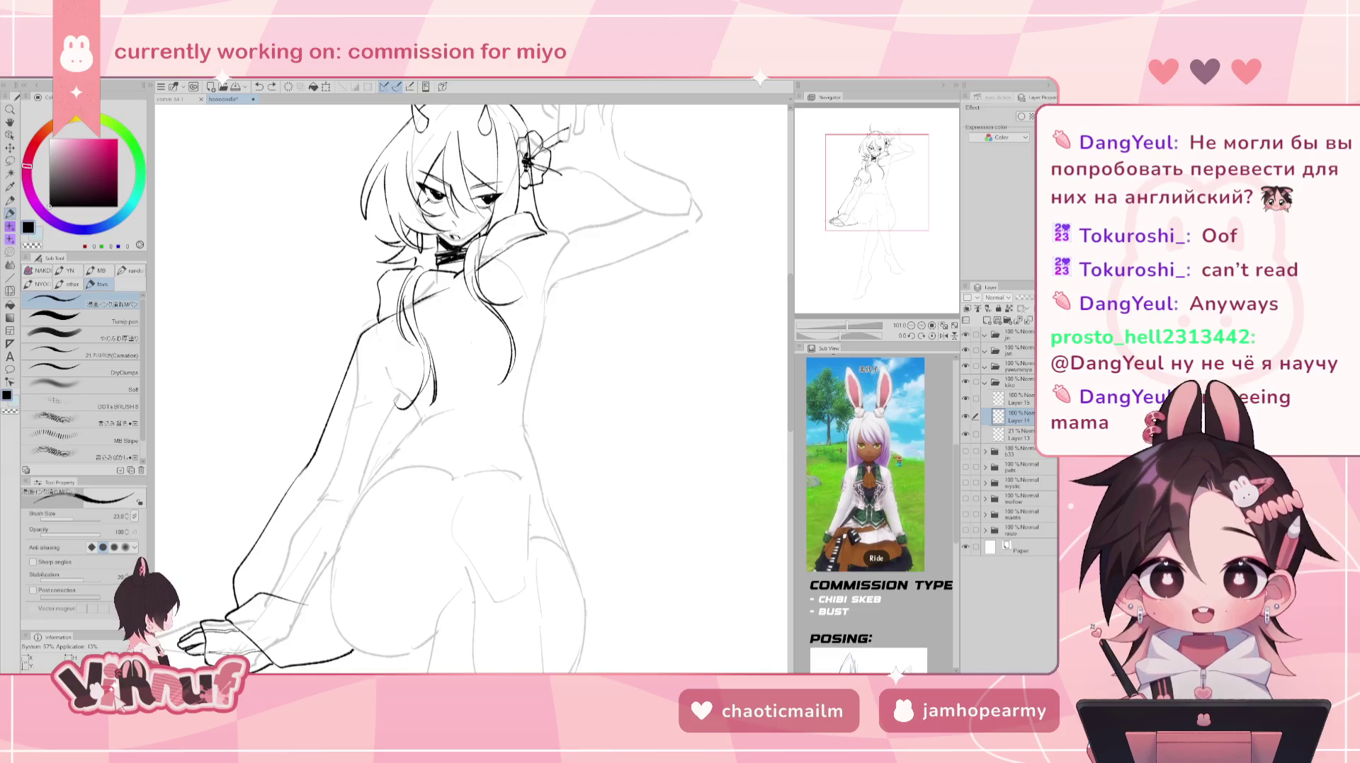
scroll(471, 389, down, 2)
- Zoom and pan the view to frame the head and raised hand
scroll(471, 390, down, 1)
scroll(471, 389, down, 1)
scroll(470, 389, down, 1)
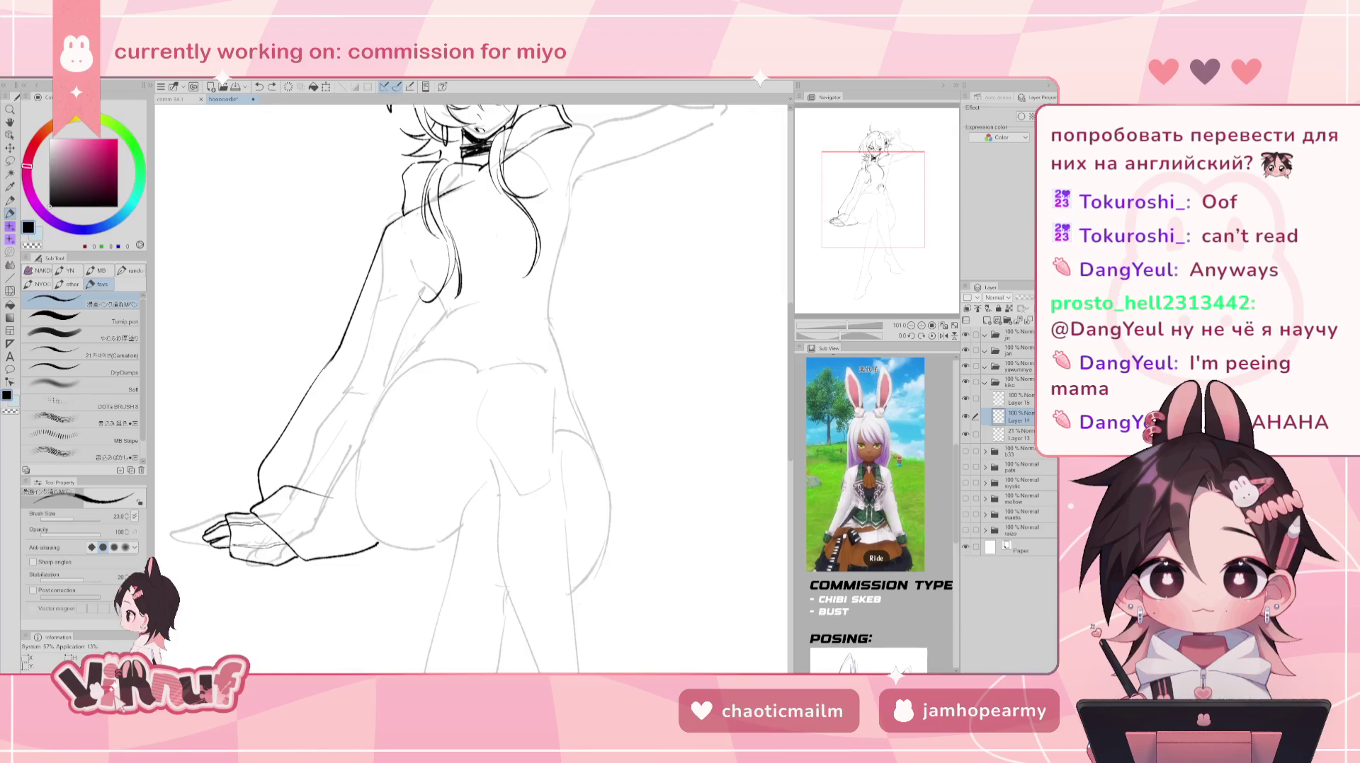
scroll(471, 389, up, 1)
scroll(471, 389, up, 1)
scroll(471, 390, up, 1)
scroll(471, 389, up, 1)
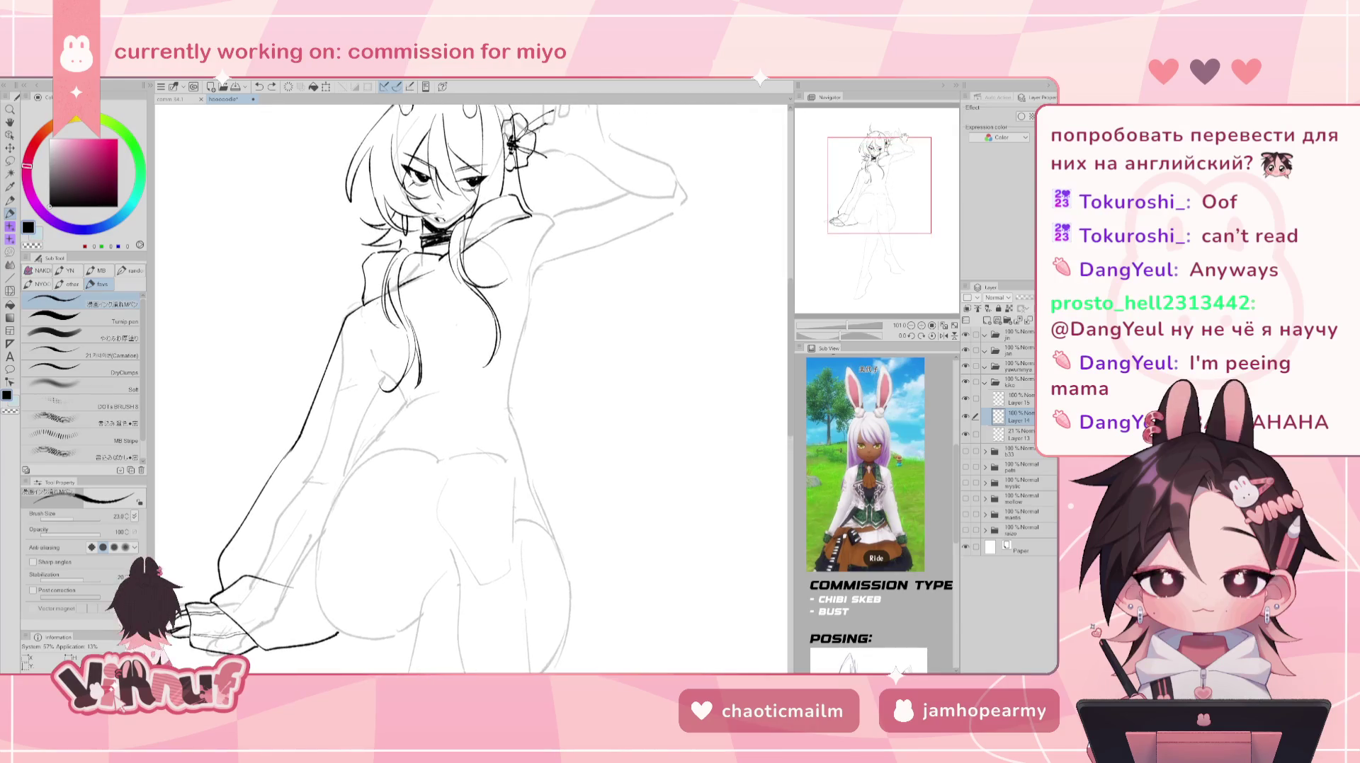
scroll(633, 327, up, 3)
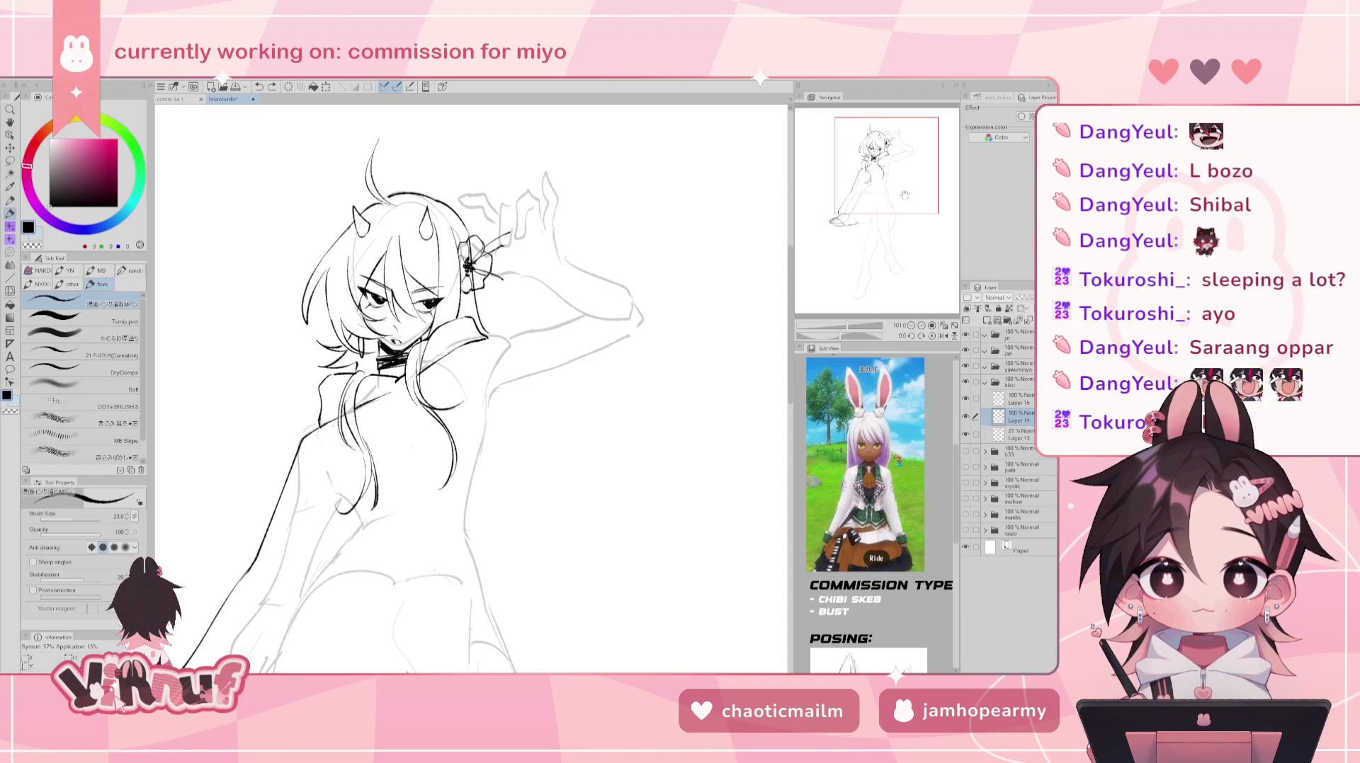
drag(905, 195, 910, 187)
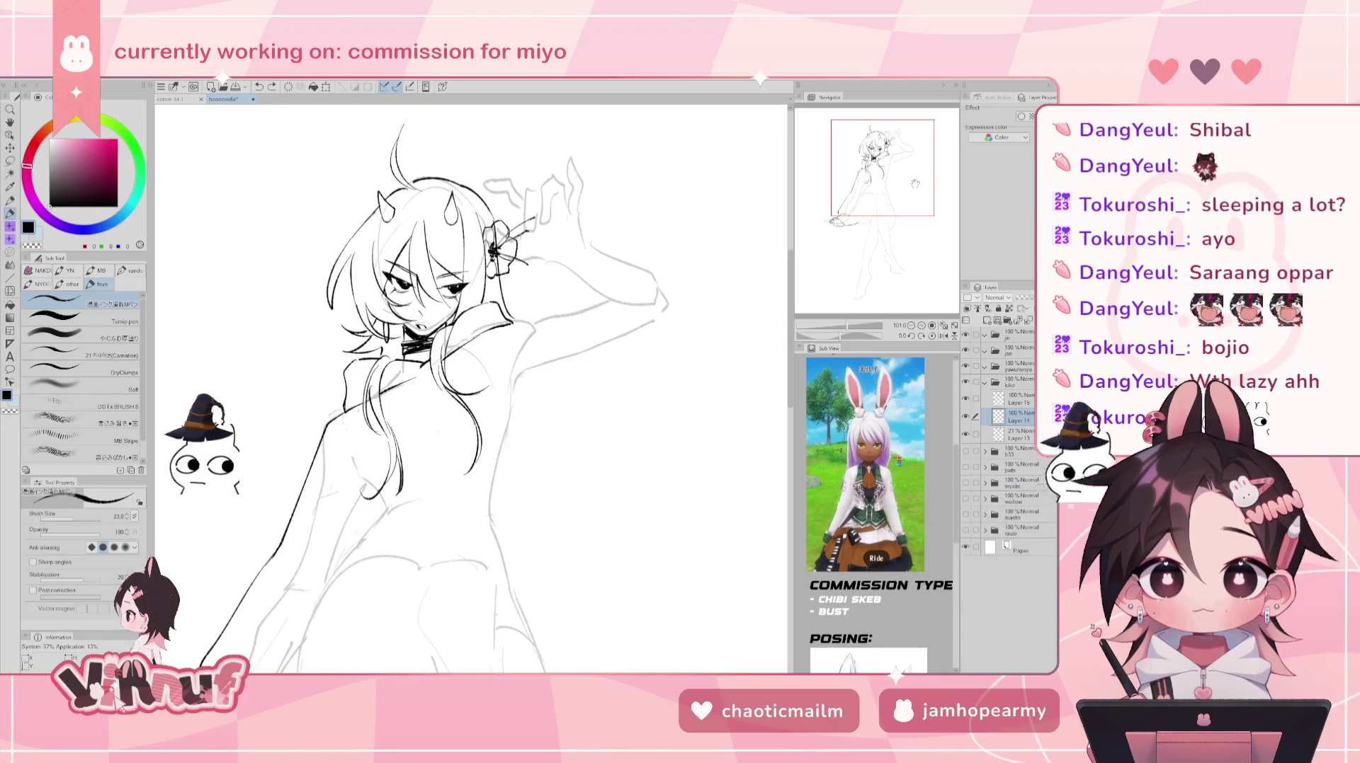
drag(914, 183, 929, 181)
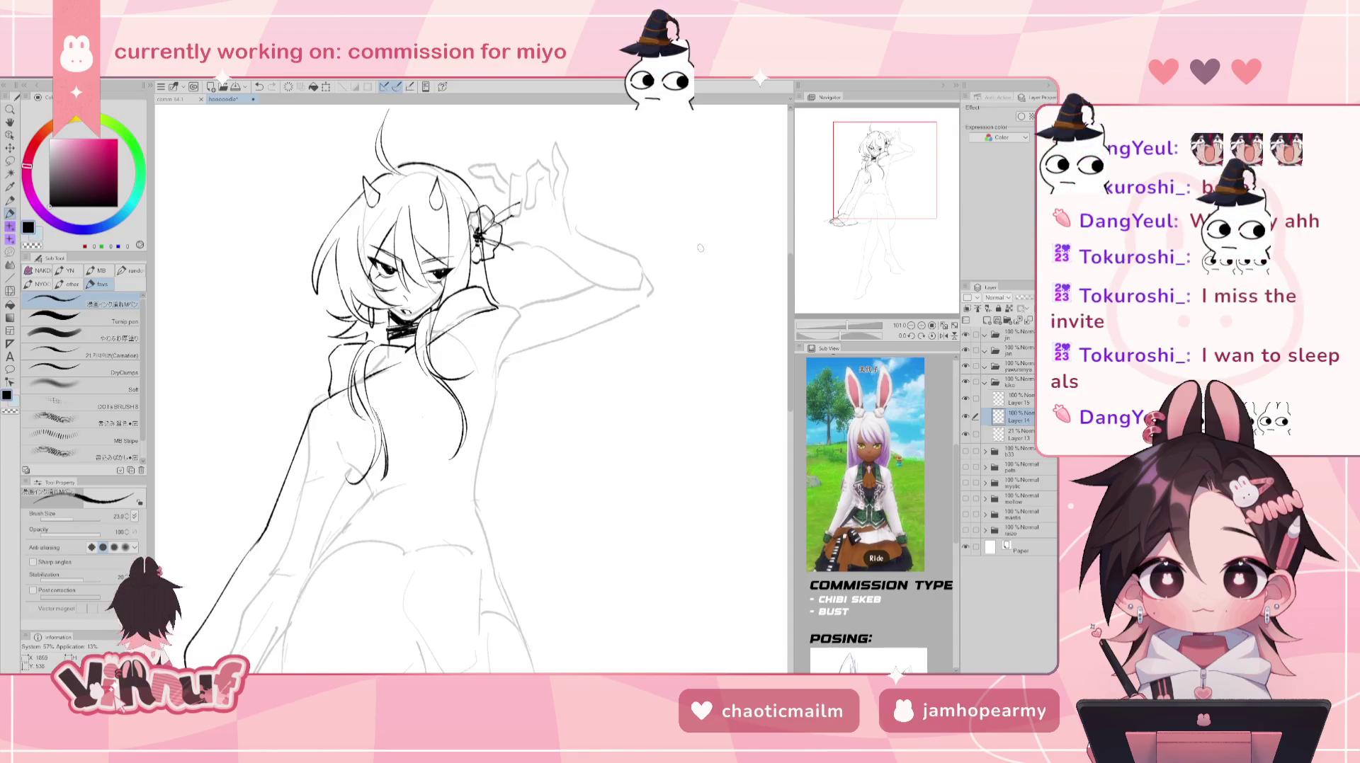
- Hide Layer 14 and ink the collar-to-shoulder line beside the face
click(966, 417)
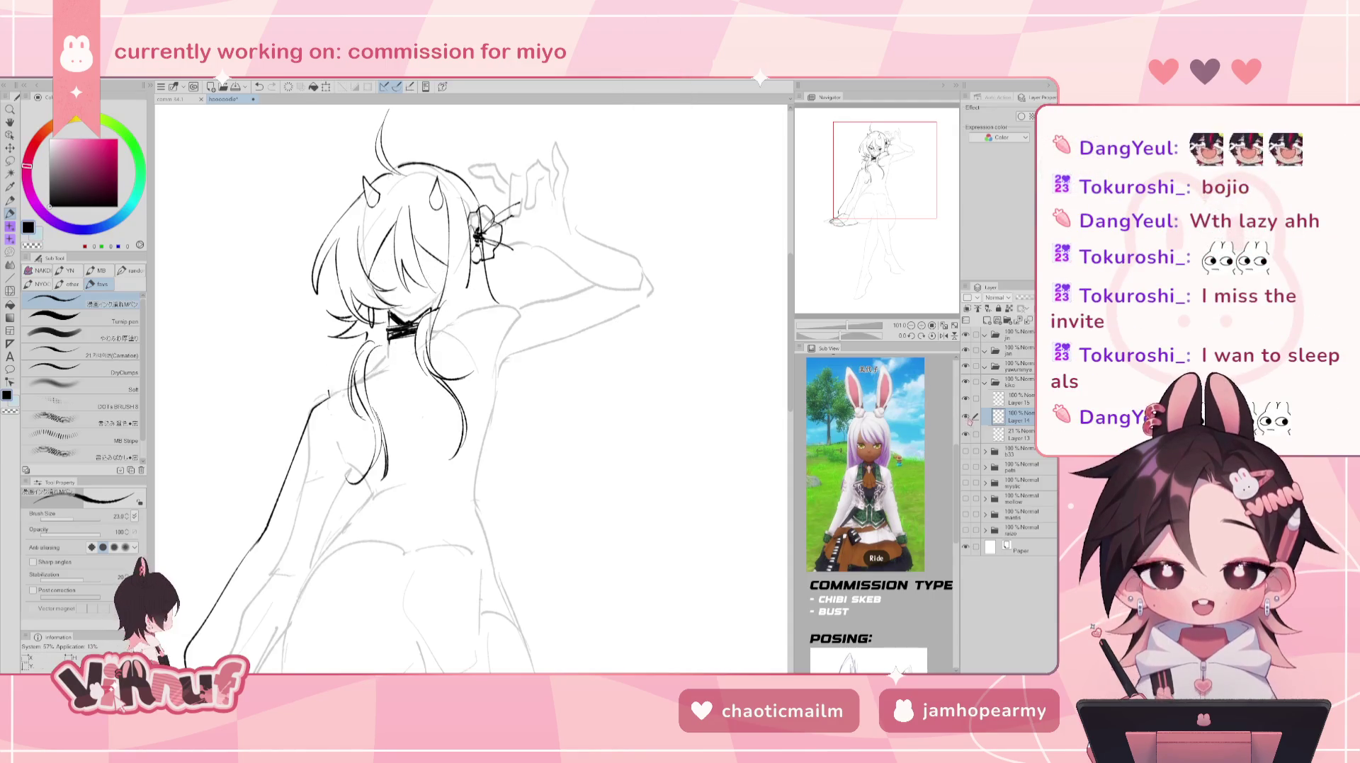
key(e)
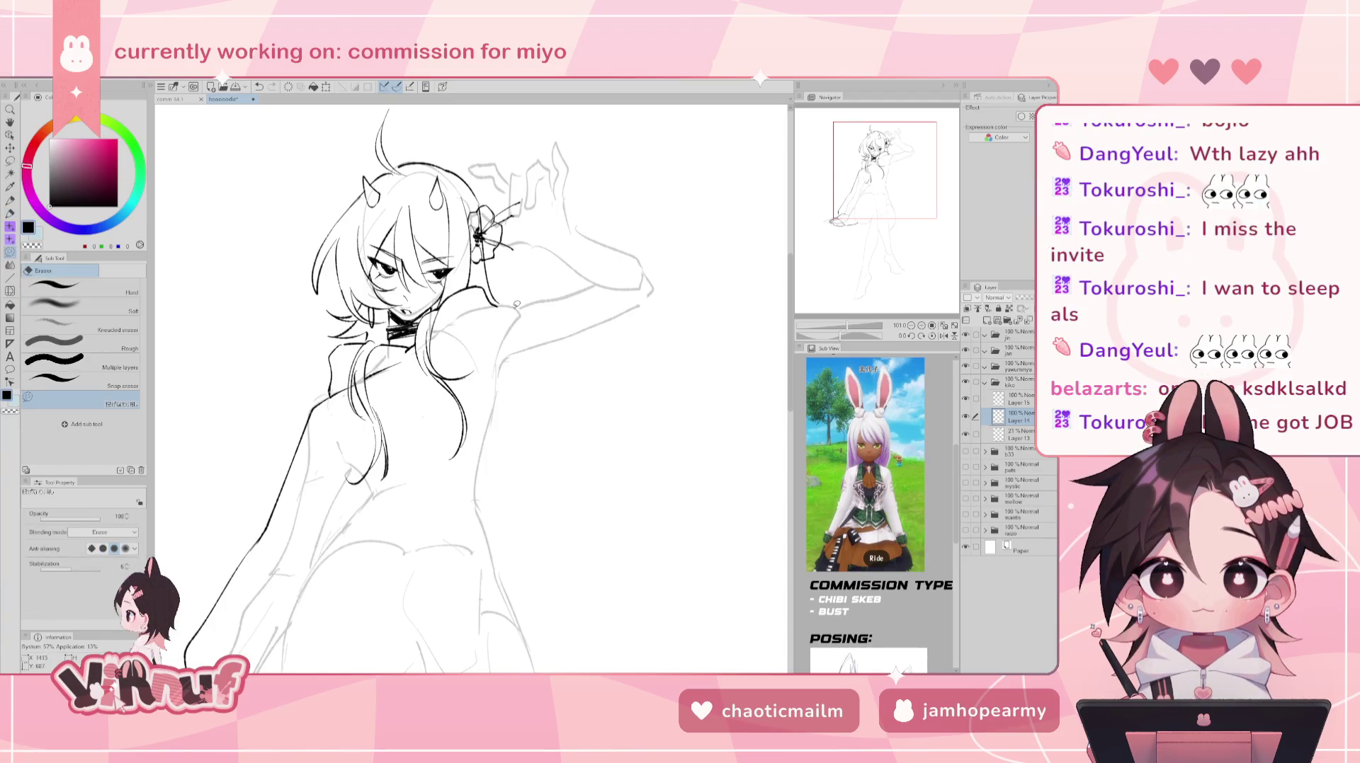
key(p)
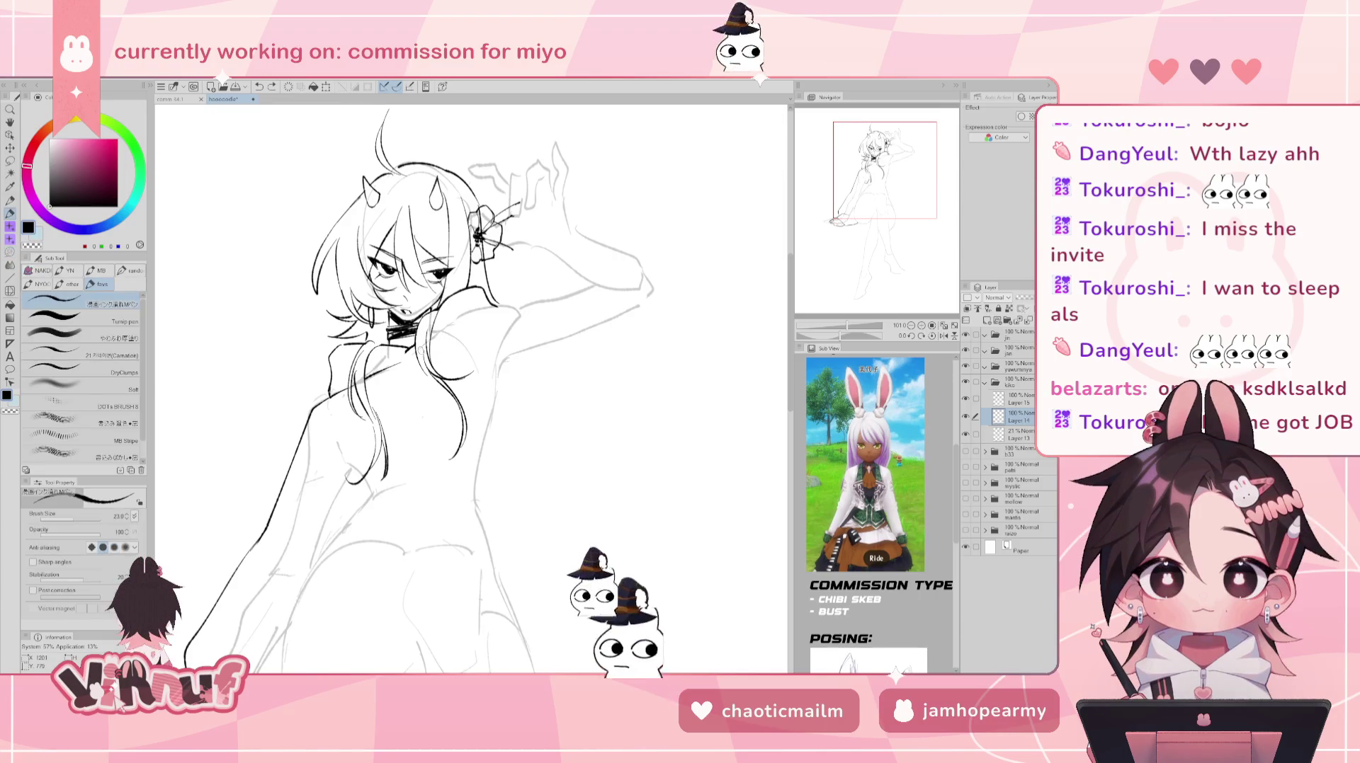
drag(428, 345, 492, 313)
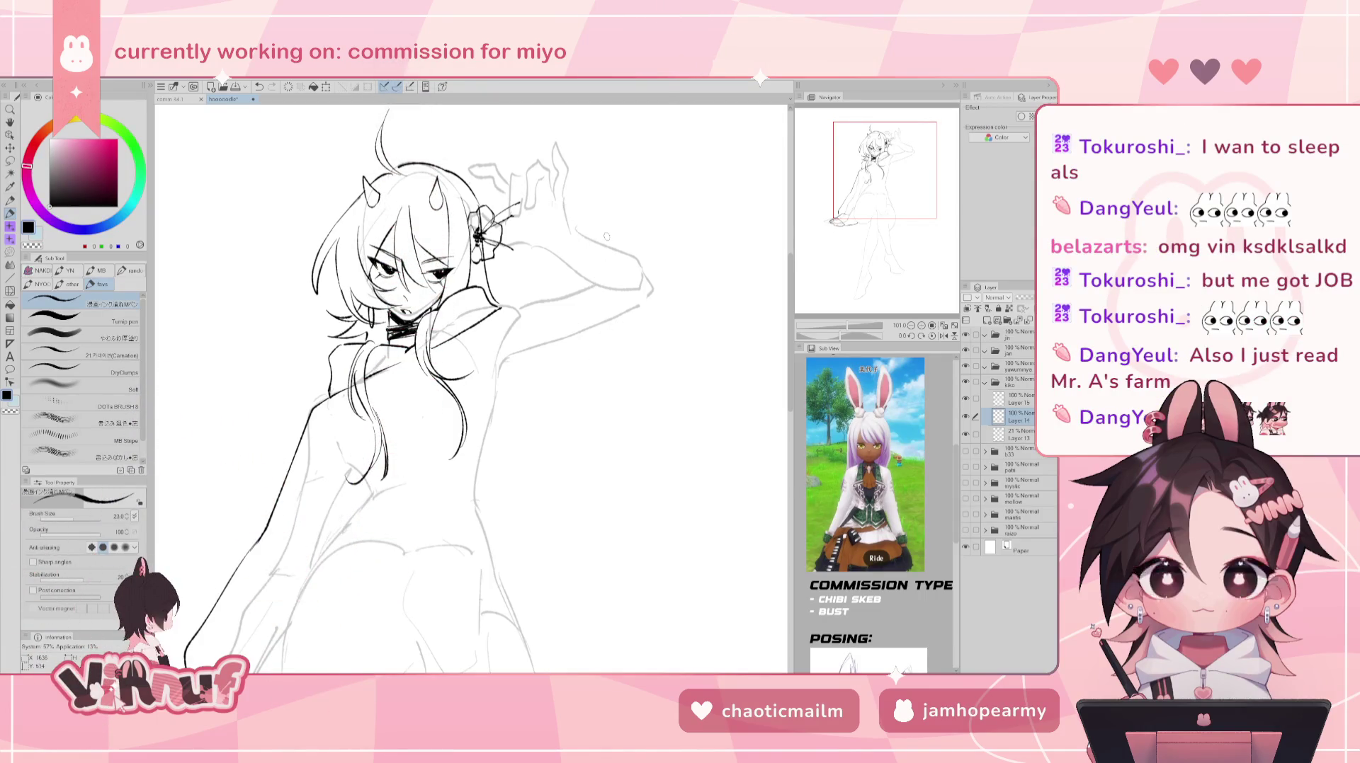
drag(566, 380, 630, 293)
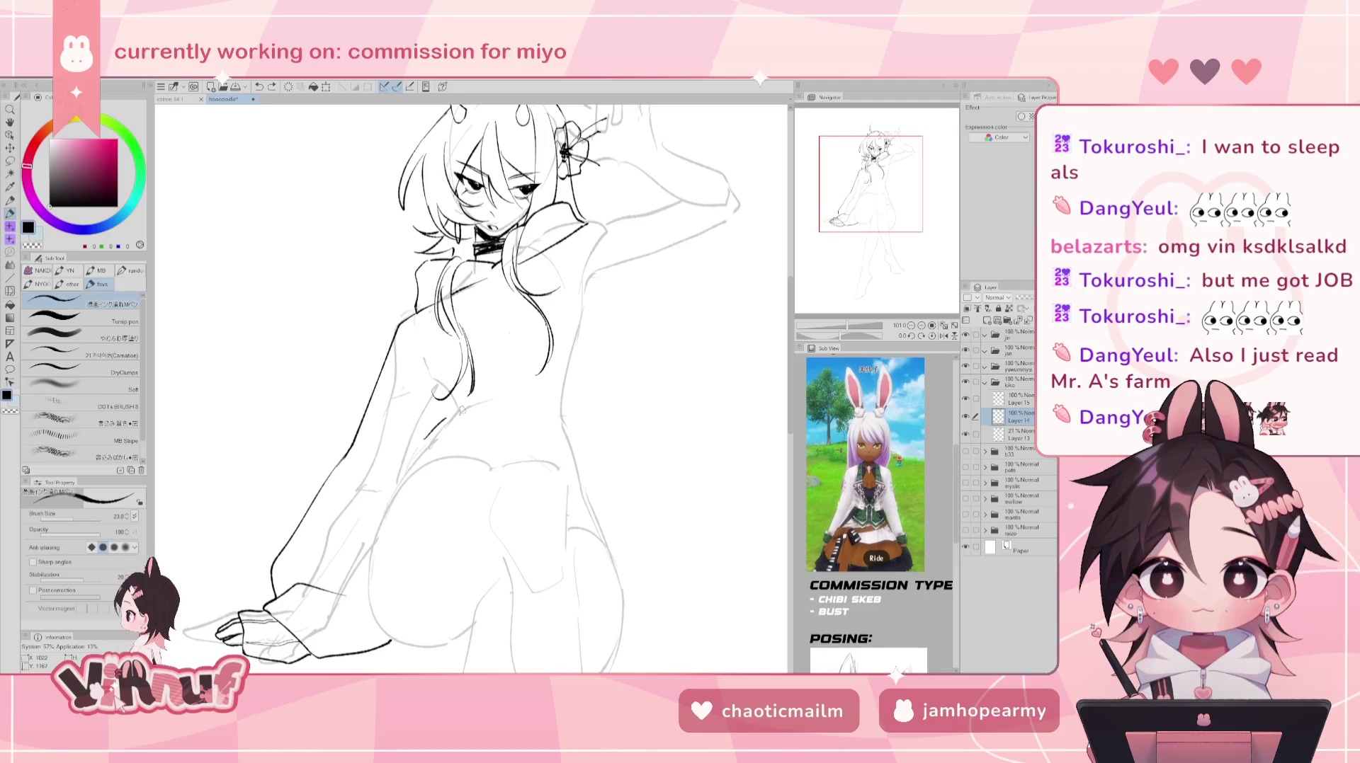
- Ink curved fold lines across the dress front and a curve along the hip
key(ctrl+z)
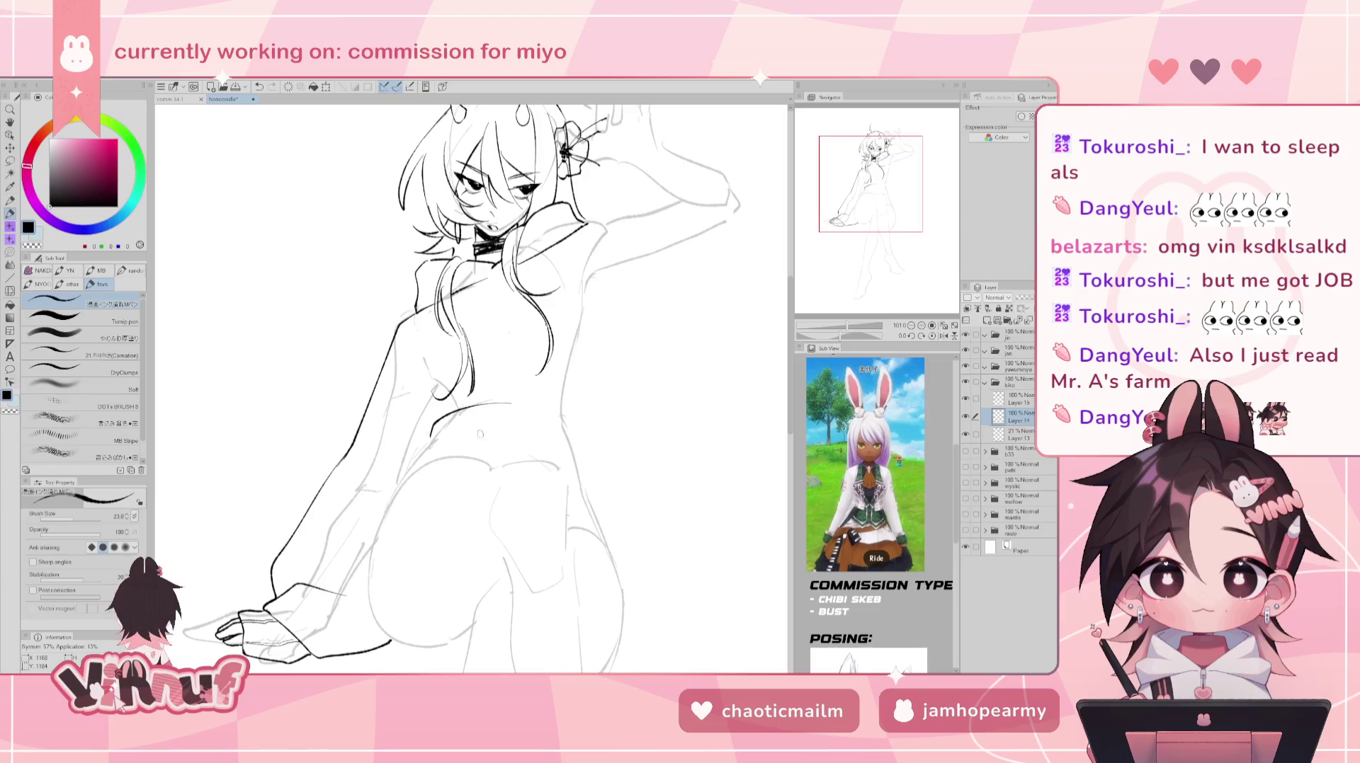
drag(428, 436, 513, 415)
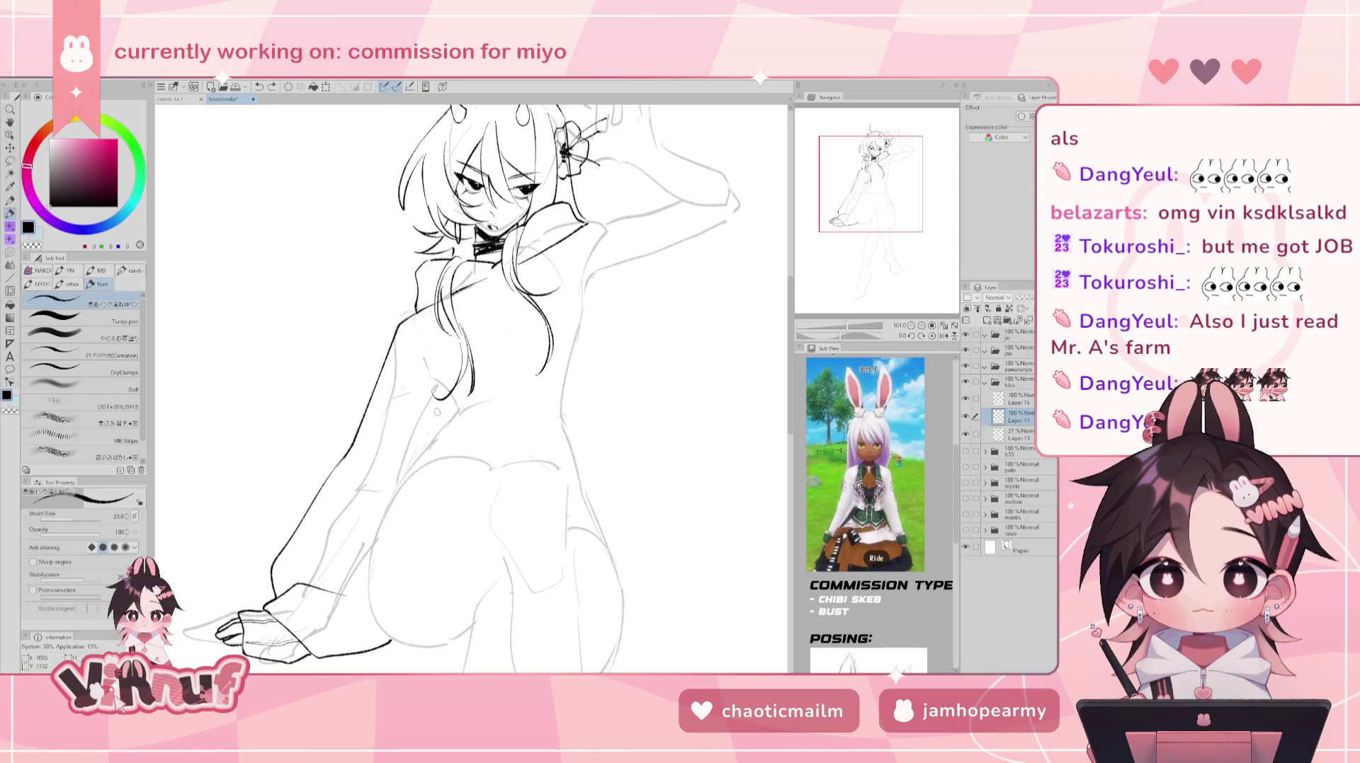
drag(439, 411, 435, 430)
drag(514, 383, 425, 434)
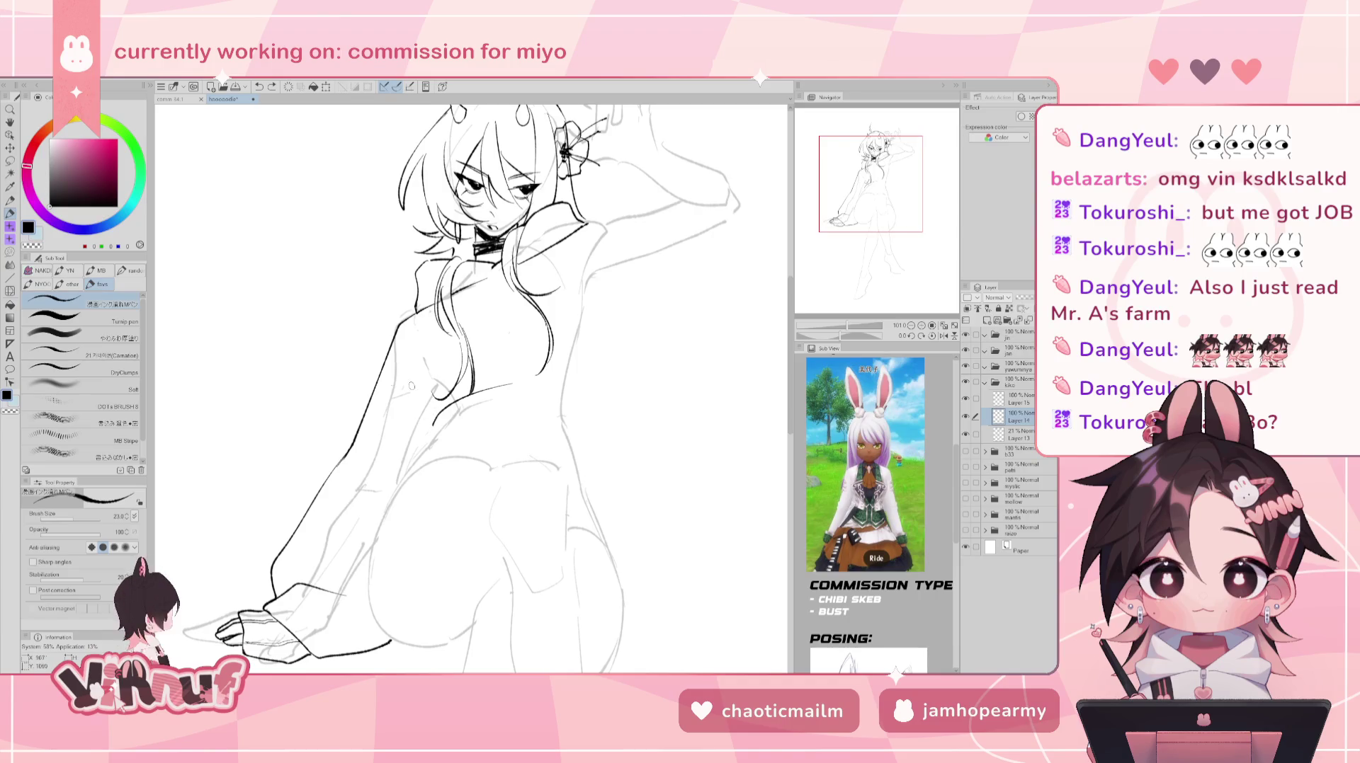
drag(383, 375, 430, 422)
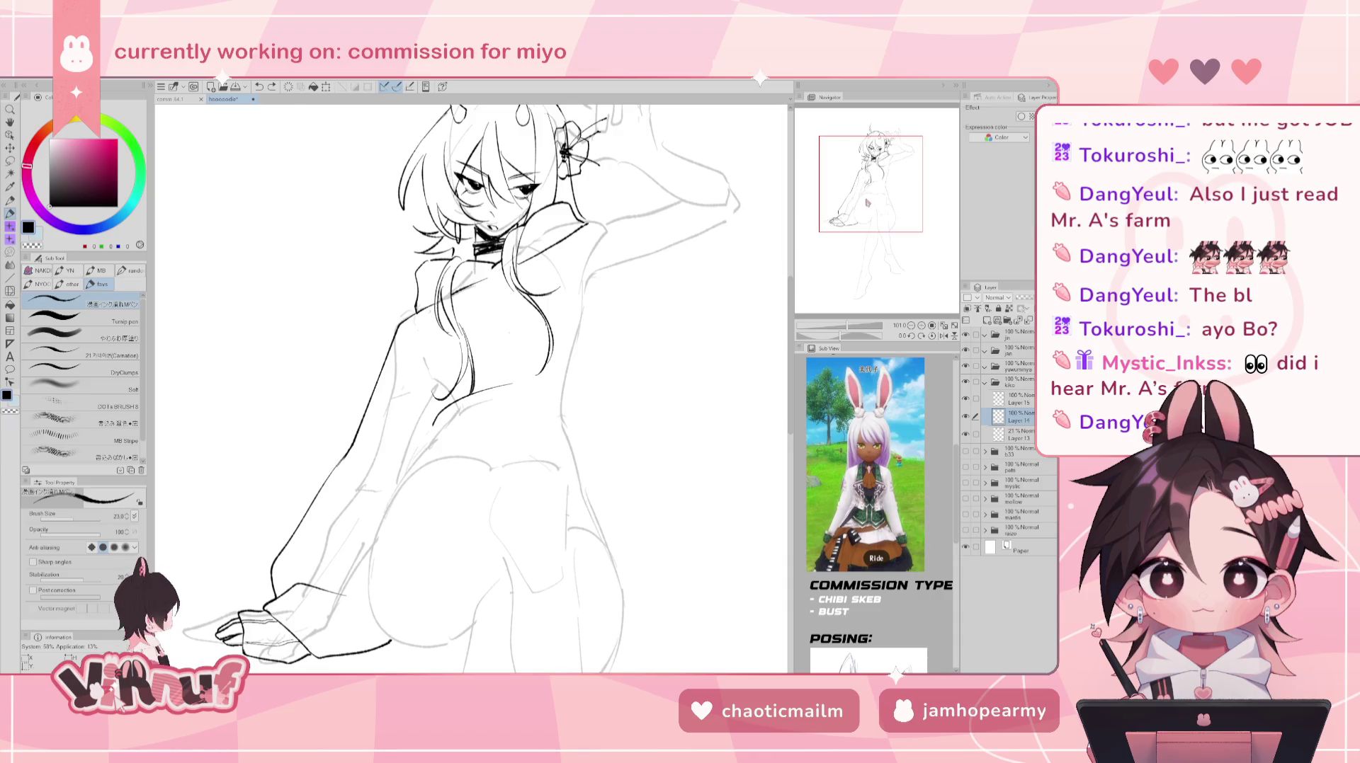
key(minus)
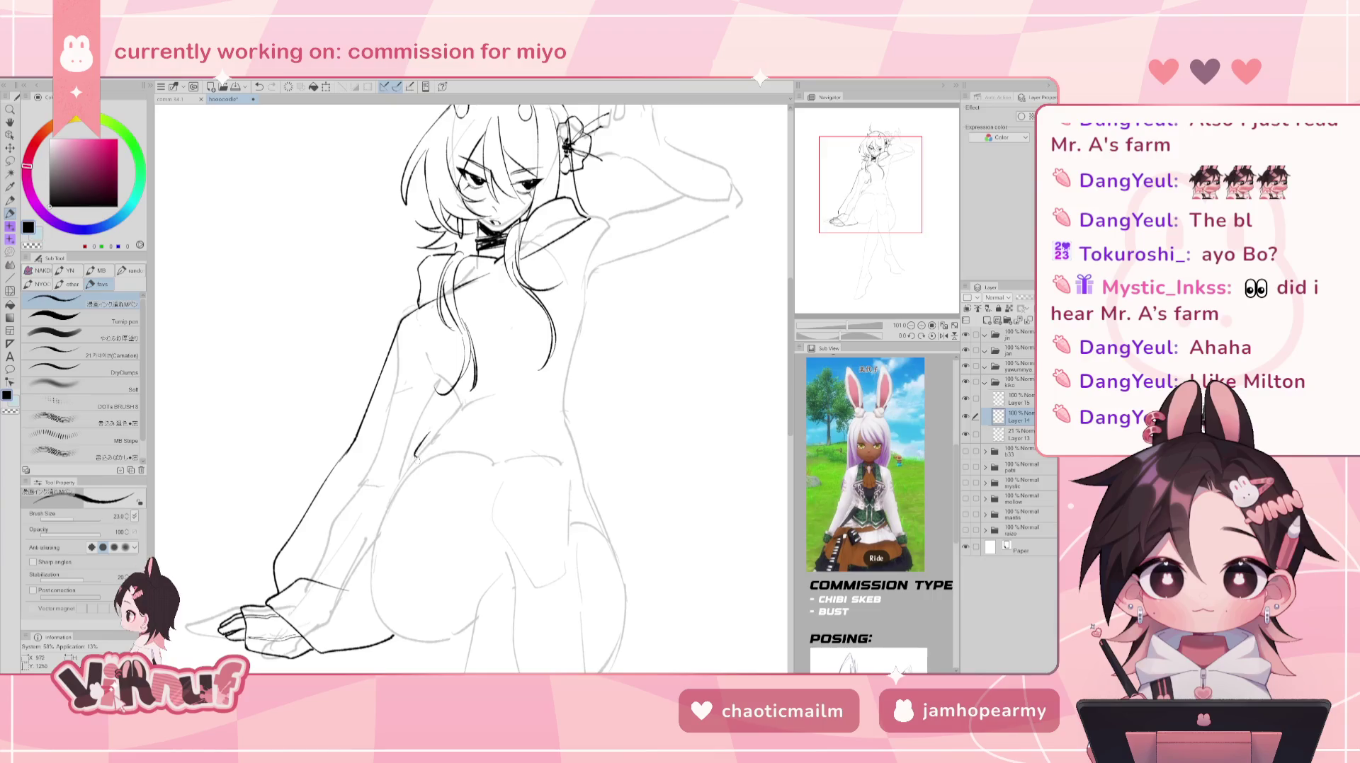
drag(459, 449, 593, 499)
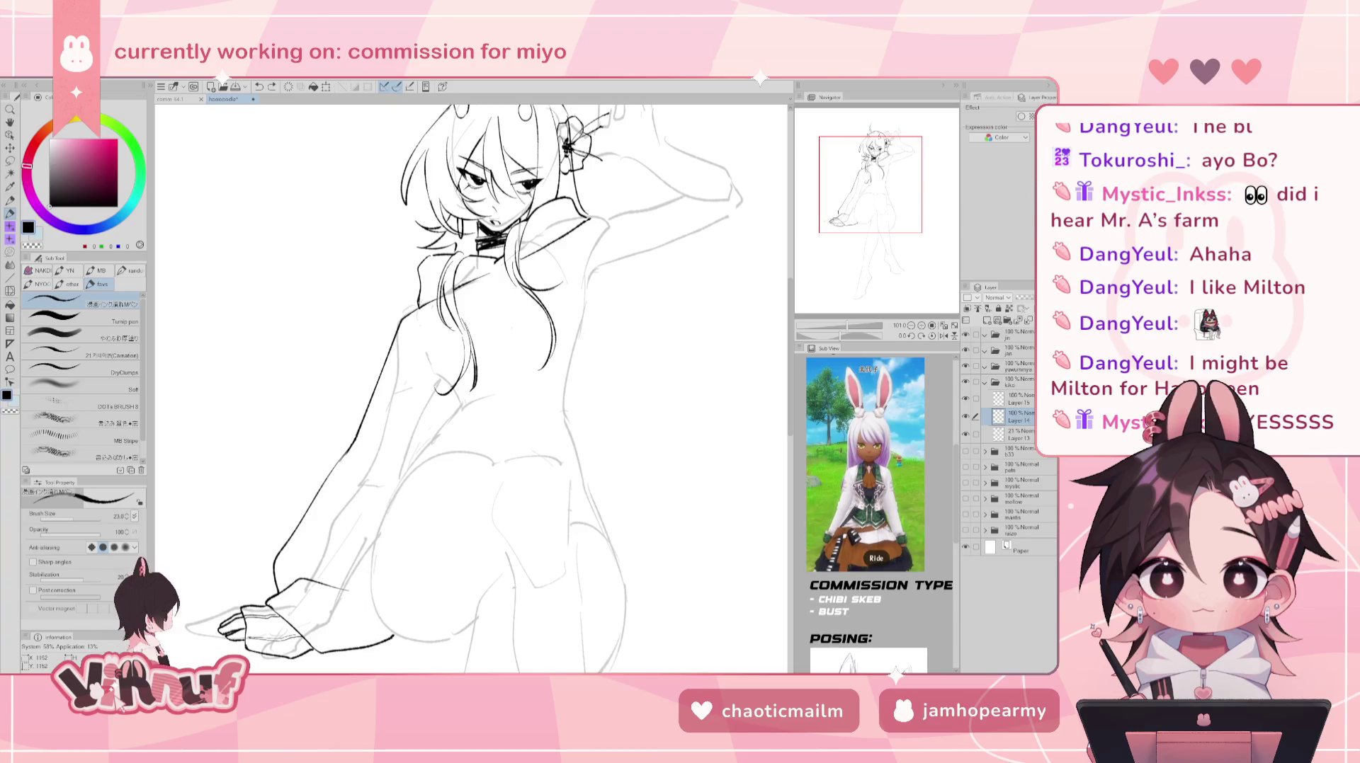
drag(621, 307, 593, 327)
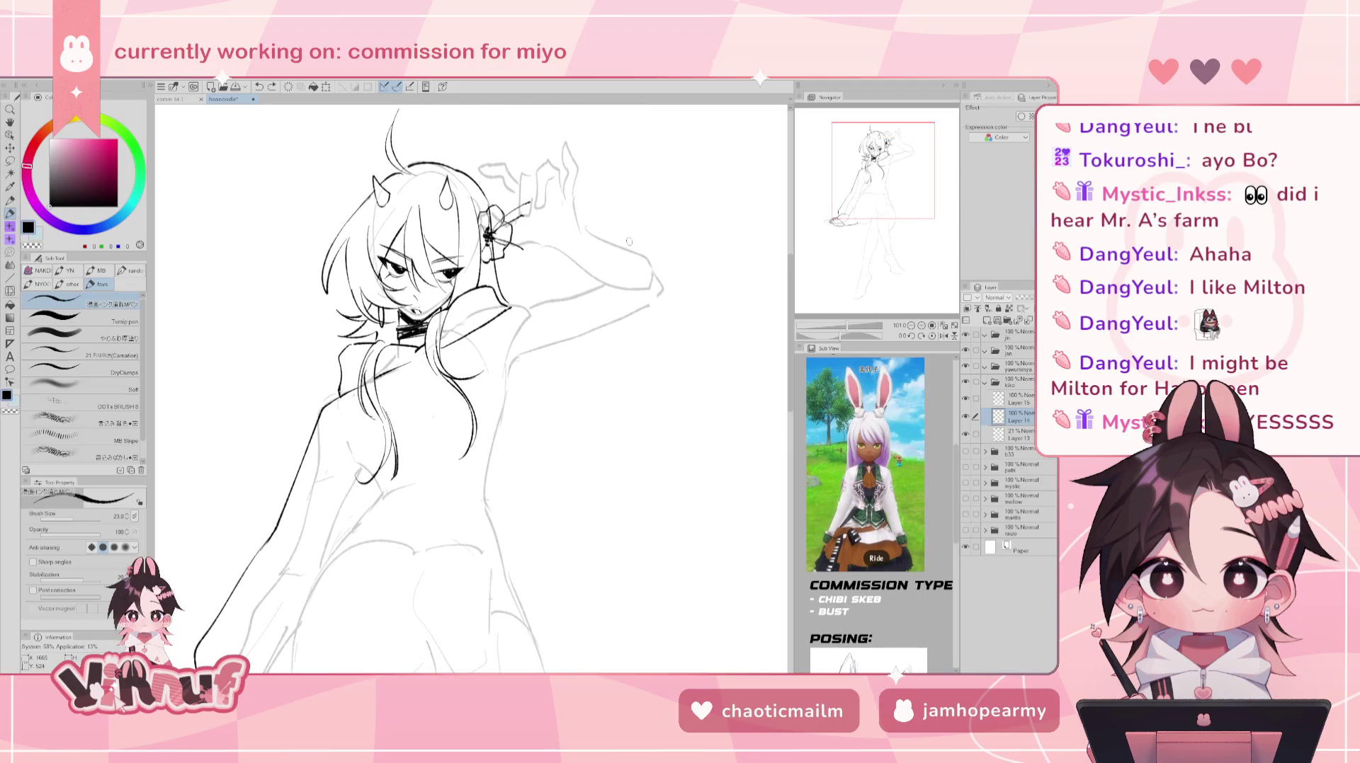
- Redo the line by the raised hand, rotate slightly, and hide the hair layer
key(ctrl+z)
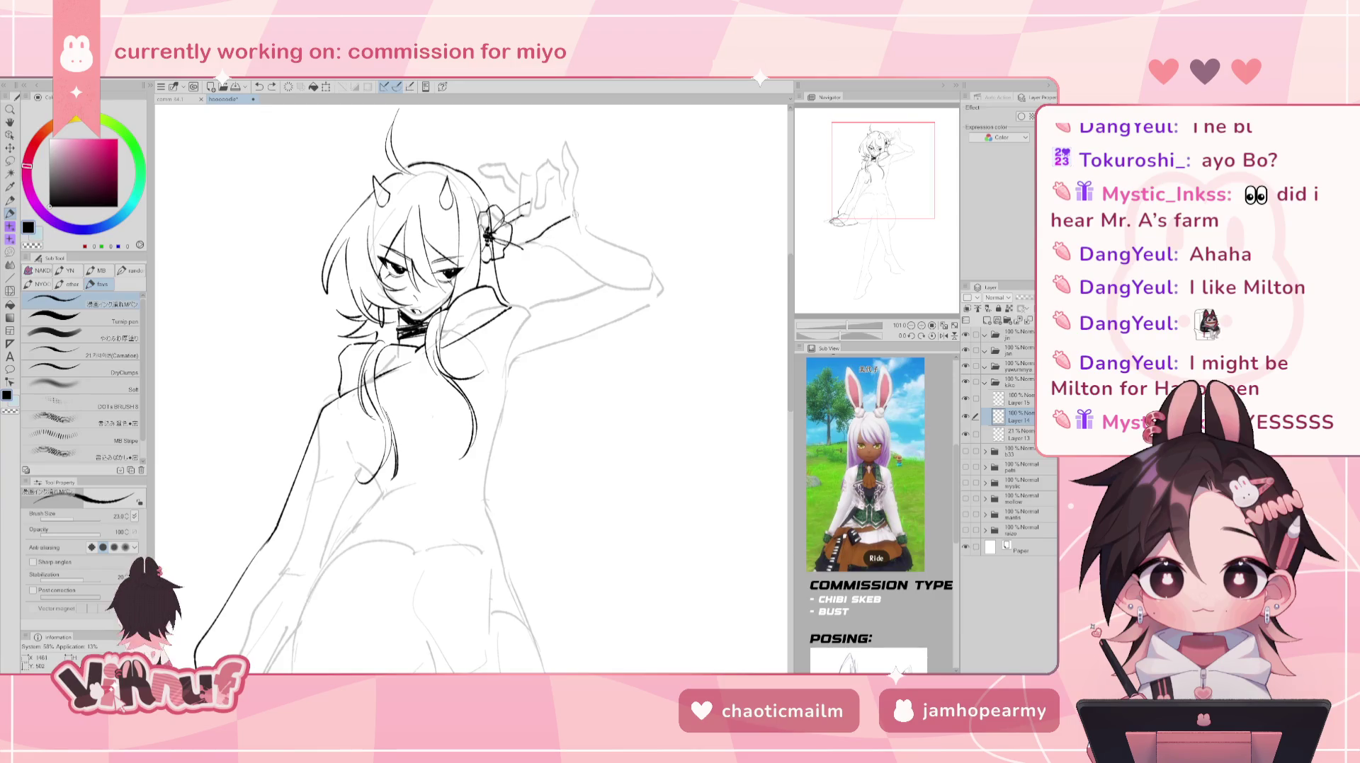
drag(566, 219, 575, 213)
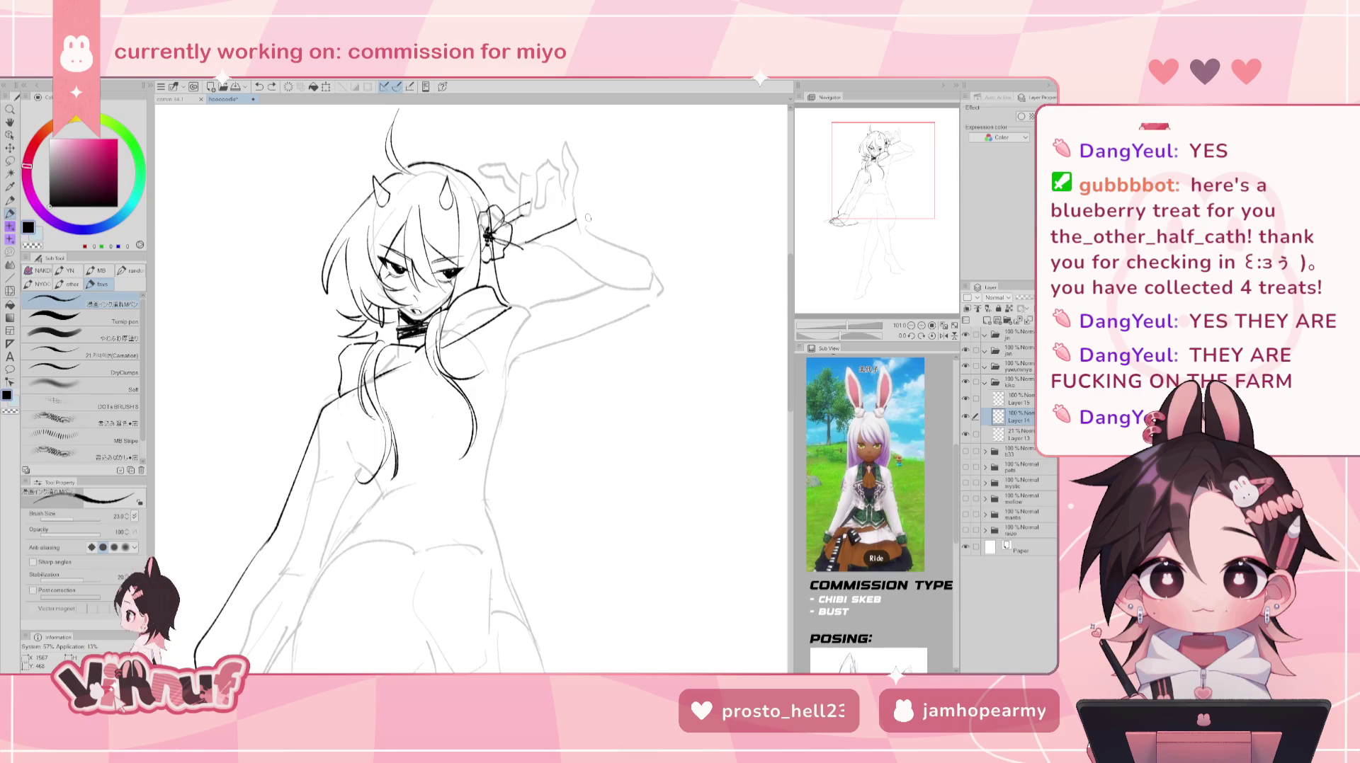
drag(495, 354, 489, 365)
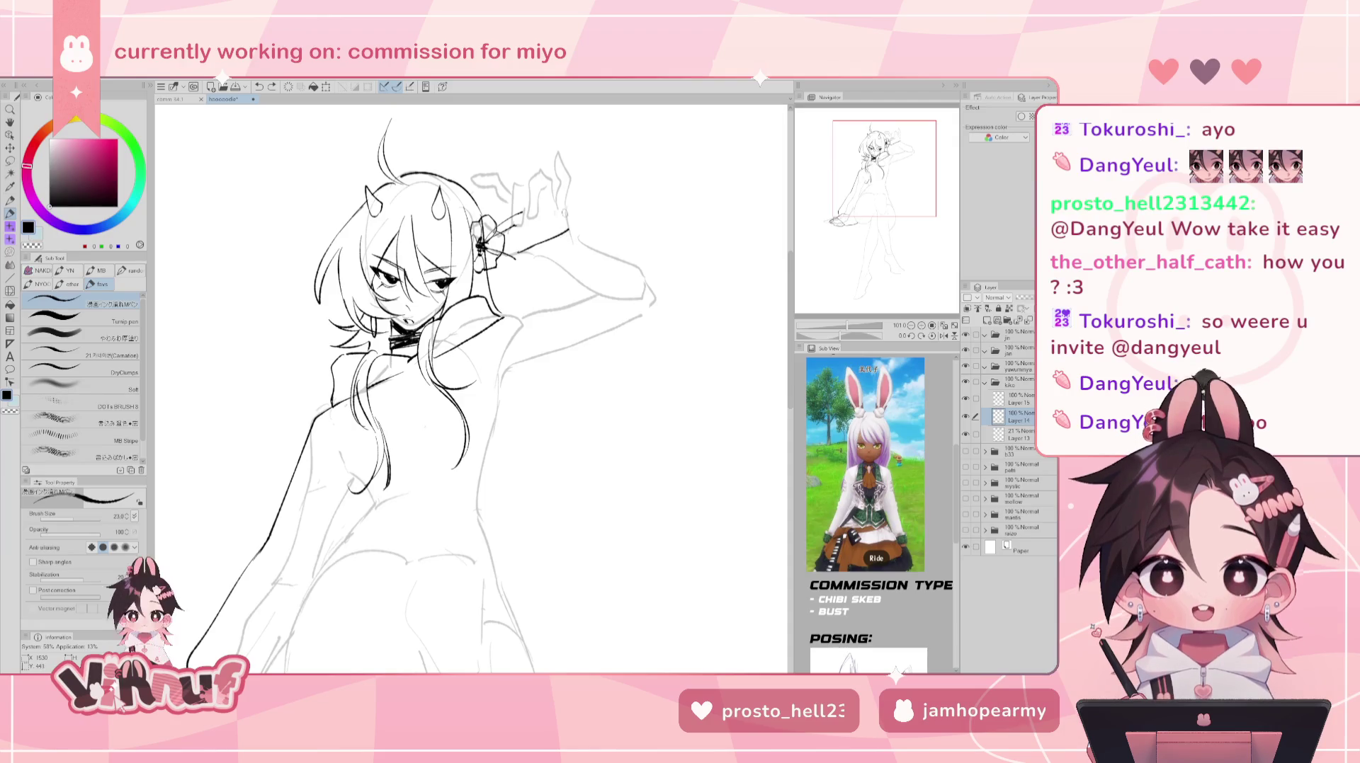
click(965, 434)
click(965, 417)
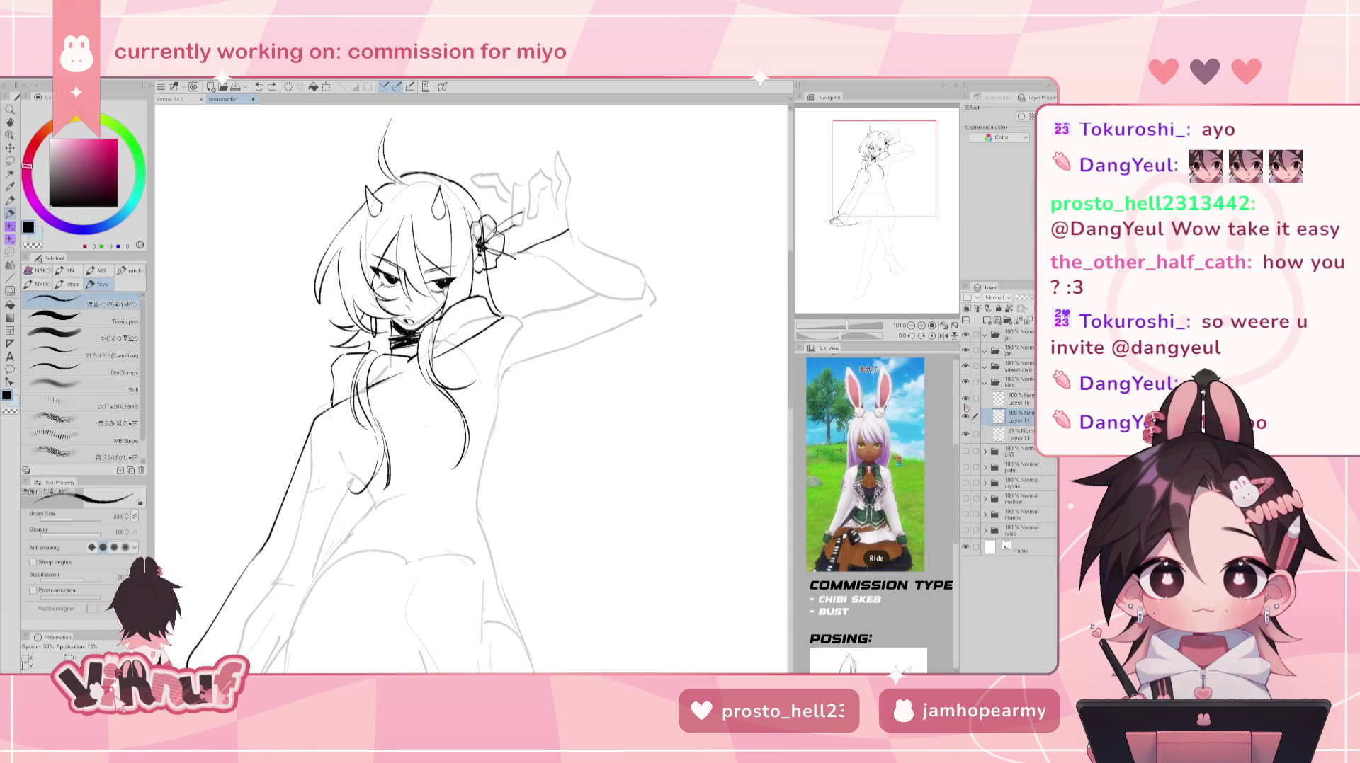
click(965, 398)
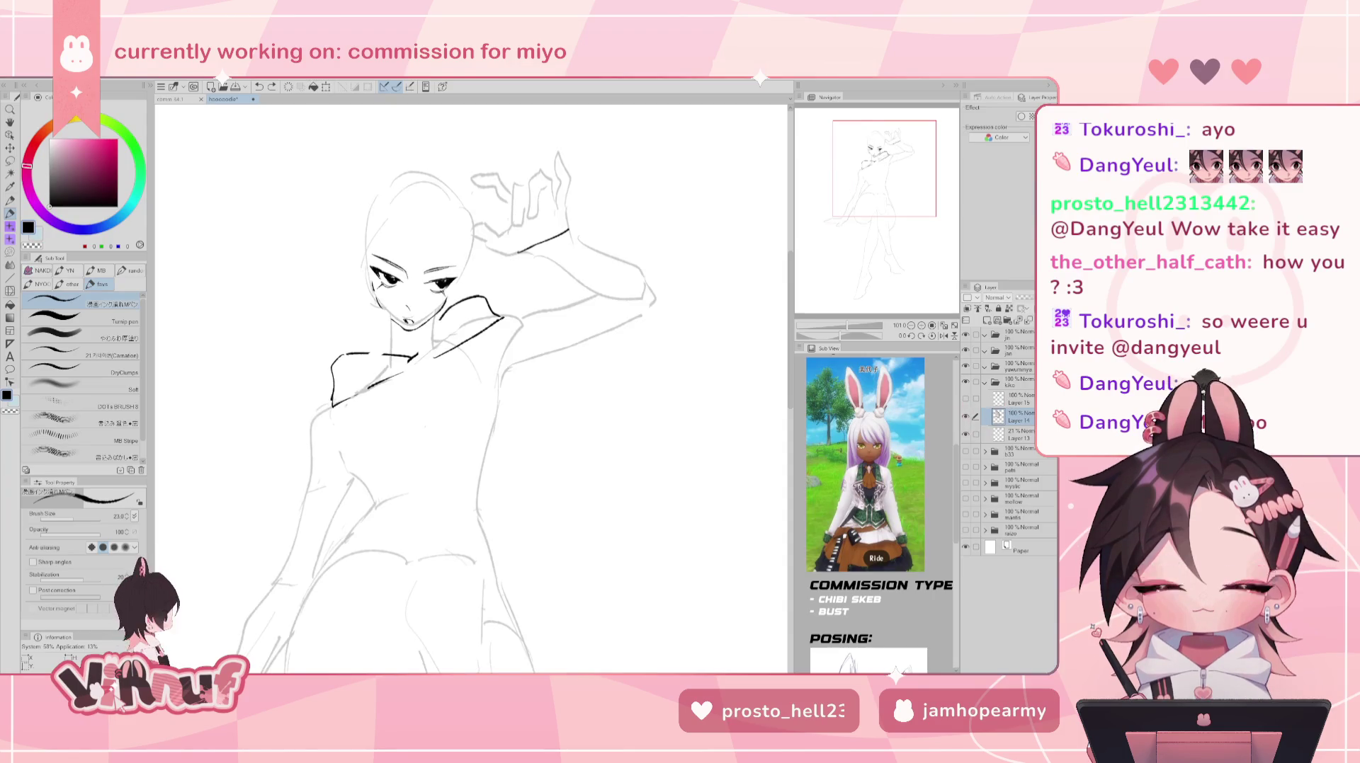
- Ink the raised arm's line and shoulder, retrying the slanted arm stroke
drag(694, 301, 626, 322)
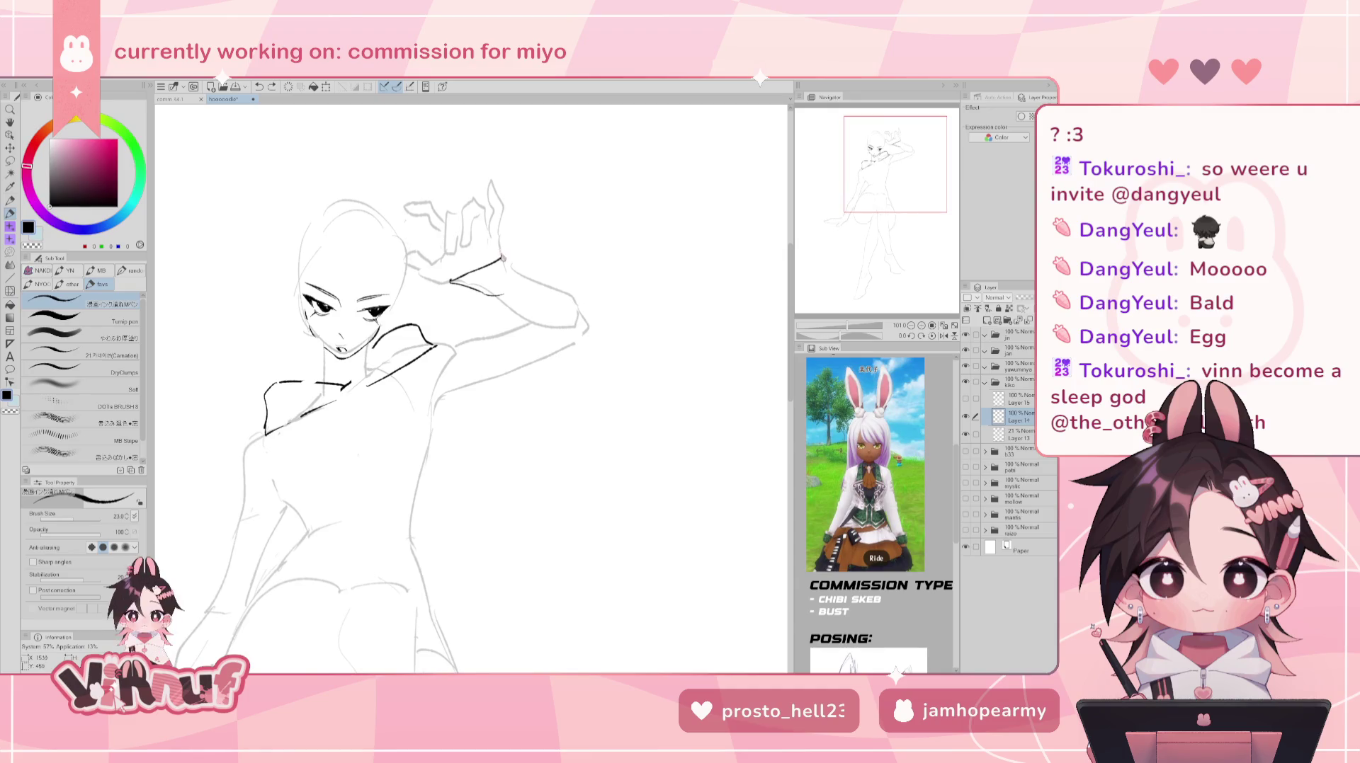
key(e)
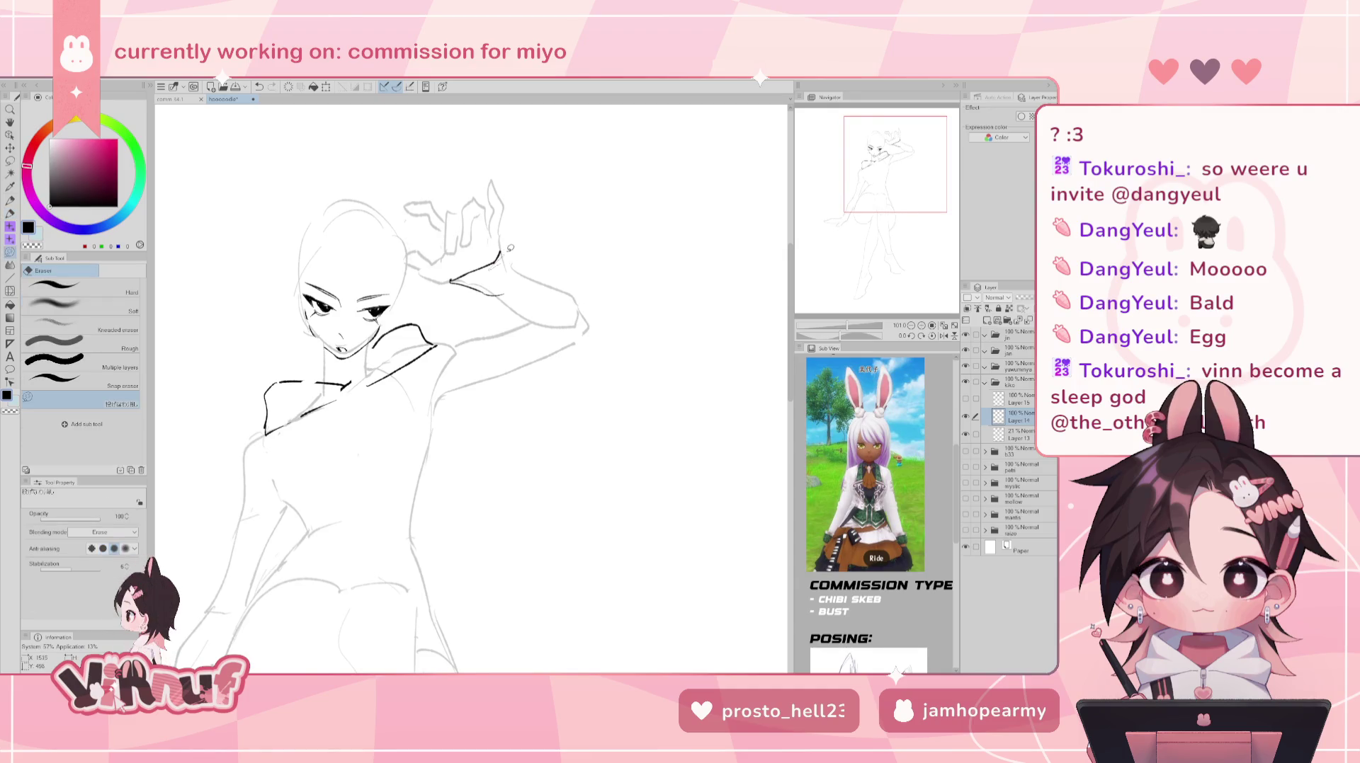
key(p)
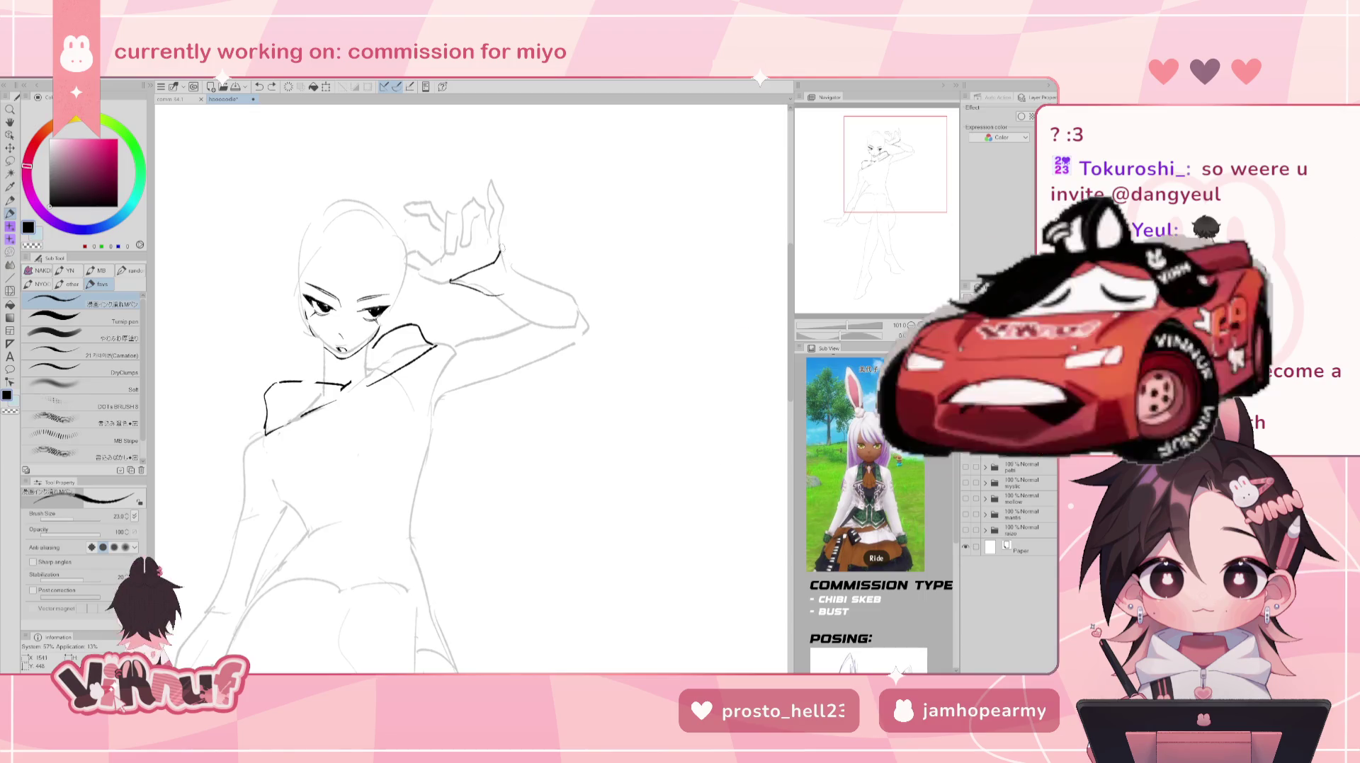
drag(500, 247, 521, 289)
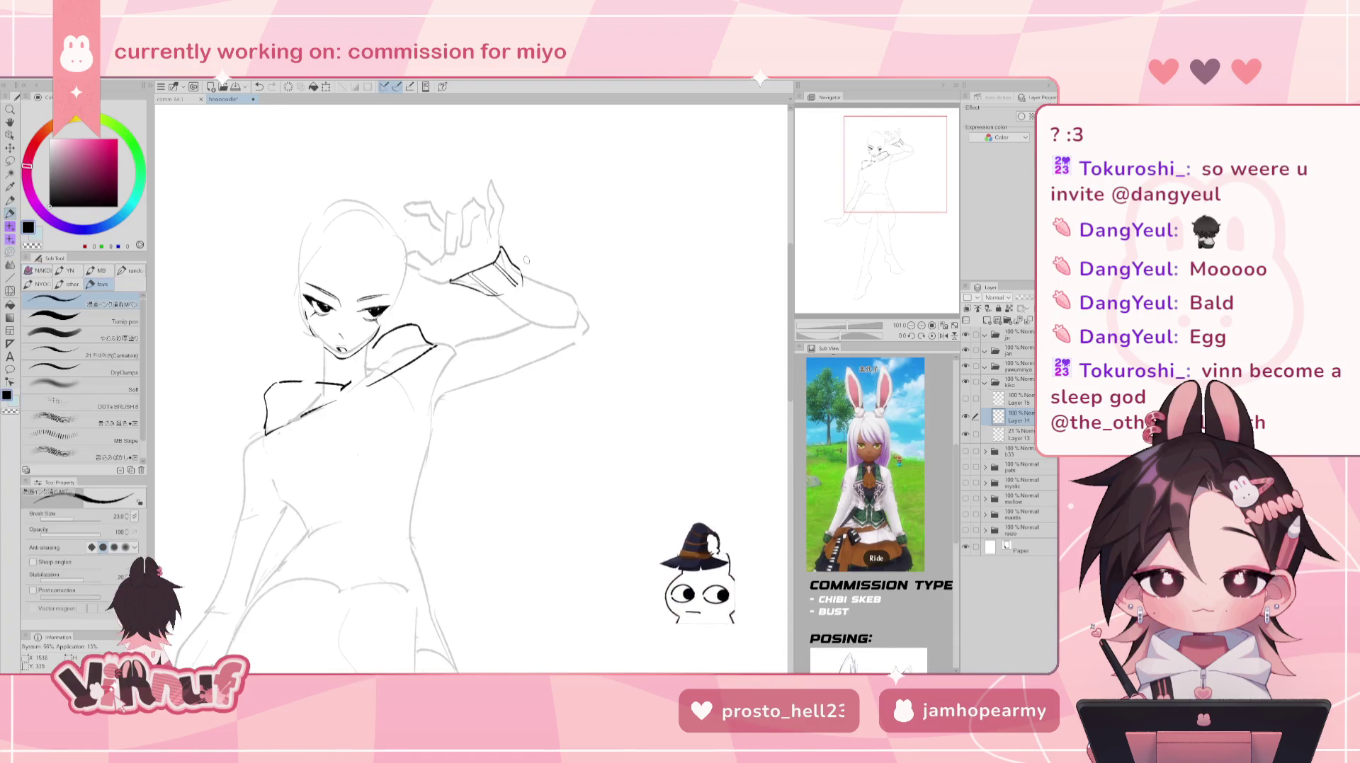
drag(515, 262, 540, 267)
key(ctrl+z)
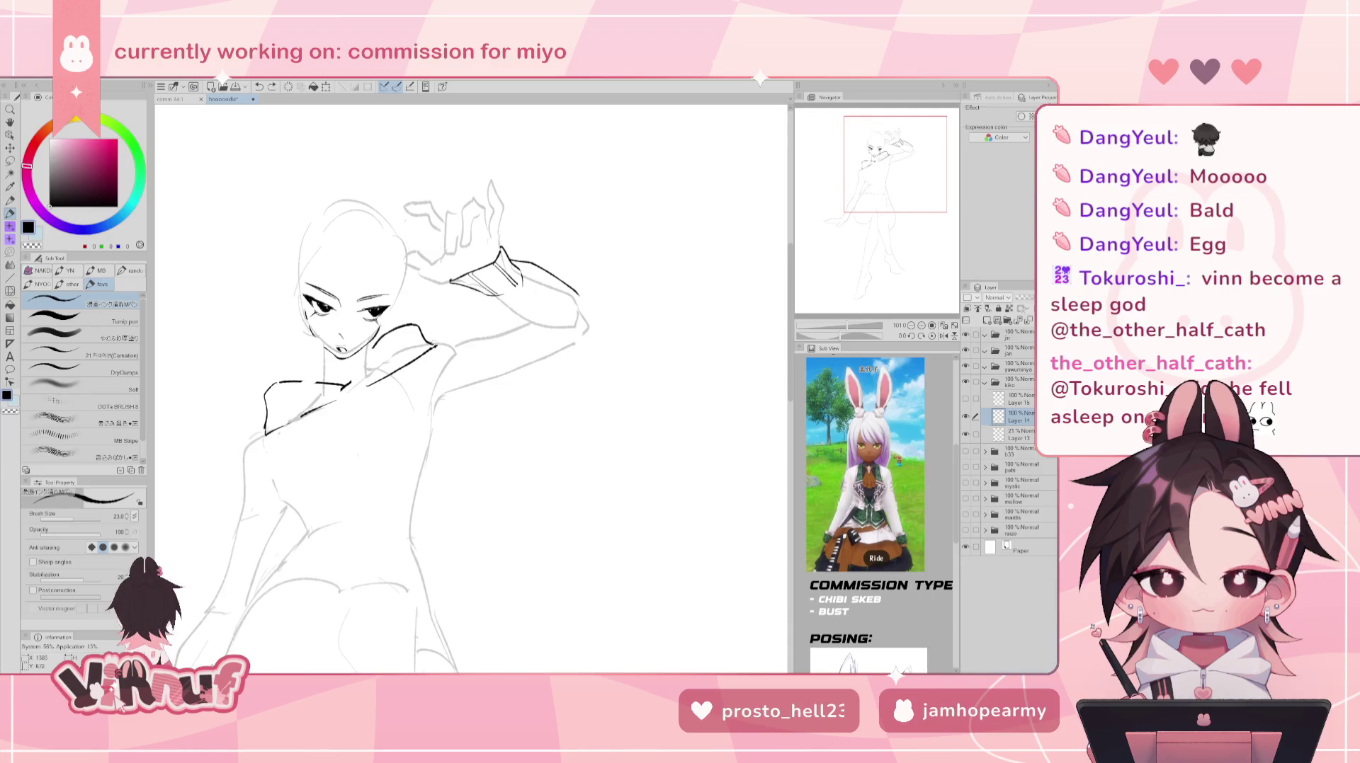
drag(437, 344, 504, 327)
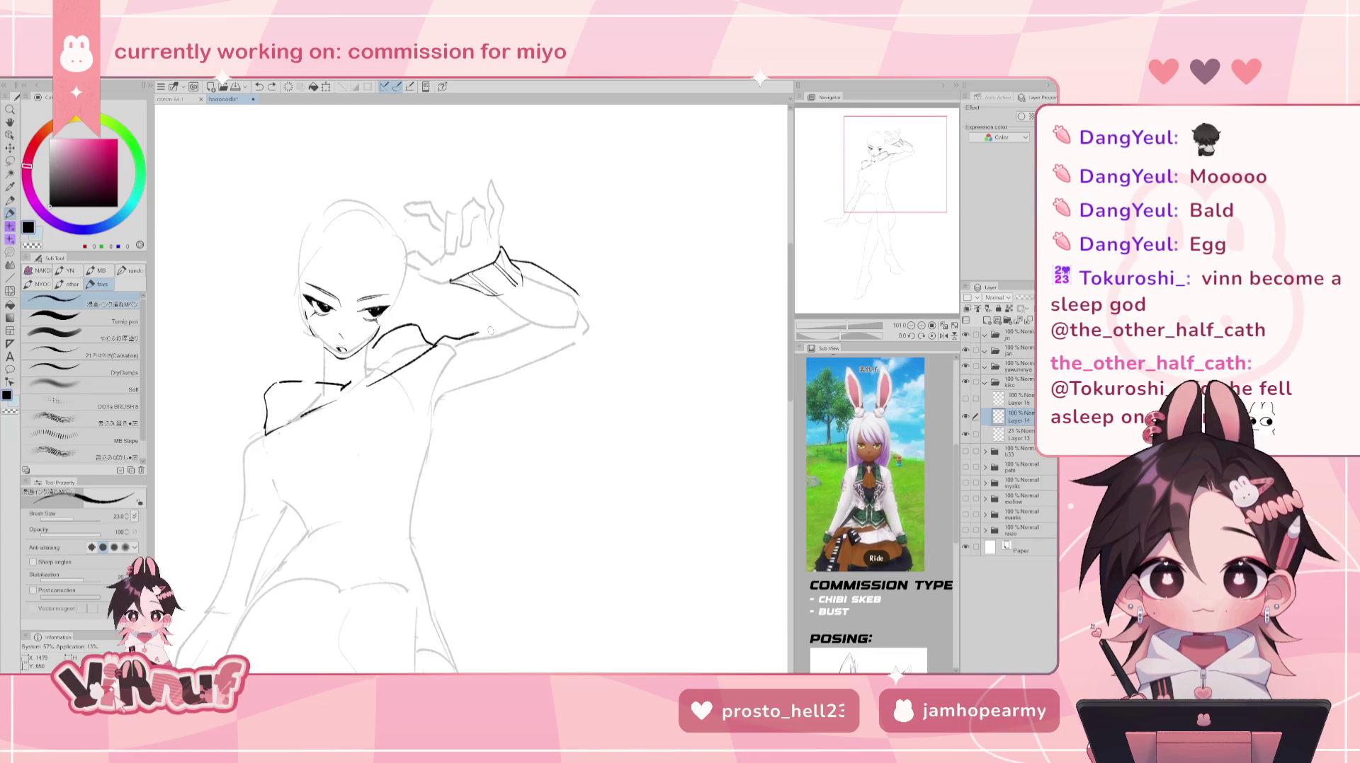
key(ctrl+z)
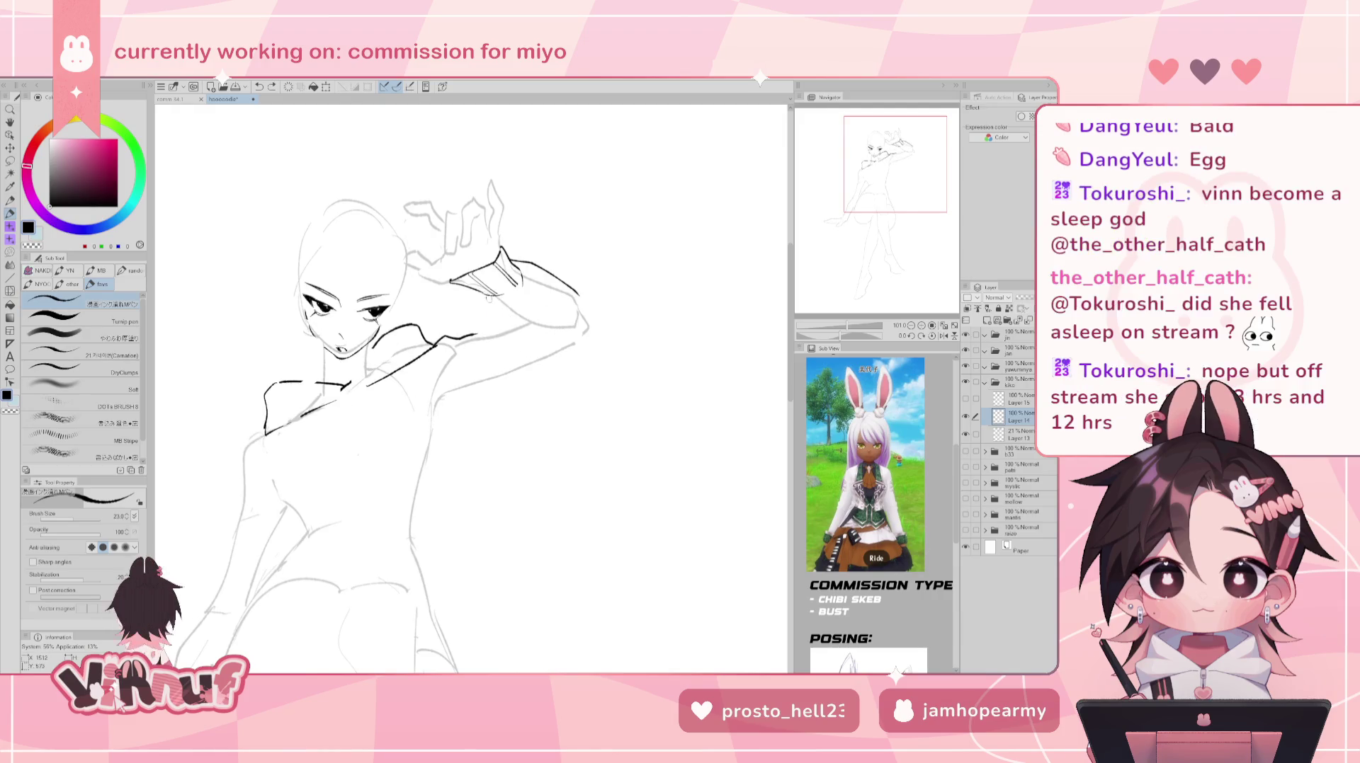
key(ctrl+z)
drag(481, 296, 517, 369)
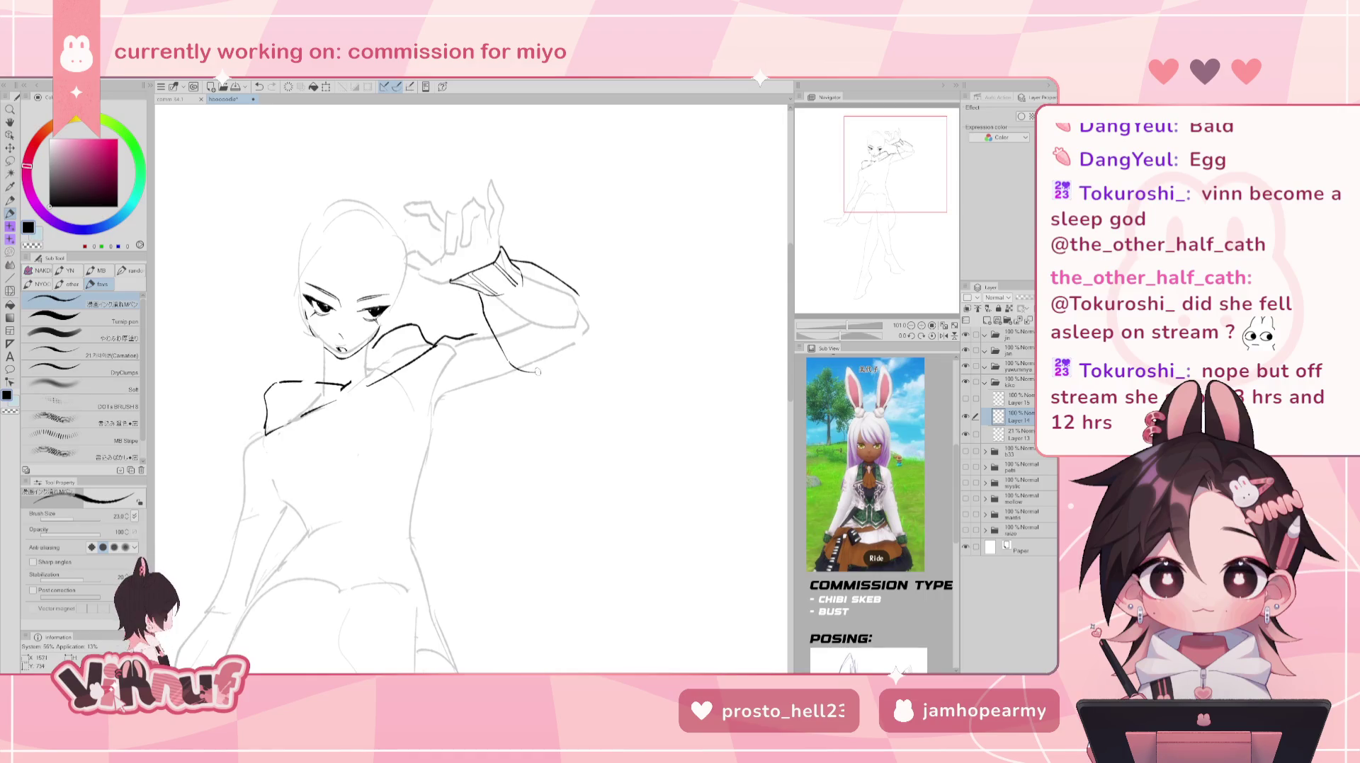
key(ctrl+z)
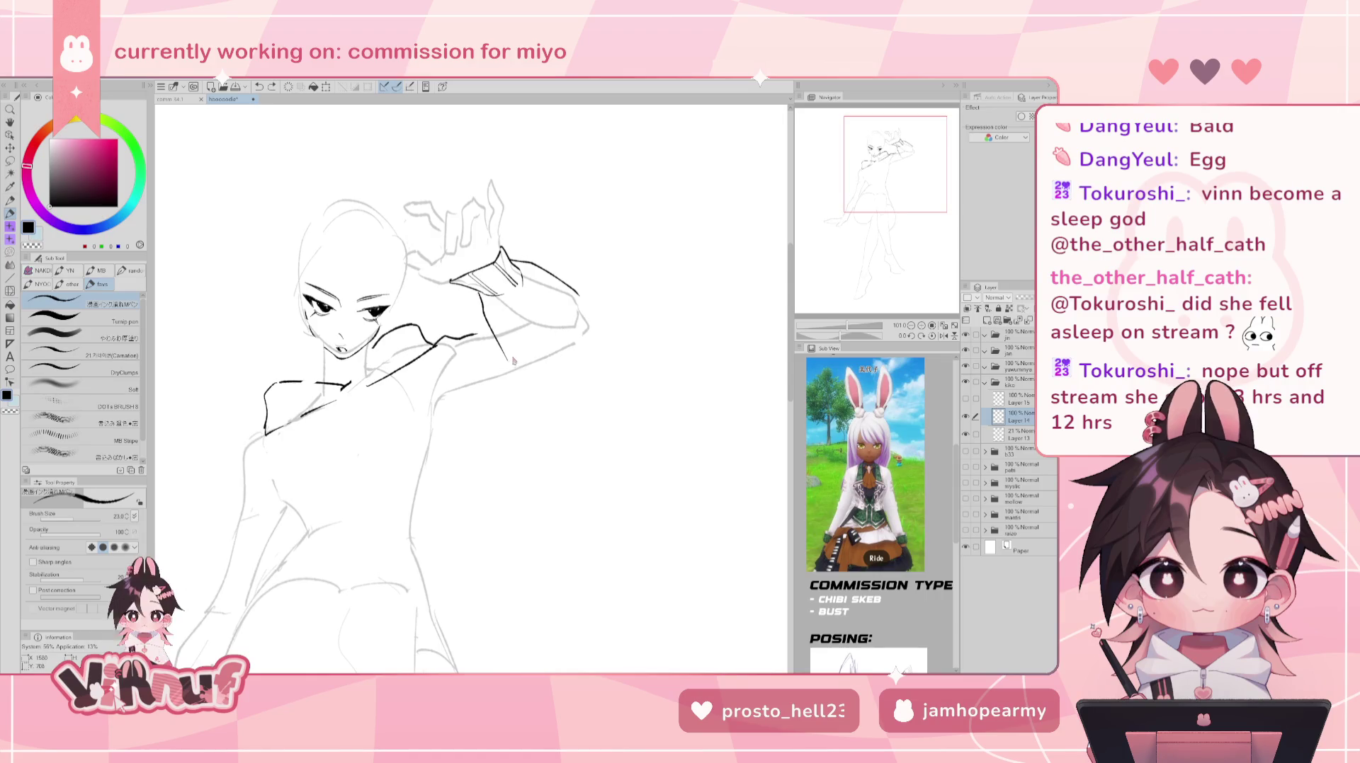
- Add a short sleeve stroke, check it mirrored, and show the horned face and hair lineart
key(h)
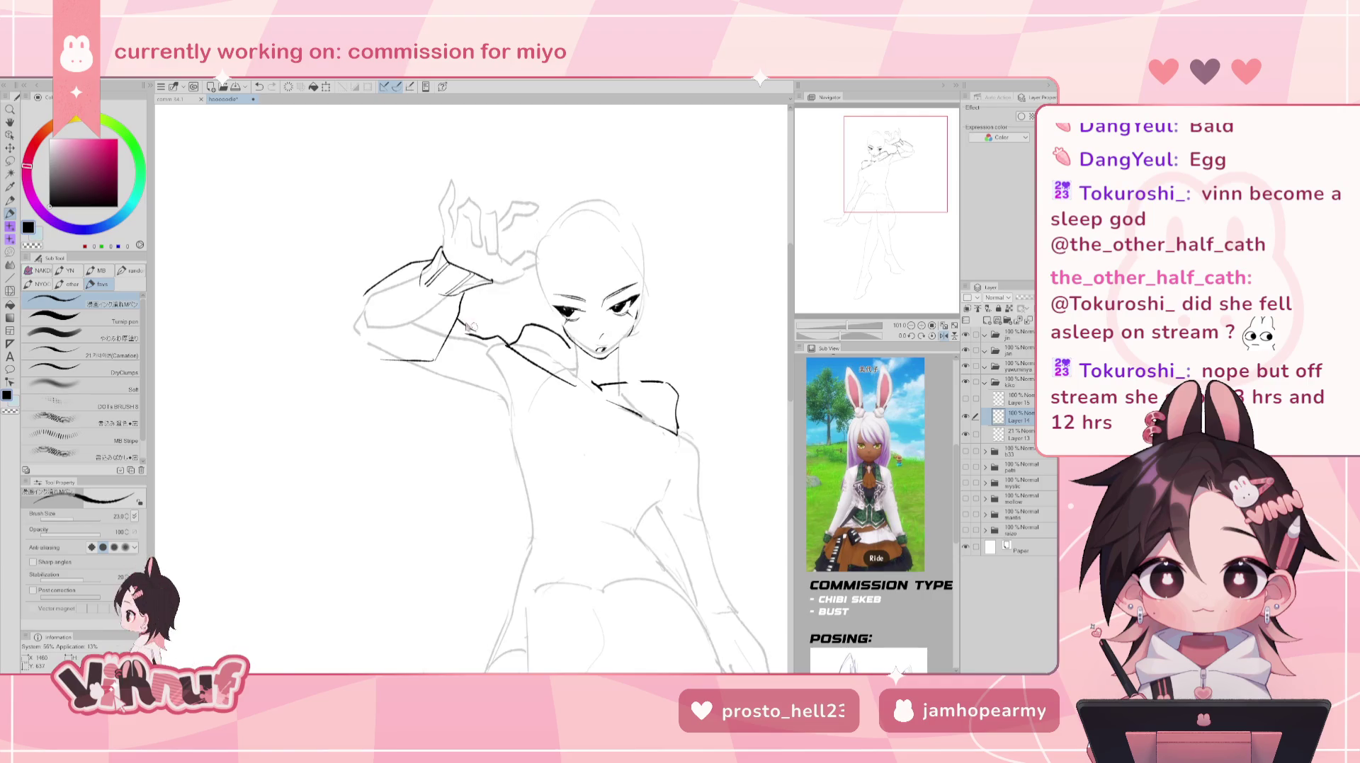
drag(484, 339, 472, 329)
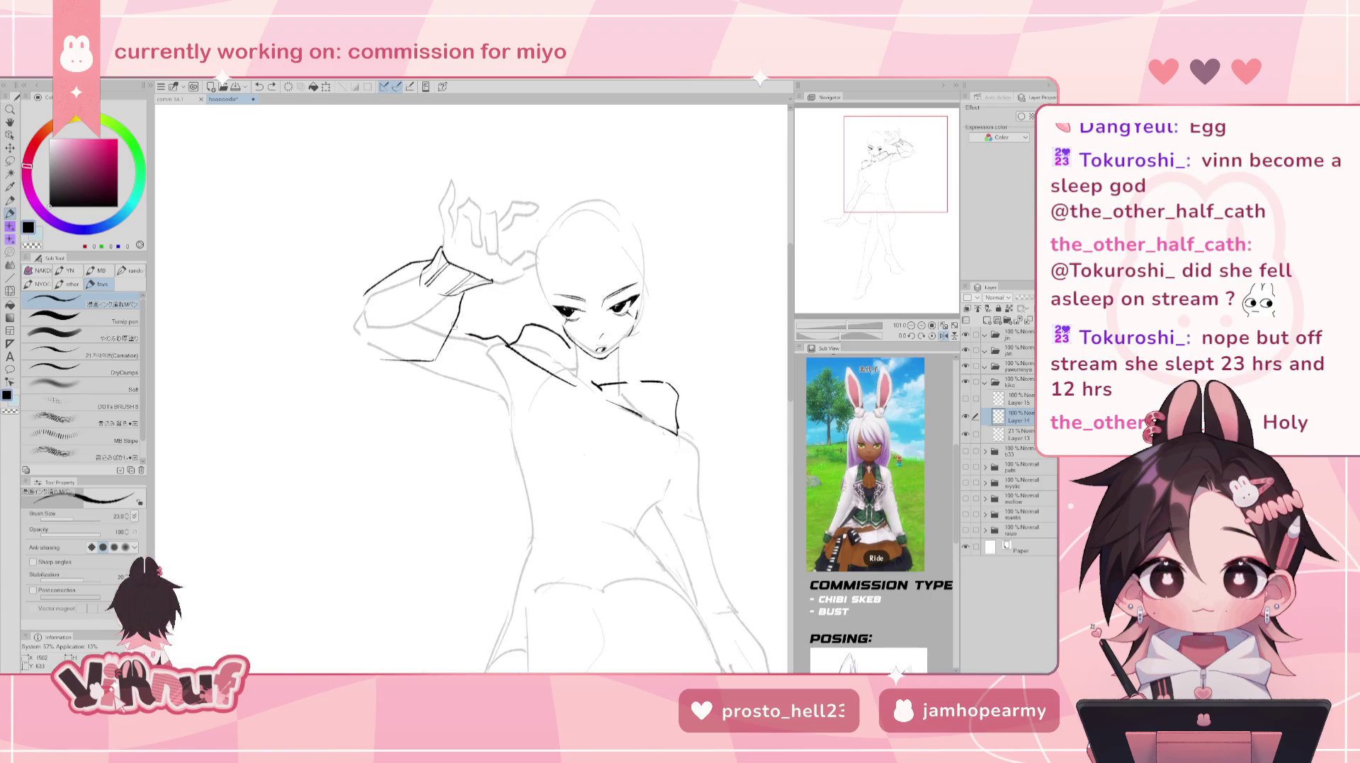
key(e)
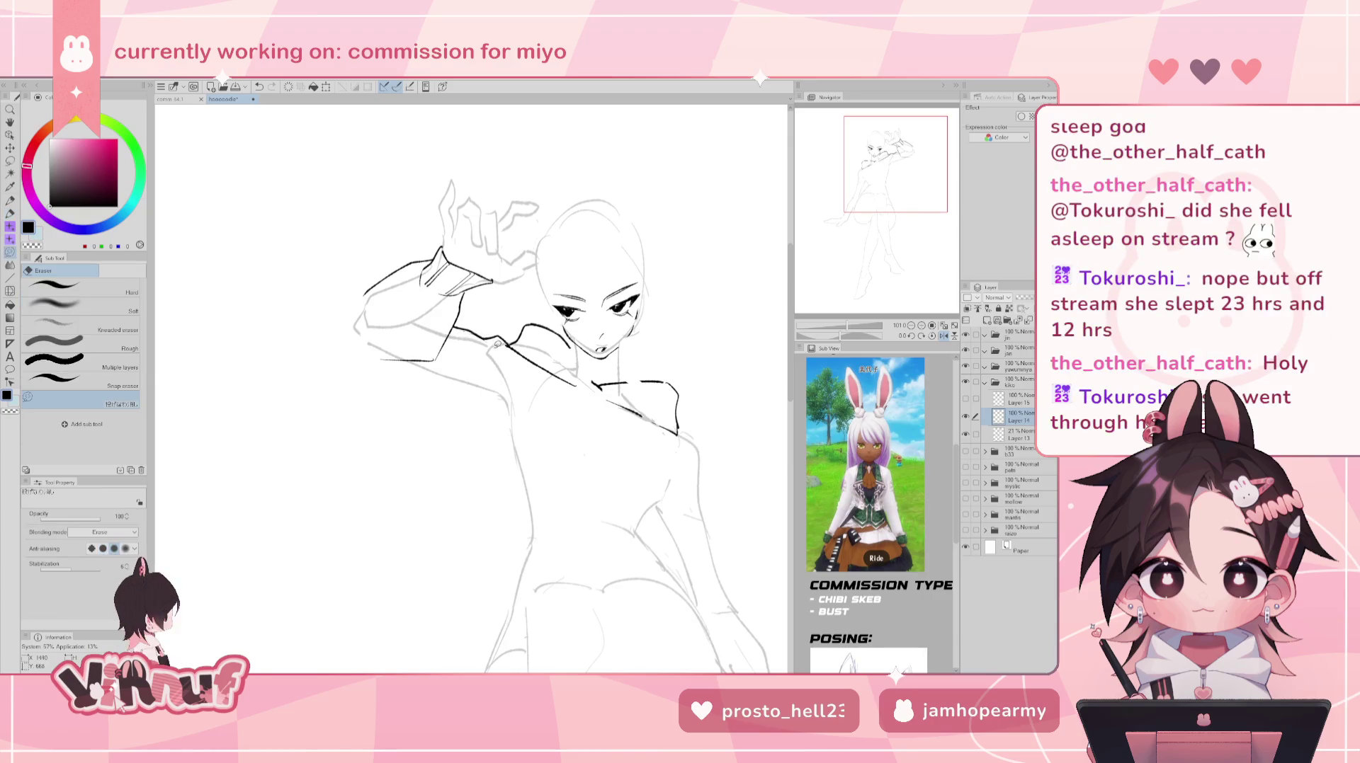
key(h)
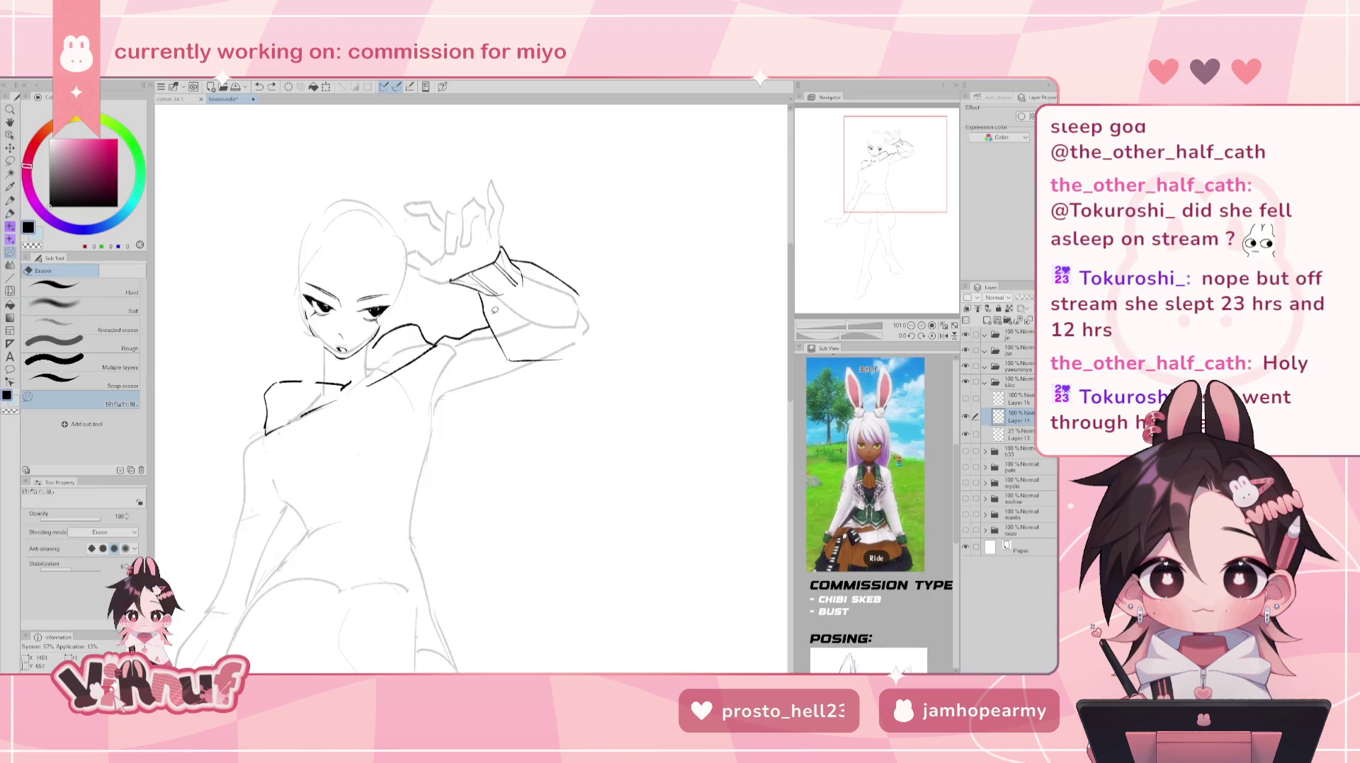
key(p)
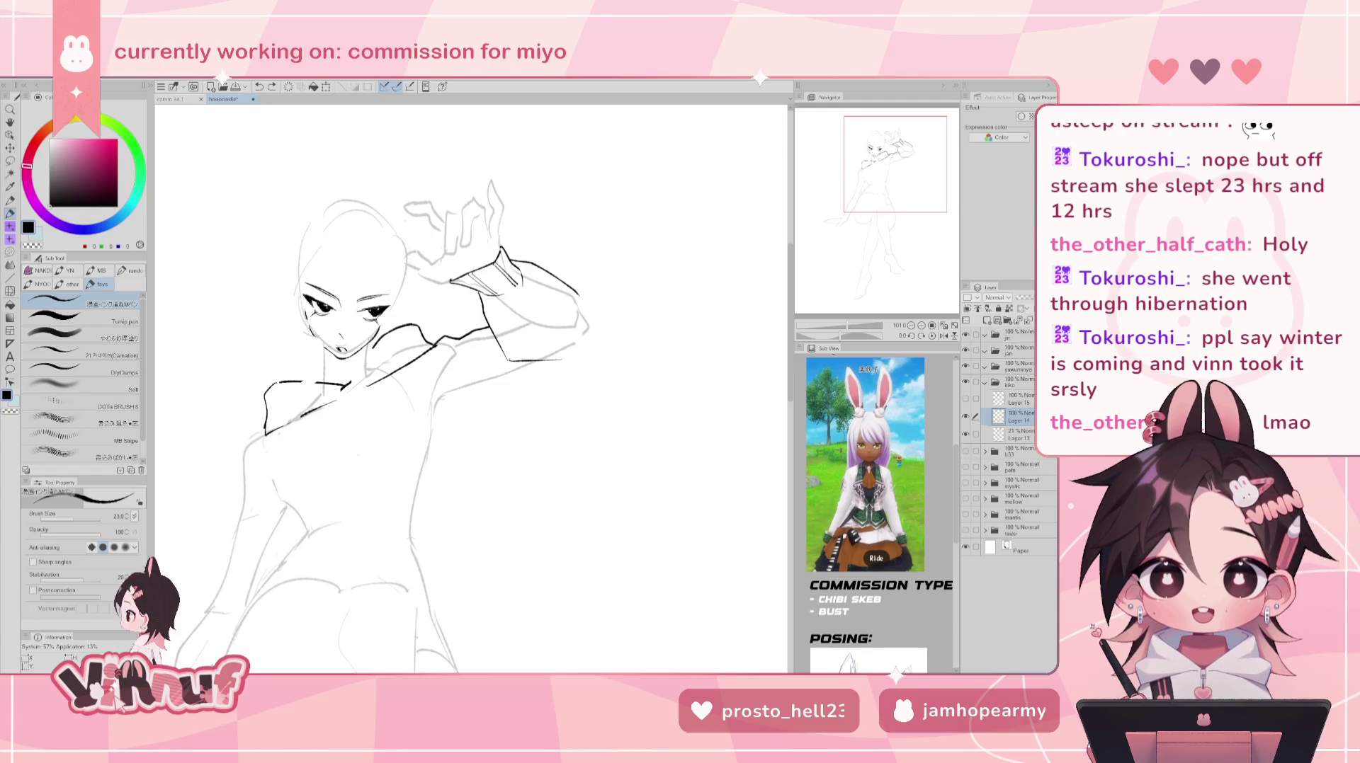
drag(424, 354, 410, 356)
key(e)
key(ctrl+z)
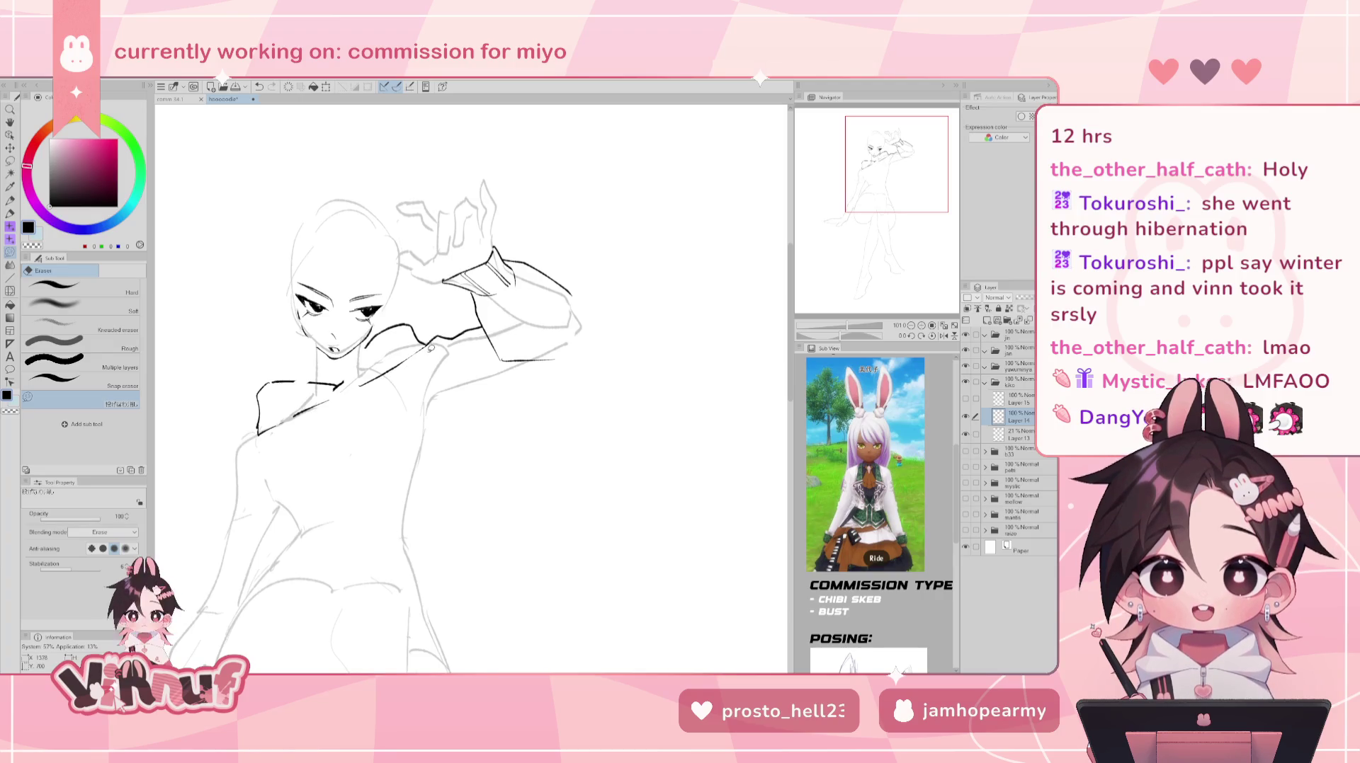
key(p)
click(965, 398)
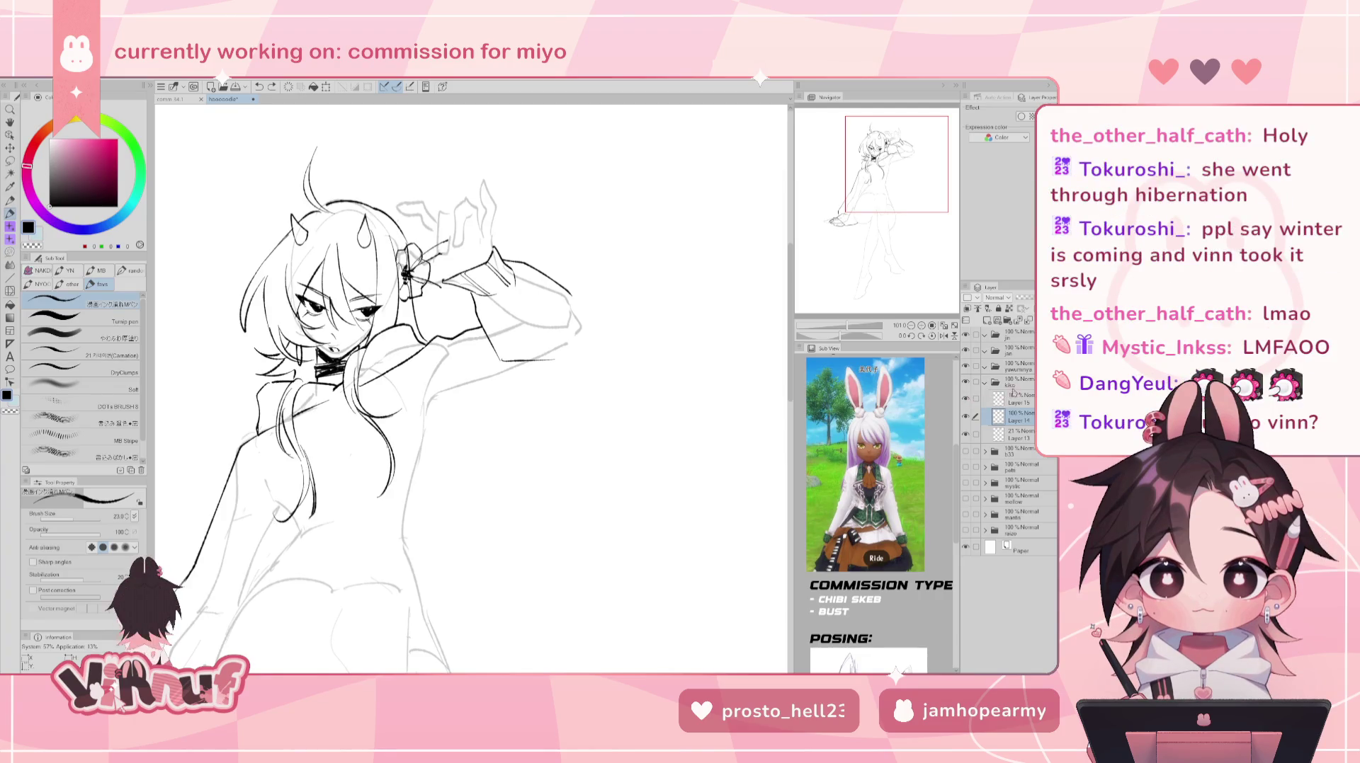
- Flip the canvas and ink the raised arm's outer sleeve outline
click(965, 417)
click(965, 417)
click(965, 418)
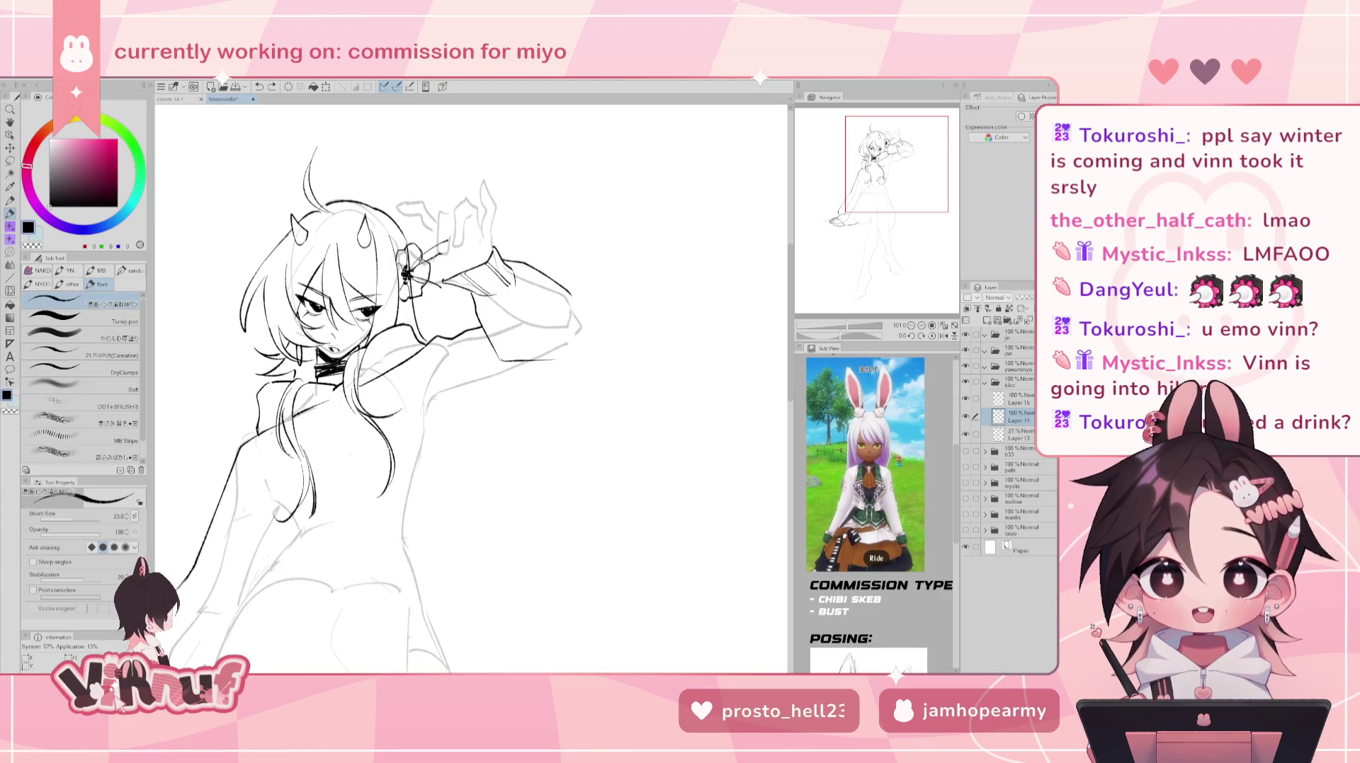
drag(884, 196, 880, 199)
click(943, 336)
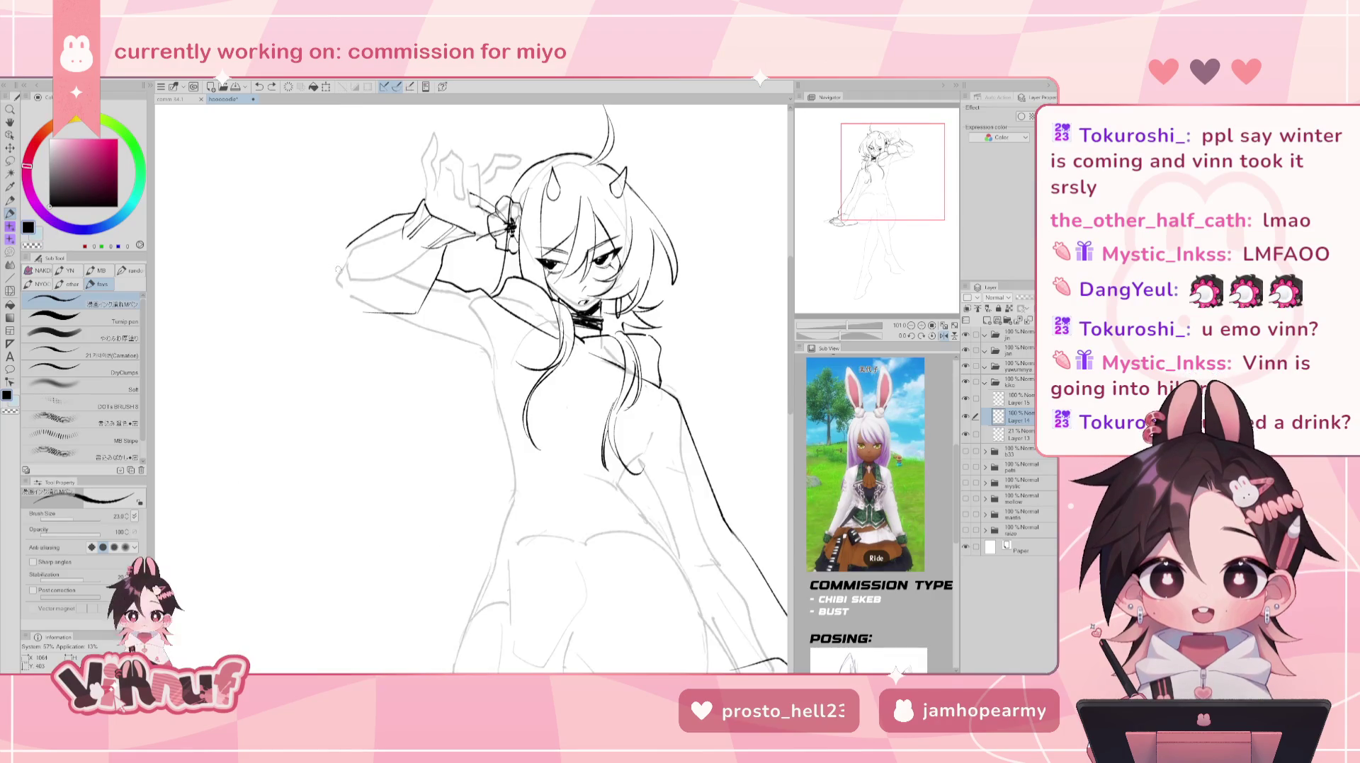
drag(347, 242, 321, 292)
key(ctrl+z)
drag(347, 243, 319, 294)
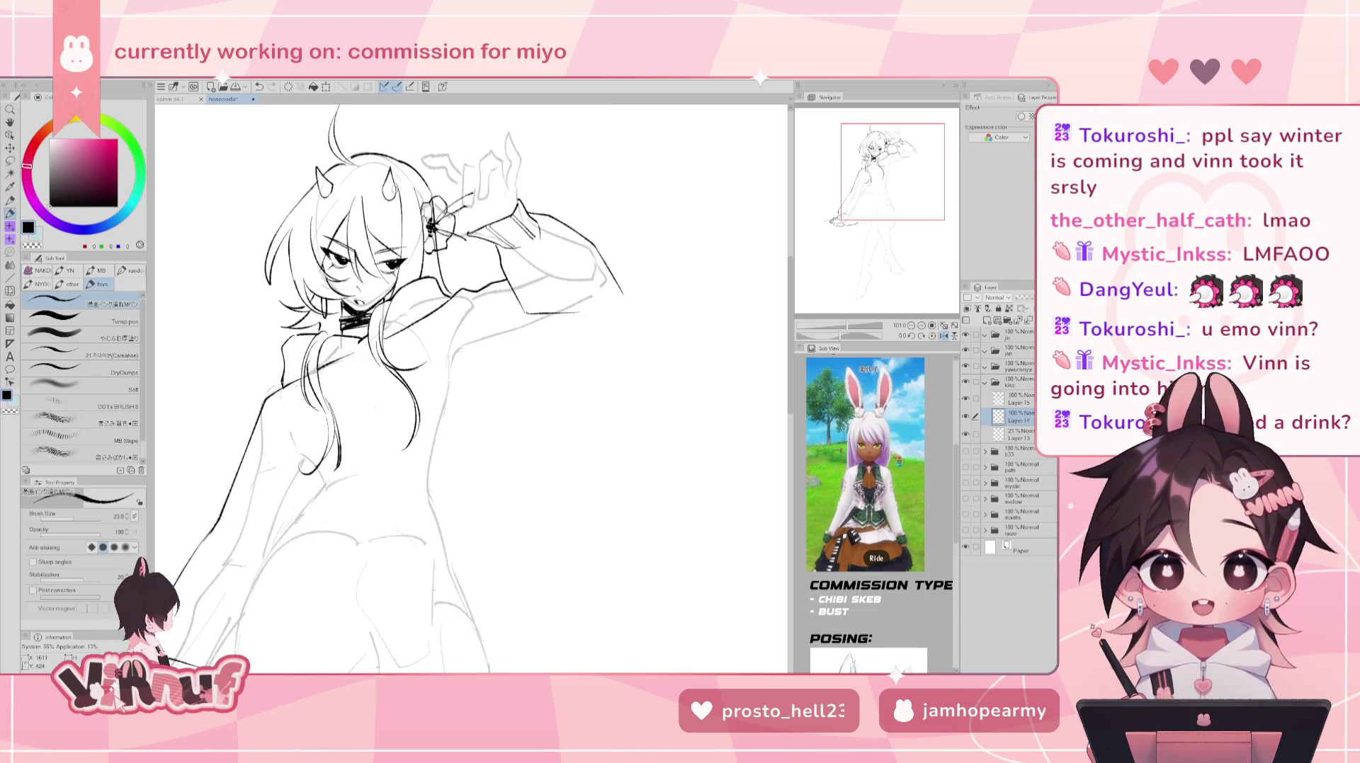
key(h)
- Extend the arm outline into a long line down the dress side
drag(620, 303, 600, 356)
key(ctrl+z)
drag(621, 296, 616, 327)
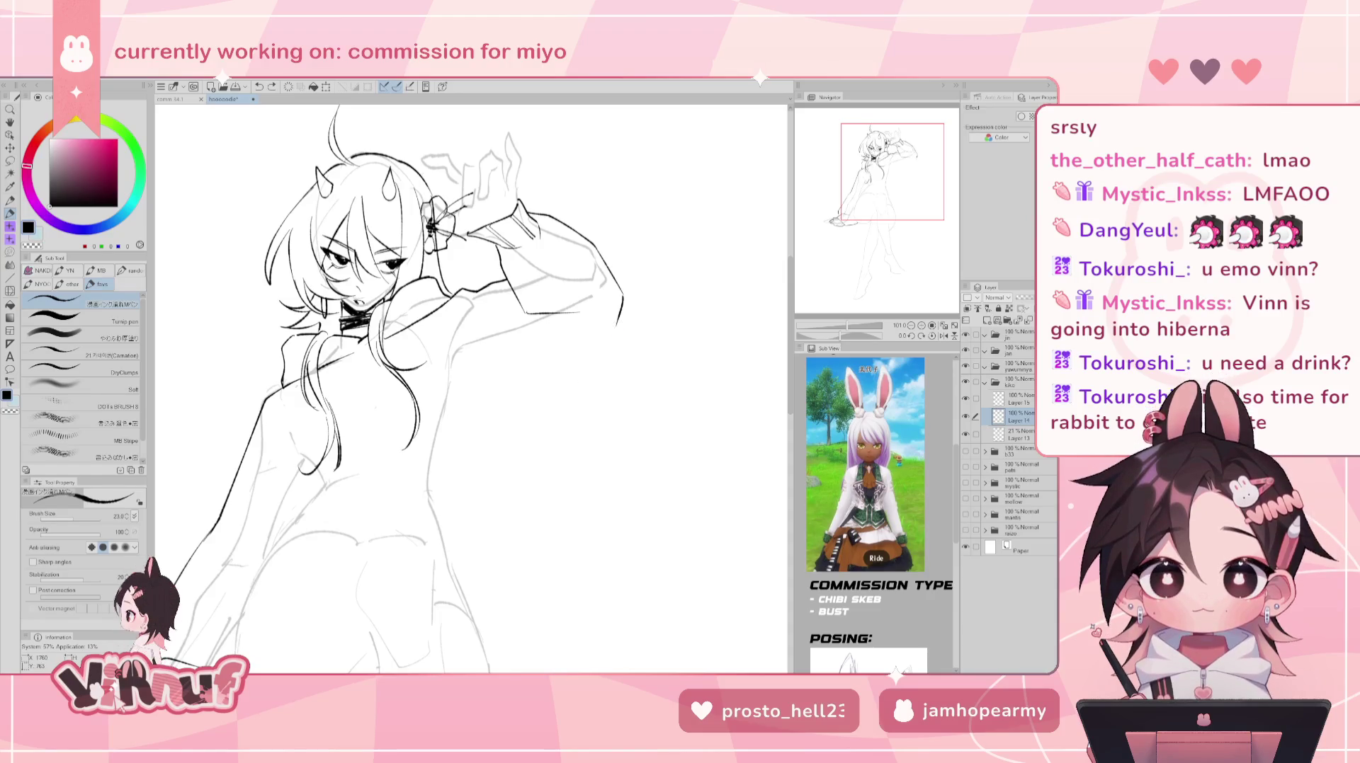
drag(621, 315, 542, 445)
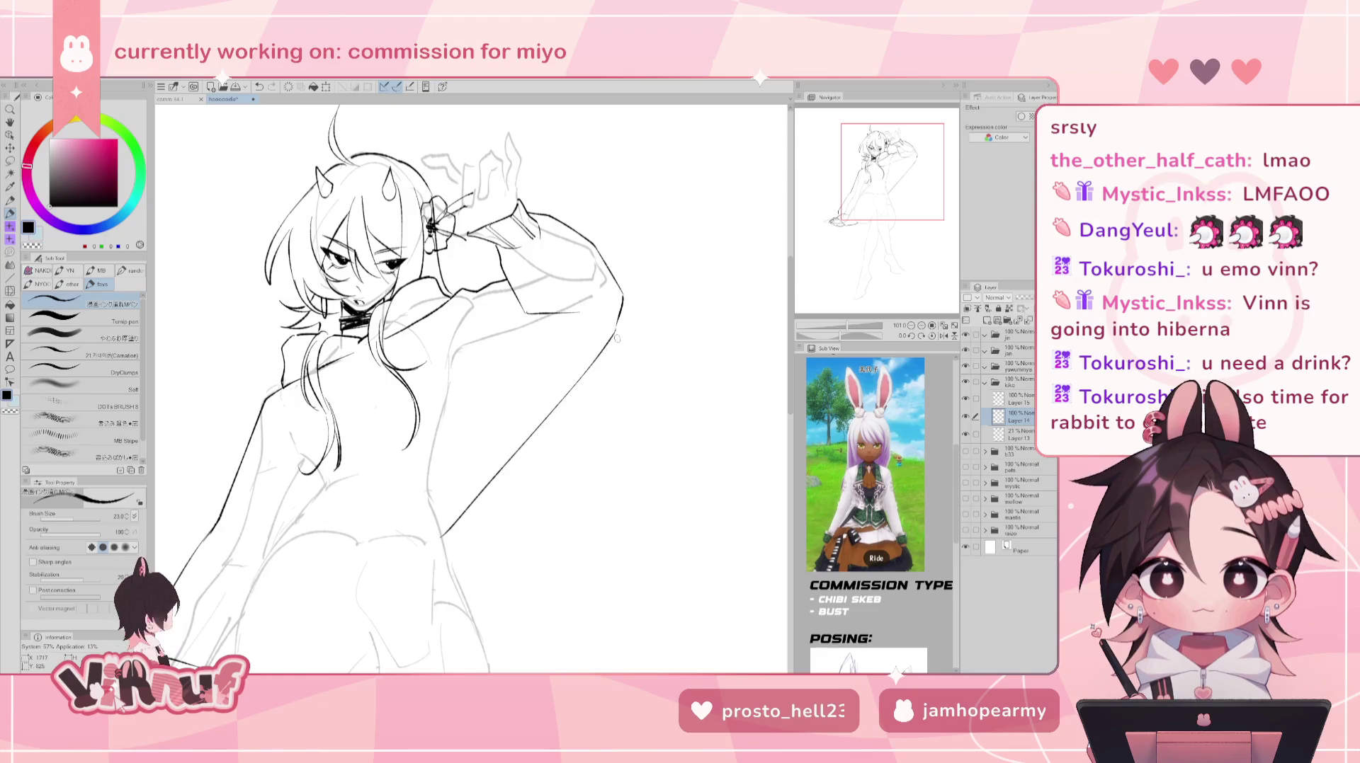
key(ctrl+z)
drag(616, 324, 493, 530)
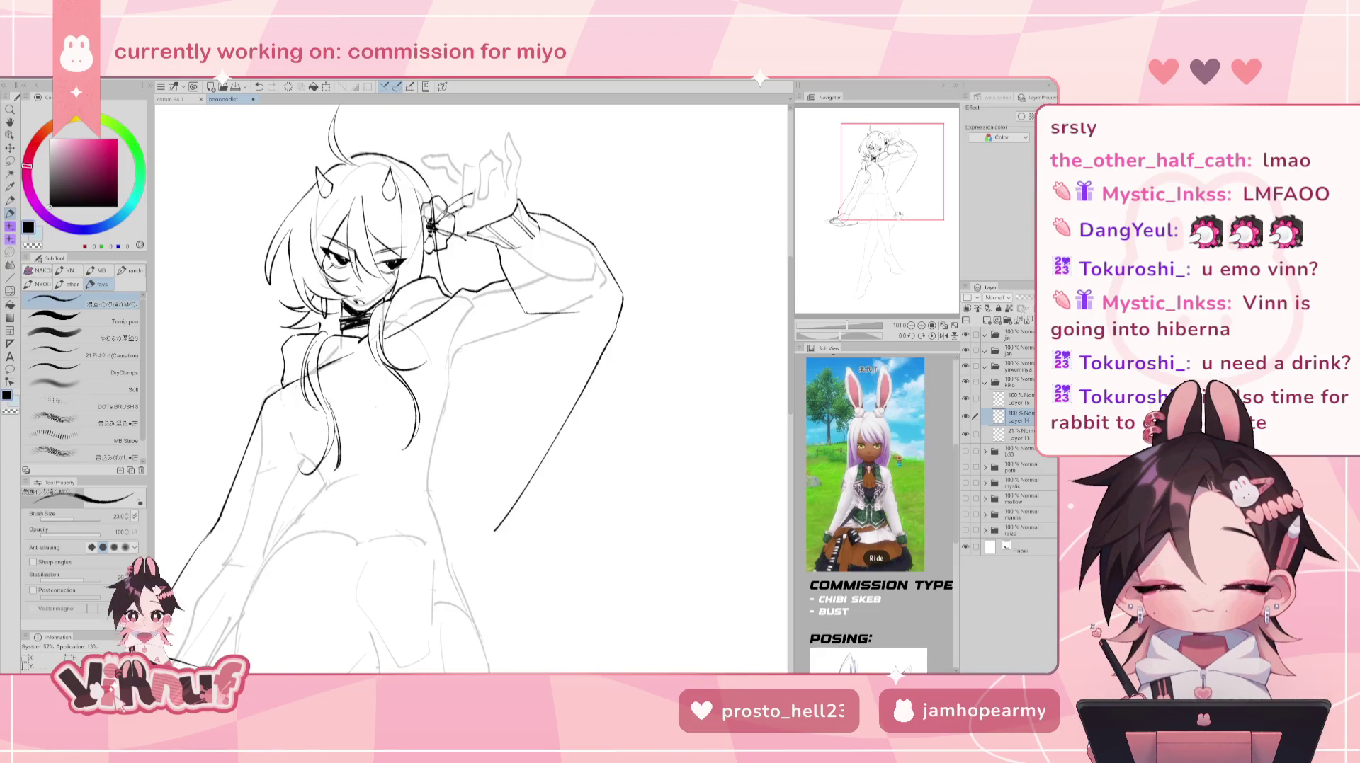
- Reframe the view and redraw the diagonal dress-side line from the sleeve down
drag(460, 354, 495, 322)
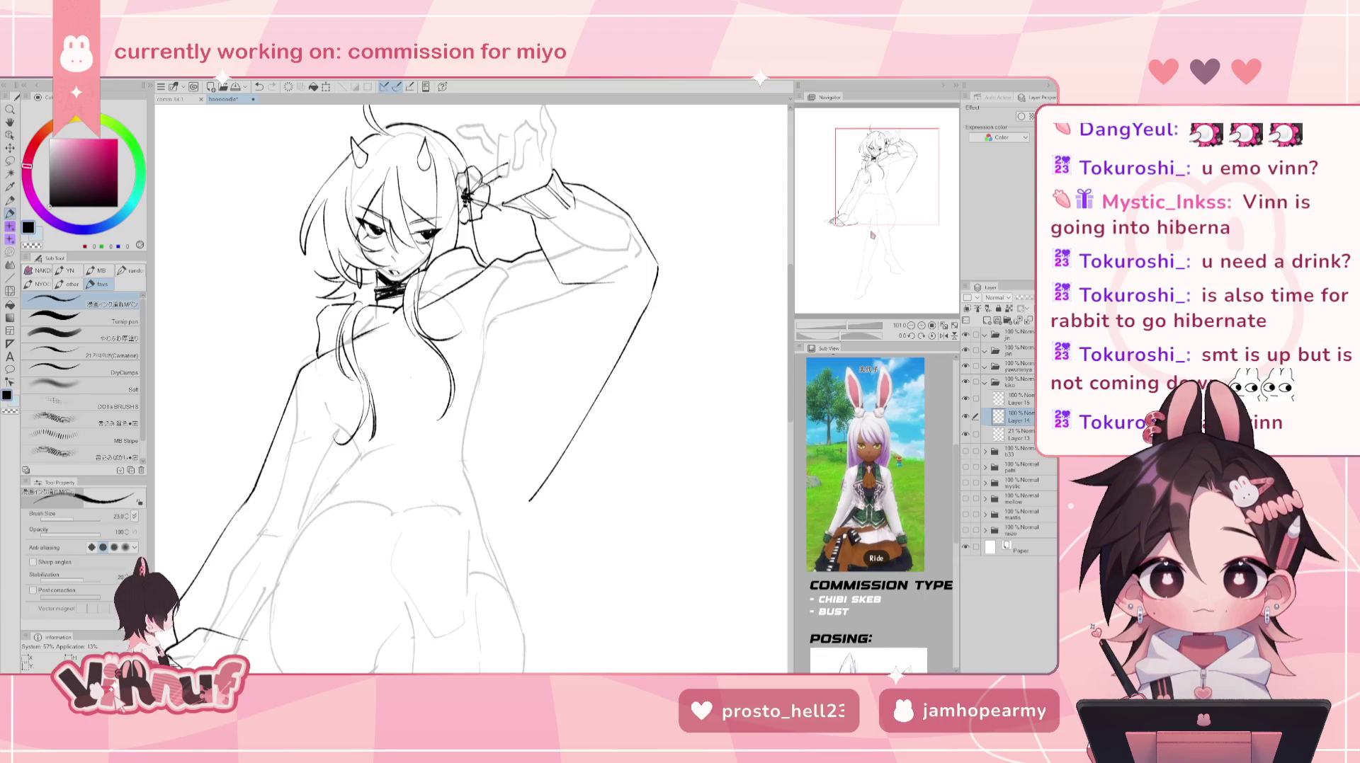
mouse_move(471, 389)
mouse_down()
mouse_move(508, 369)
mouse_move(414, 375)
mouse_up()
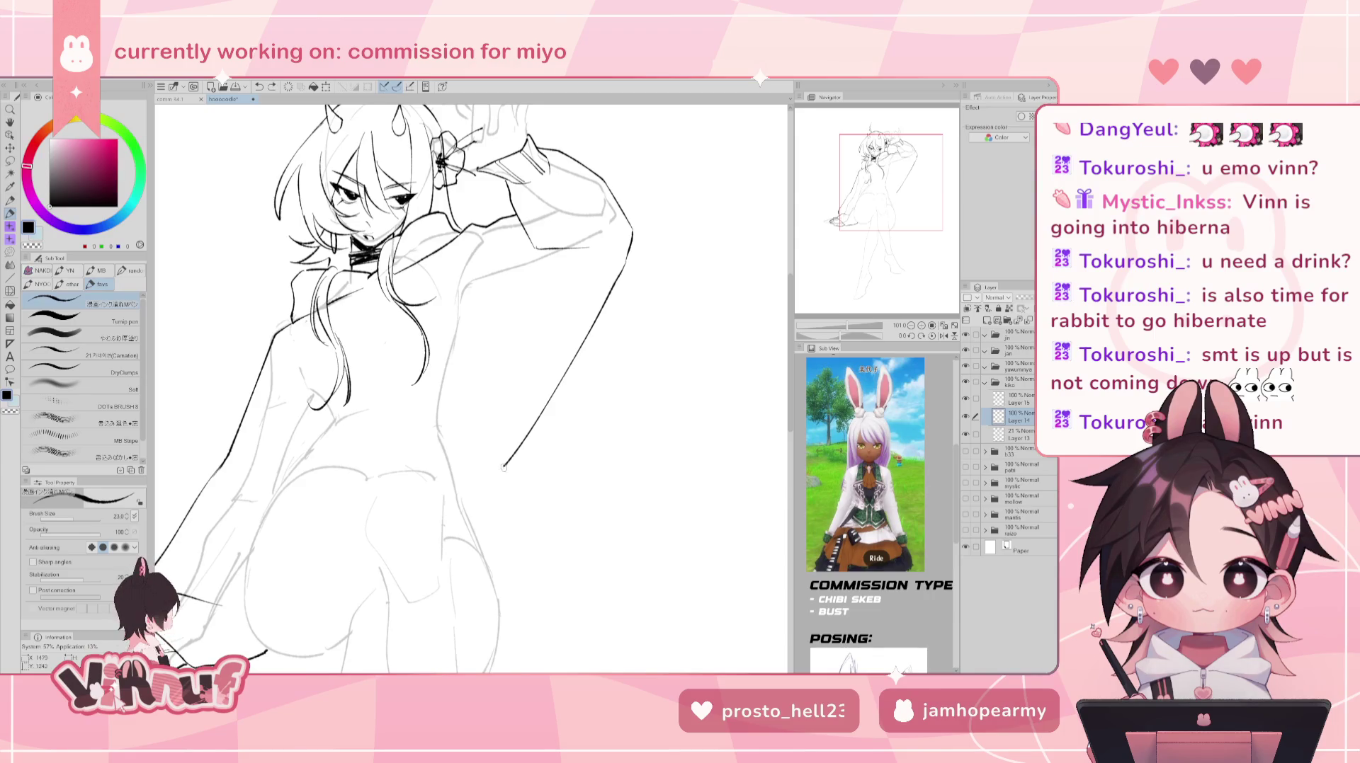
drag(508, 455, 593, 512)
drag(468, 390, 415, 401)
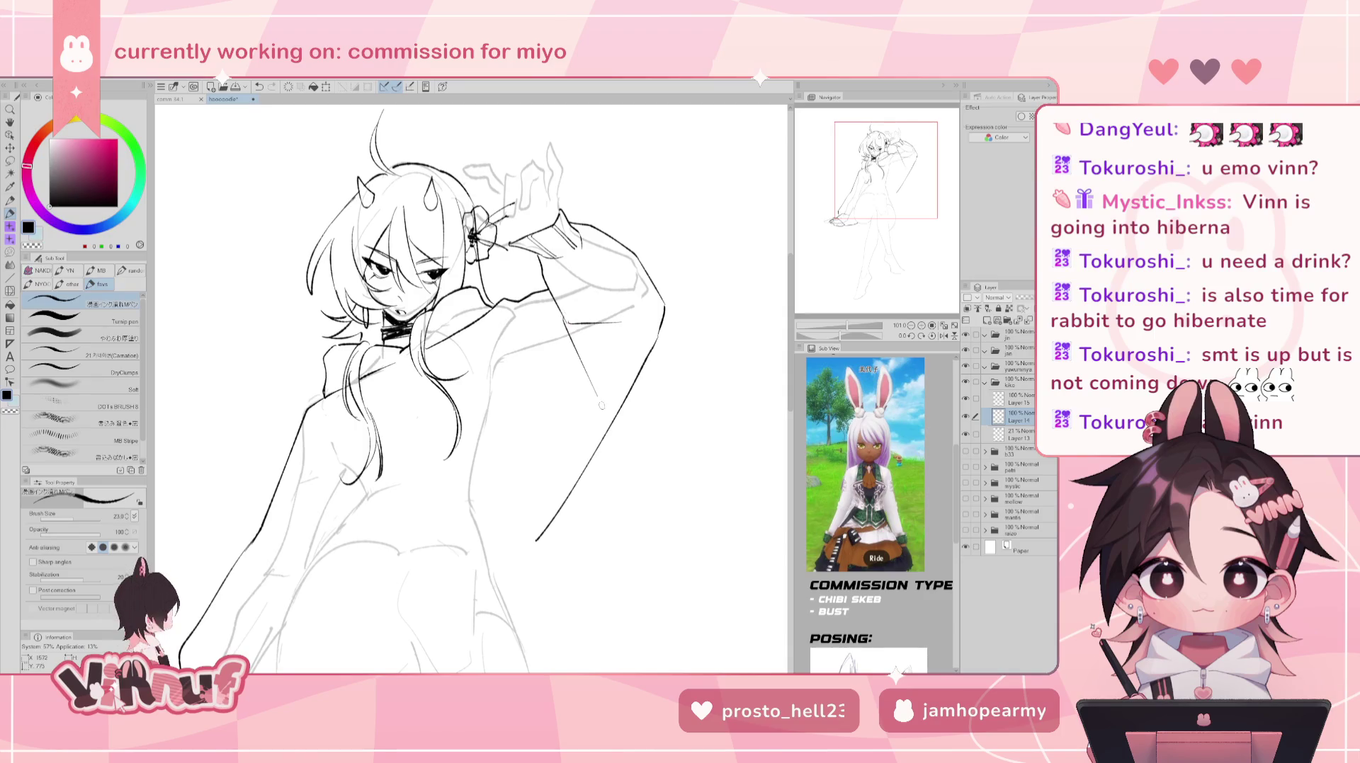
key(ctrl+z)
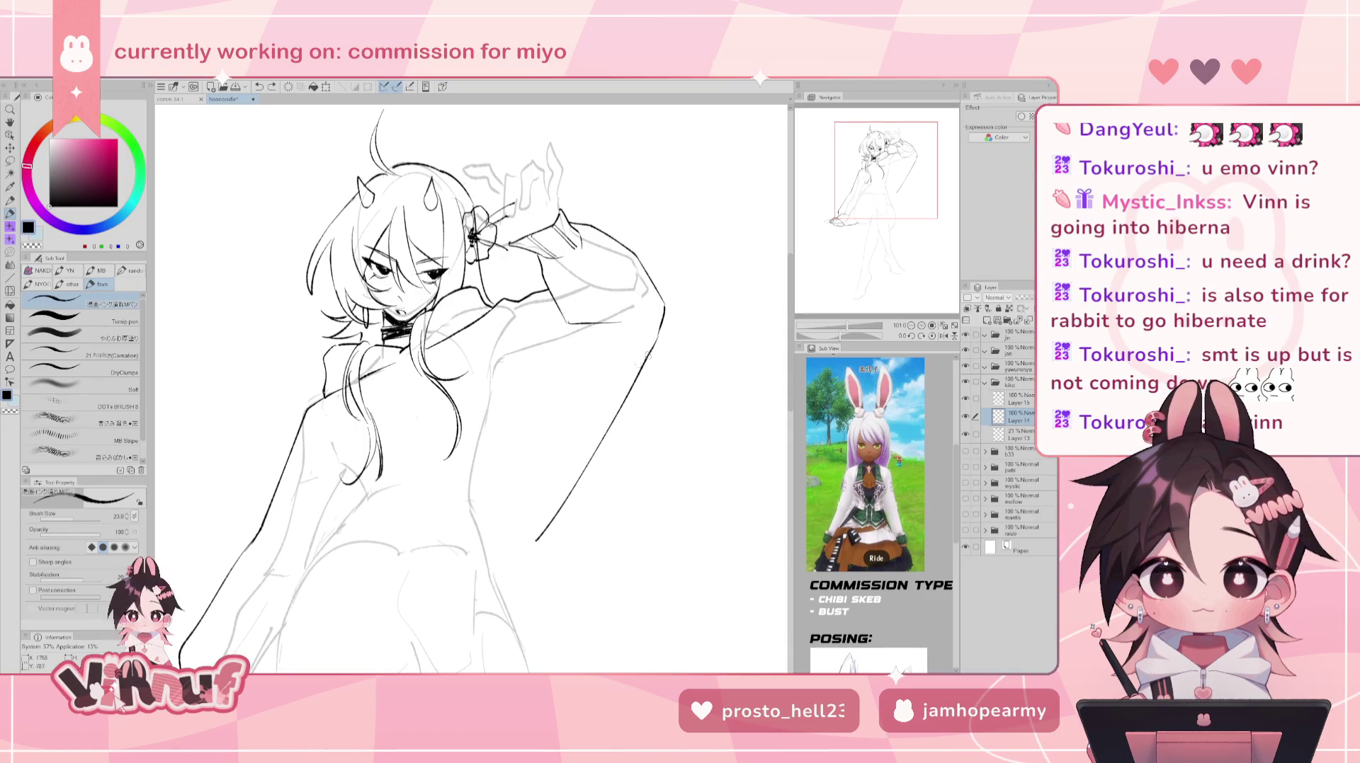
mouse_move(634, 361)
mouse_down()
mouse_move(528, 496)
mouse_move(569, 445)
mouse_up()
key(ctrl+z)
key(ctrl+z)
drag(644, 327, 536, 474)
key(ctrl+z)
key(ctrl+z)
drag(646, 337, 489, 489)
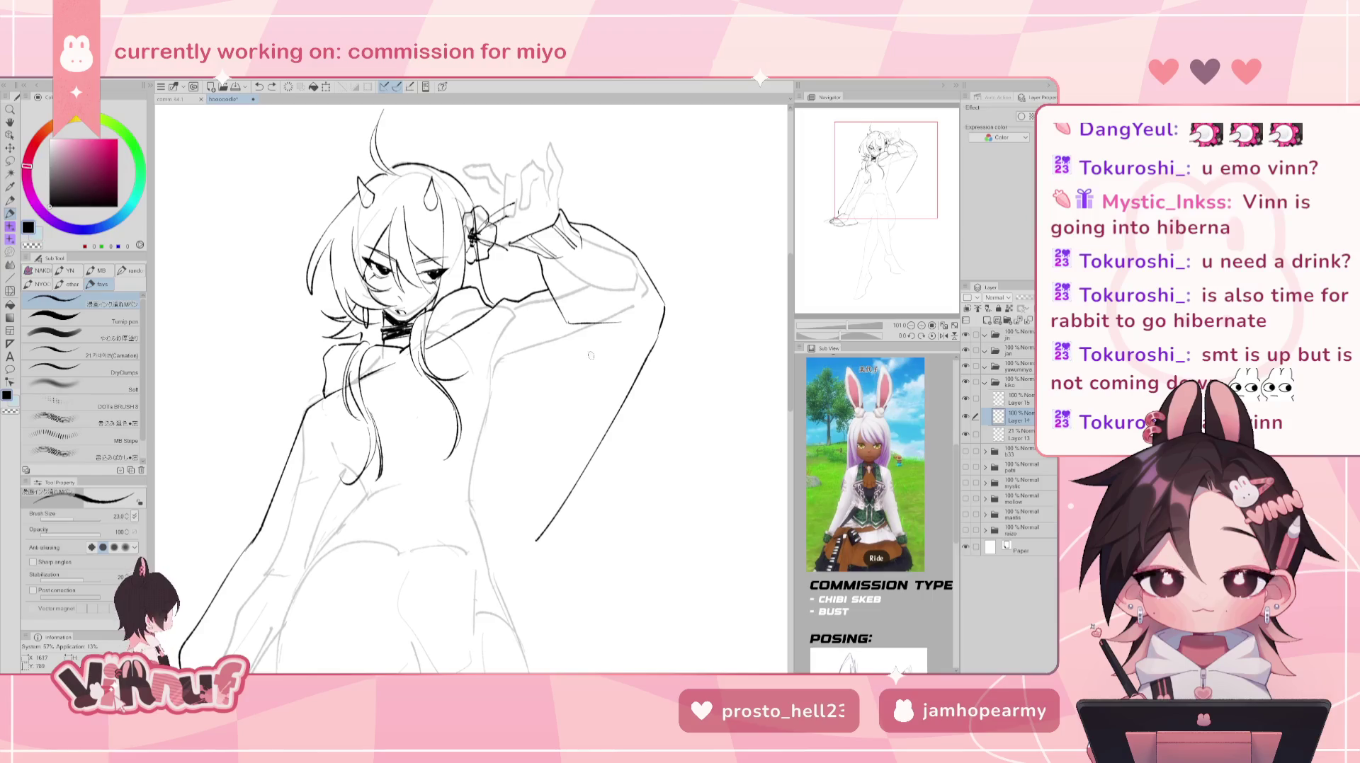
- Ink a line across the chest area, retrying it several times
drag(517, 305, 451, 374)
key(ctrl+z)
drag(517, 303, 450, 374)
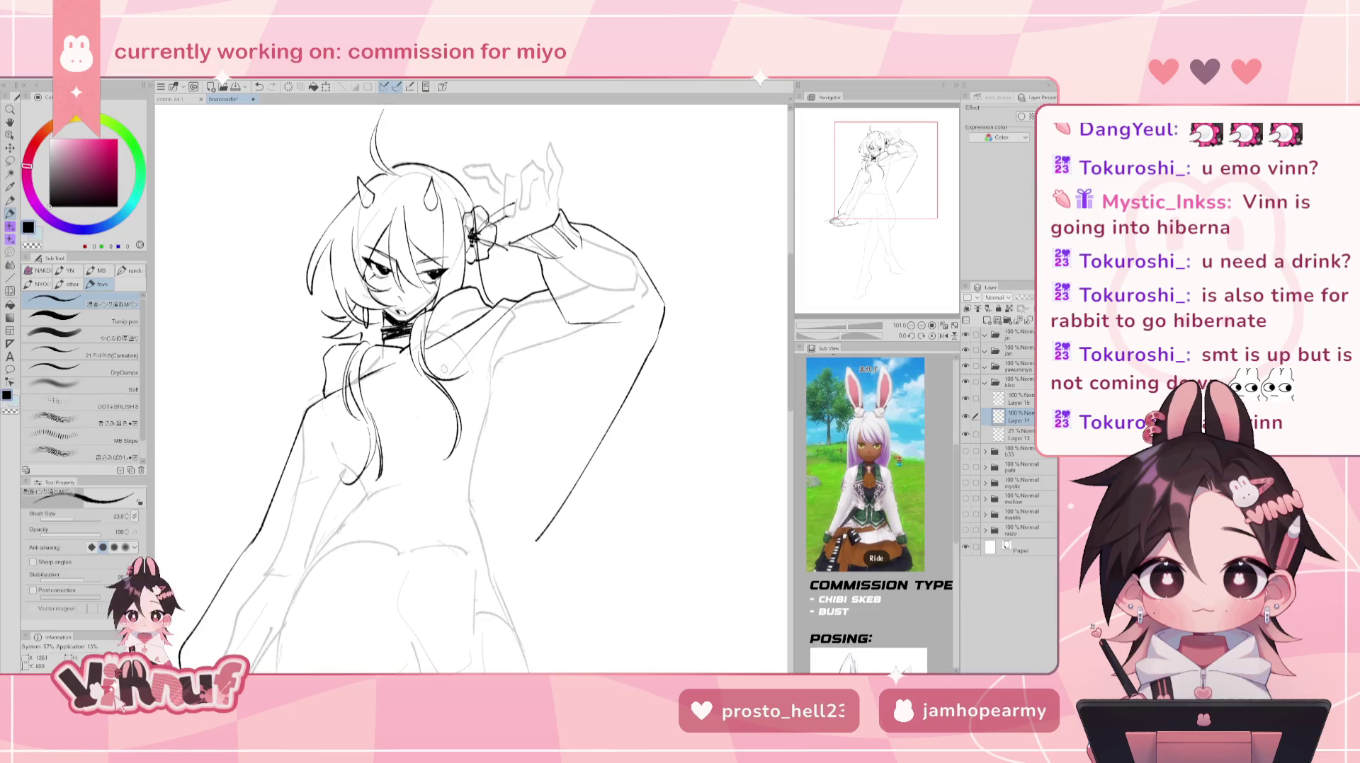
key(ctrl+z)
key(ctrl+z)
drag(524, 299, 453, 370)
drag(522, 304, 451, 369)
key(ctrl+z)
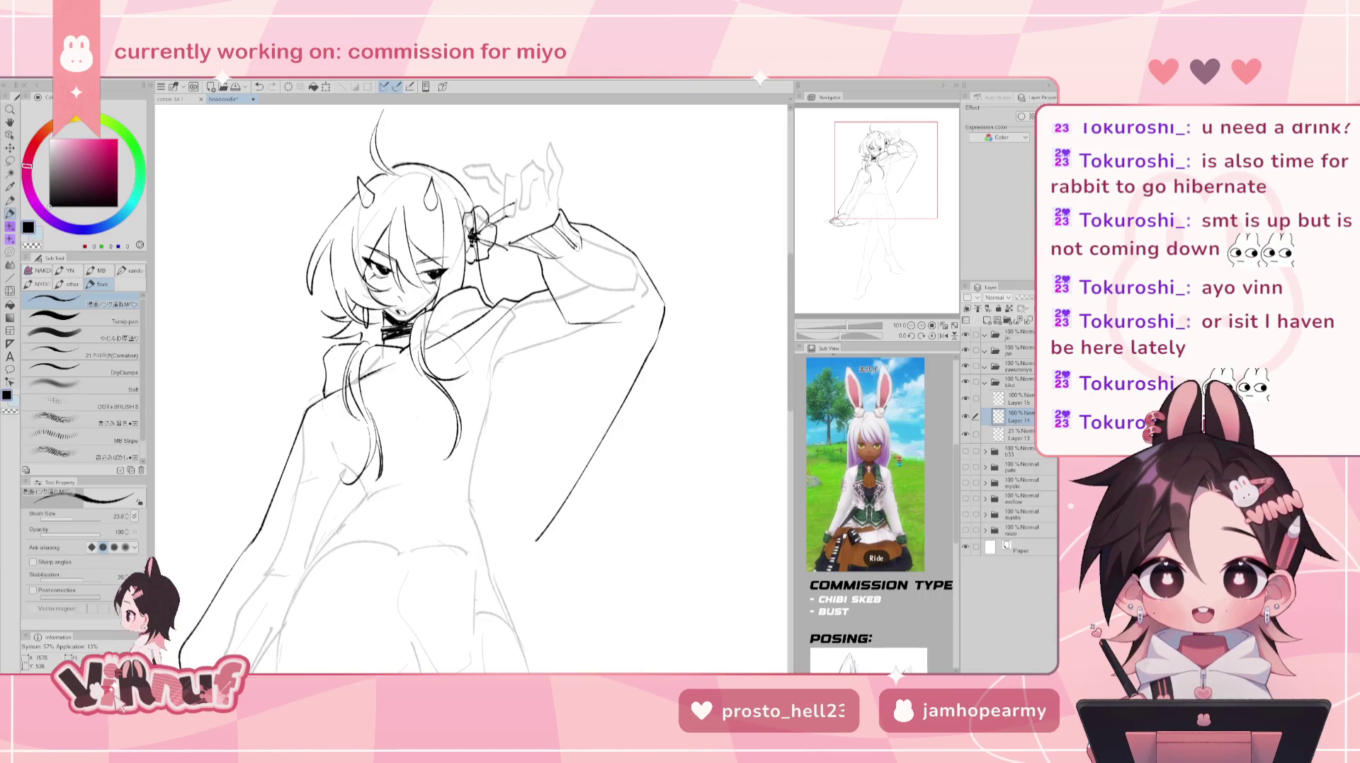
mouse_move(467, 390)
mouse_down()
mouse_move(447, 312)
mouse_move(488, 301)
mouse_move(495, 283)
mouse_up()
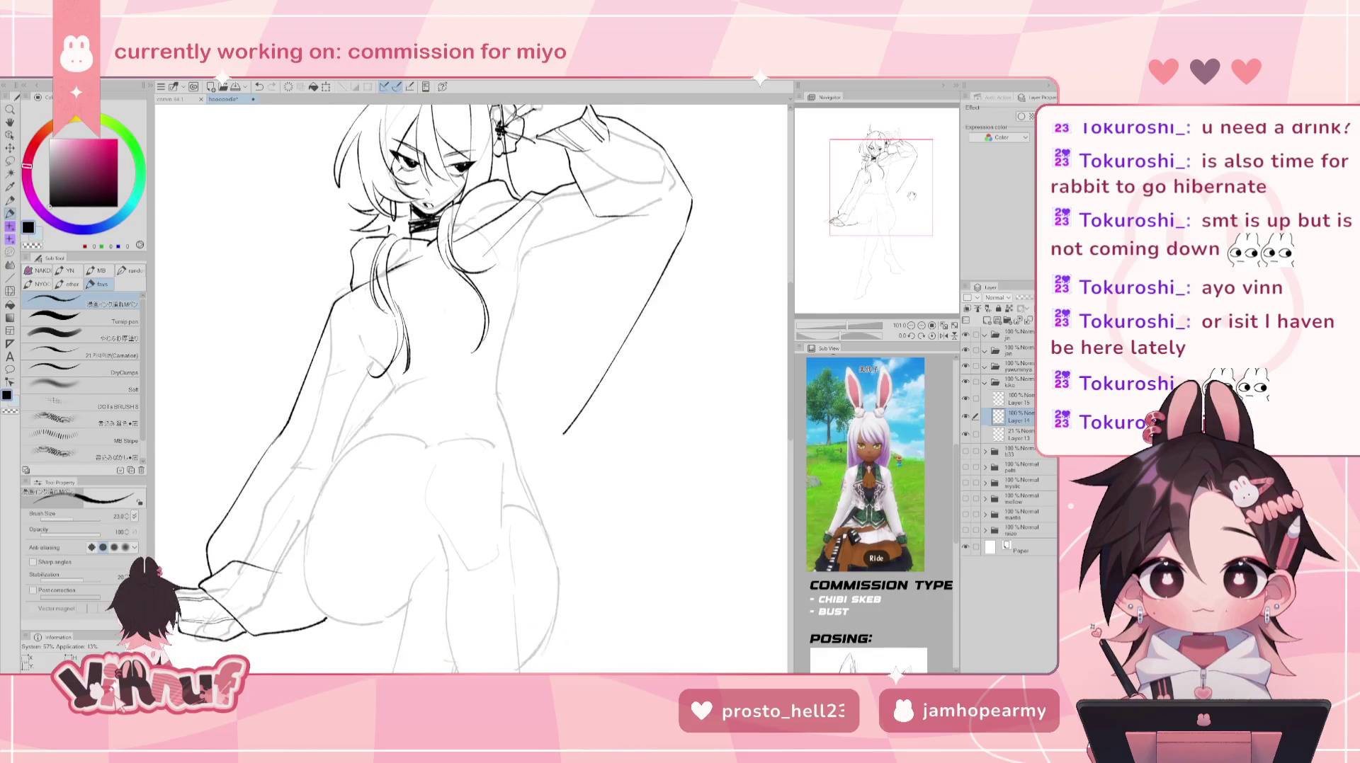
- Ink the hip curve down toward the thigh, redrawing the lower stroke after undoing
drag(467, 354, 497, 342)
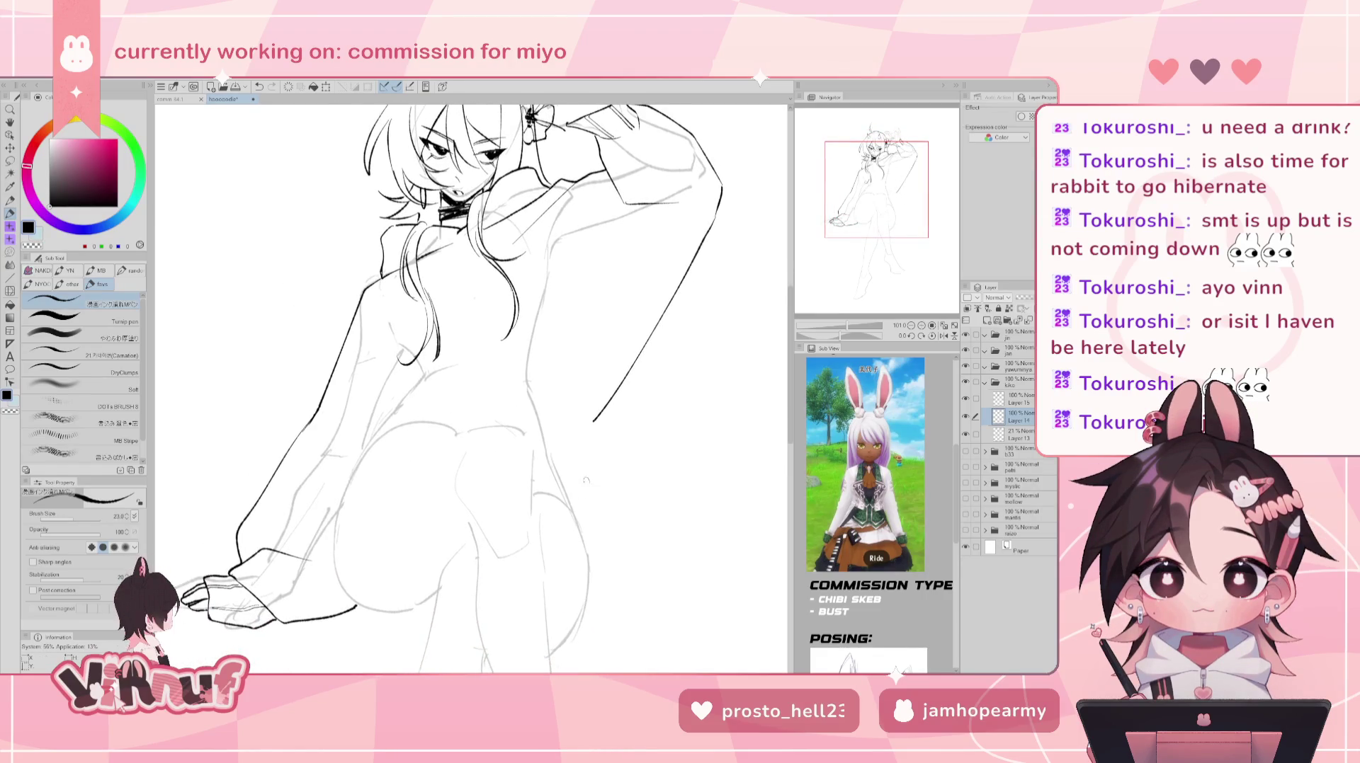
key(ctrl+z)
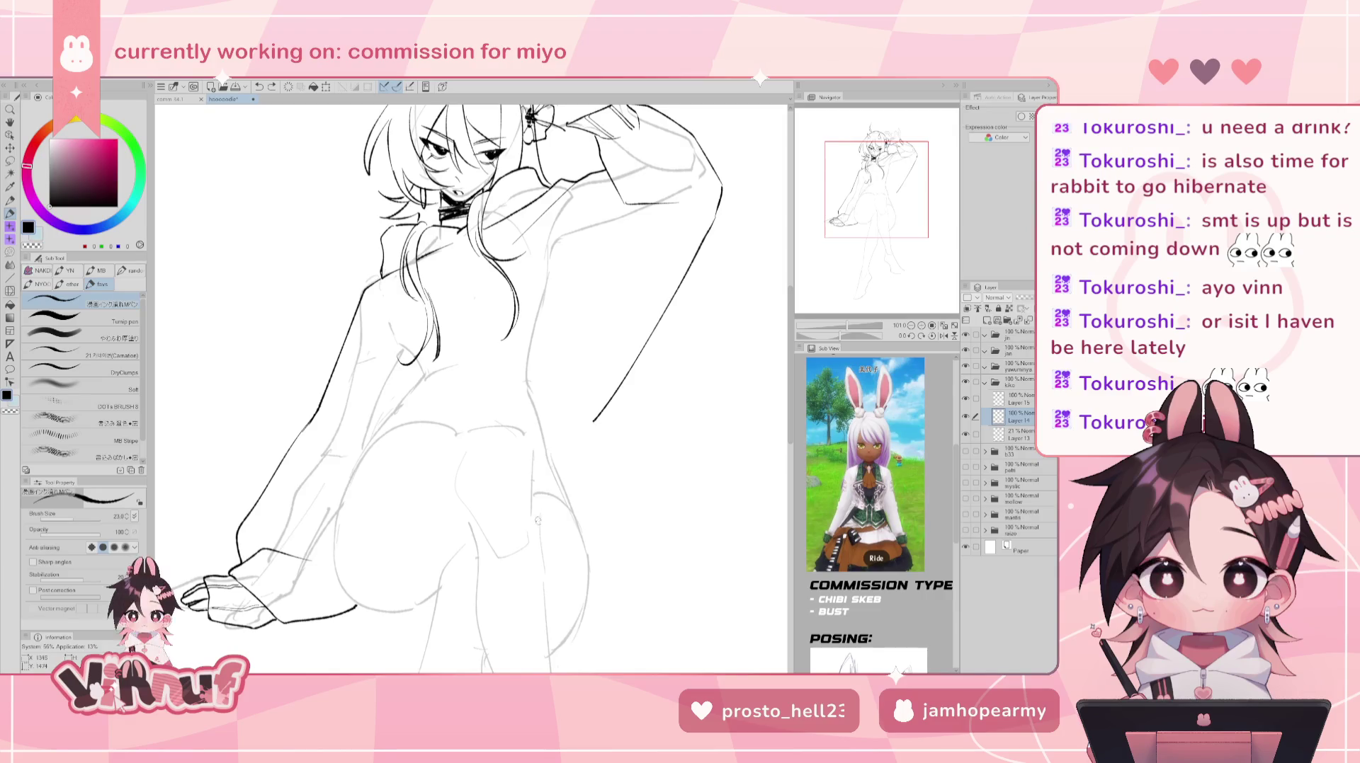
drag(531, 499, 584, 556)
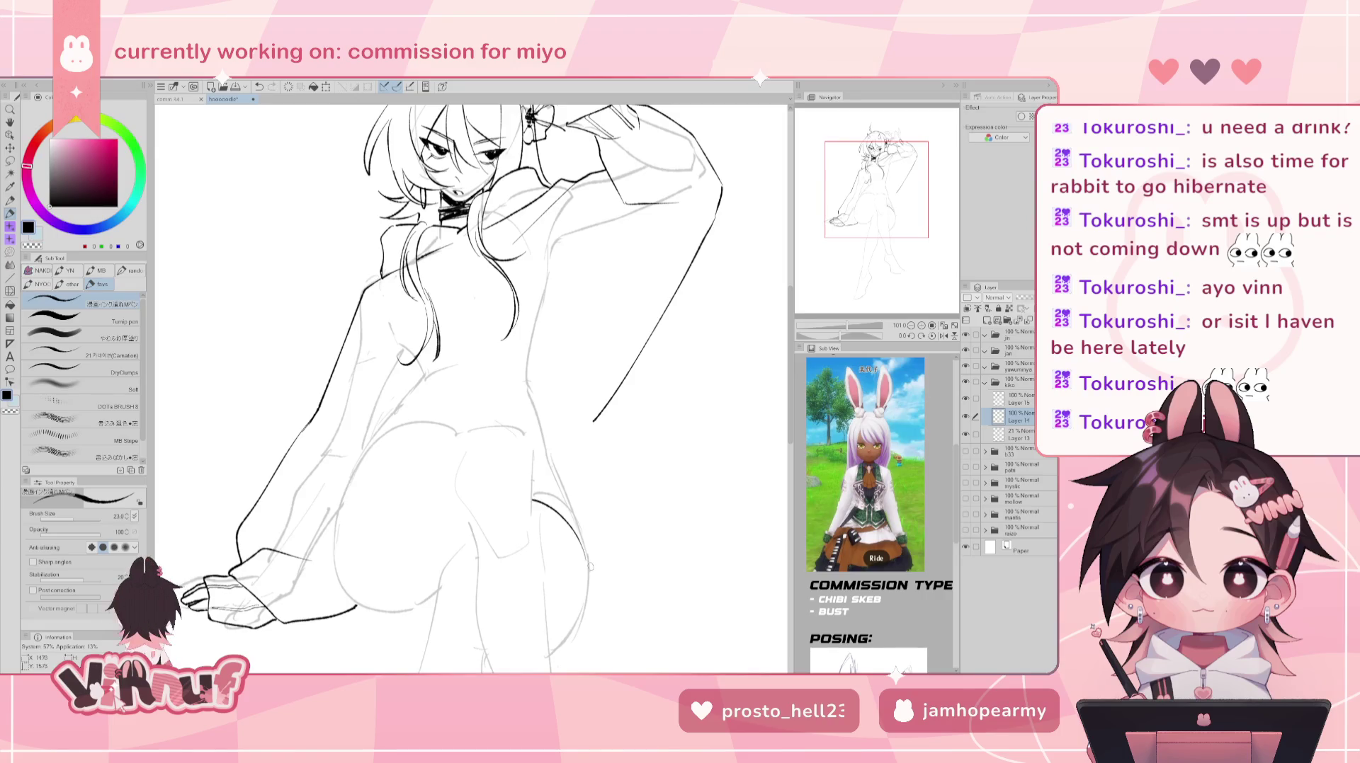
key(alt+[)
key(alt+])
mouse_move(582, 546)
mouse_down()
mouse_move(593, 609)
mouse_move(575, 633)
mouse_up()
key(ctrl+z)
key(ctrl+z)
drag(583, 548, 577, 637)
drag(589, 559, 567, 635)
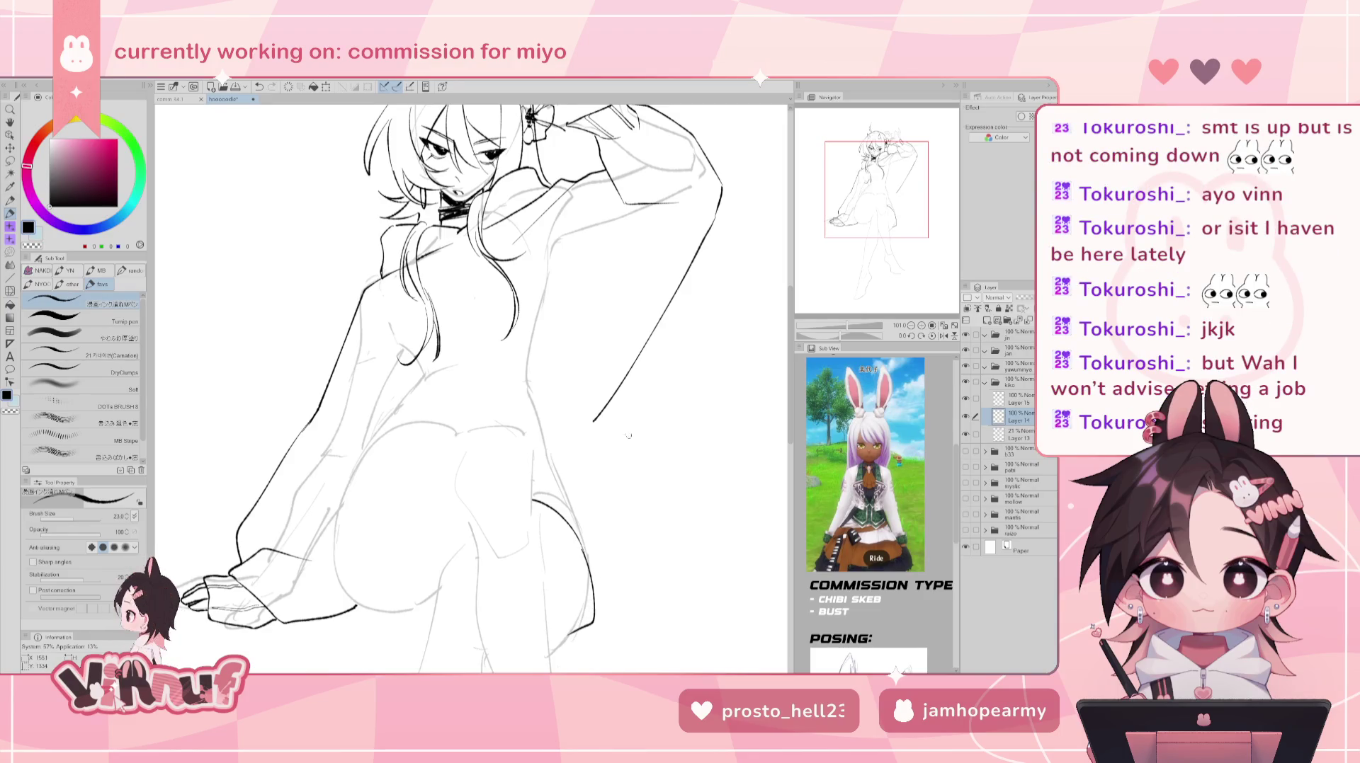
- Extend the hip curve further downward on the mirrored view, then flip it back
scroll(567, 636, down, 5)
key(h)
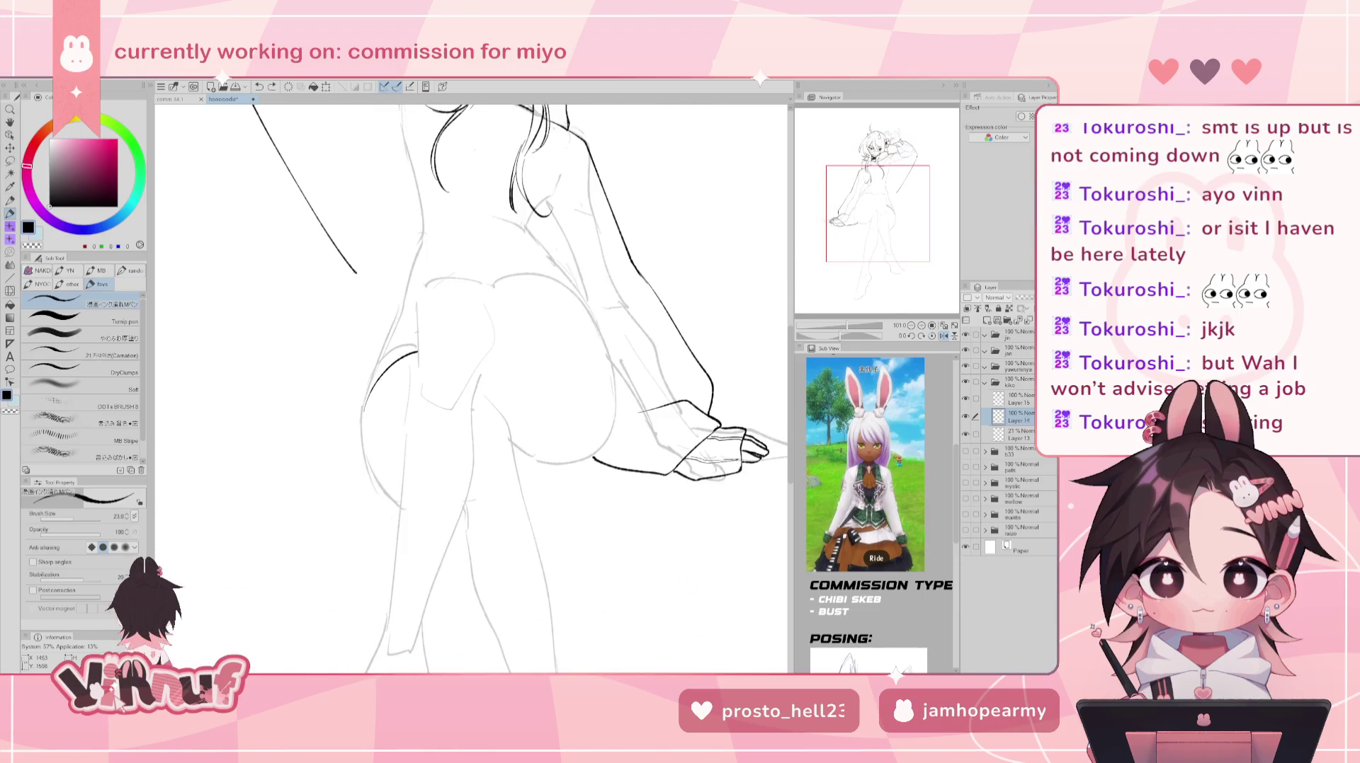
key(ctrl+z)
key(ctrl+z)
drag(365, 404, 368, 493)
key(ctrl+z)
drag(365, 402, 369, 490)
key(h)
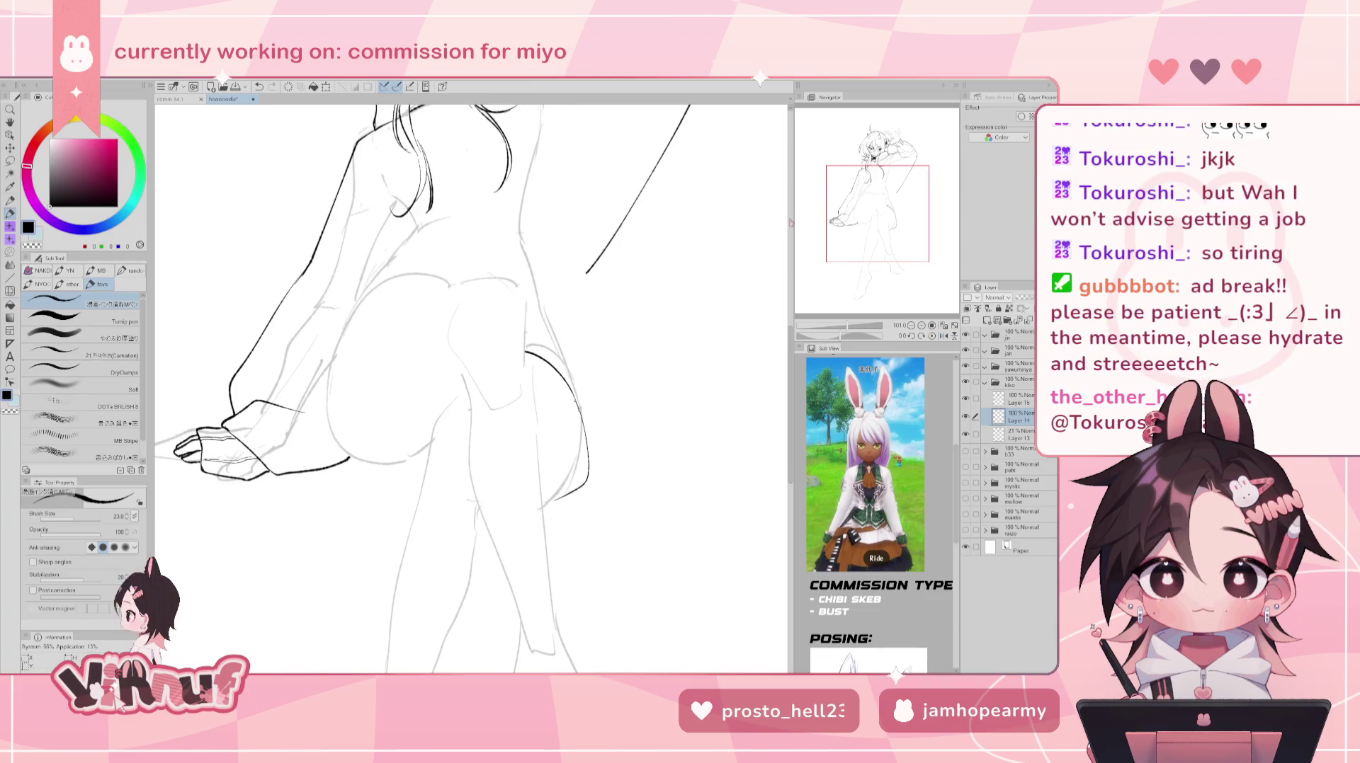
- Reposition and rotate the view on the head and upper body, mirroring briefly to check proportions
drag(570, 288, 521, 478)
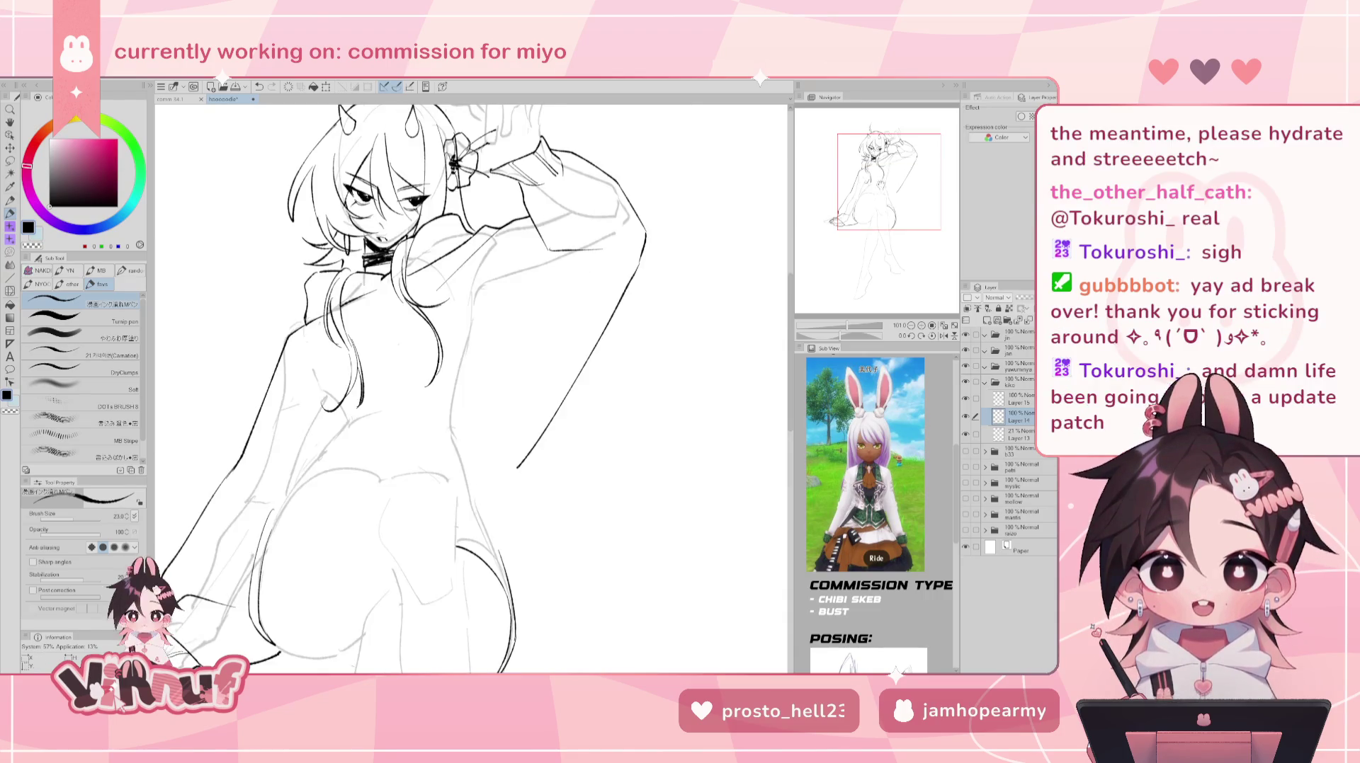
drag(468, 396, 508, 358)
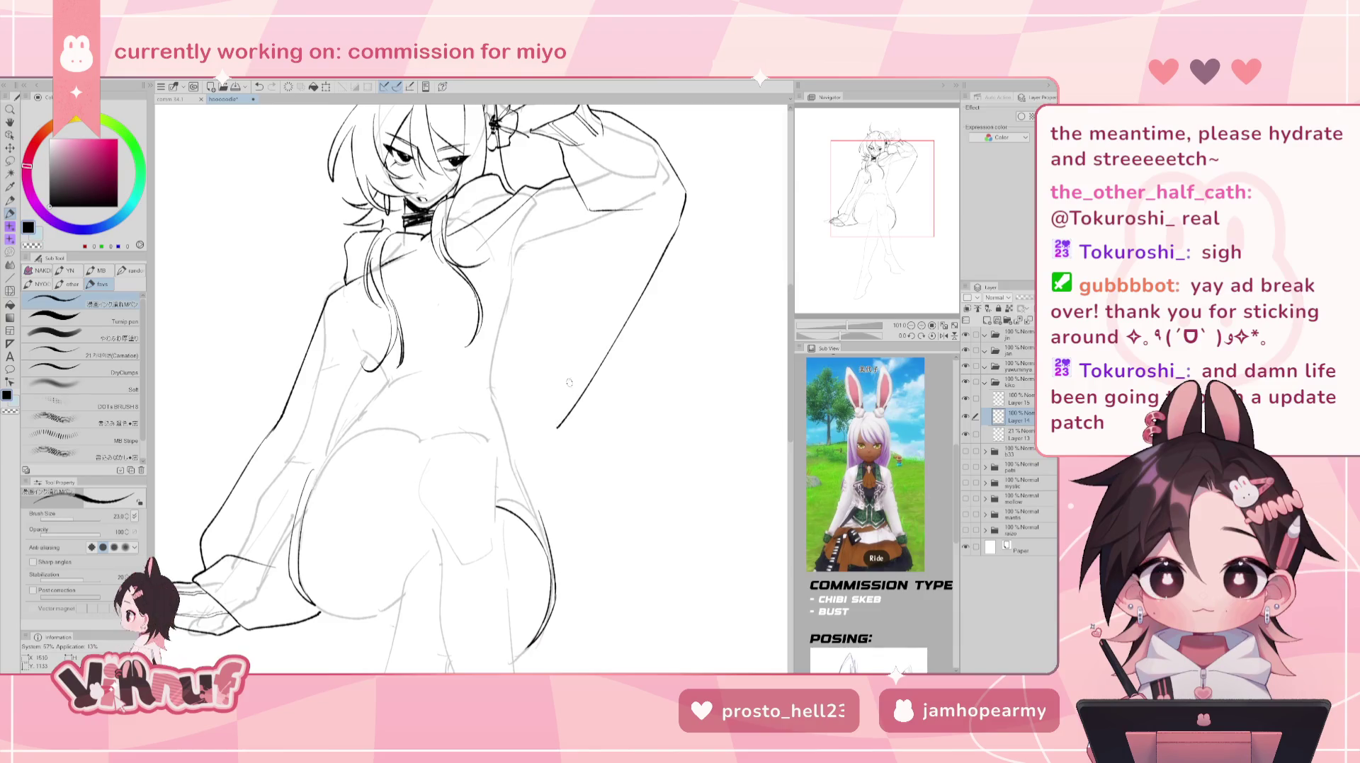
drag(711, 234, 680, 213)
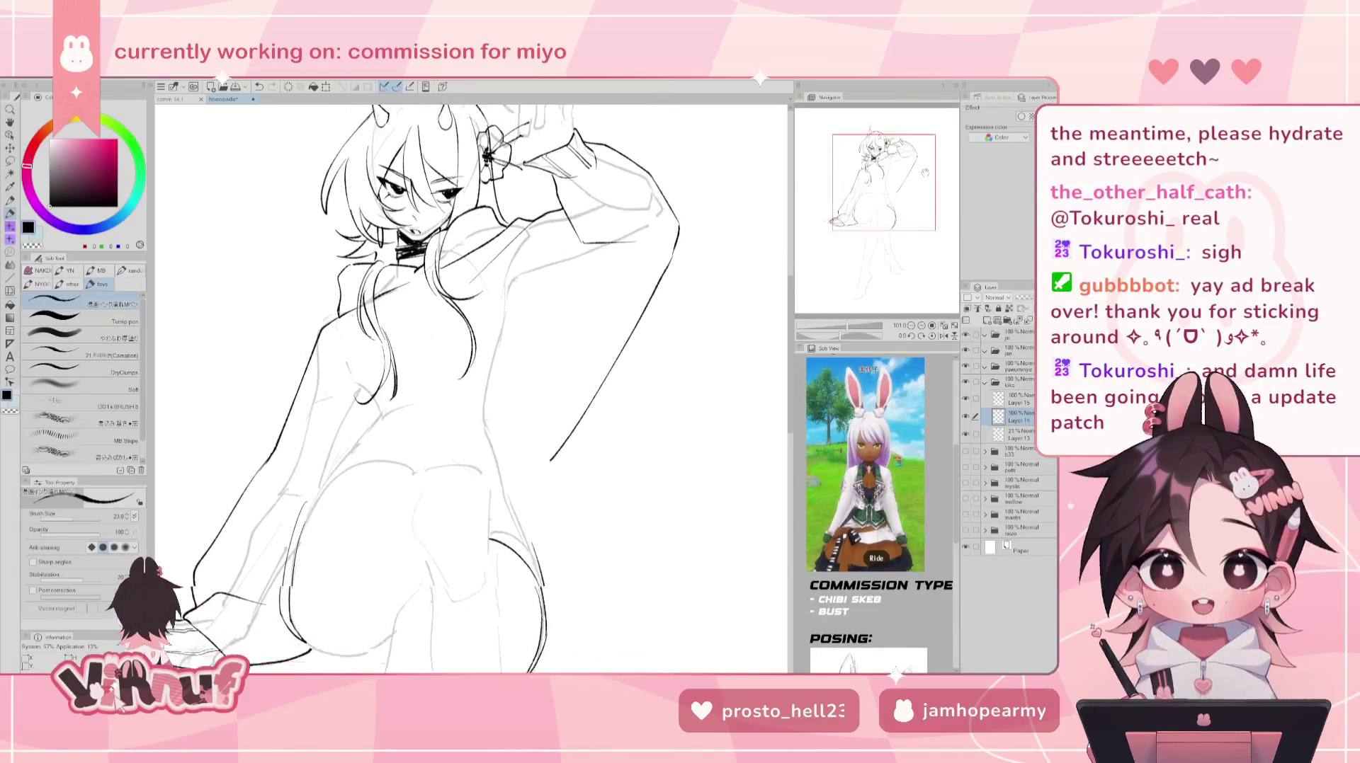
key(h)
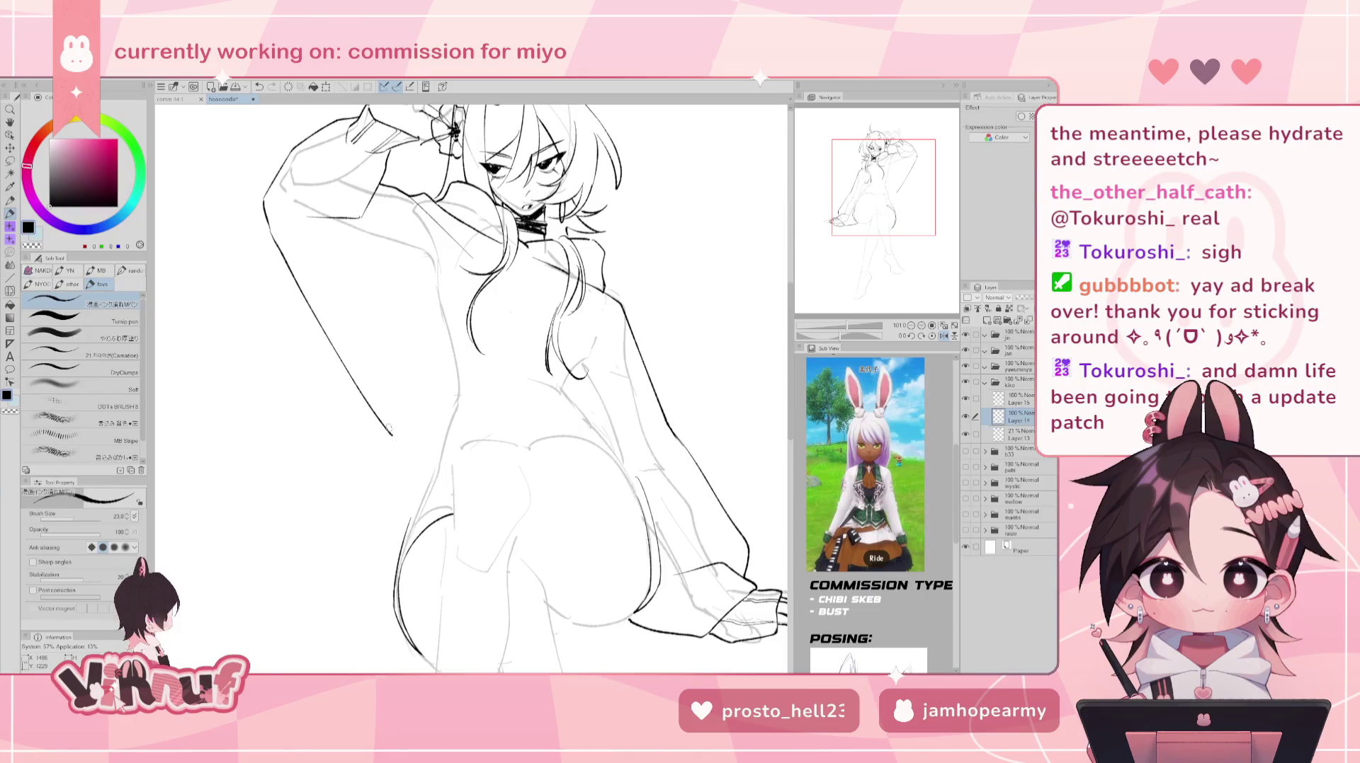
key(h)
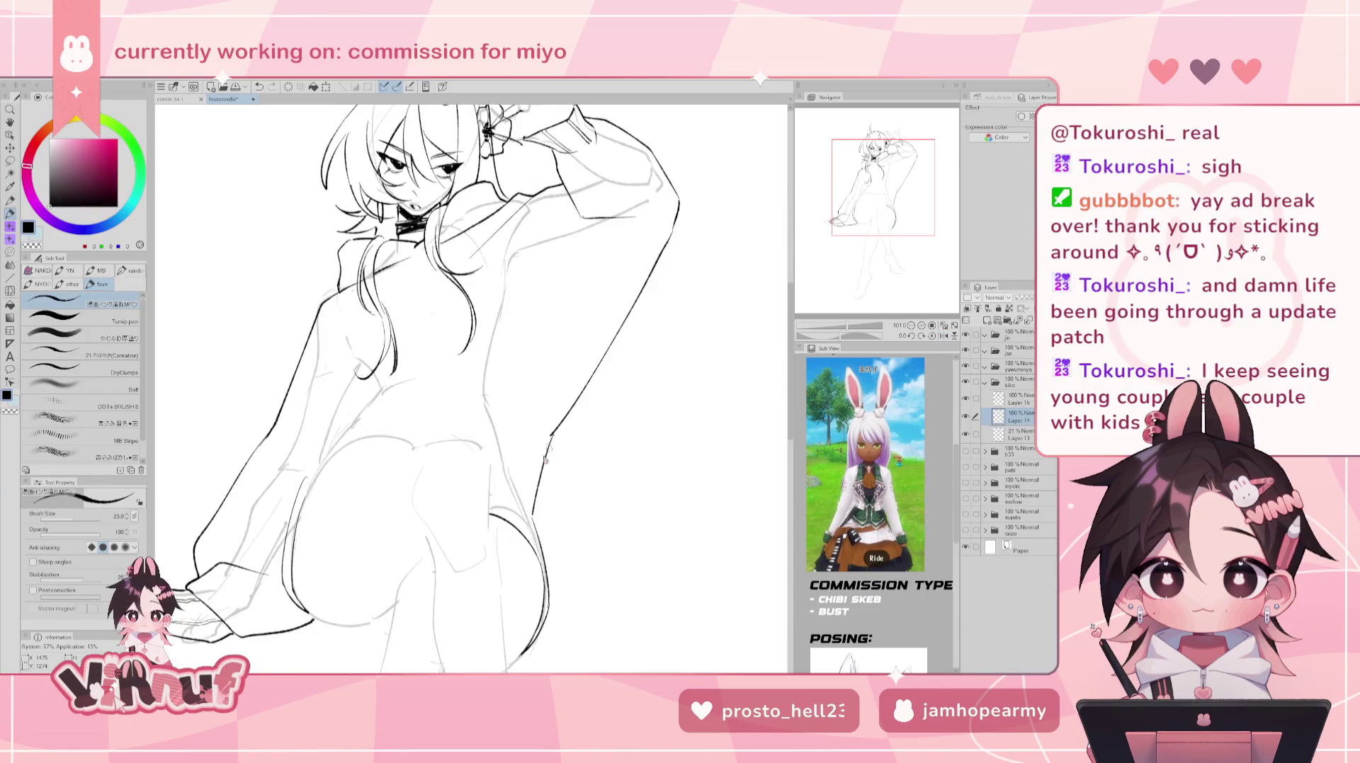
- Draw the long line down the right hip, undoing and restoring side strokes
drag(528, 495, 533, 529)
key(ctrl+z)
drag(544, 467, 532, 525)
drag(550, 435, 531, 523)
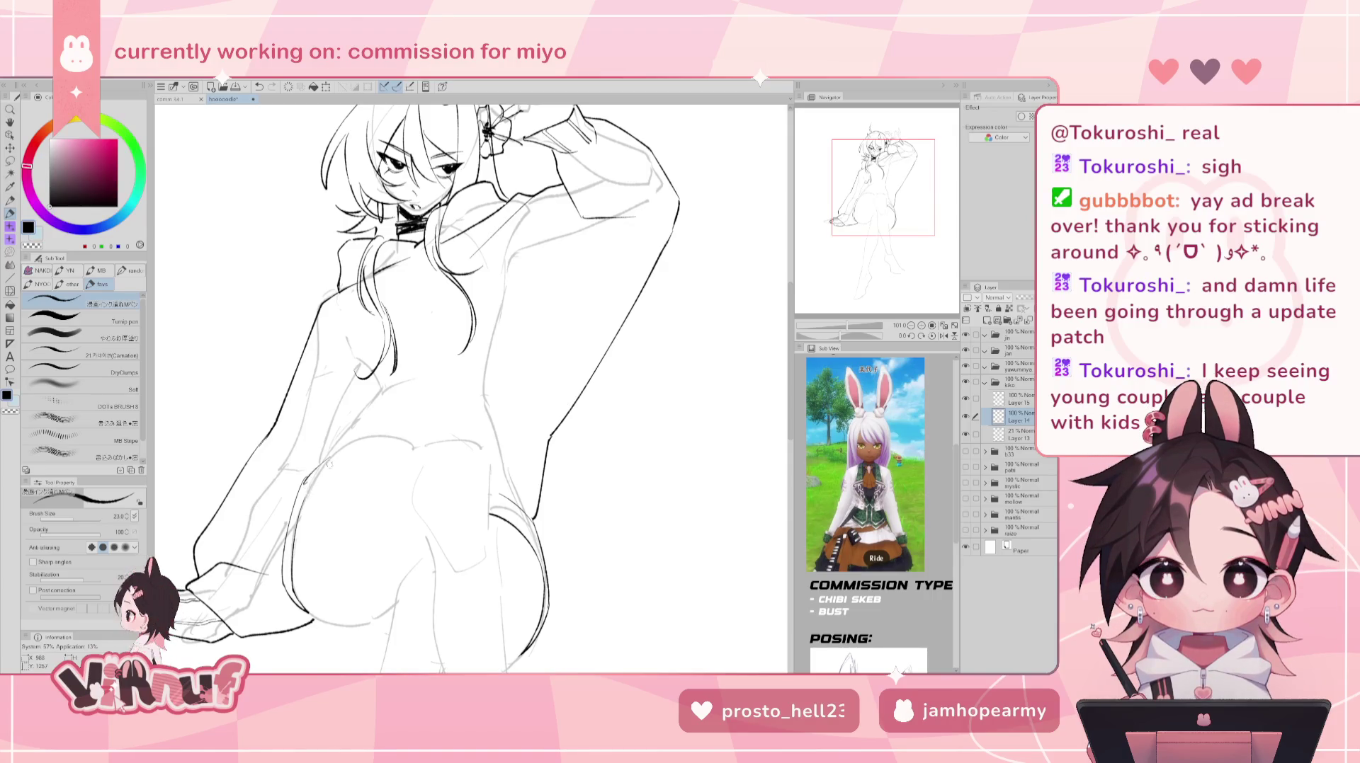
key(ctrl+z)
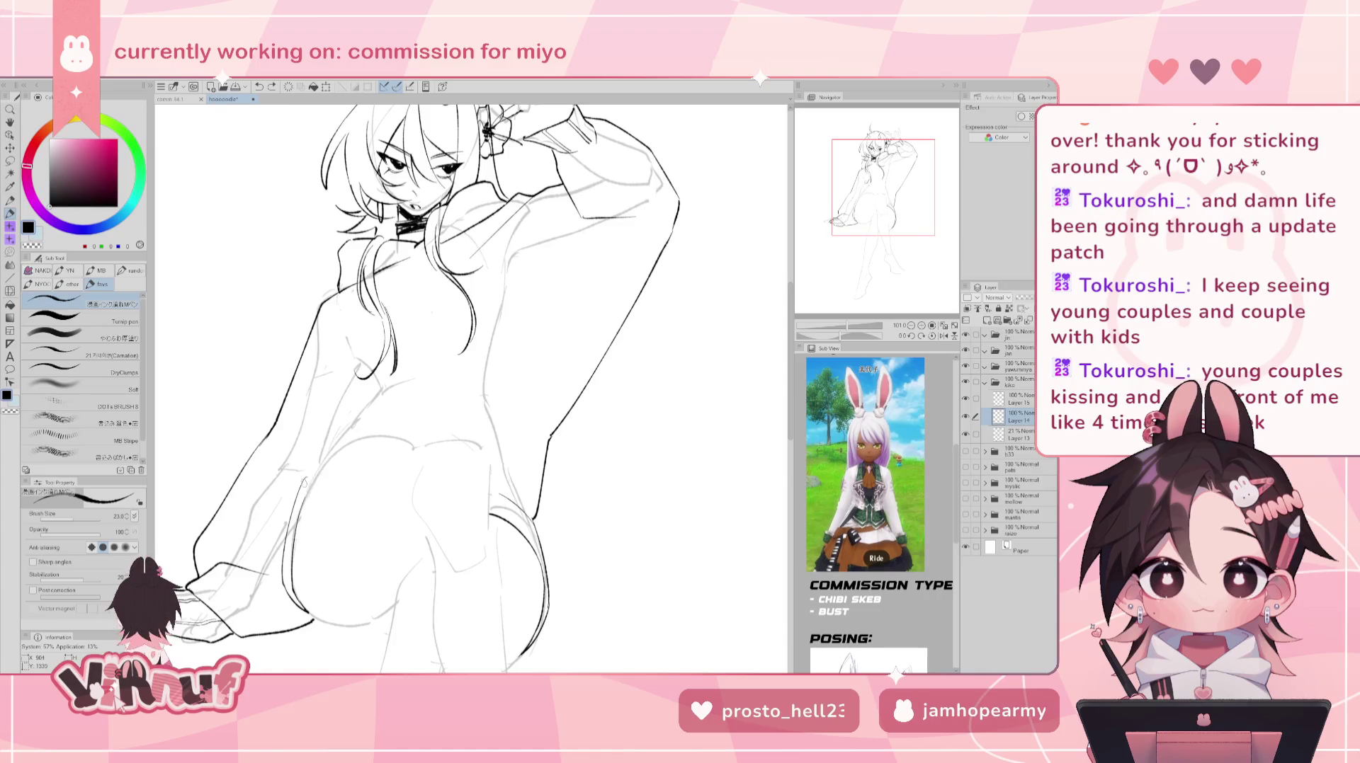
key(ctrl+z)
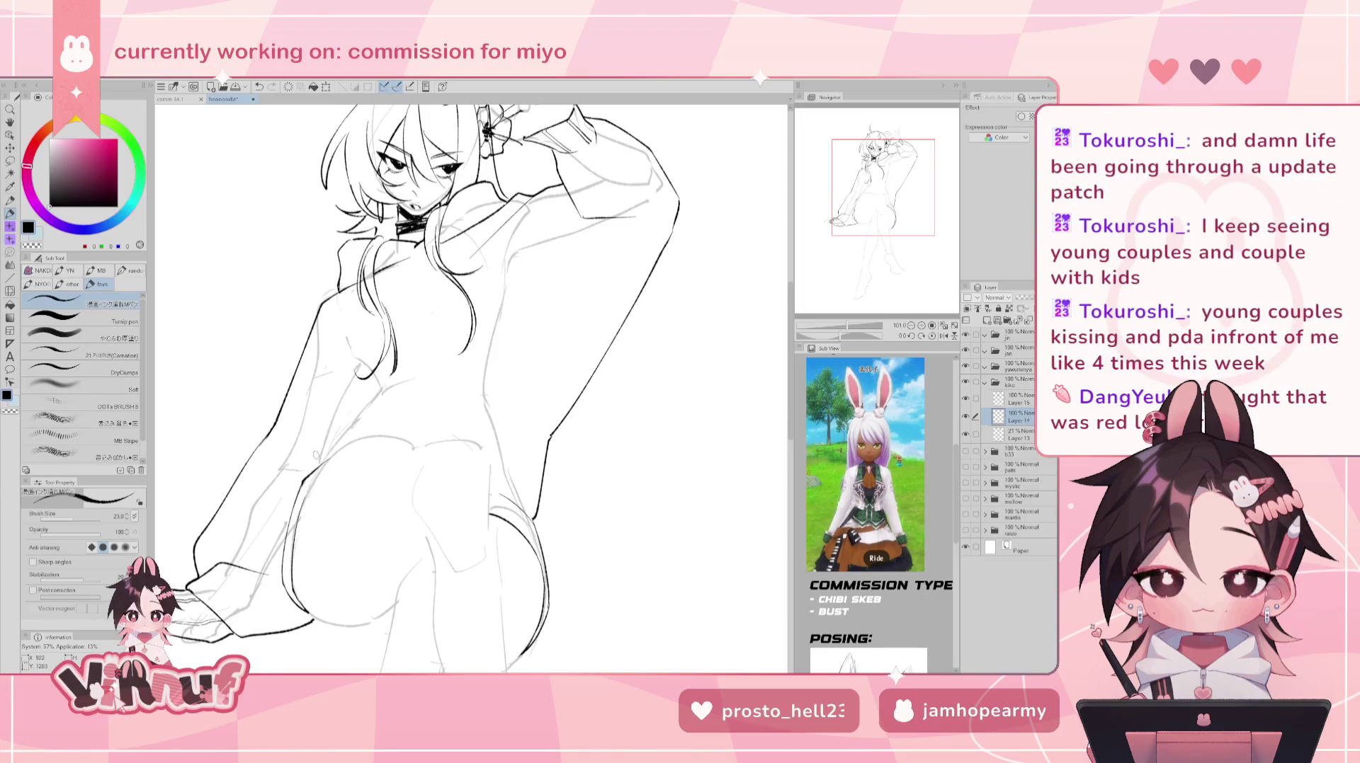
key(ctrl+y)
key(ctrl+z)
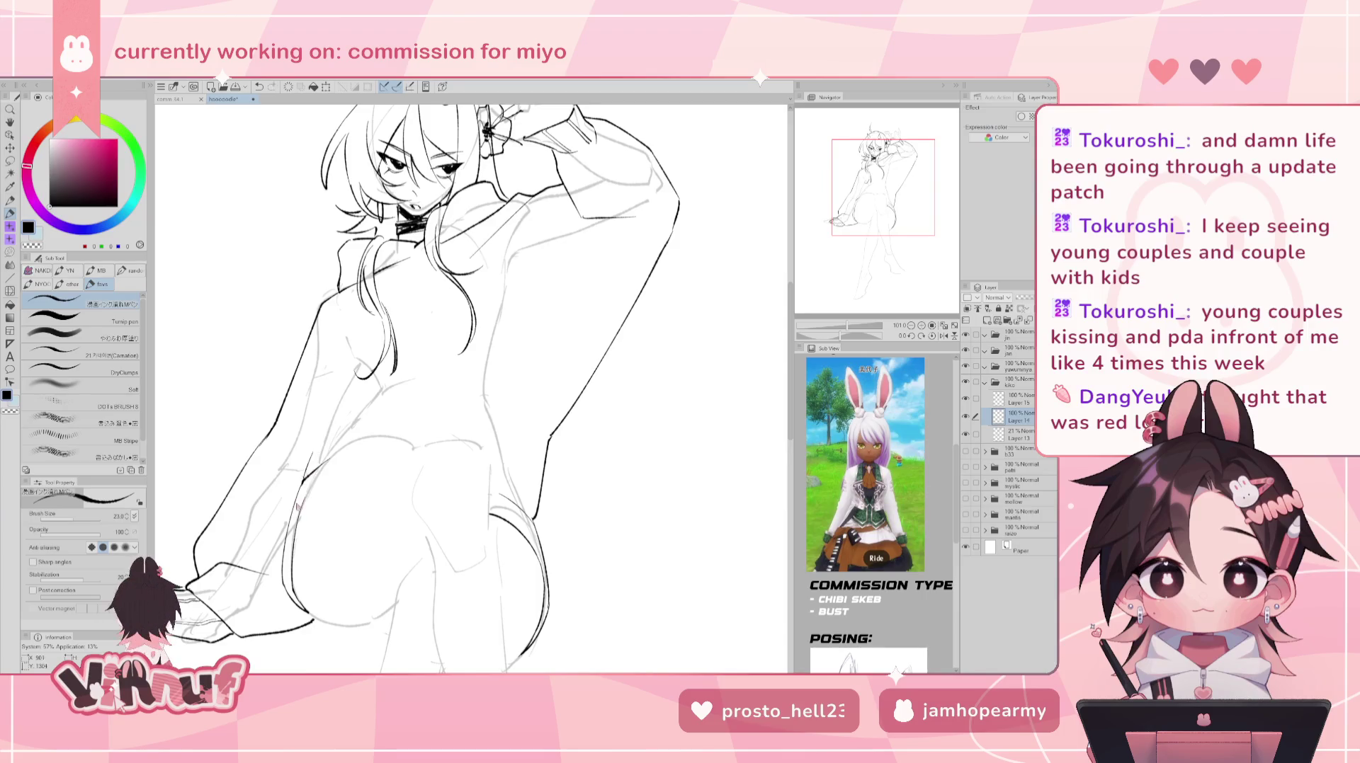
- Try the dress's left side line several times, undoing each curved attempt
drag(287, 535, 351, 397)
key(ctrl+z)
drag(287, 479, 365, 405)
key(ctrl+z)
mouse_move(285, 513)
mouse_down()
mouse_move(347, 420)
mouse_move(433, 390)
mouse_up()
key(ctrl+z)
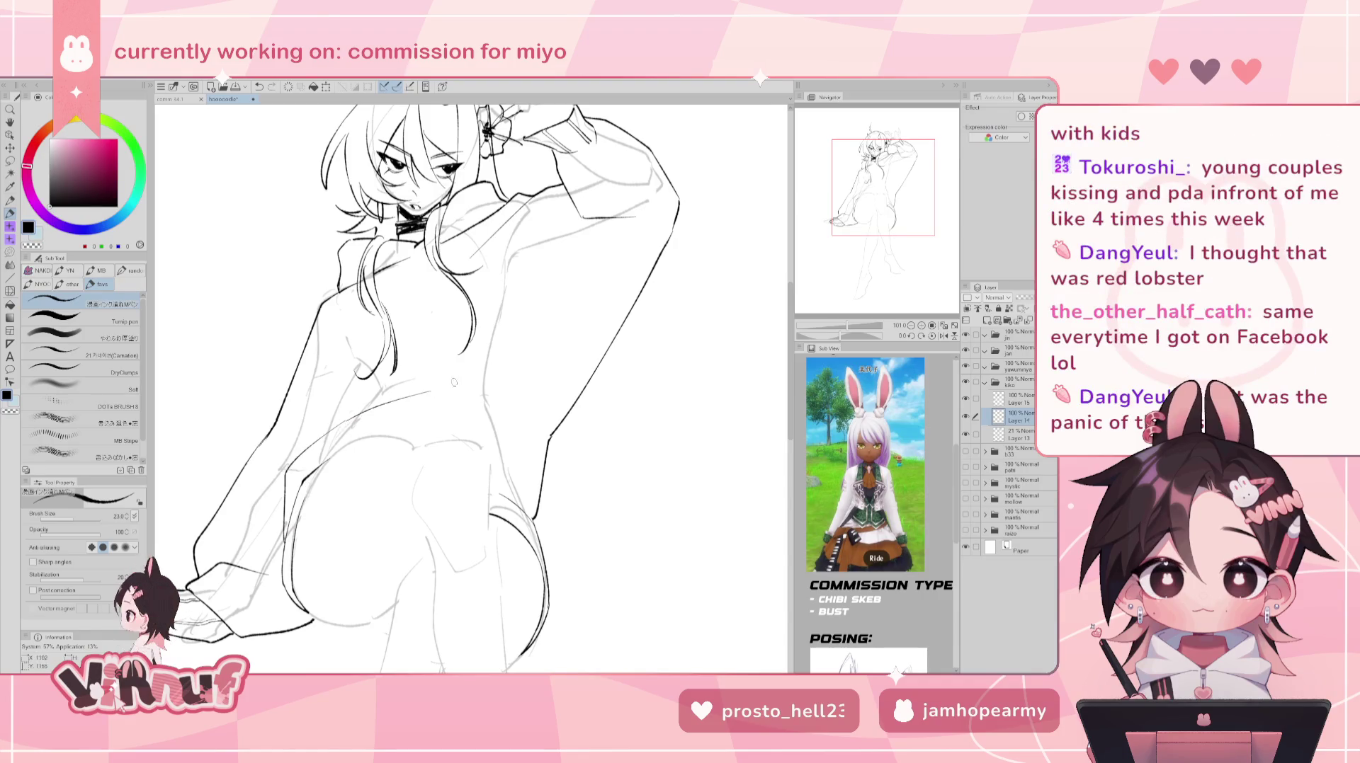
key(ctrl+z)
drag(332, 430, 434, 376)
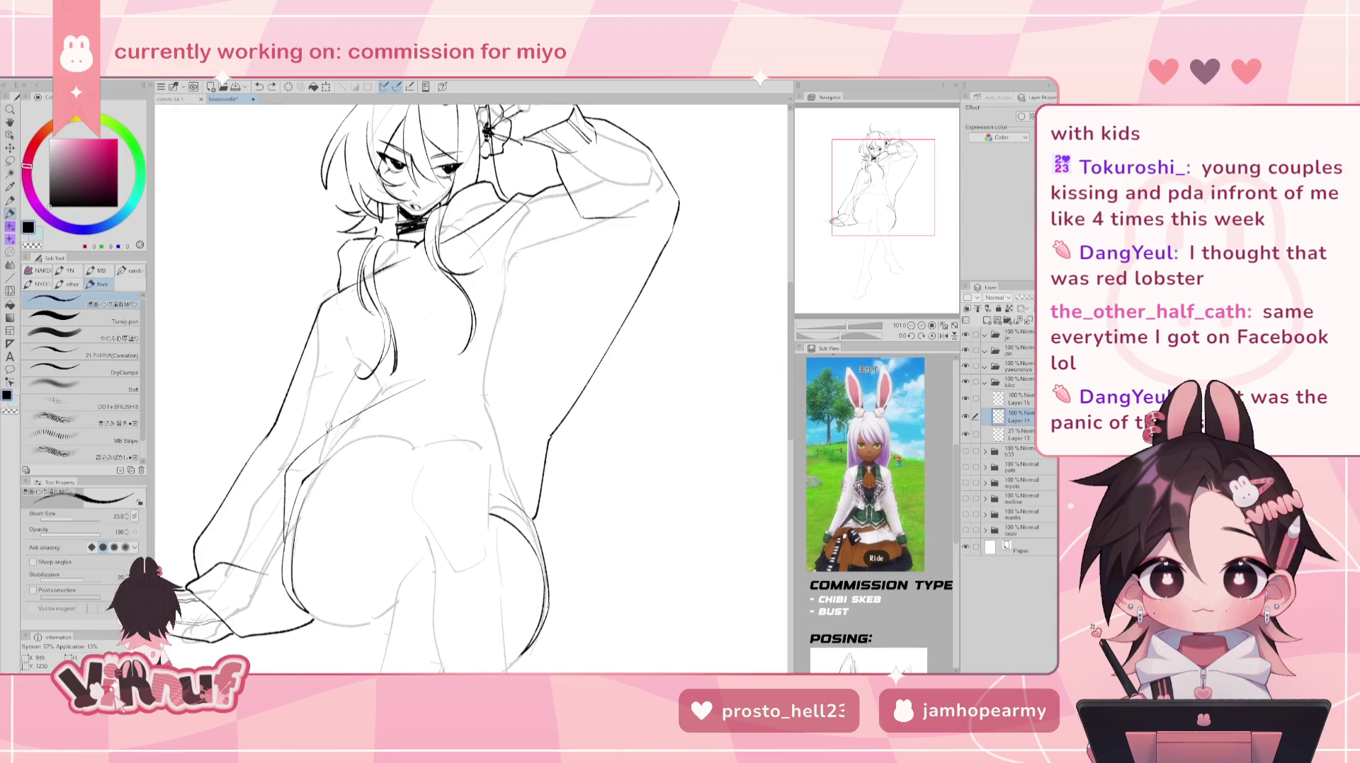
key(ctrl+z)
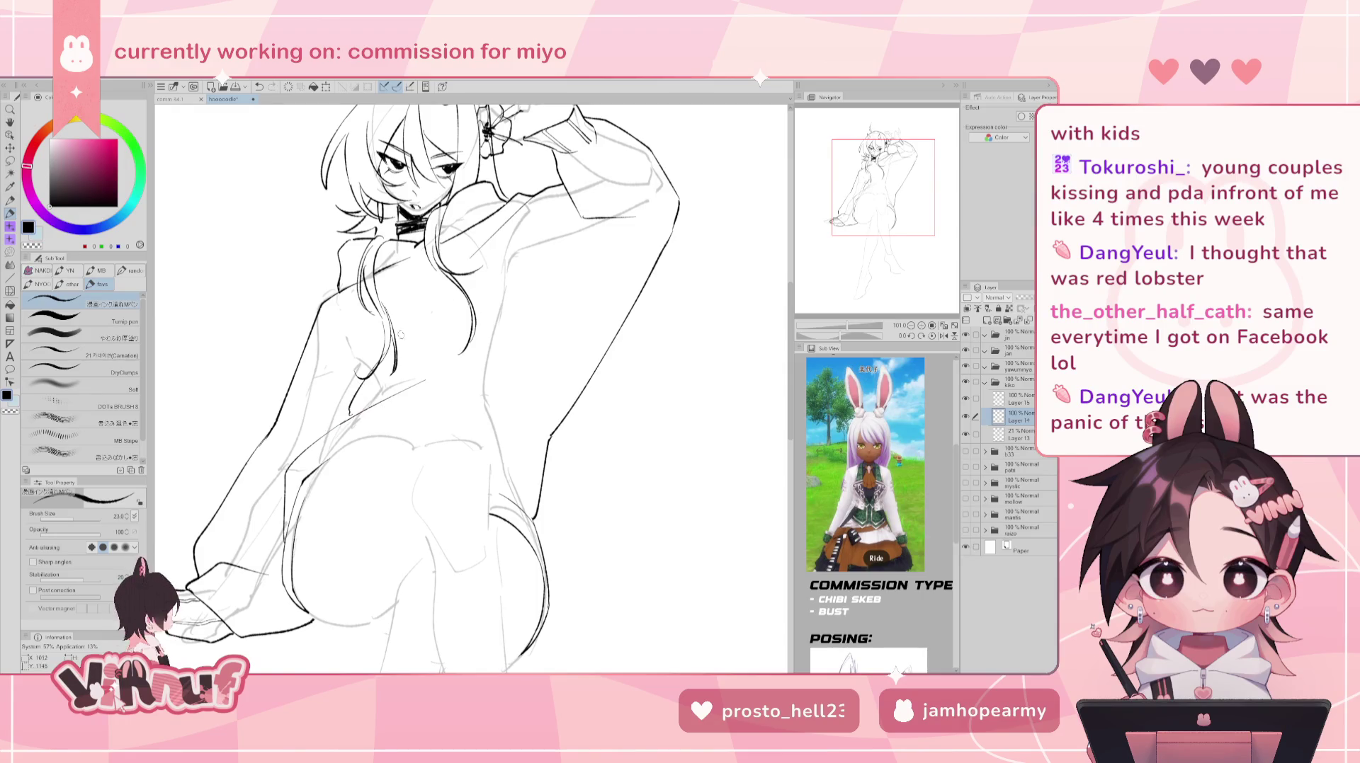
mouse_move(346, 418)
mouse_down()
mouse_move(379, 361)
mouse_move(299, 375)
mouse_up()
key(ctrl+z)
key(ctrl+z)
key(ctrl+z)
key(ctrl+z)
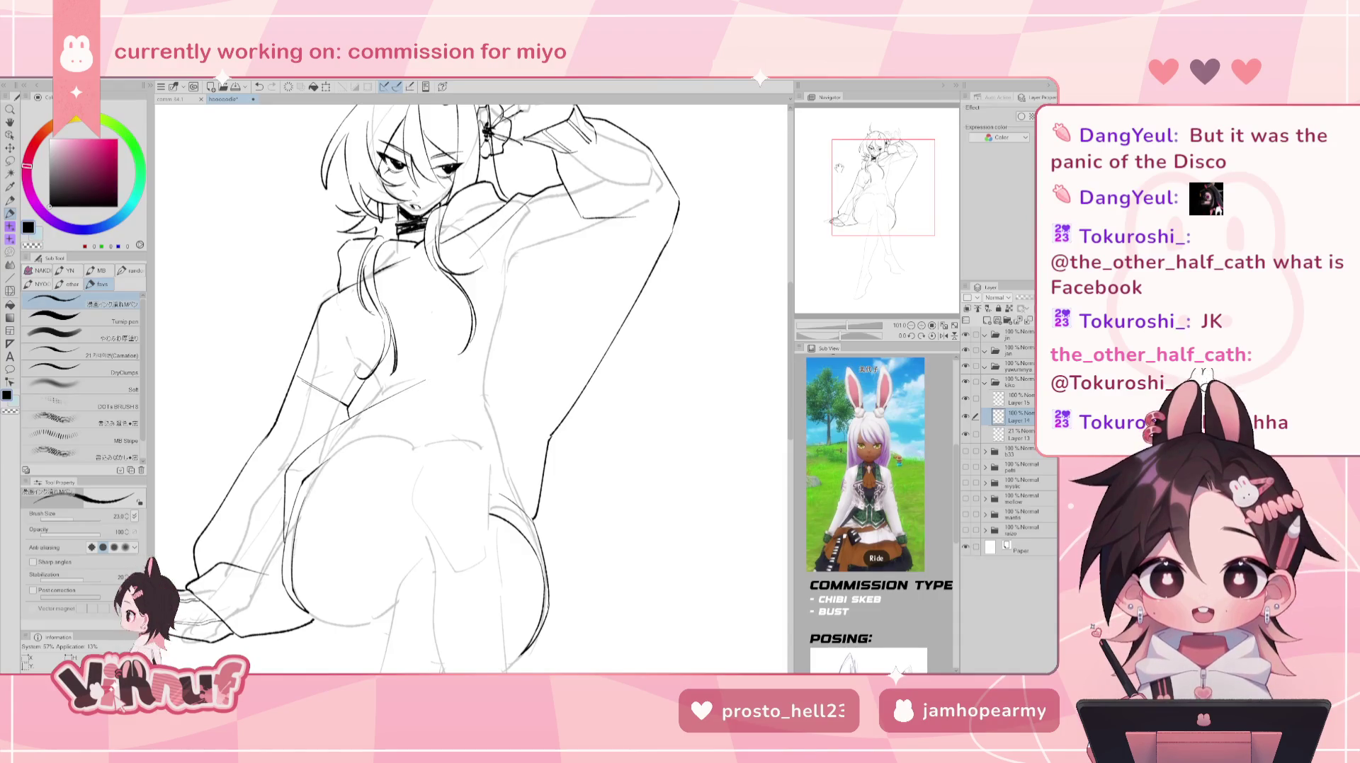
- Add a thin diagonal torso line and zoom out to view the whole figure
drag(551, 200, 588, 354)
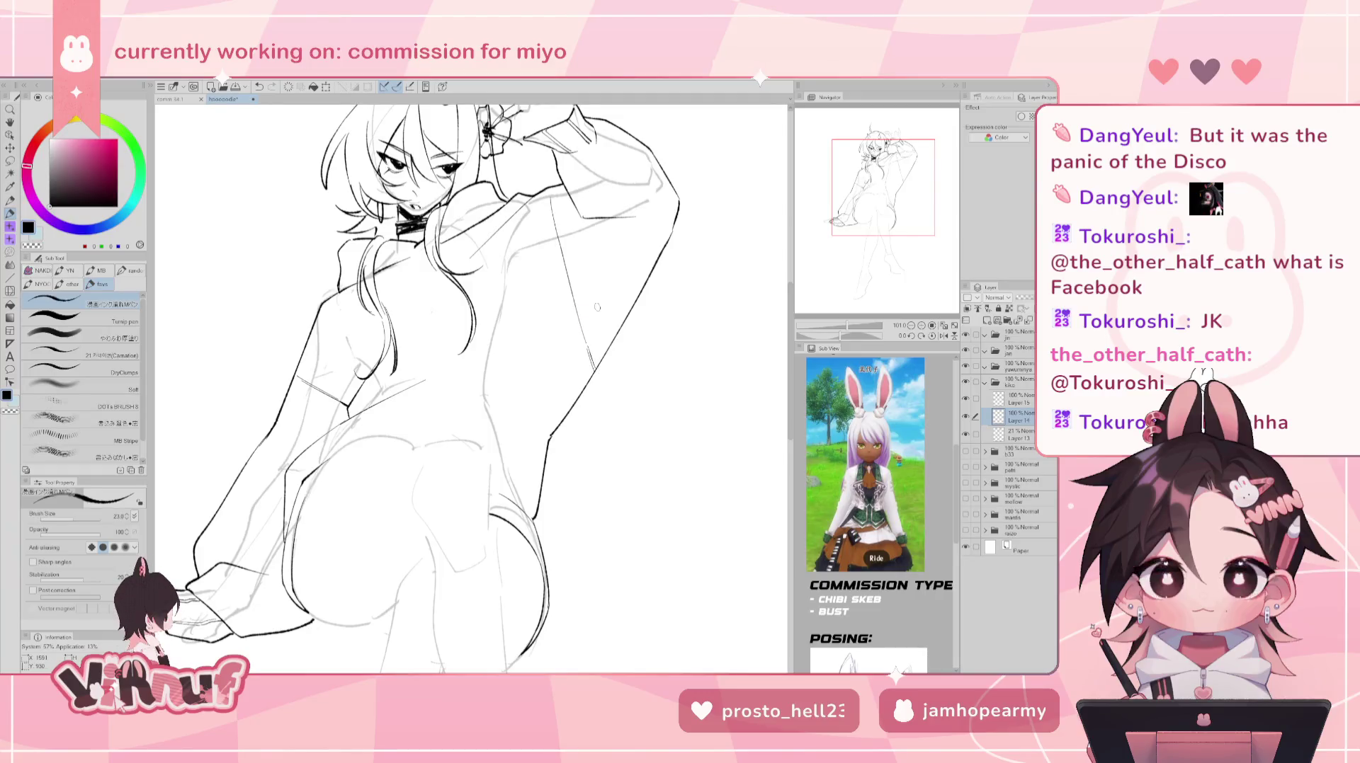
key(ctrl+minus)
scroll(852, 310, up, 4)
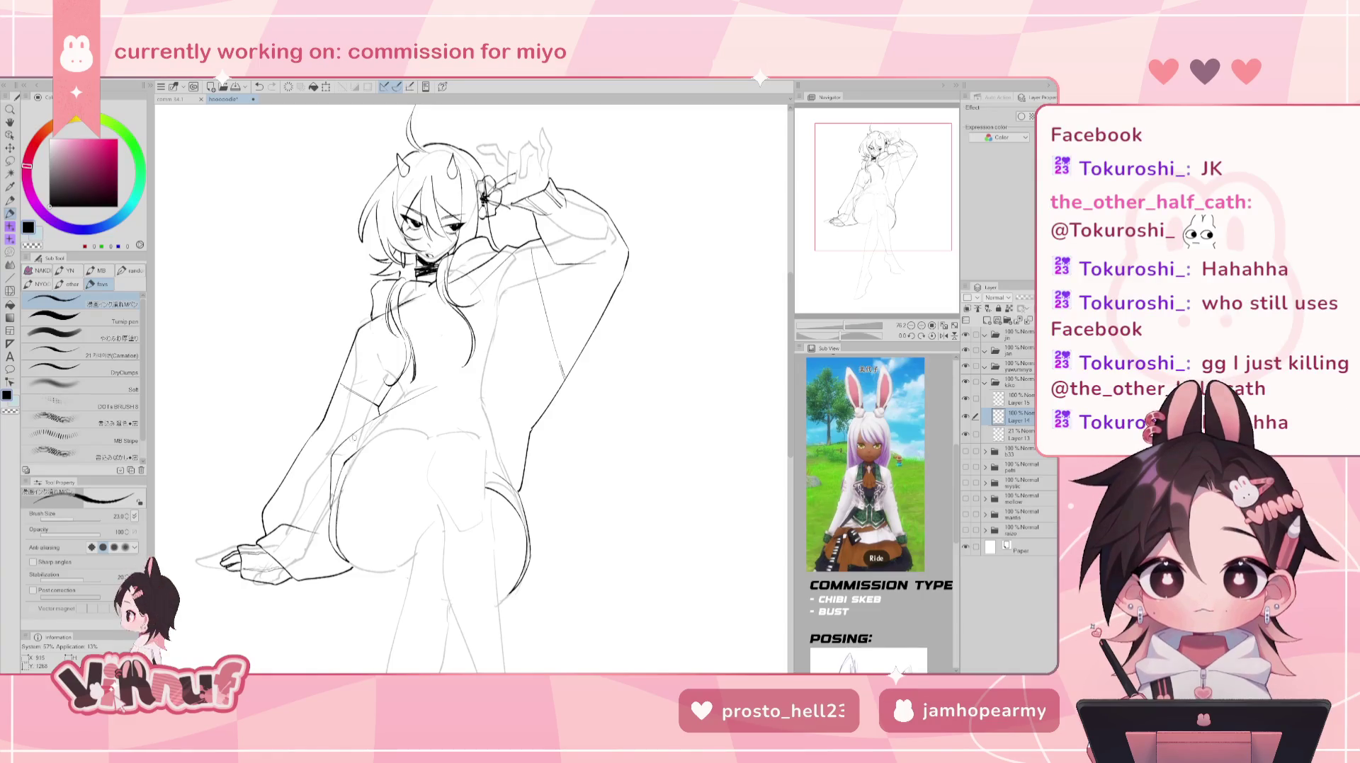
- Hide and reshow the rough sketch layer to check lines, then bring the hips and legs into view
drag(337, 446, 379, 414)
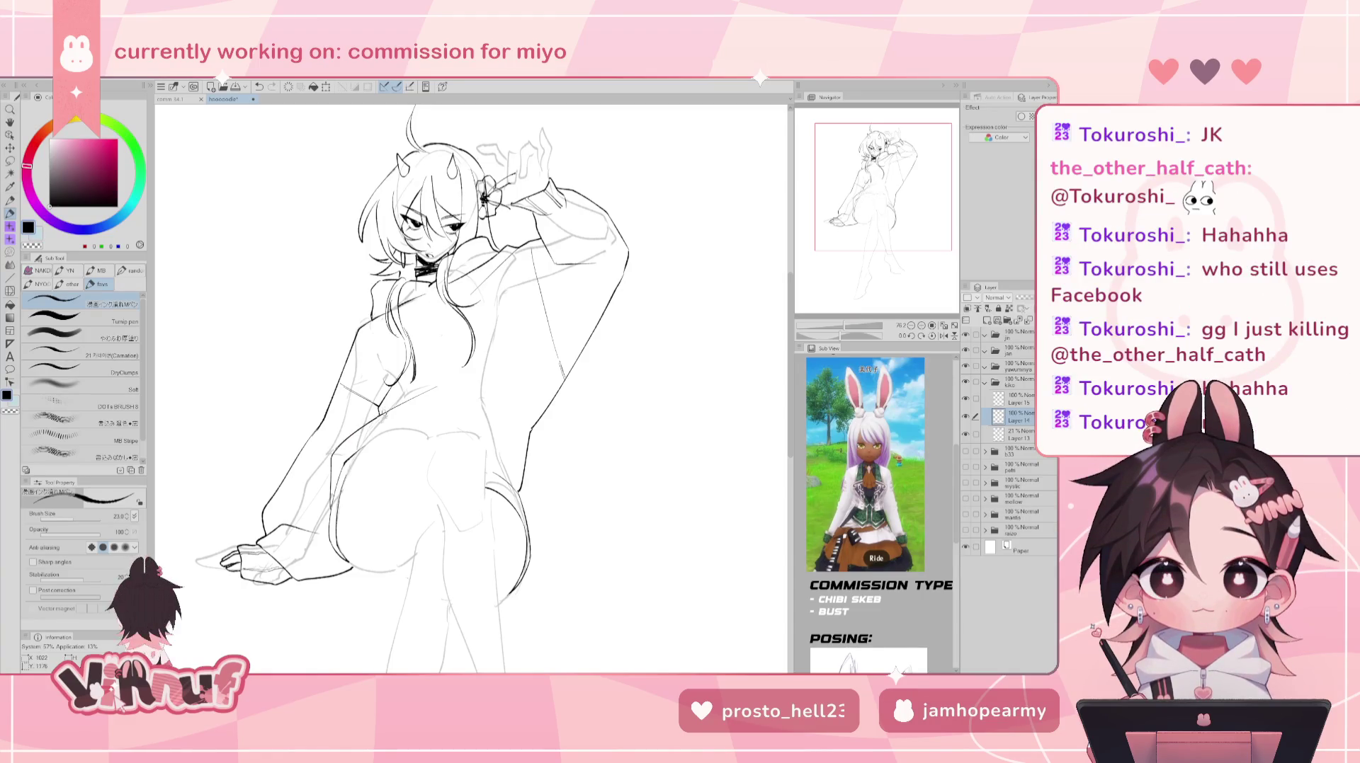
key(ctrl+z)
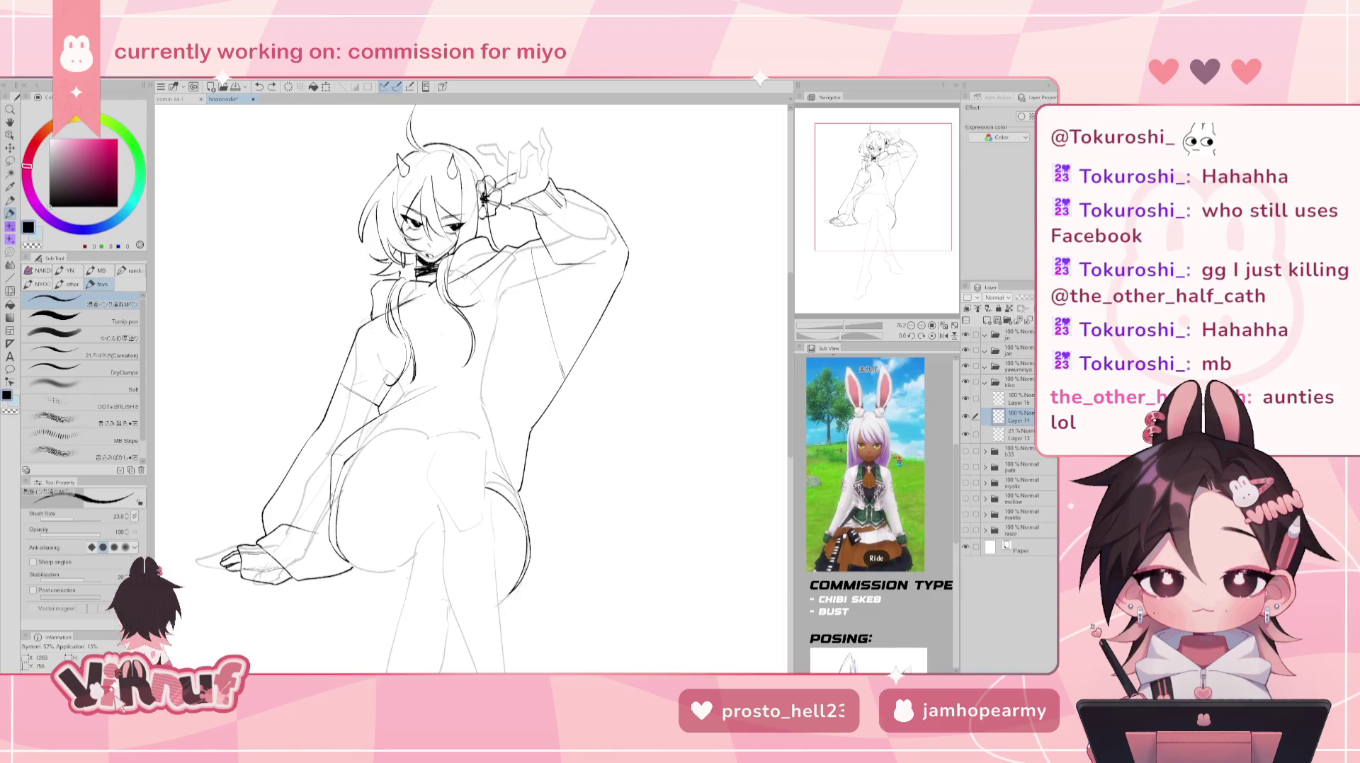
drag(907, 213, 903, 225)
click(966, 434)
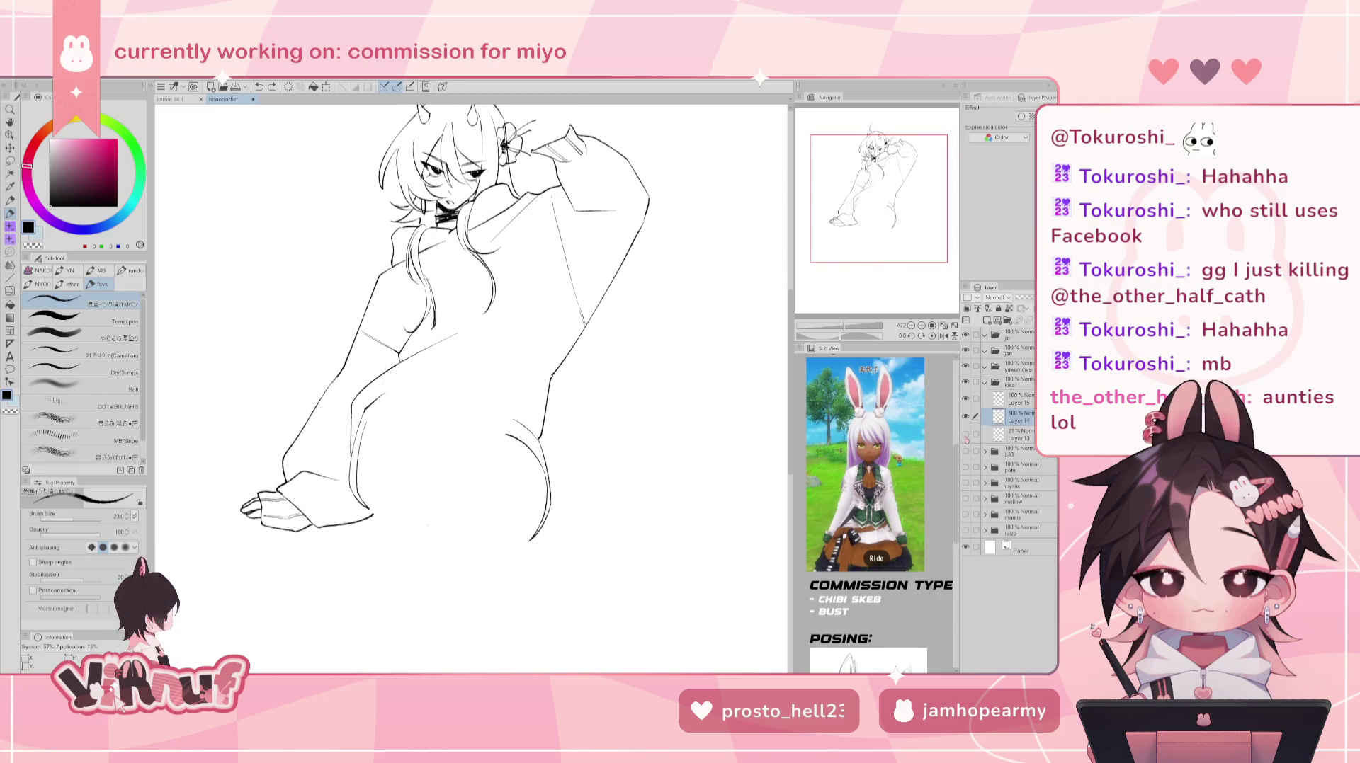
click(965, 434)
drag(894, 208, 888, 220)
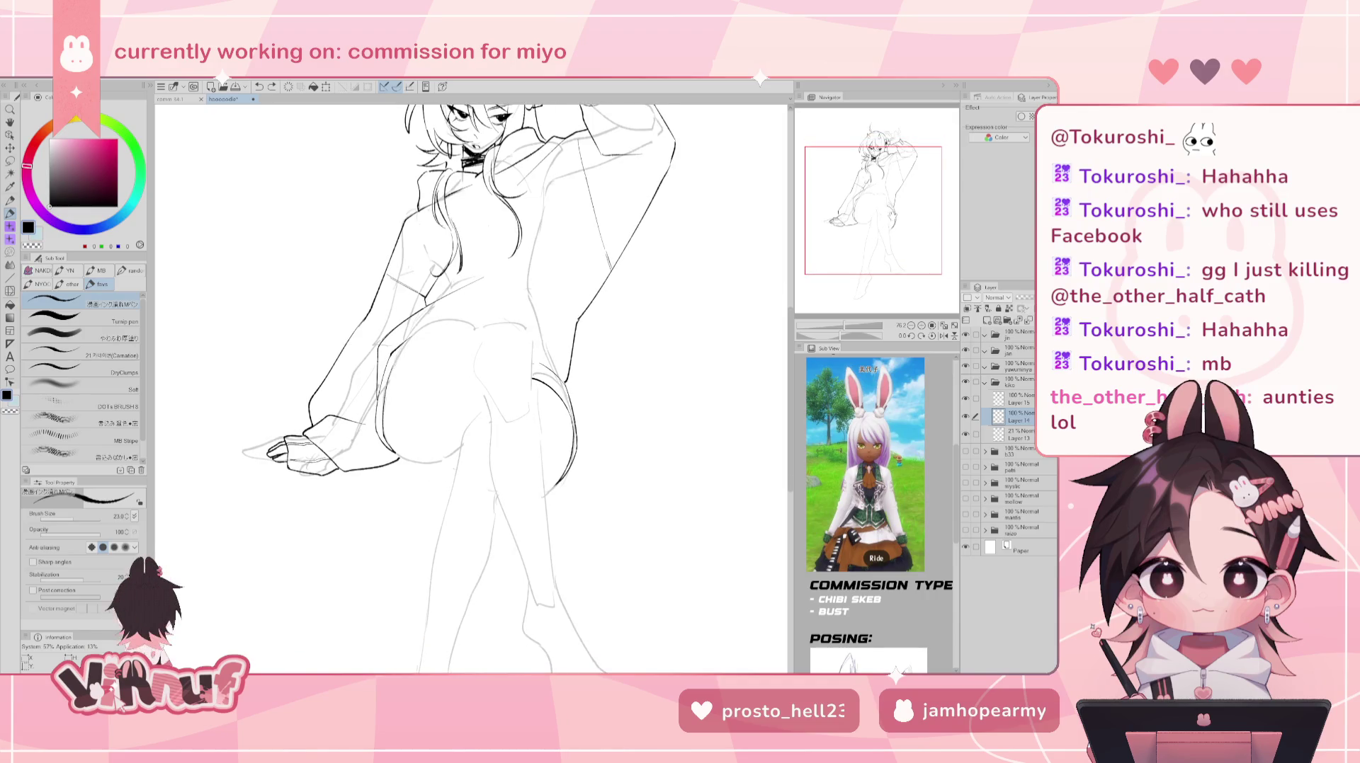
mouse_move(901, 210)
mouse_down()
mouse_move(902, 224)
mouse_move(901, 202)
mouse_up()
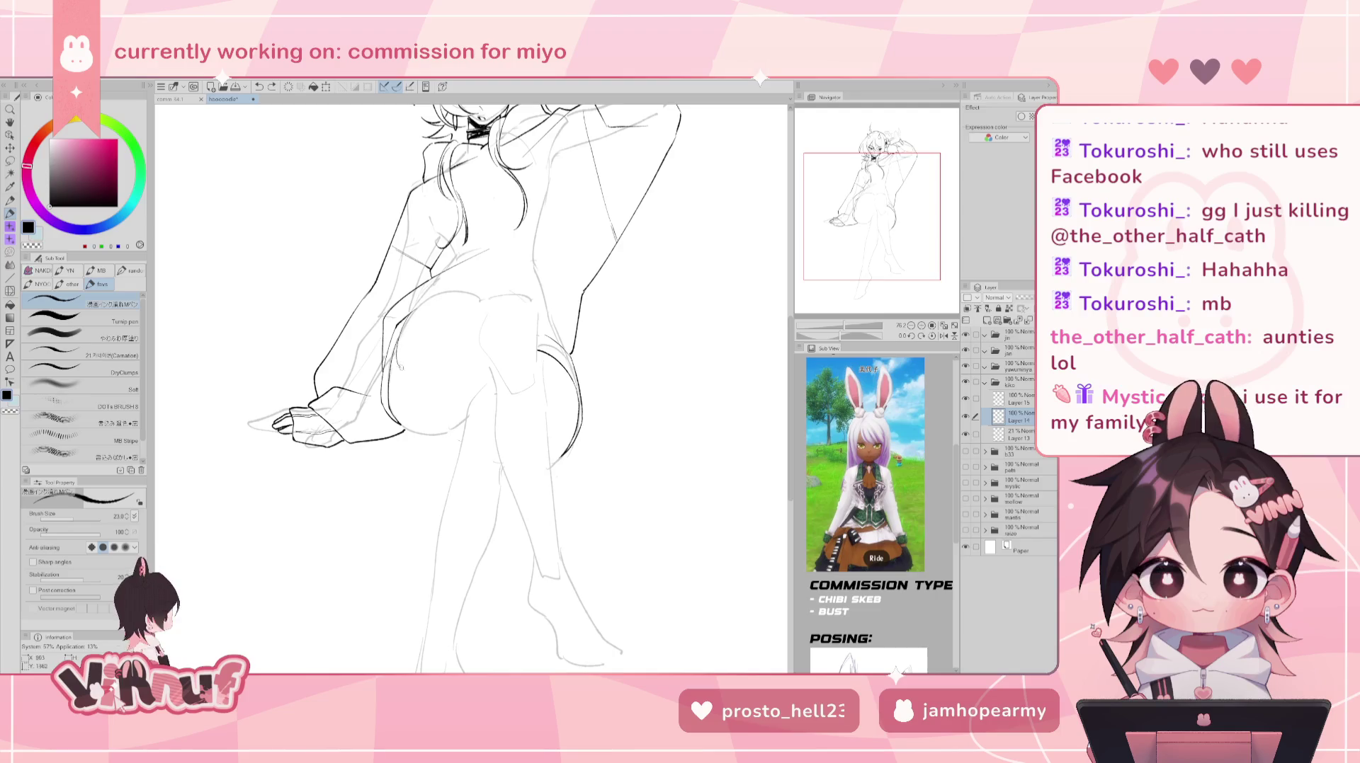
- Ink the hip line and the inner-thigh curve, redrawing the curve after undos
drag(414, 309, 404, 359)
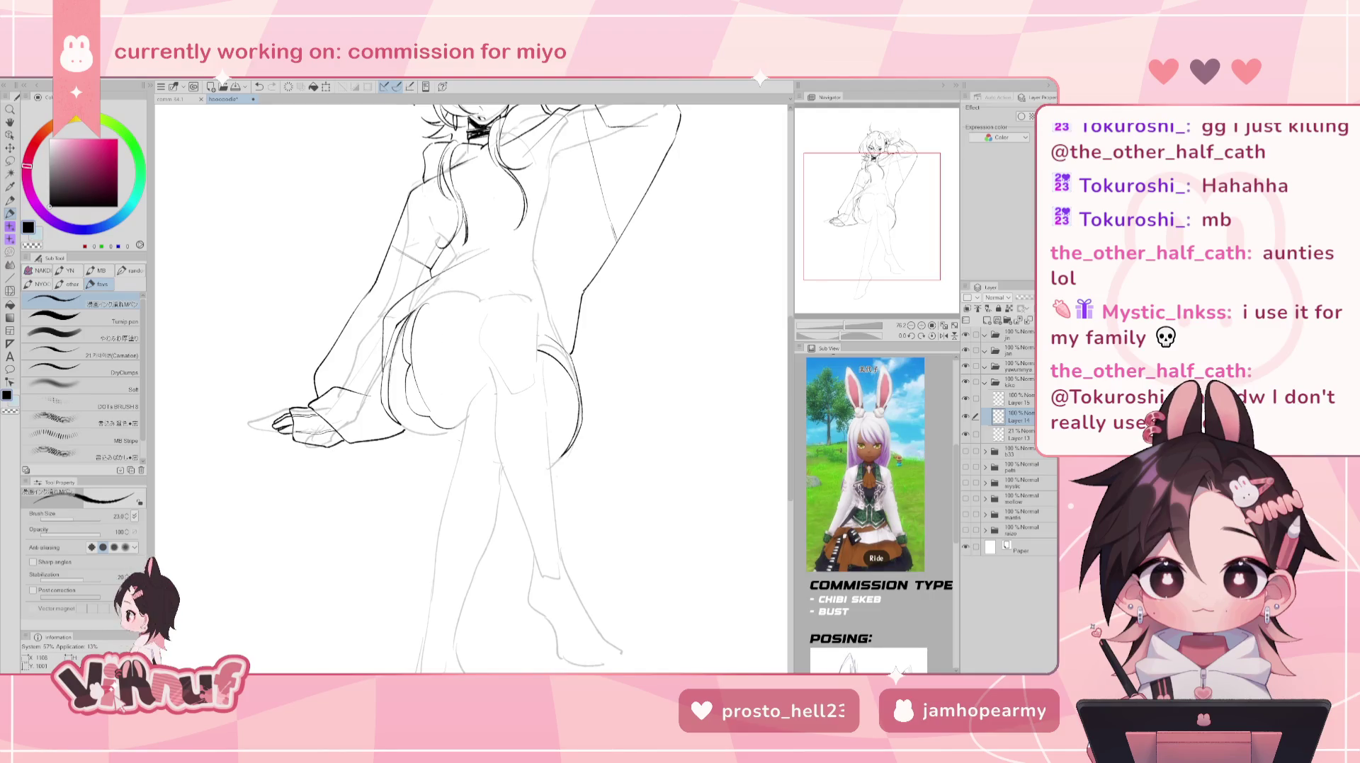
drag(419, 301, 450, 428)
drag(425, 298, 448, 420)
key(ctrl+z)
drag(424, 306, 453, 427)
key(ctrl+z)
key(ctrl+z)
drag(414, 312, 407, 358)
mouse_move(418, 311)
mouse_down()
mouse_move(405, 361)
mouse_move(421, 409)
mouse_up()
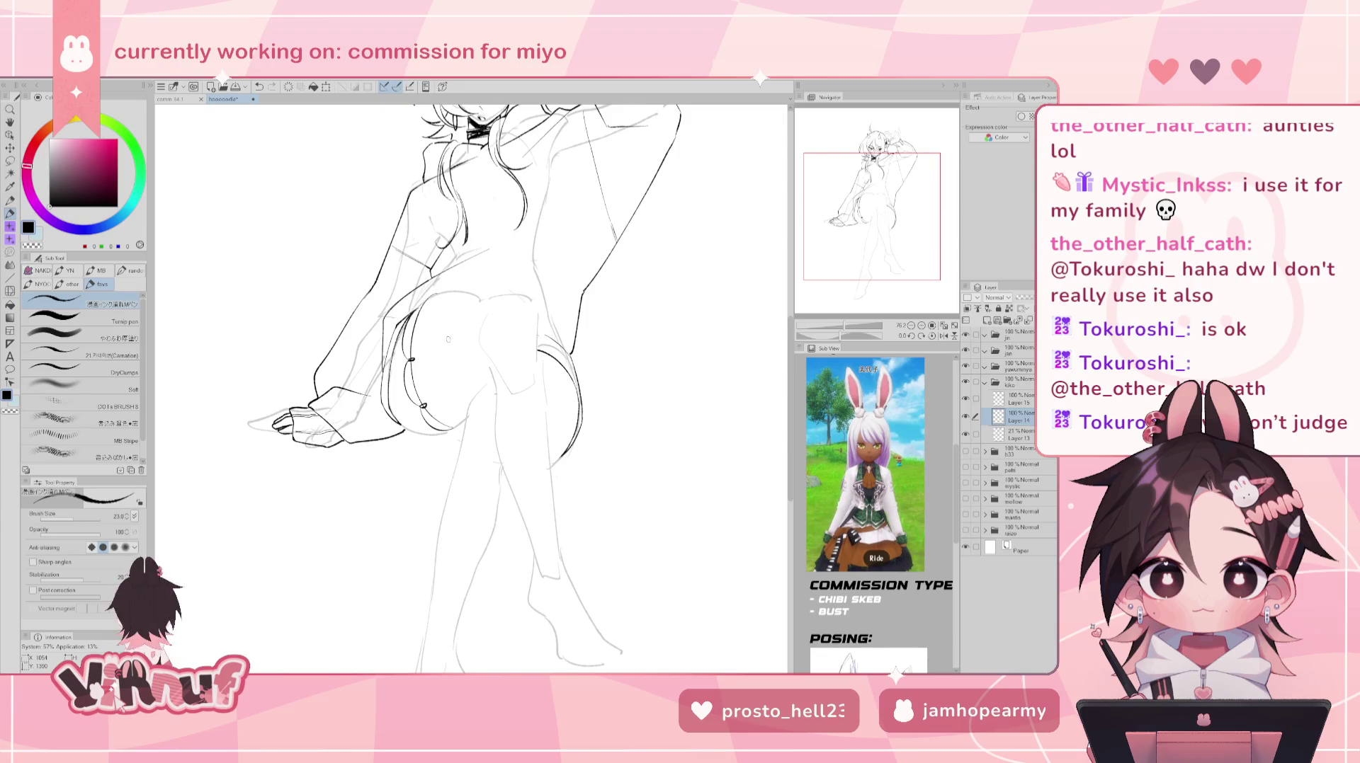
- Push the hip and thigh lines into a reshaped curve with Liquify, then return to the pen
key(j)
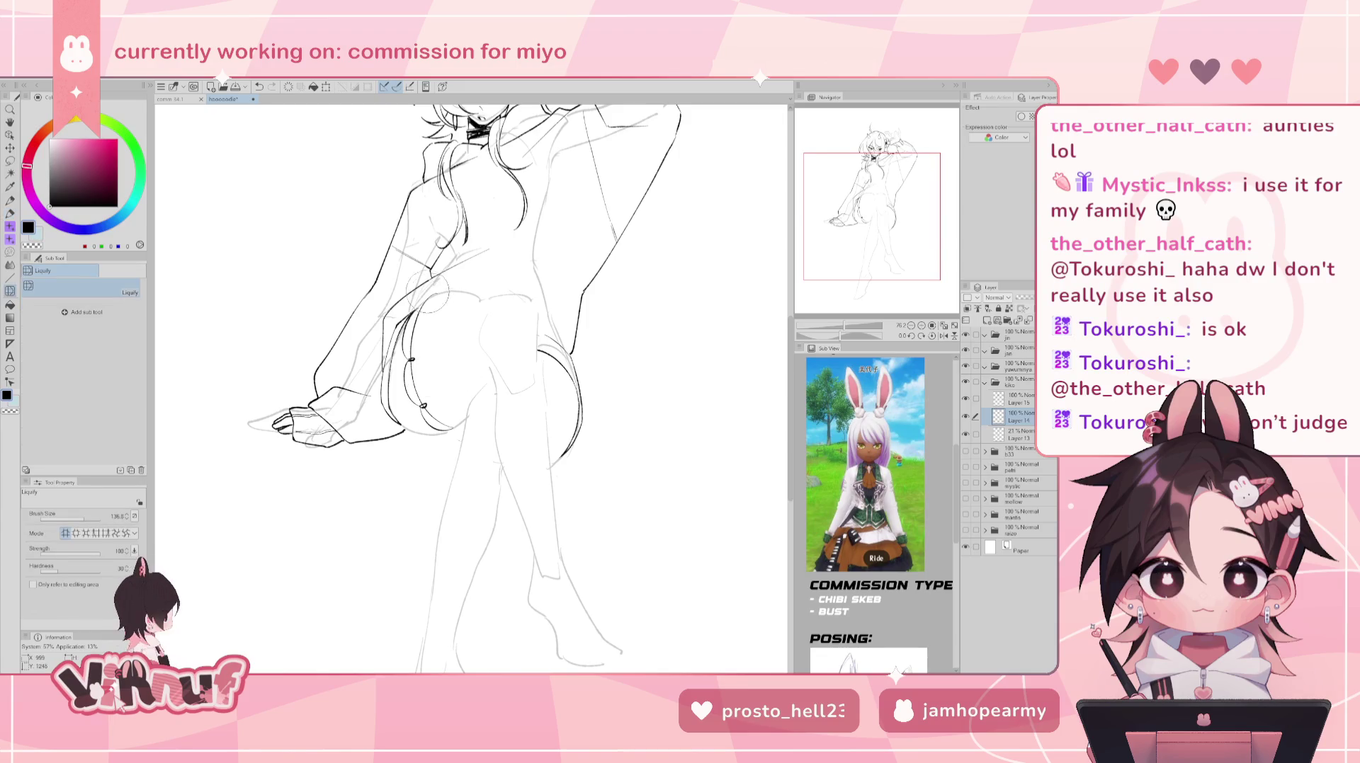
drag(470, 400, 439, 312)
key(j)
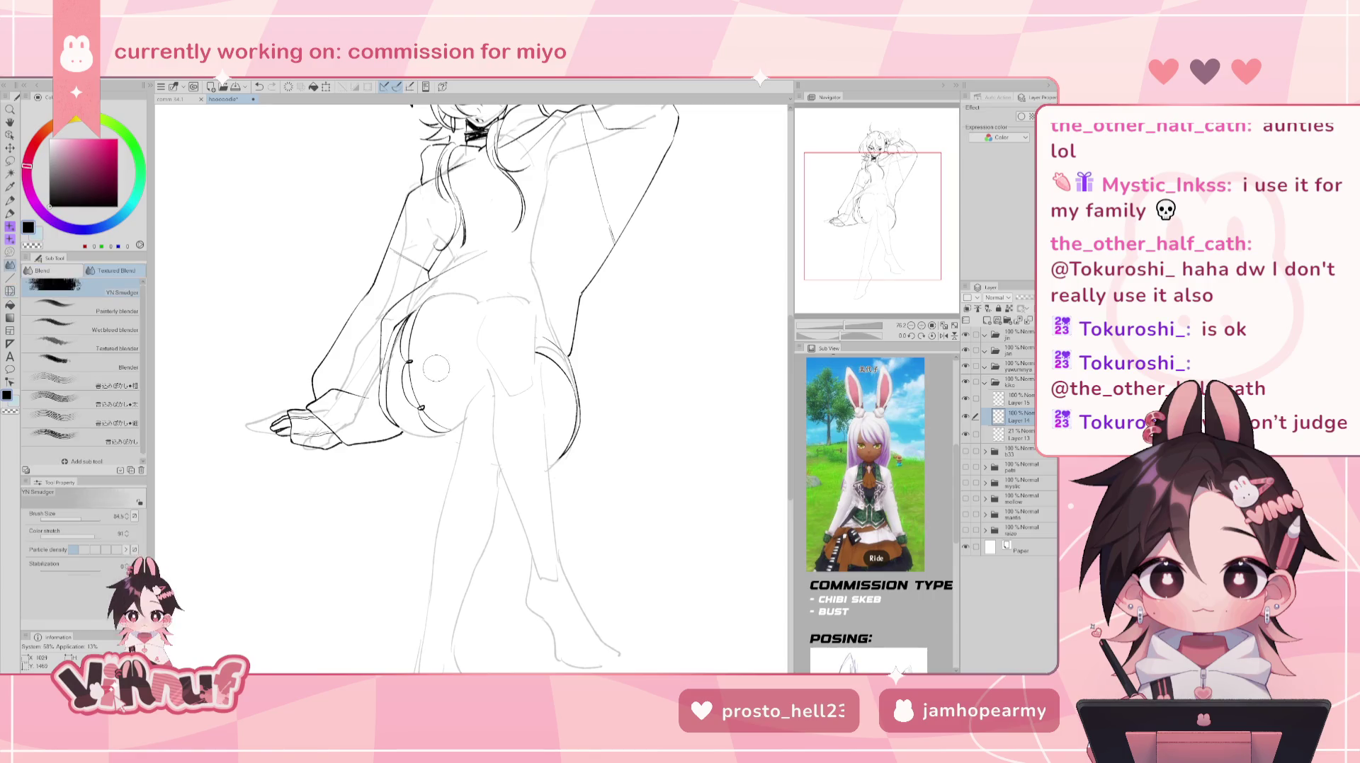
key(j)
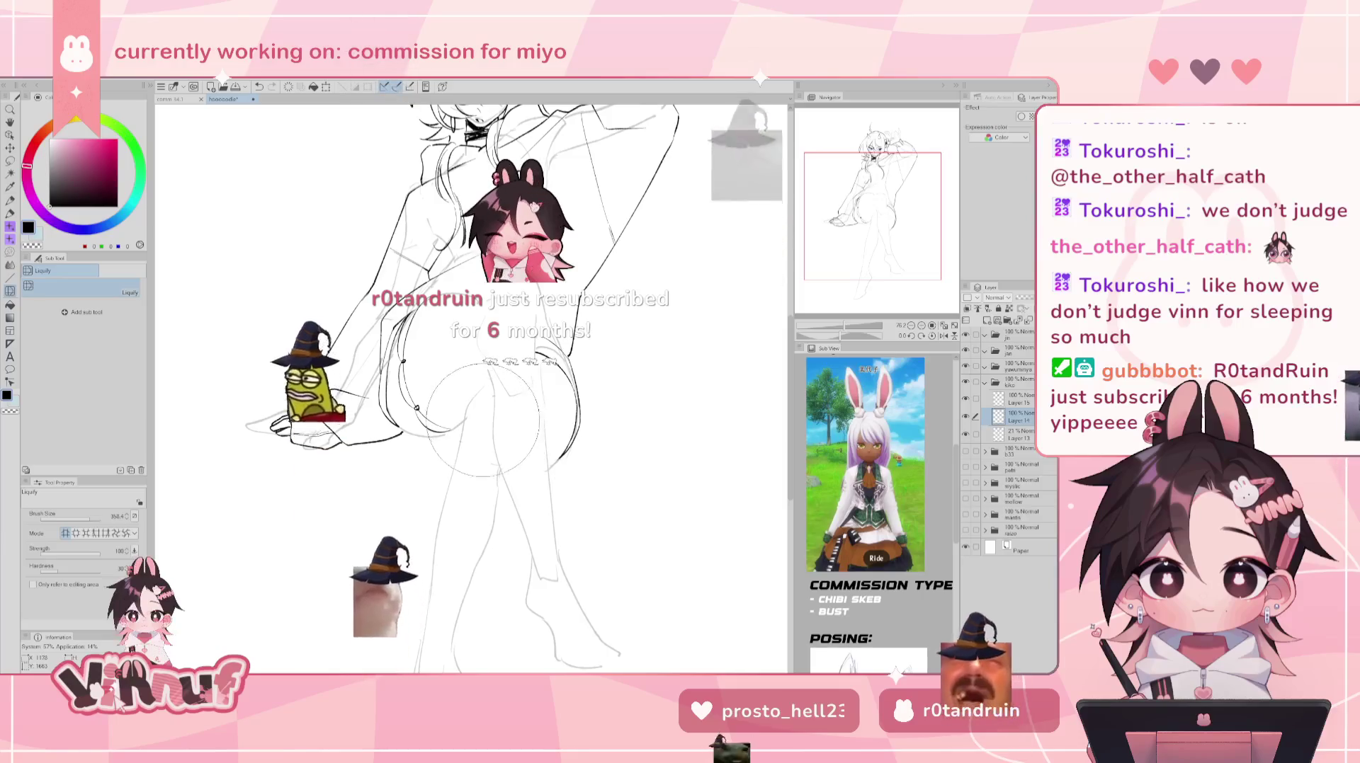
key(p)
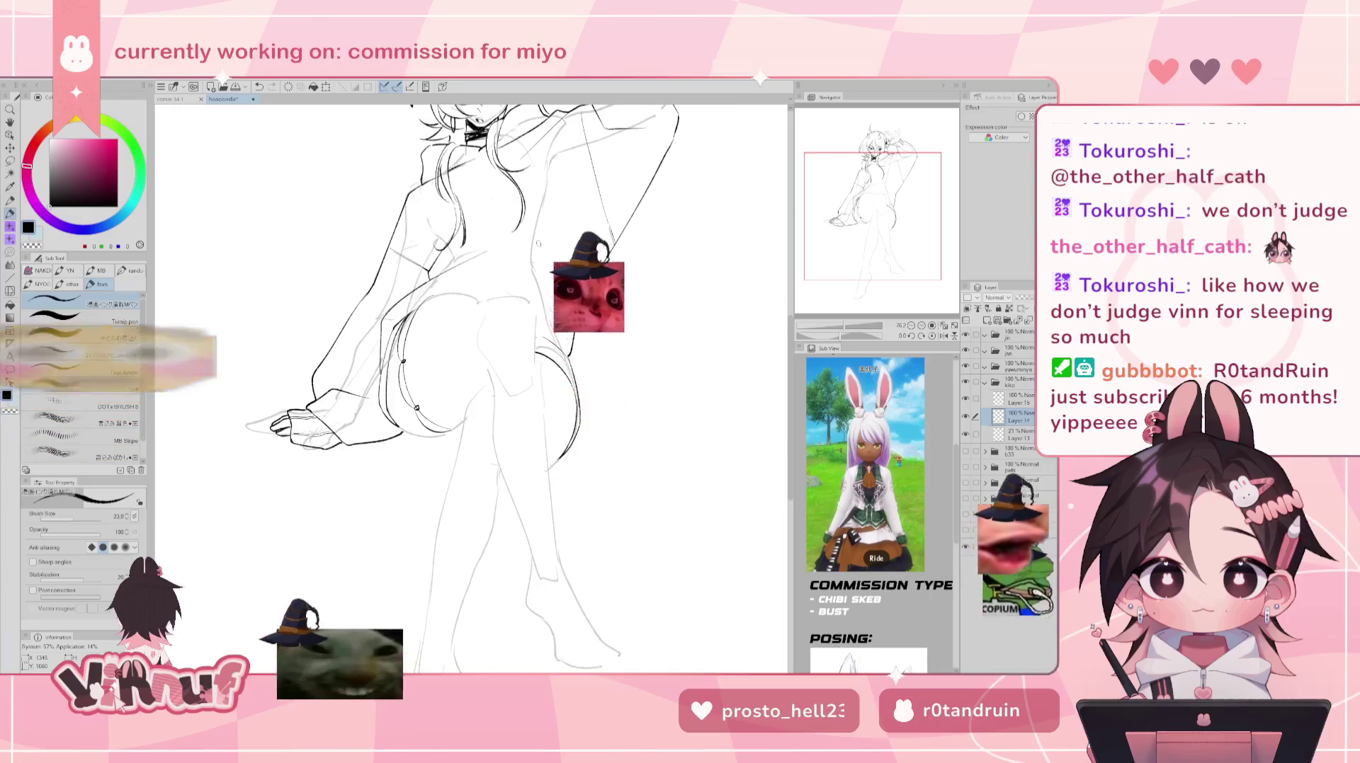
- Mirror the view to check, then try short lines along the top of the right thigh
key(h)
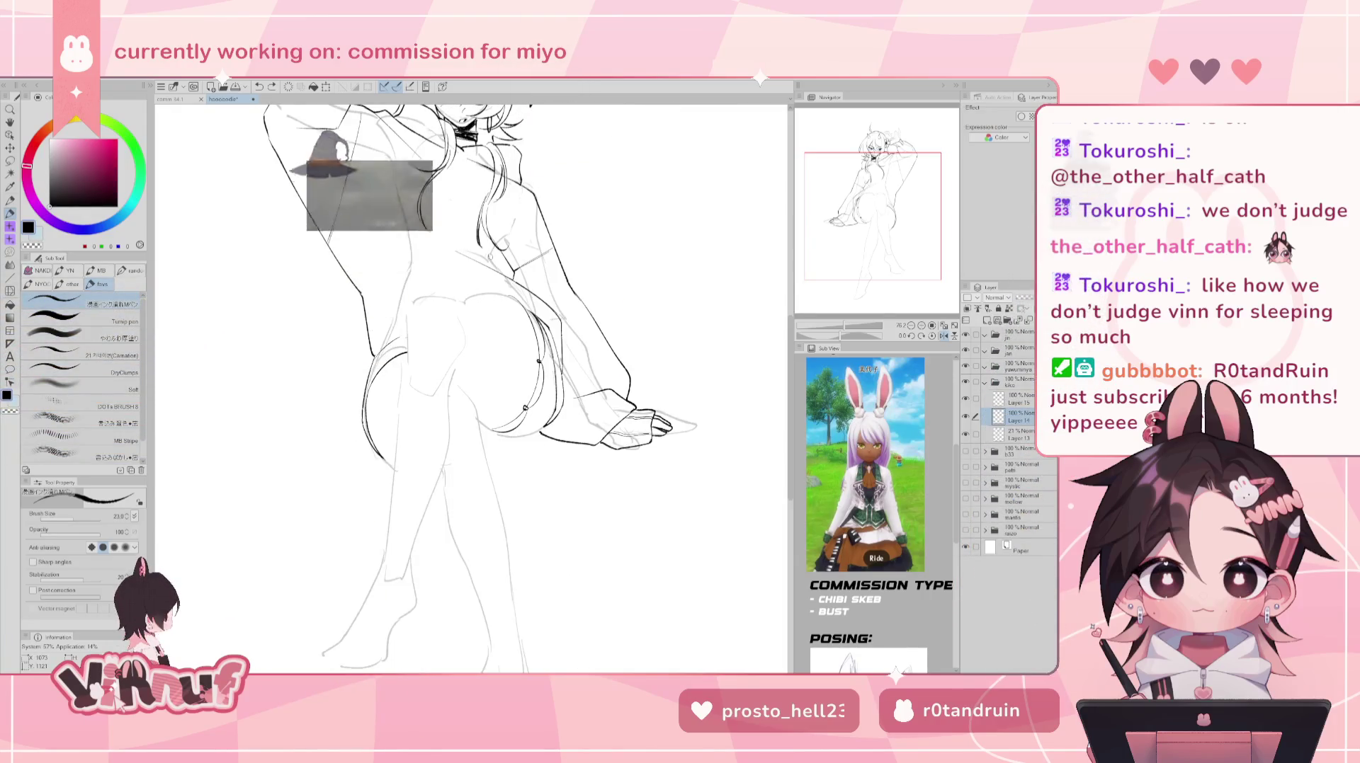
key(e)
key(h)
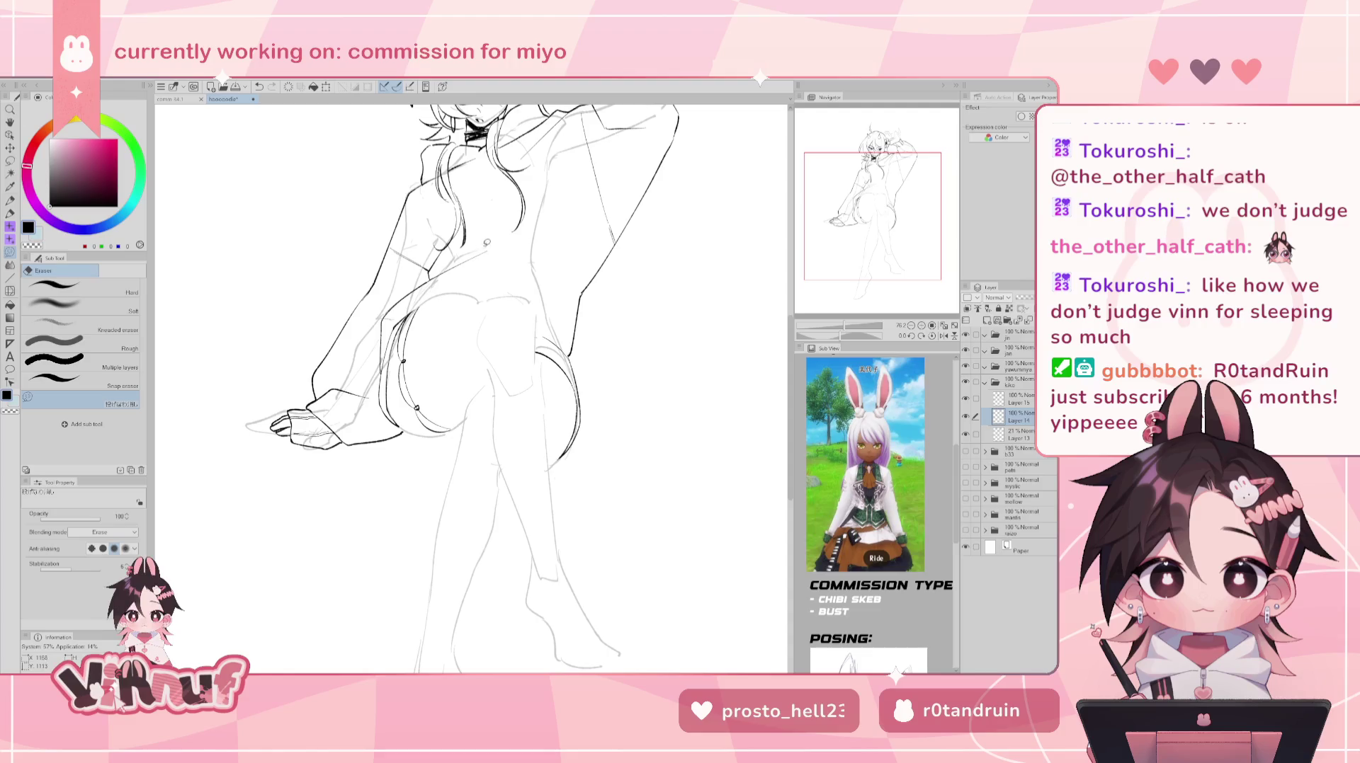
key(p)
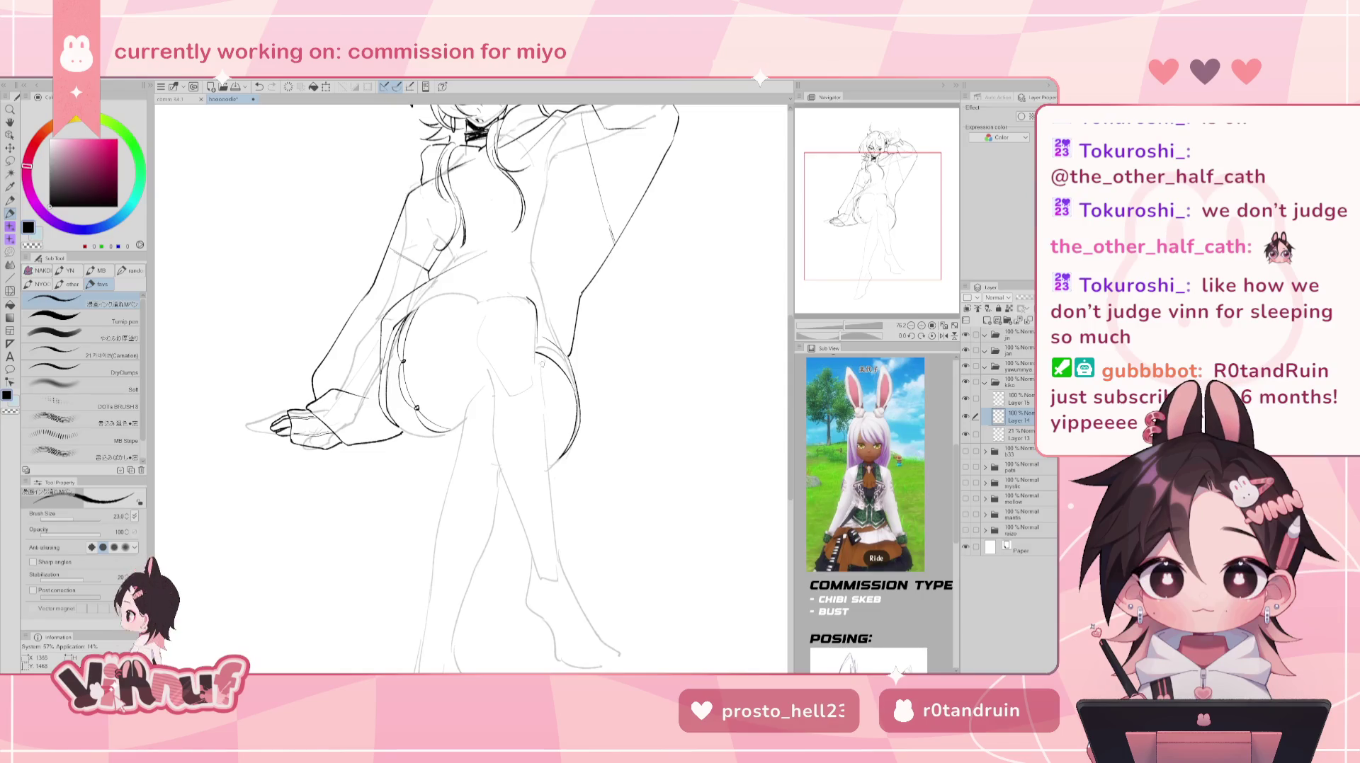
drag(537, 327, 547, 410)
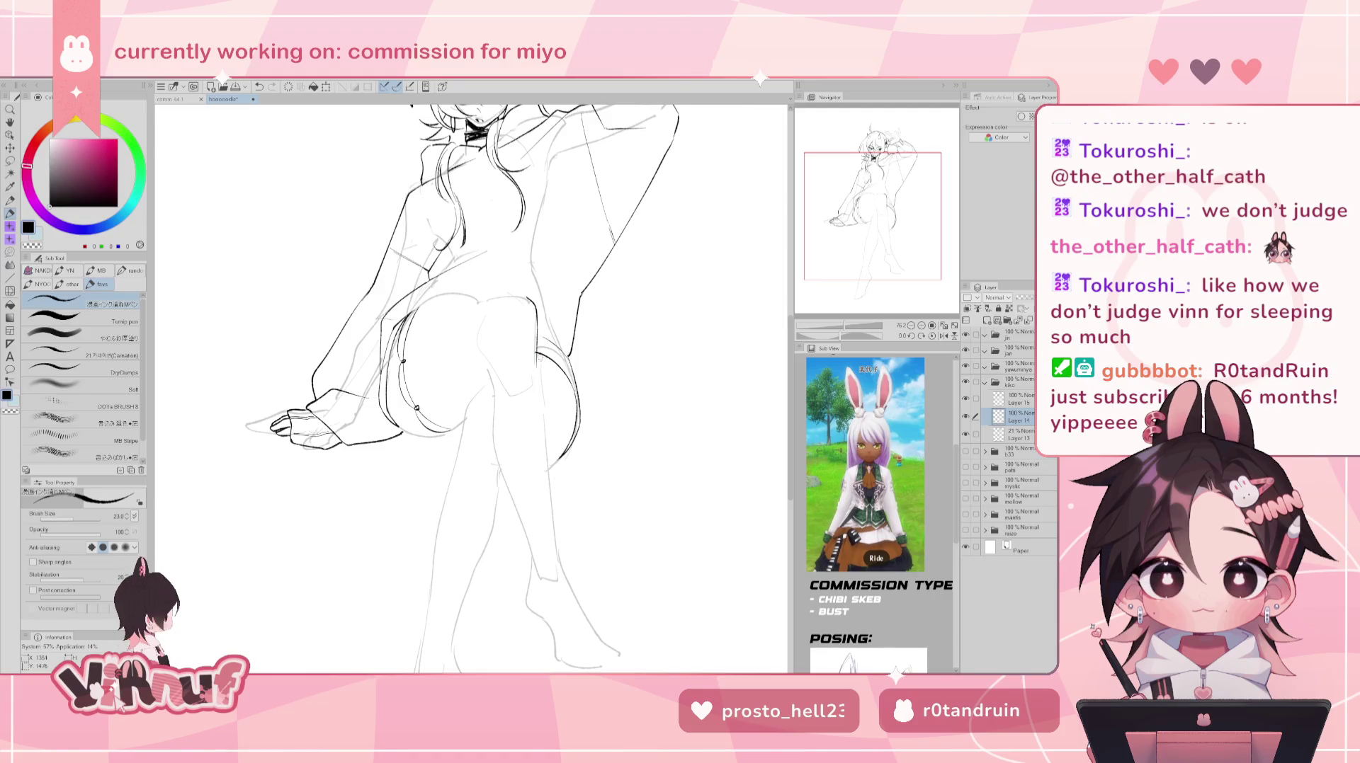
key(ctrl+z)
drag(537, 325, 545, 441)
key(ctrl+z)
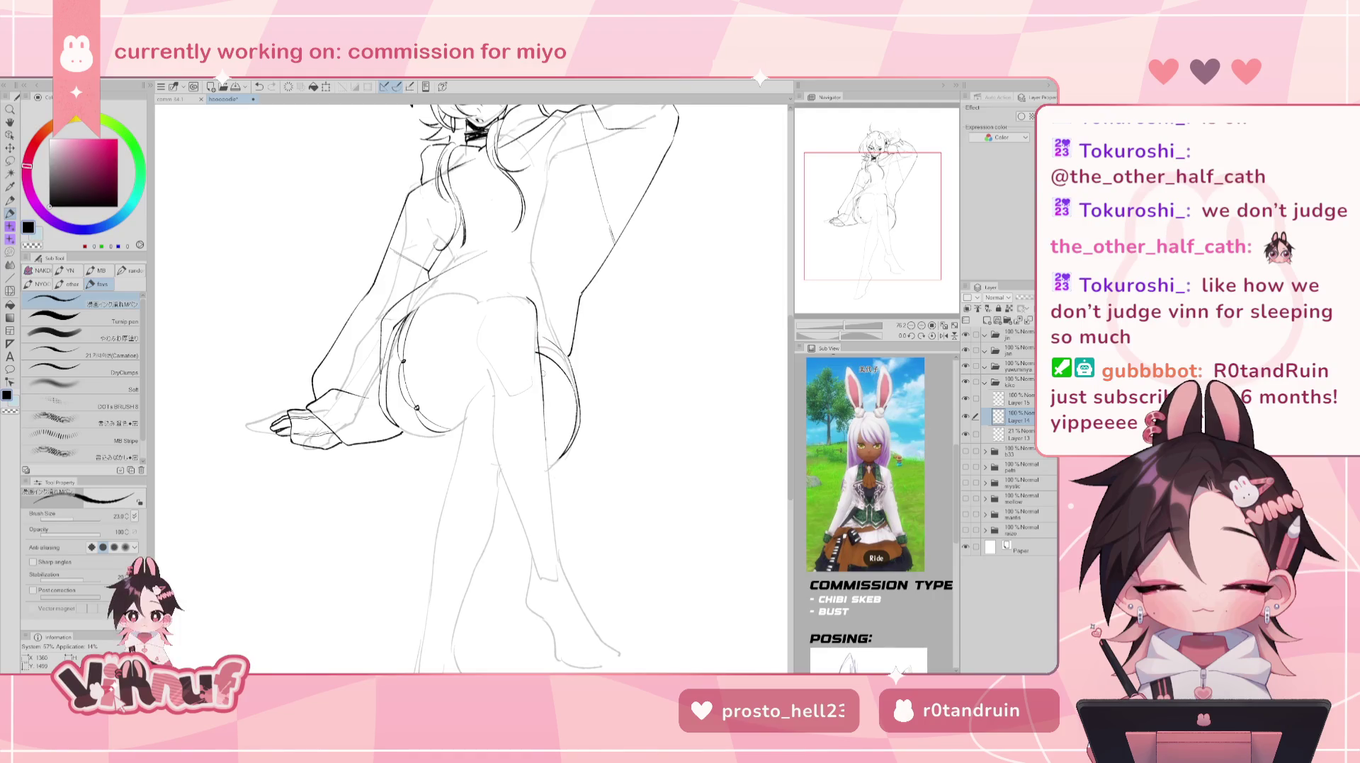
key(ctrl+z)
key(ctrl+z)
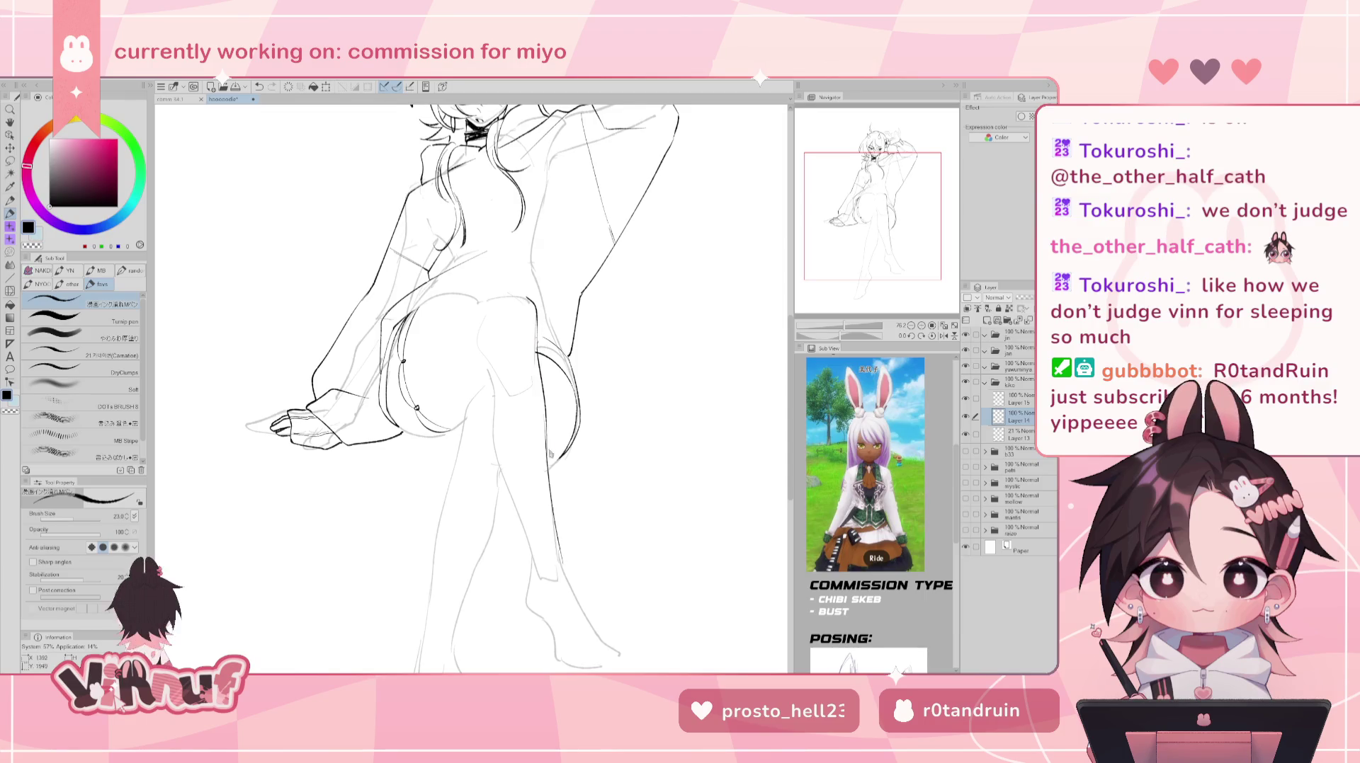
- Try calf and upper-thigh lines repeatedly, undoing each attempt
drag(545, 430, 563, 565)
key(ctrl+z)
drag(546, 432, 562, 567)
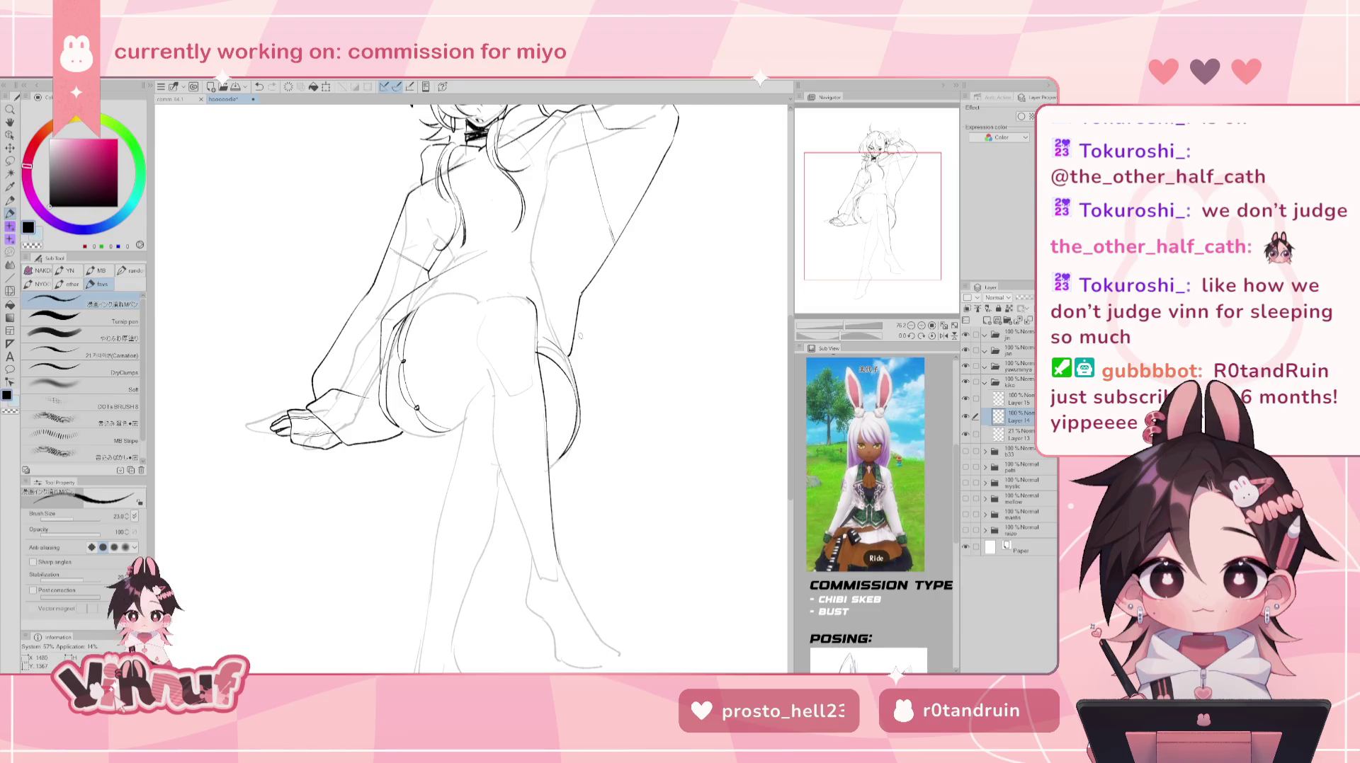
key(ctrl+z)
key(ctrl+z)
drag(541, 324, 537, 379)
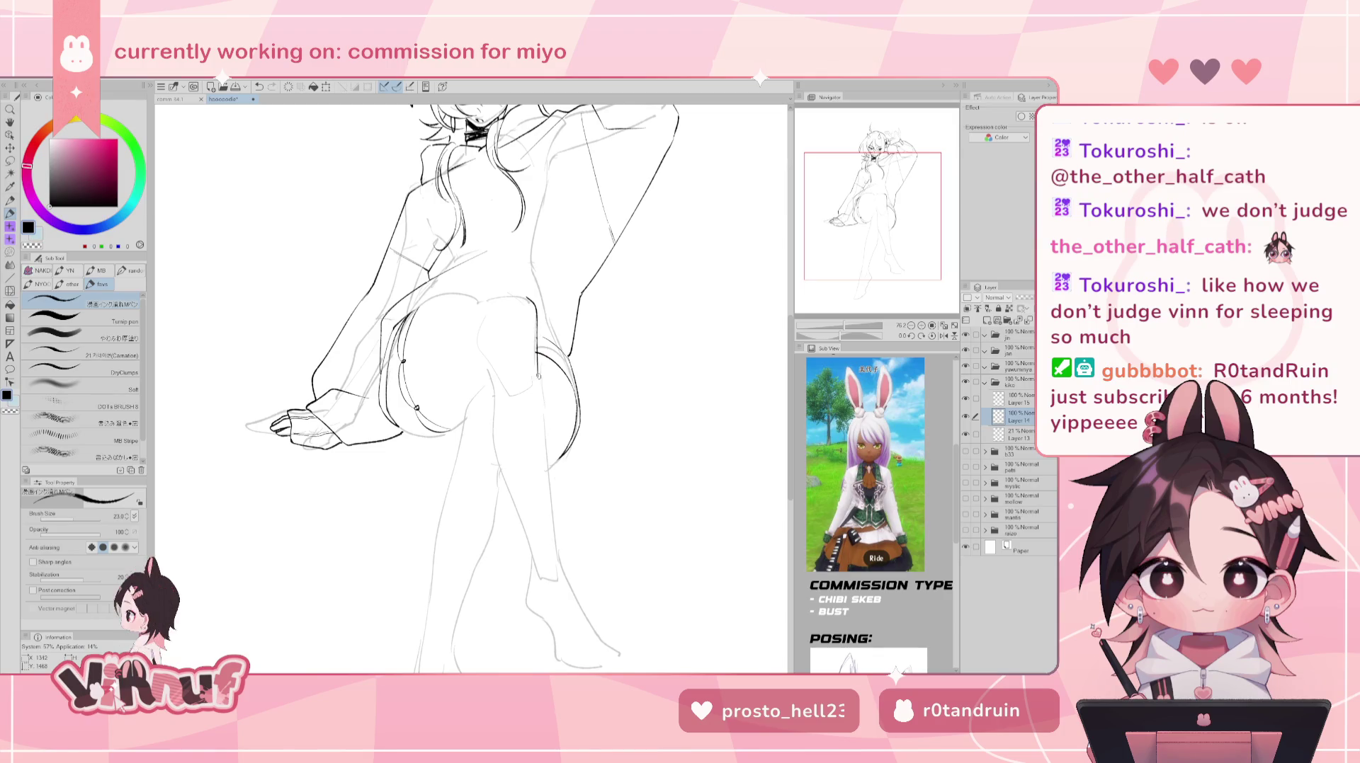
drag(540, 326, 540, 388)
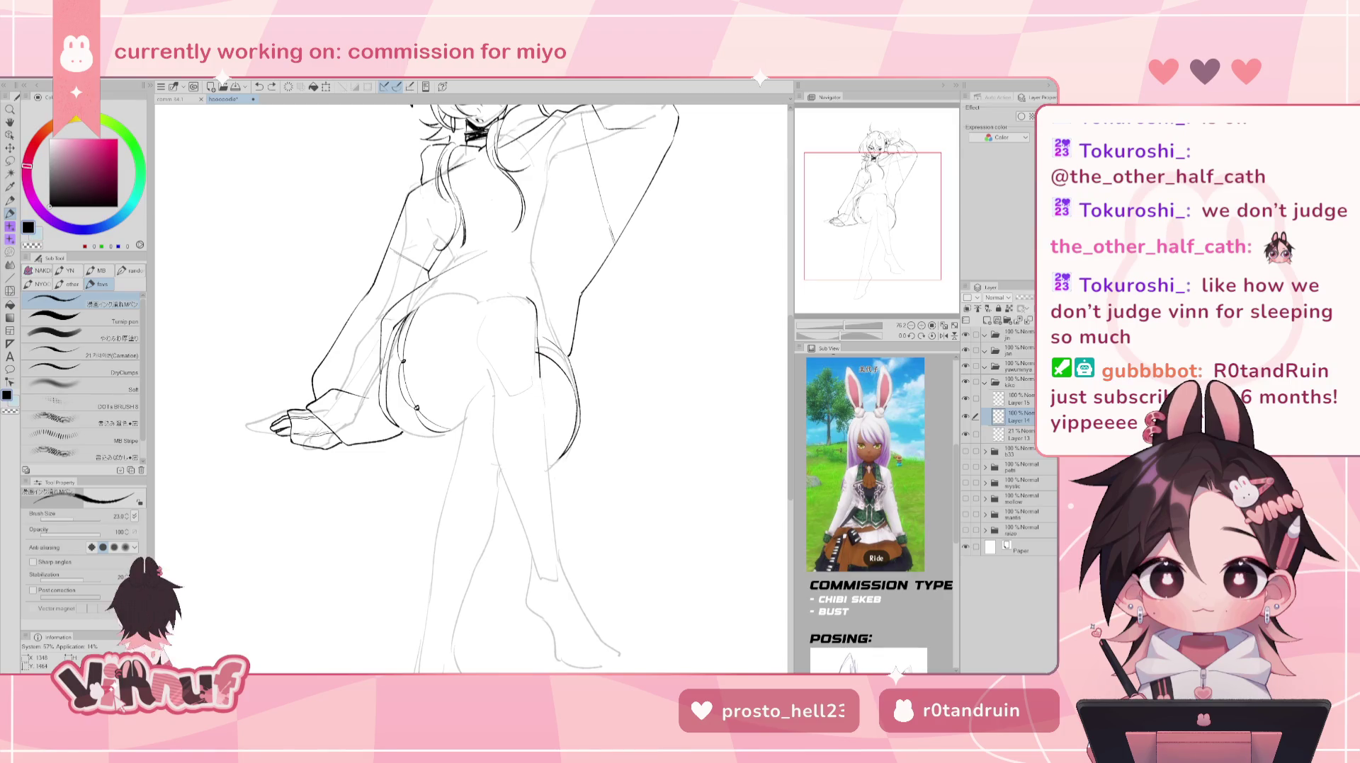
key(ctrl+z)
drag(540, 339, 544, 443)
key(ctrl+z)
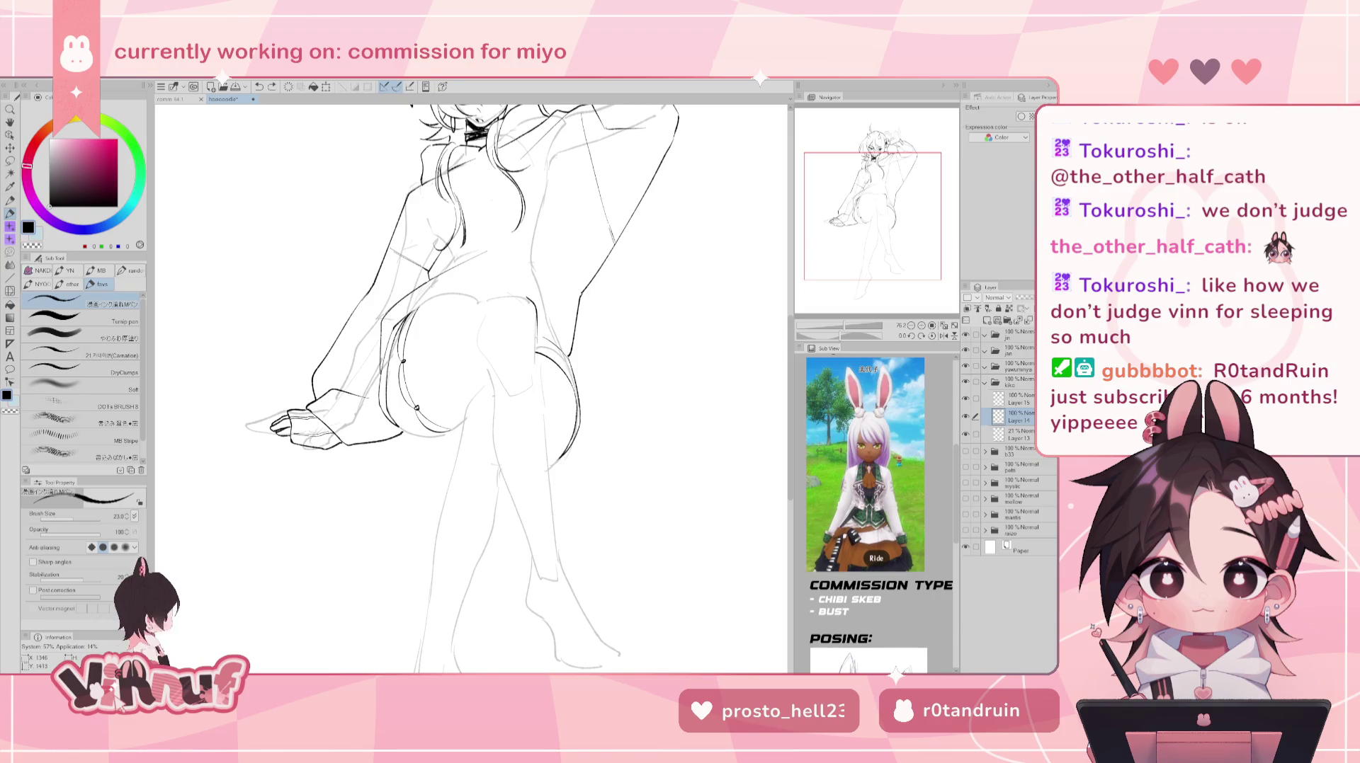
key(ctrl+z)
- Ink the leg line from the thigh down toward the shin, then mirror and rotate the view
drag(537, 352, 557, 539)
key(ctrl+z)
drag(548, 429, 557, 567)
key(ctrl+z)
key(ctrl+z)
drag(551, 497, 558, 571)
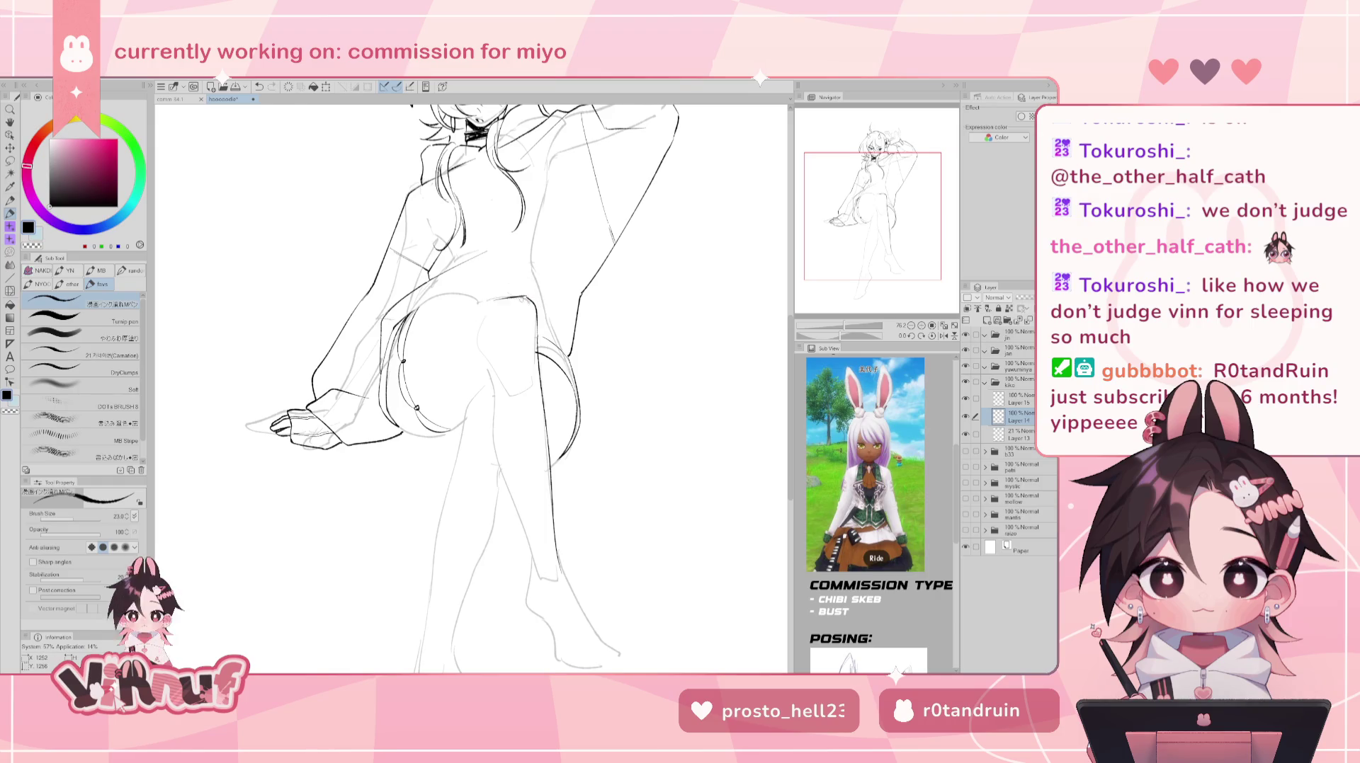
key(h)
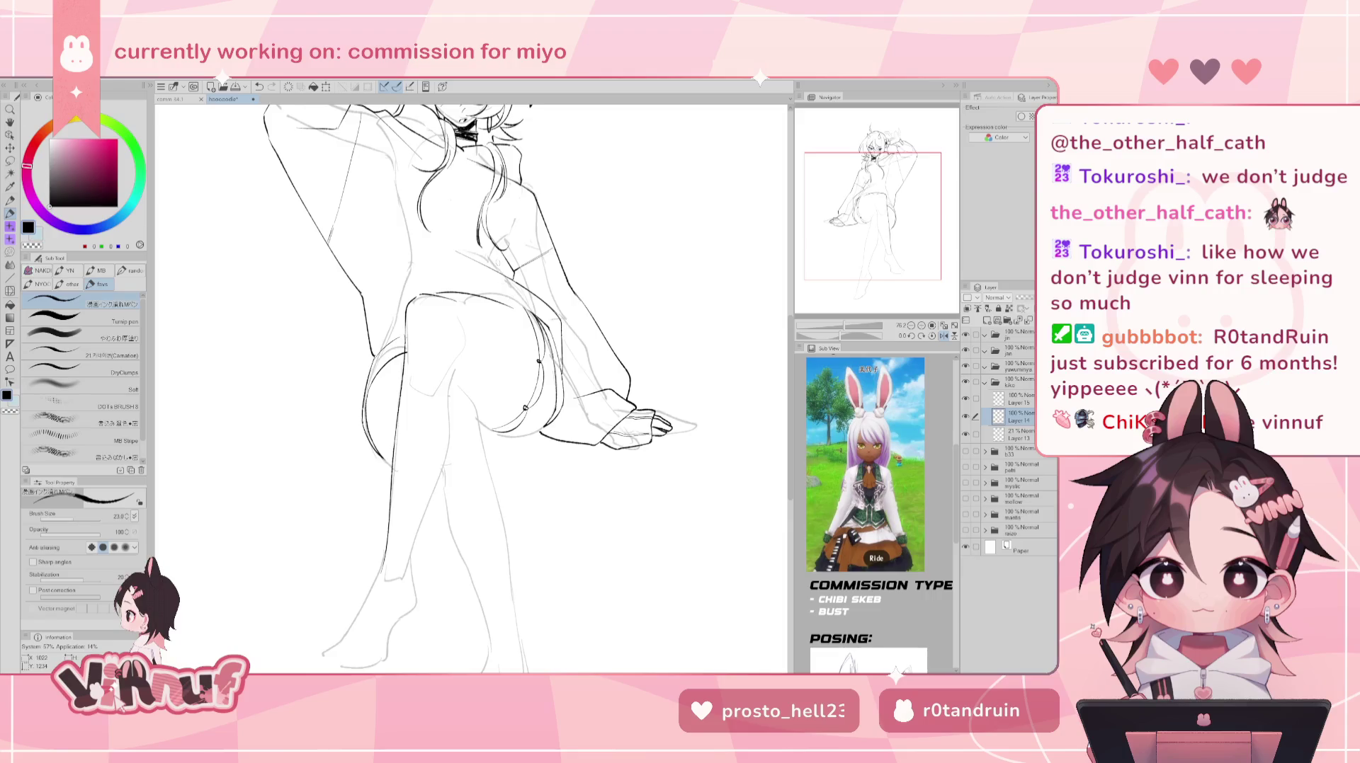
click(944, 336)
drag(841, 335, 820, 320)
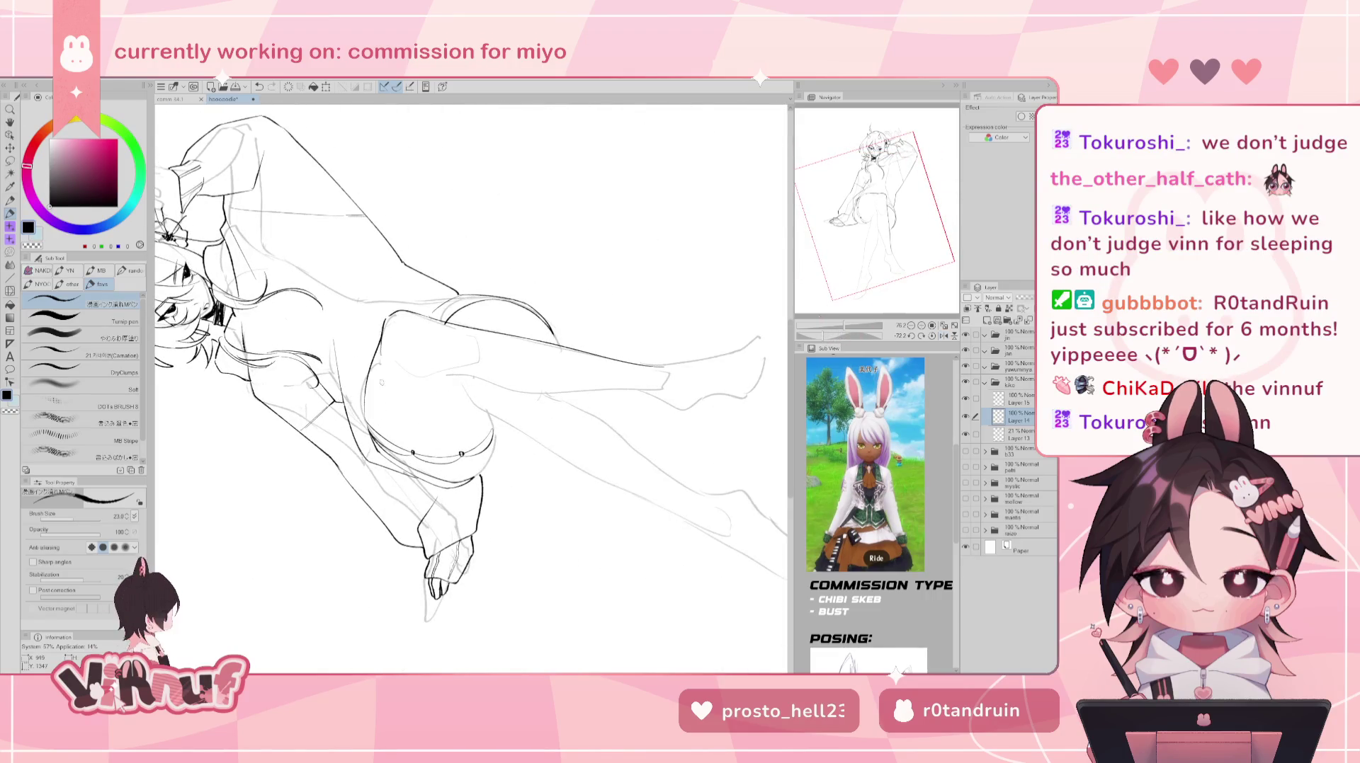
- Try three thigh strokes with the pen, undoing each, then reset the view rotation upright
key(e)
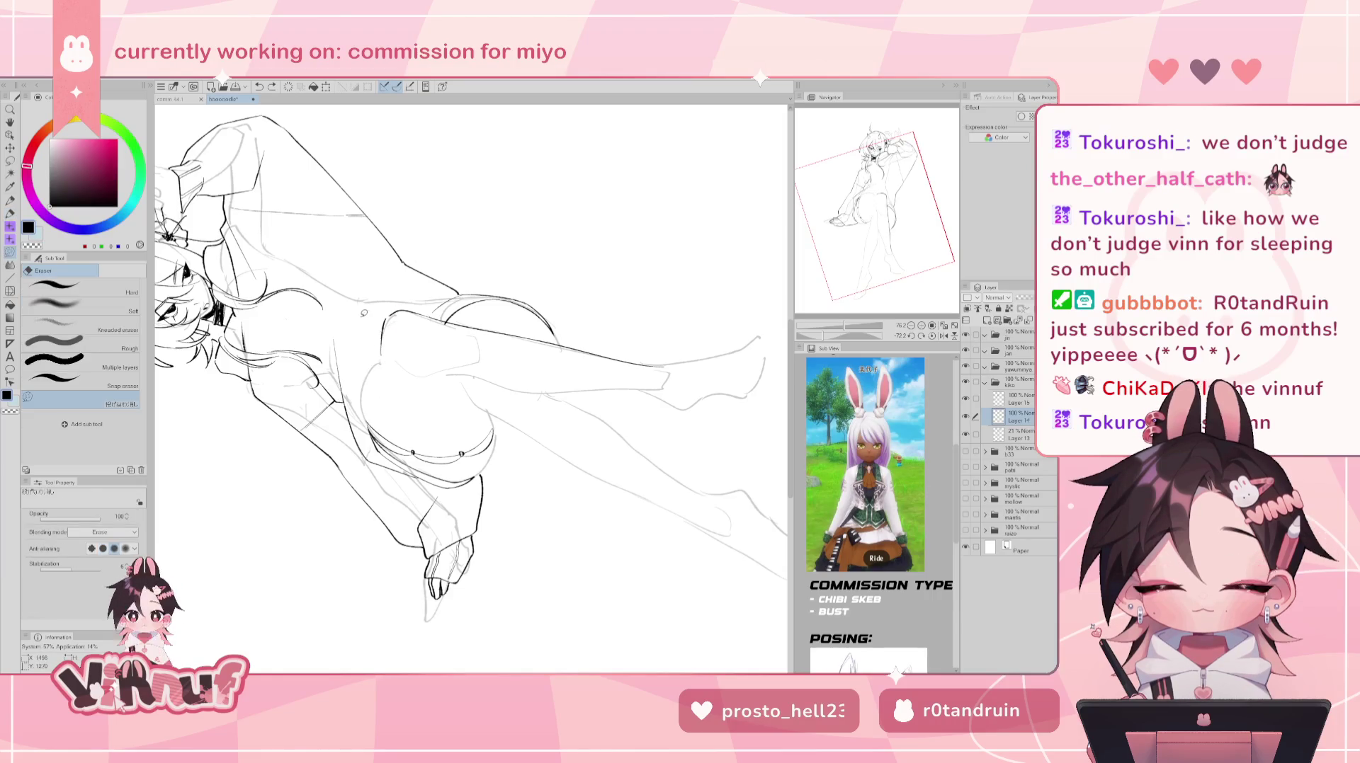
key(p)
drag(383, 330, 367, 423)
key(ctrl+z)
drag(384, 328, 368, 418)
key(ctrl+z)
drag(374, 354, 365, 424)
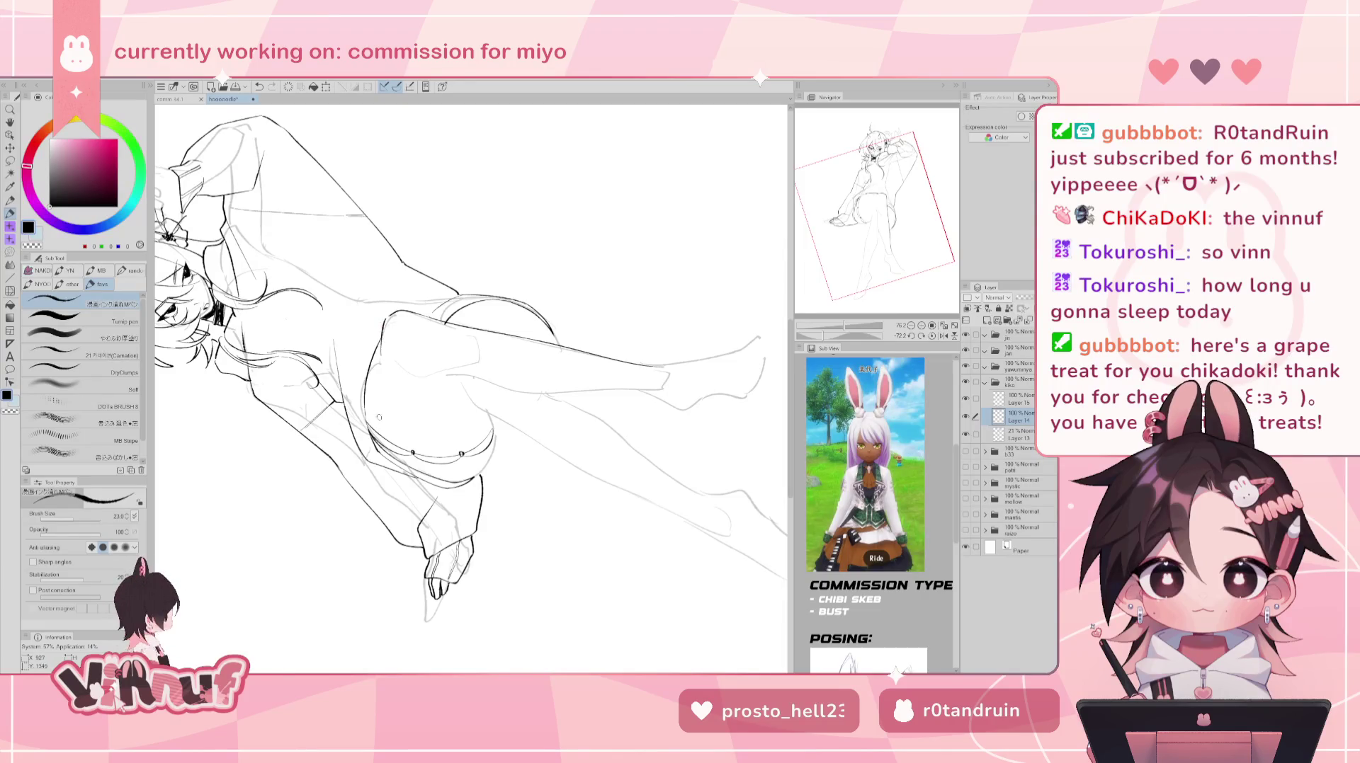
key(ctrl+z)
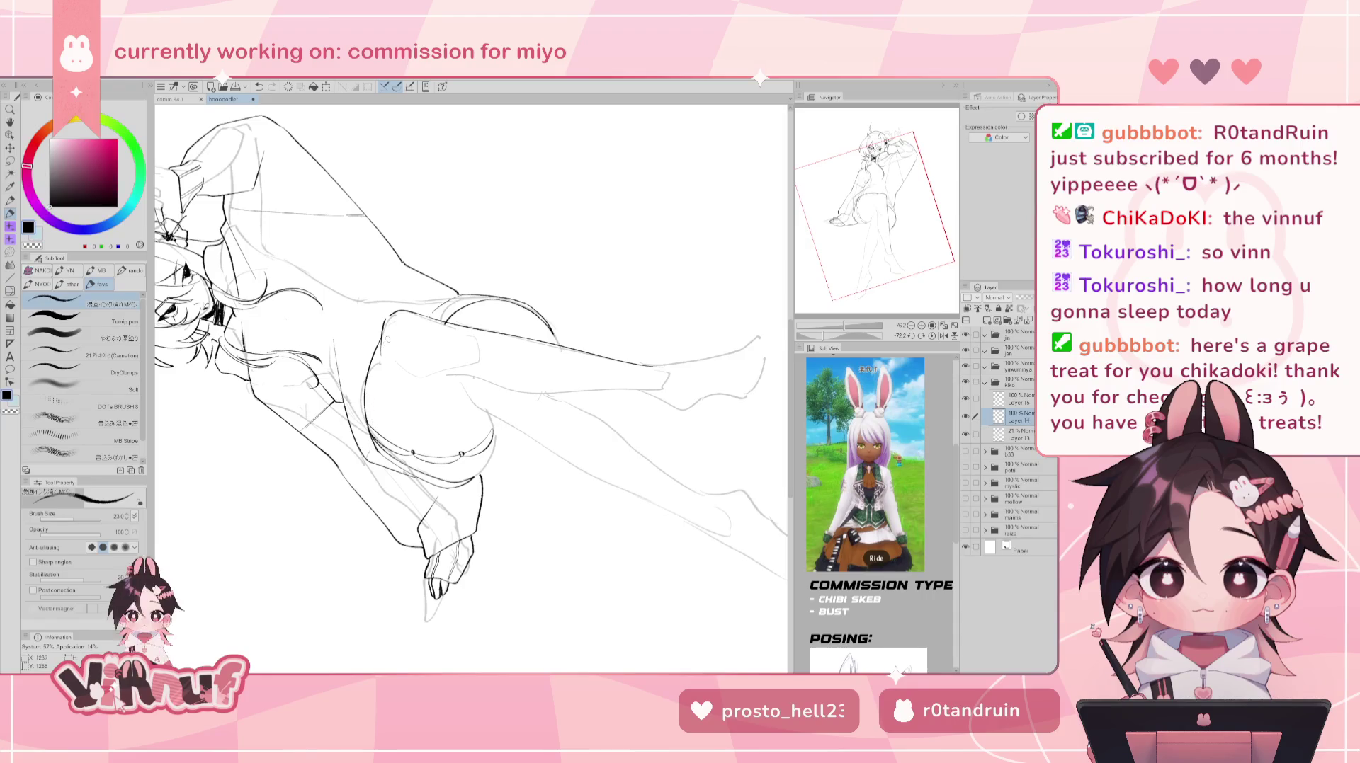
click(941, 339)
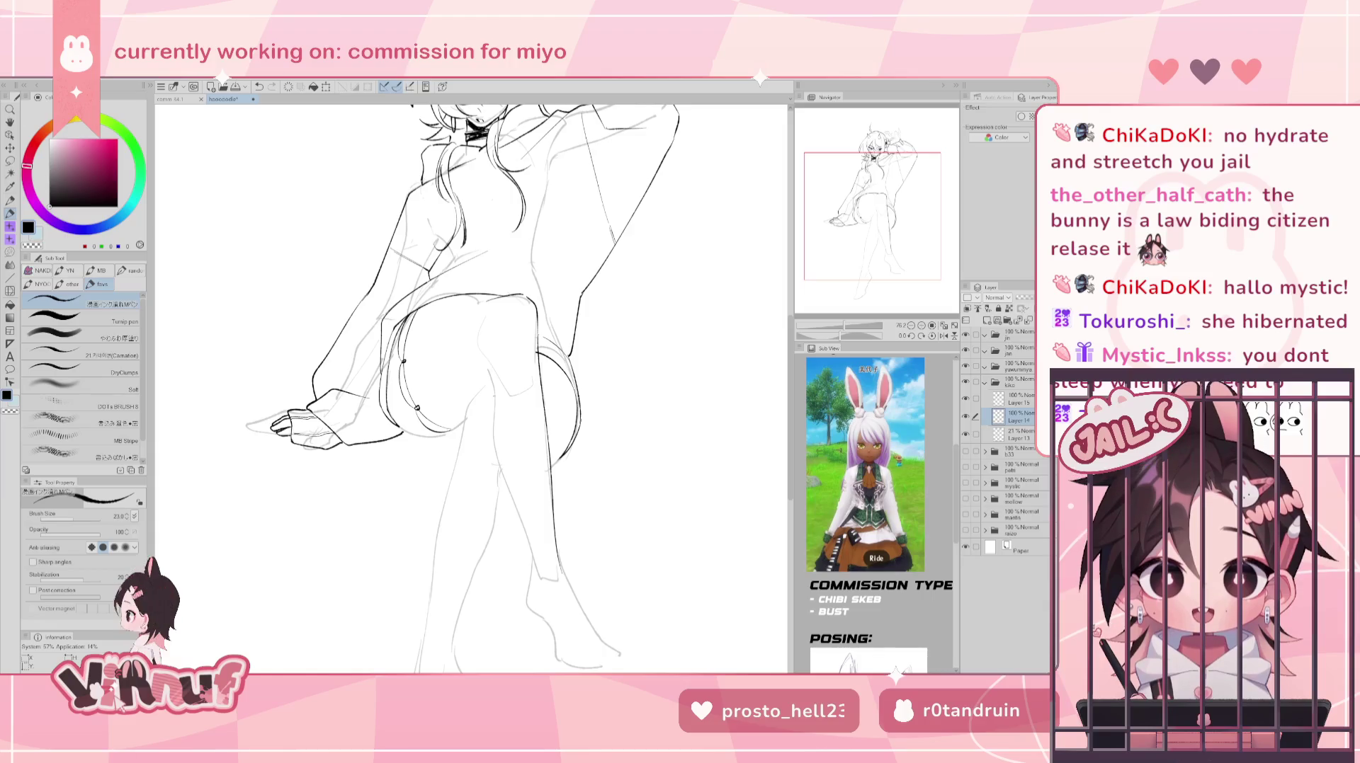
- Centre the crossed thigh and draw a line under it plus an oval outline on it
drag(467, 354, 448, 315)
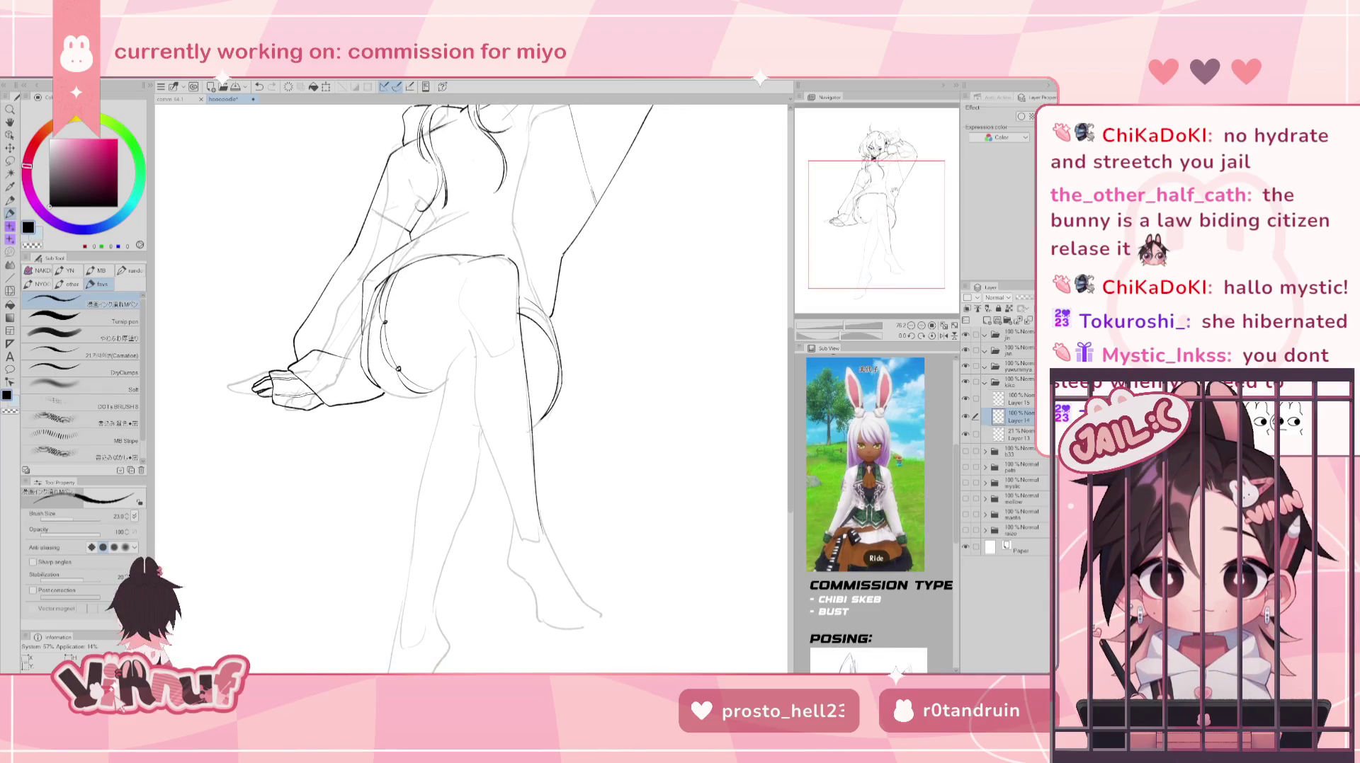
drag(418, 391, 383, 389)
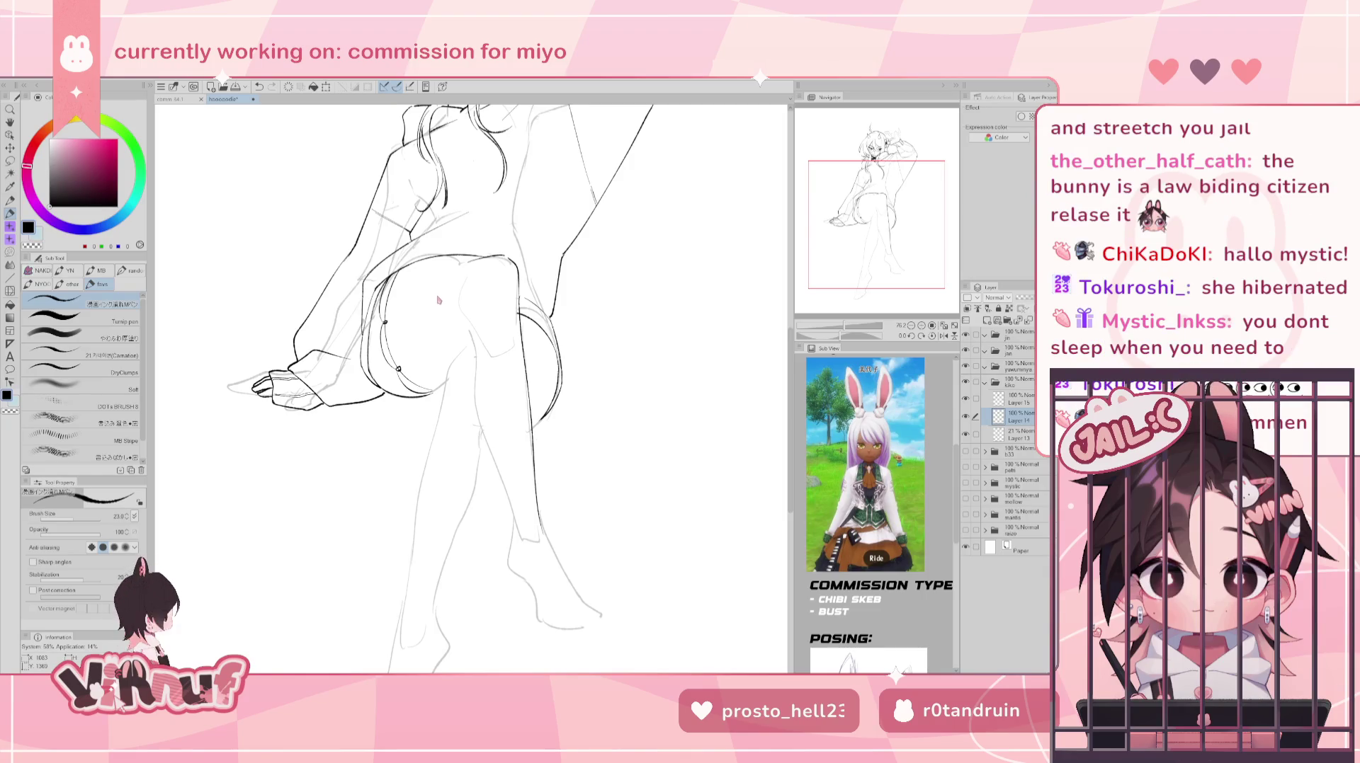
drag(453, 270, 409, 312)
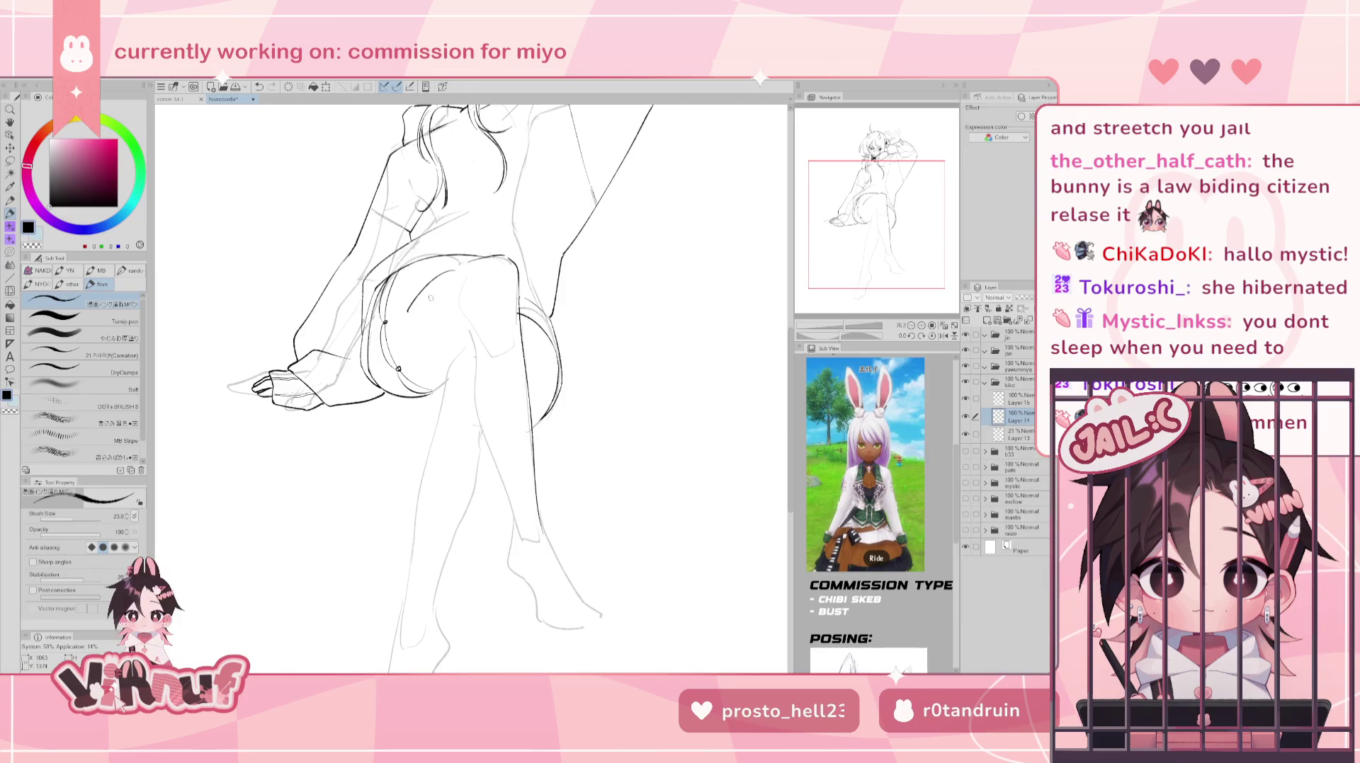
key(ctrl+z)
drag(448, 279, 464, 275)
key(ctrl+z)
key(ctrl+z)
key(ctrl+z)
key(ctrl+z)
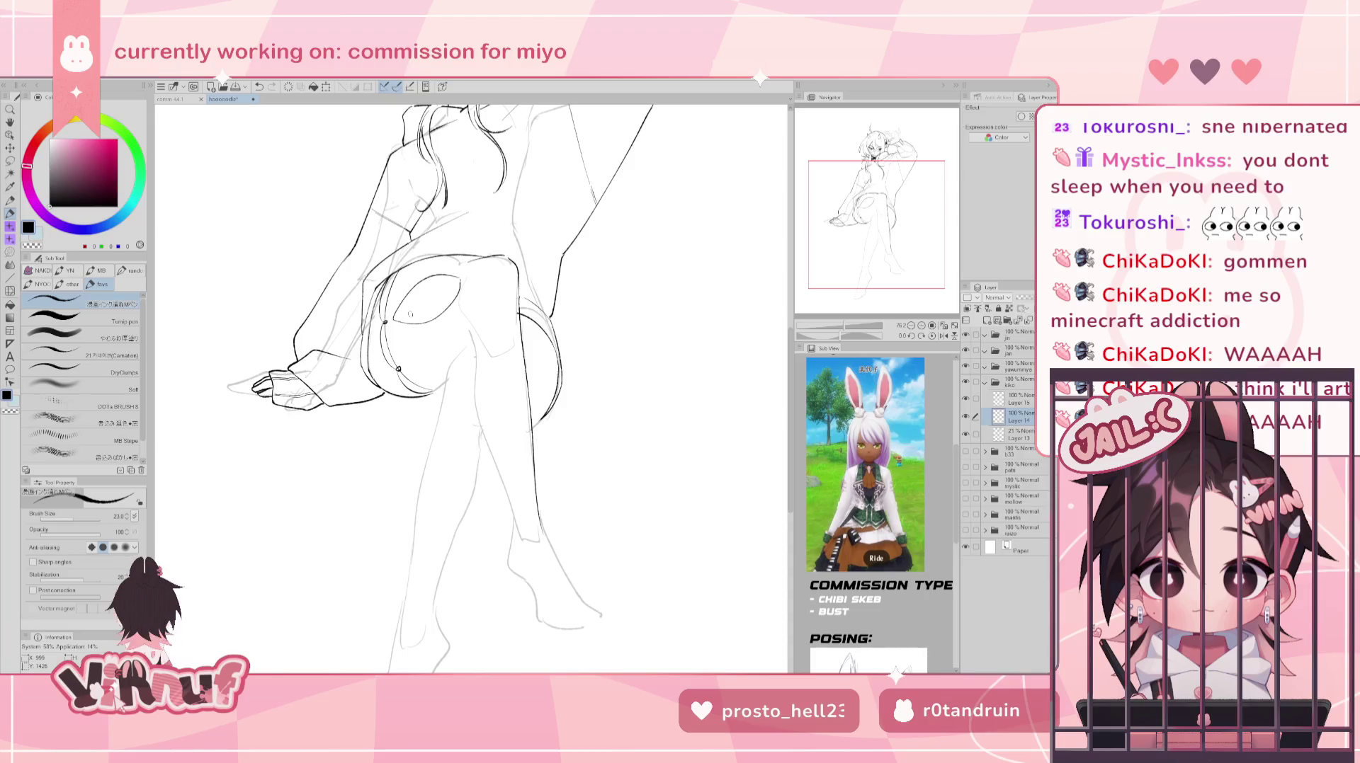
- Hatch the upper inside of the oval with short strokes, undoing trial marks
drag(407, 294, 400, 324)
key(ctrl+z)
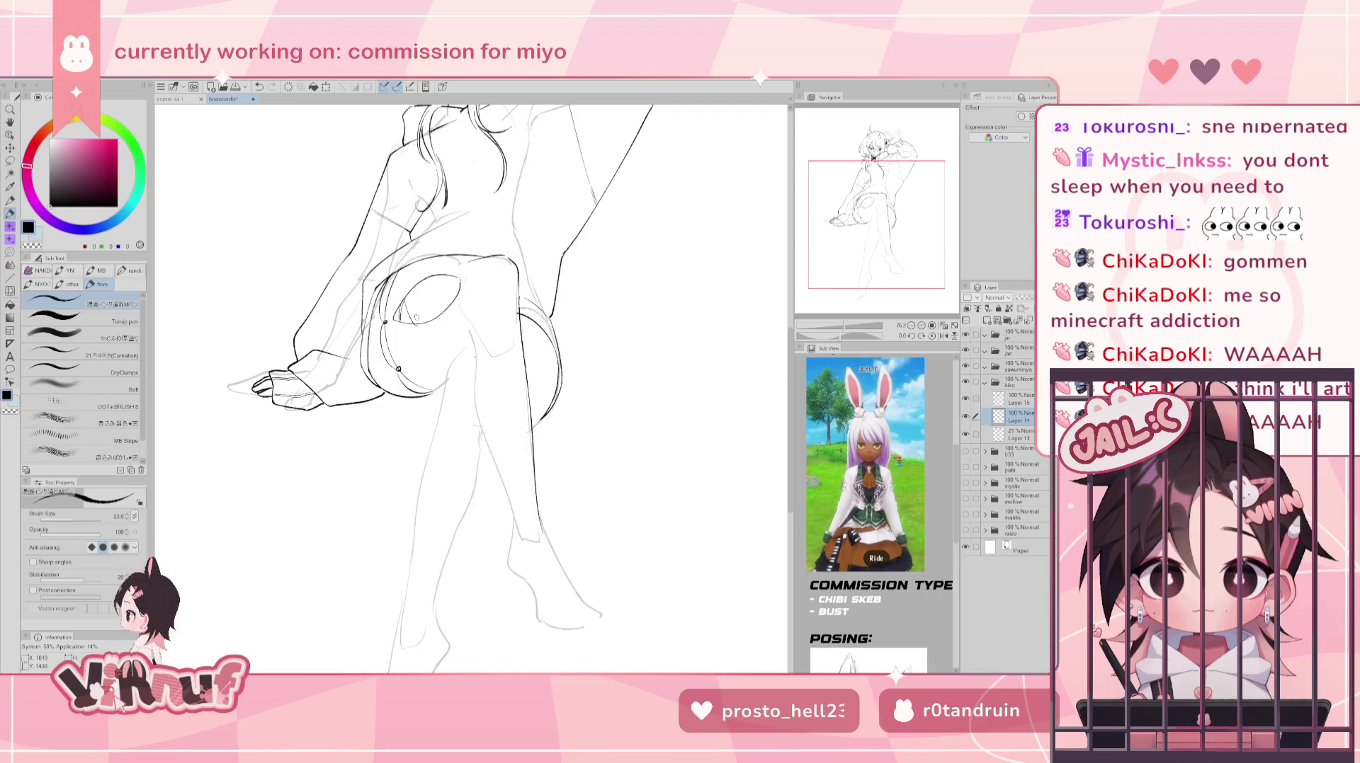
key(ctrl+z)
mouse_move(409, 296)
mouse_down()
mouse_move(403, 326)
mouse_move(421, 298)
mouse_up()
key(ctrl+z)
key(ctrl+z)
key(ctrl+z)
key(ctrl+z)
key(ctrl+z)
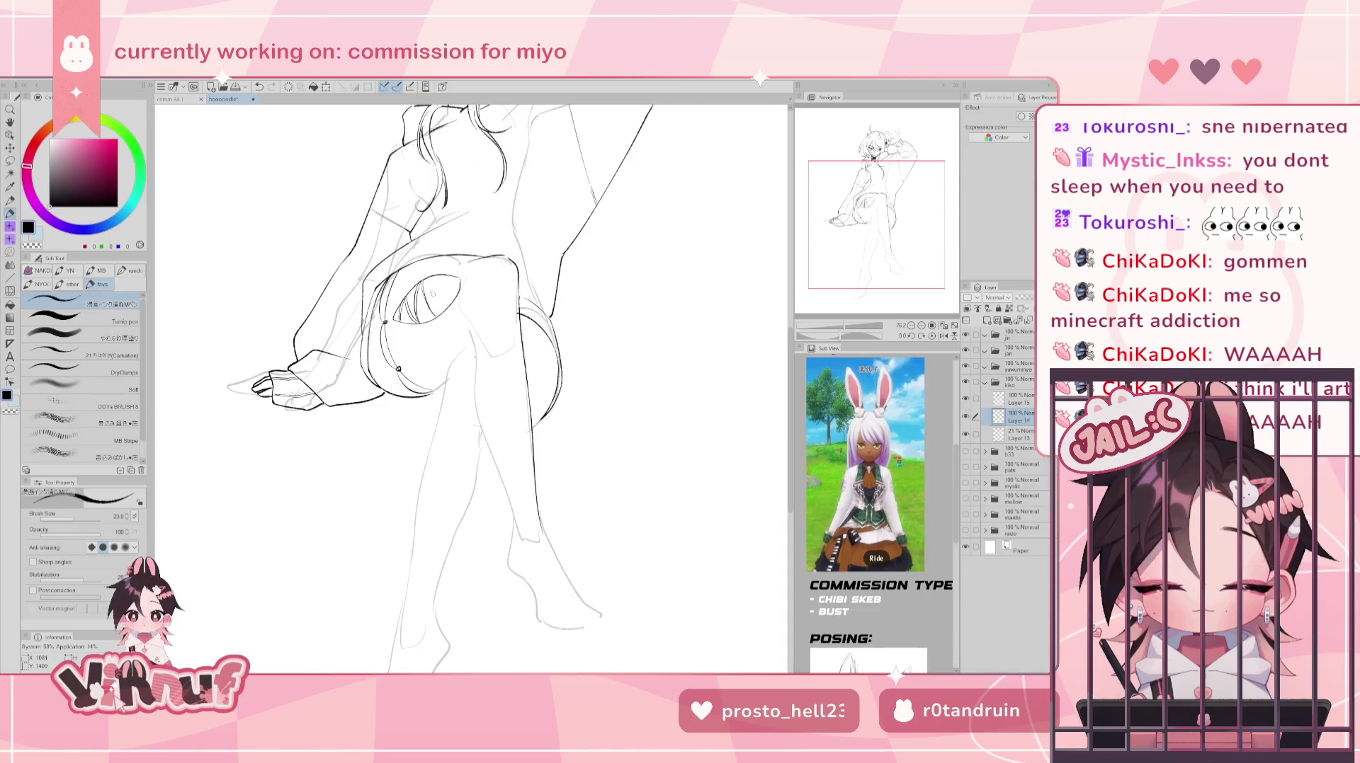
mouse_move(434, 316)
mouse_down()
mouse_move(439, 281)
mouse_move(458, 278)
mouse_up()
key(ctrl+z)
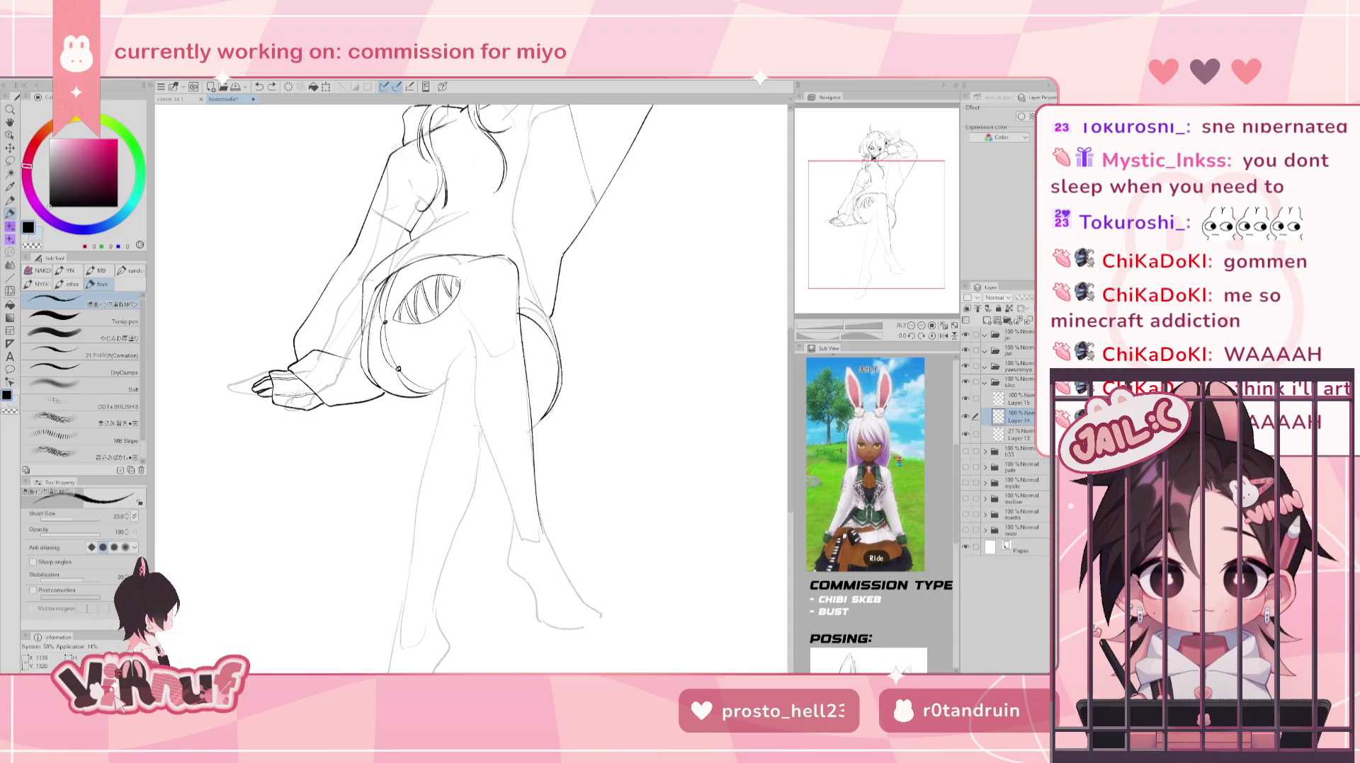
scroll(471, 389, up, 3)
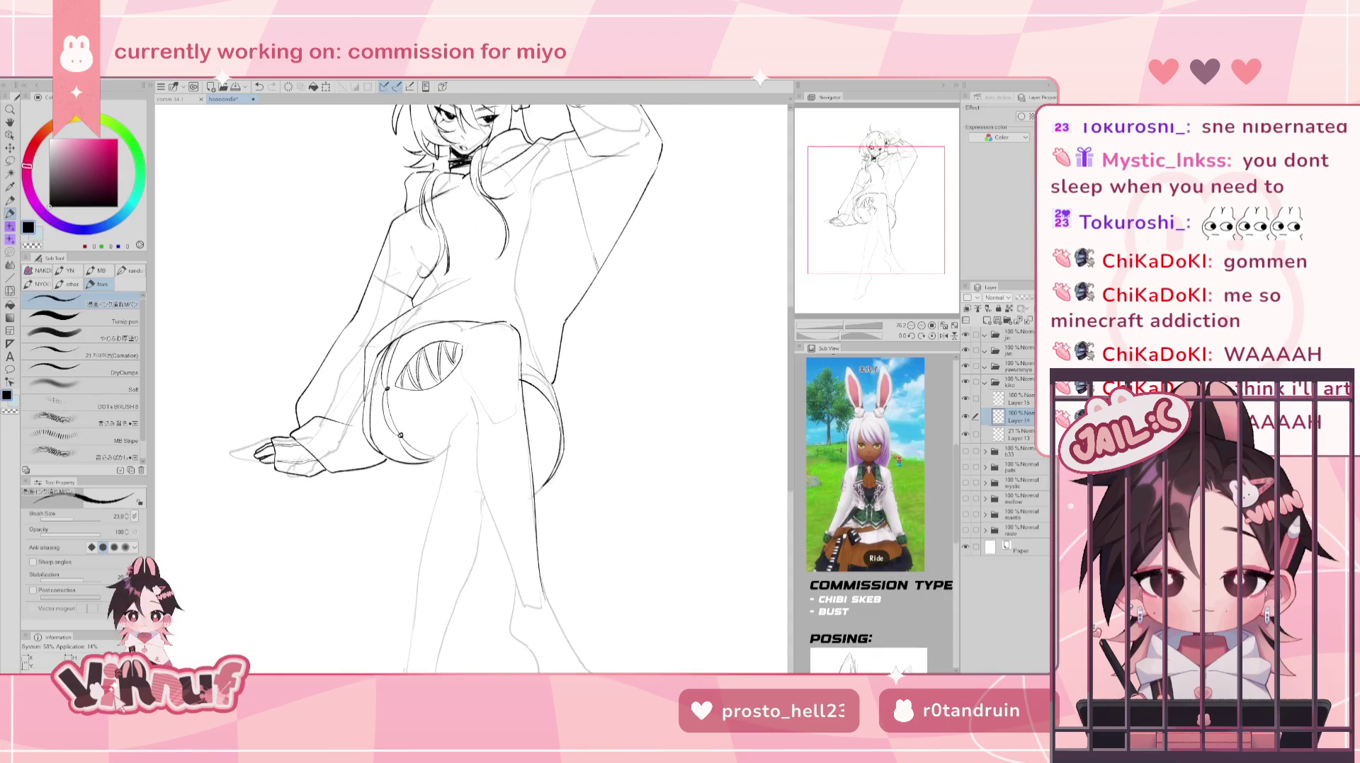
- Ink a curve down from the knee, undoing an accidental move of the upper leg linework
scroll(471, 390, down, 4)
scroll(471, 389, down, 3)
scroll(471, 390, down, 1)
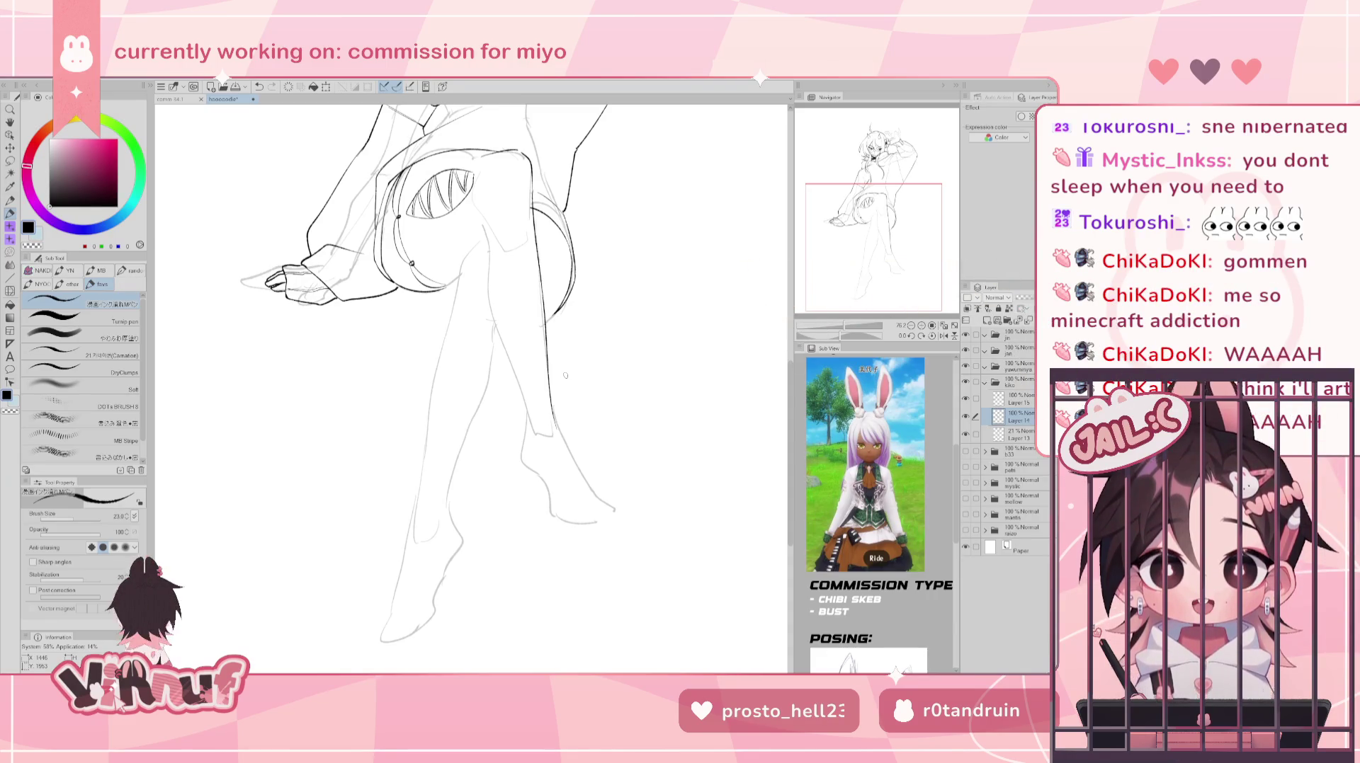
scroll(471, 382, up, 2)
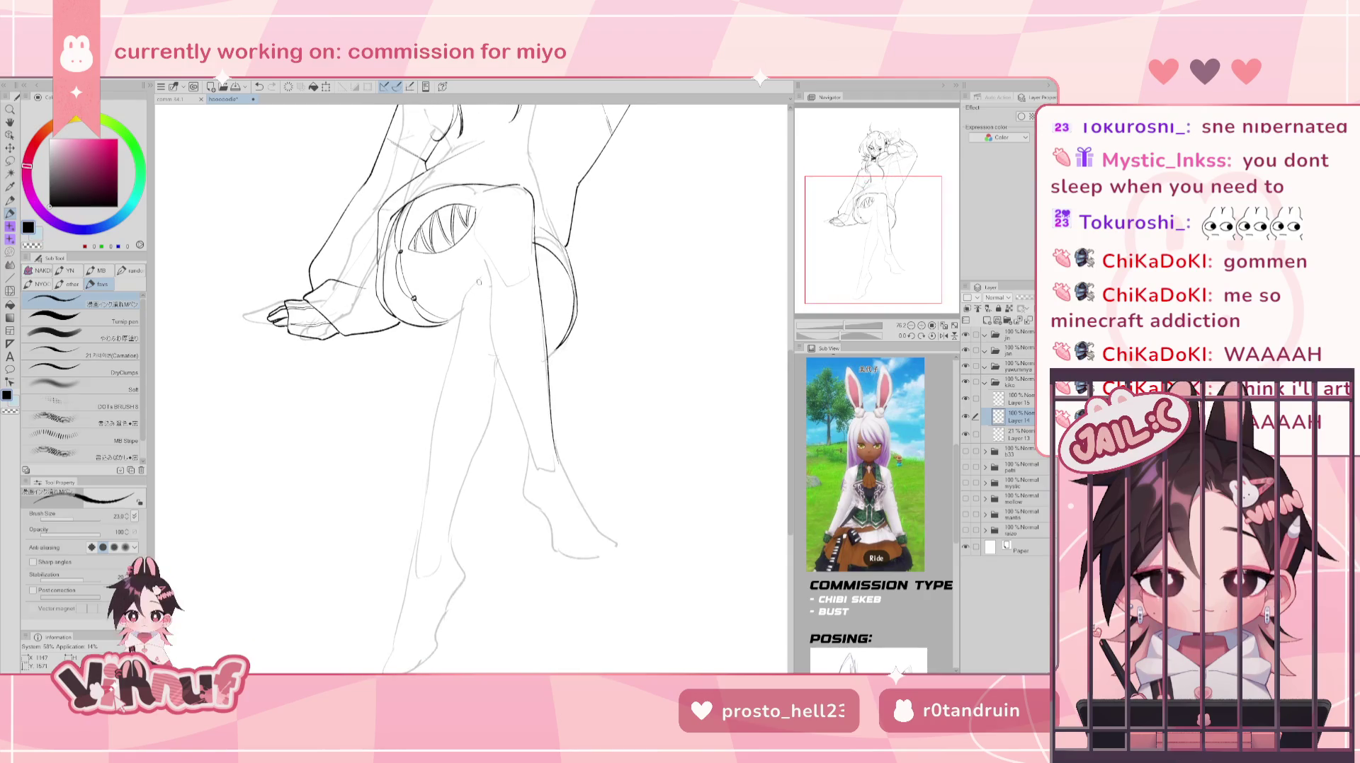
drag(486, 286, 455, 338)
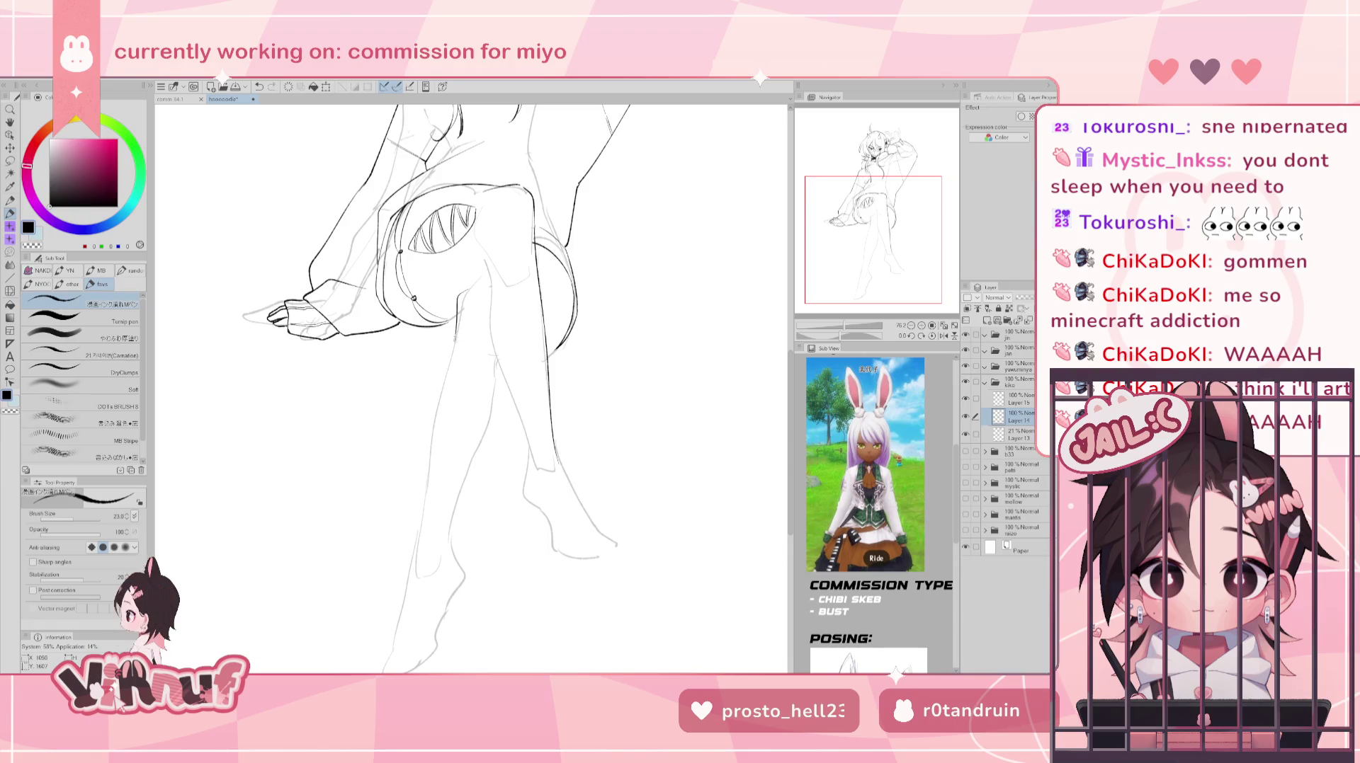
drag(495, 283, 515, 270)
key(ctrl+z)
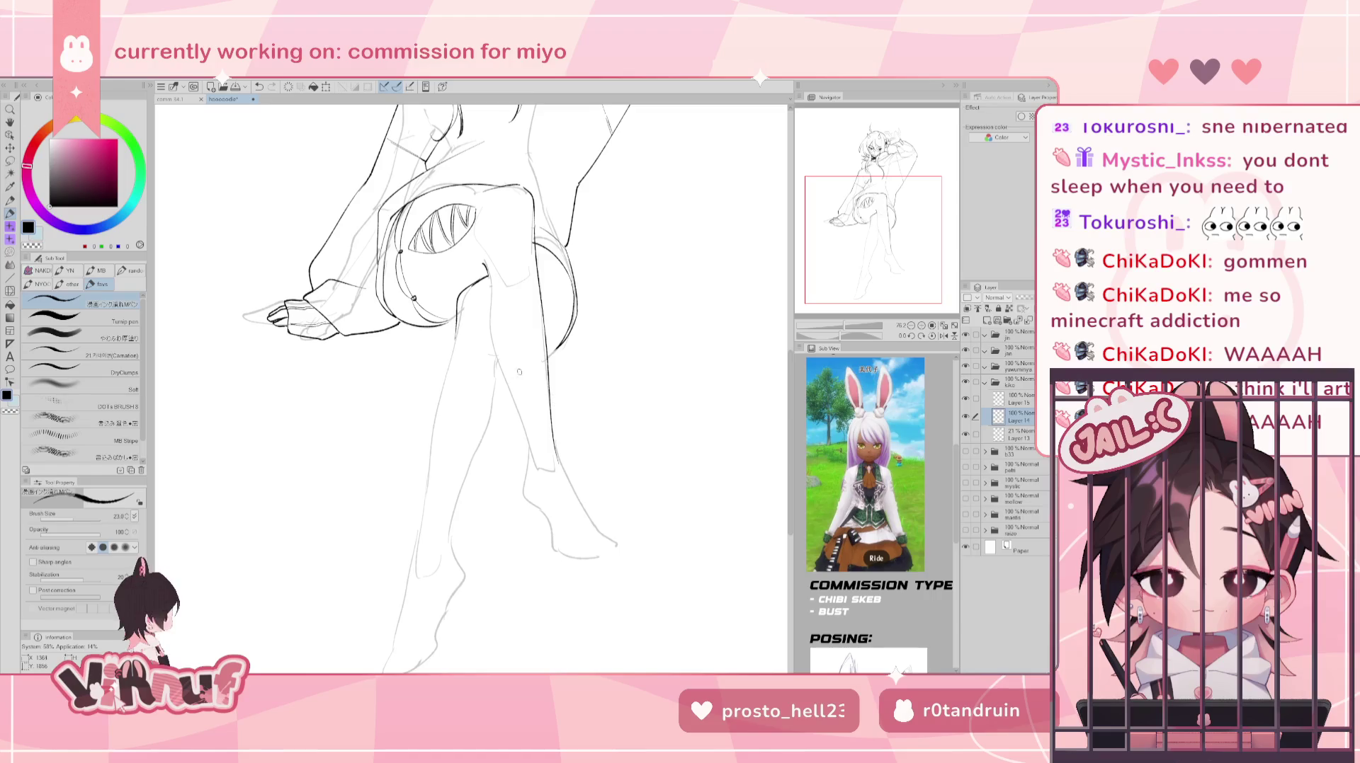
- Extend the lower leg line toward the ankle and try heel curves, removing the heel strokes
drag(509, 478, 525, 504)
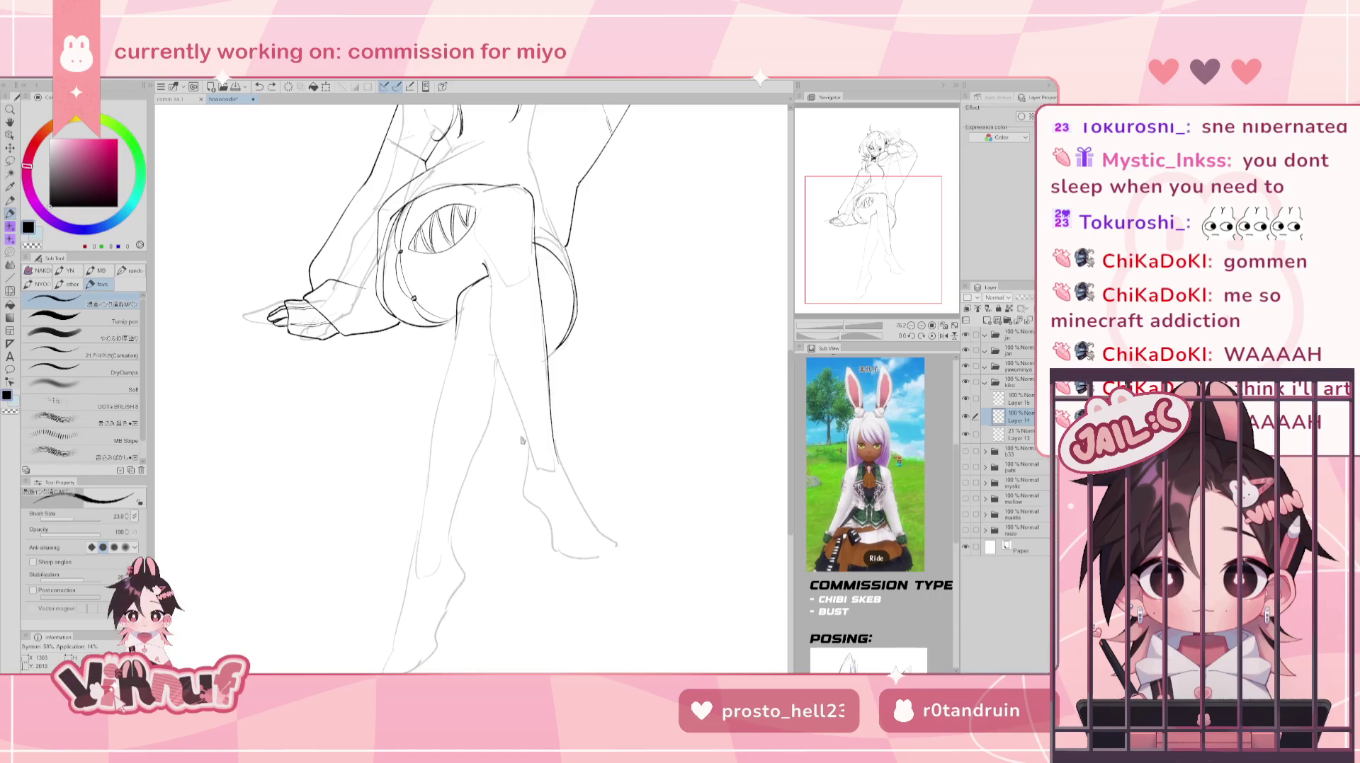
mouse_move(514, 418)
mouse_down()
mouse_move(490, 459)
mouse_move(515, 478)
mouse_up()
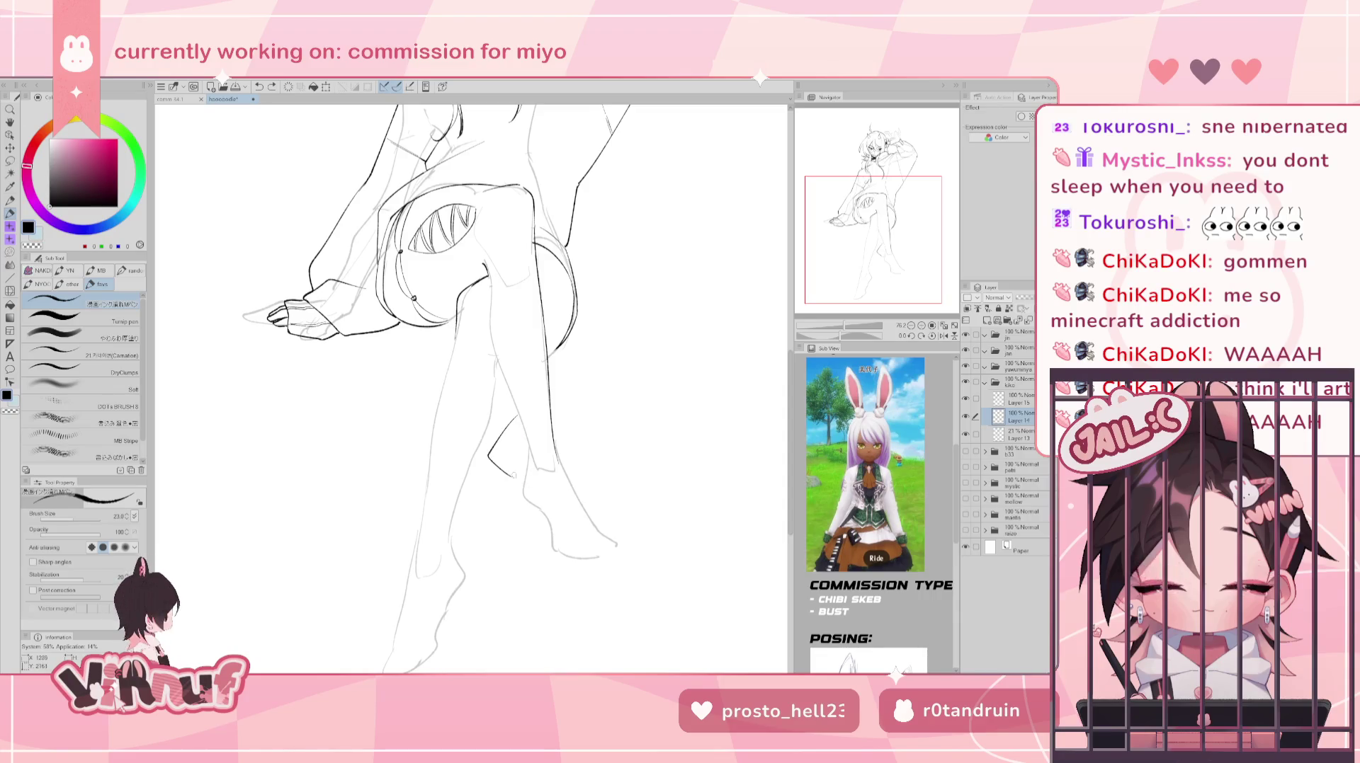
drag(511, 473, 559, 492)
key(ctrl+z)
key(ctrl+z)
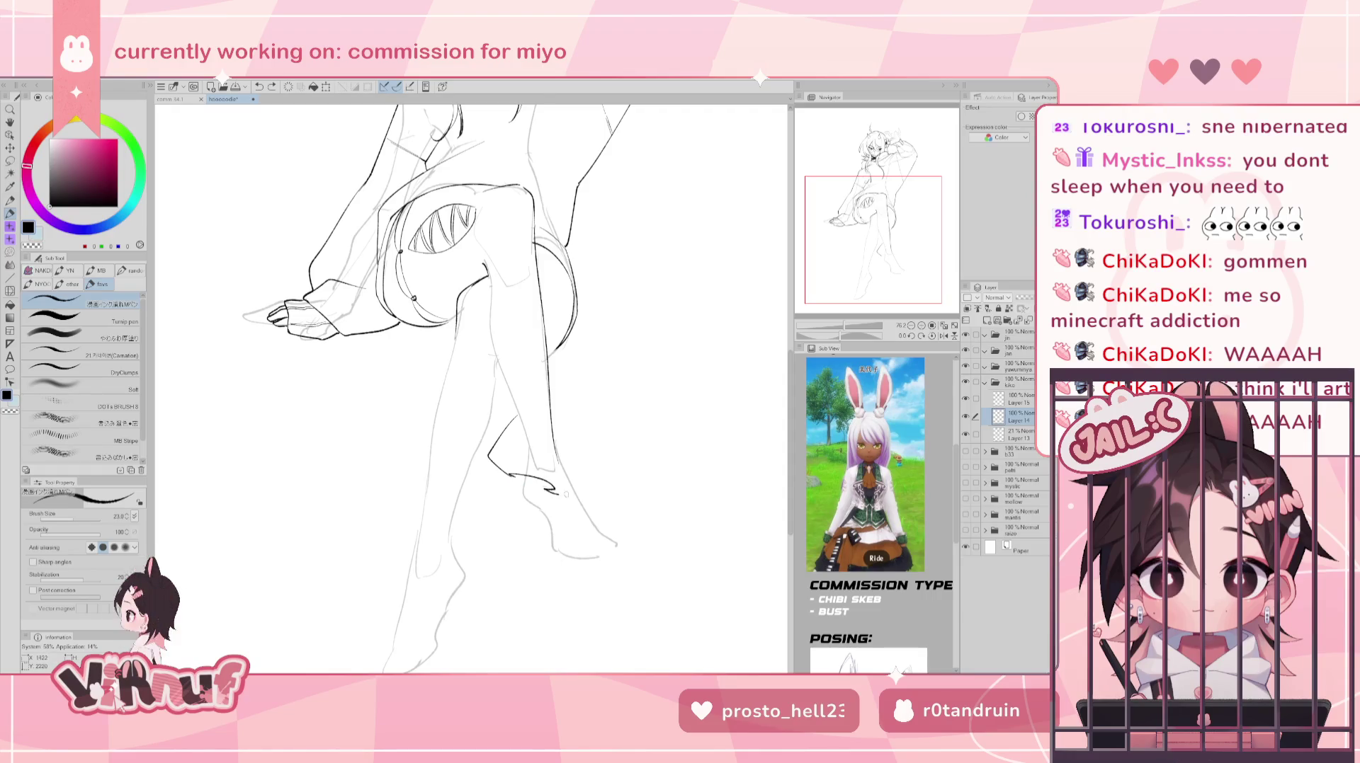
key(ctrl+z)
drag(556, 415, 587, 450)
key(ctrl+z)
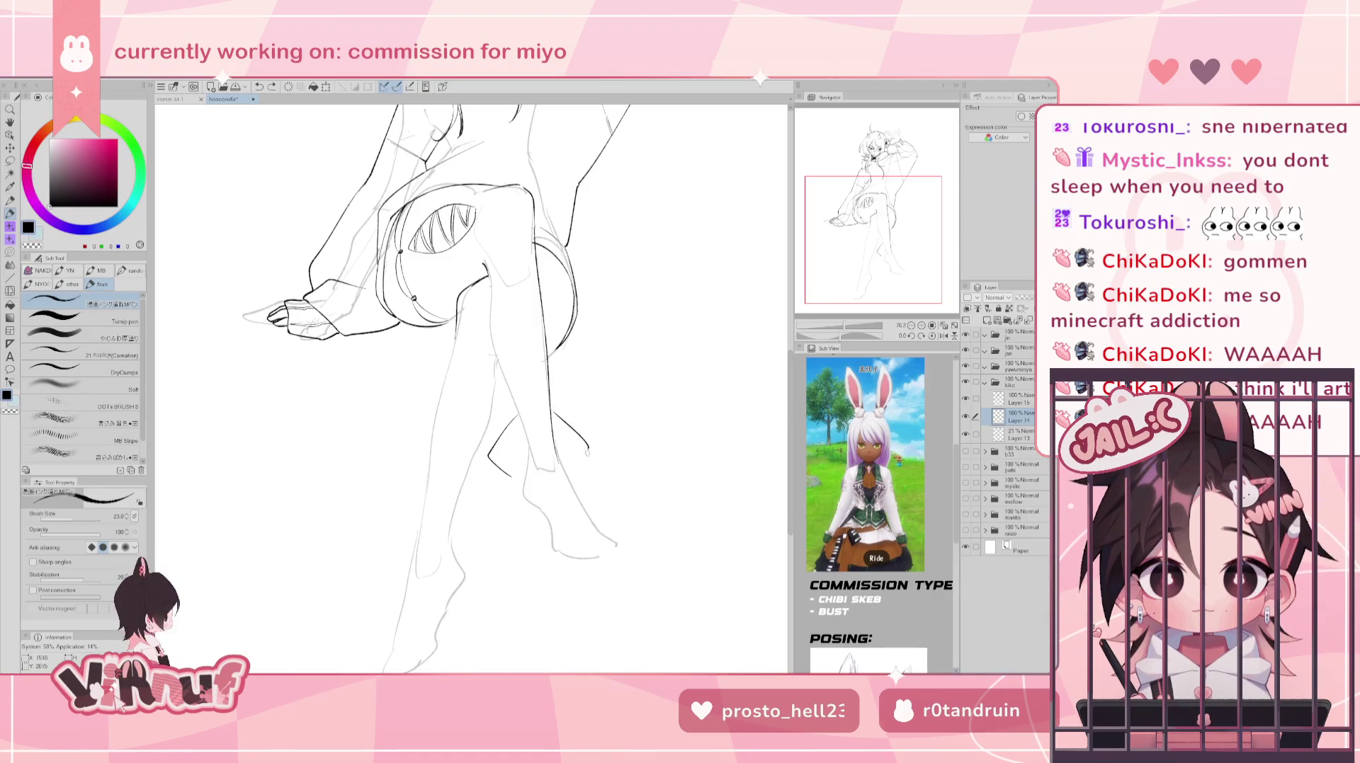
drag(509, 473, 526, 487)
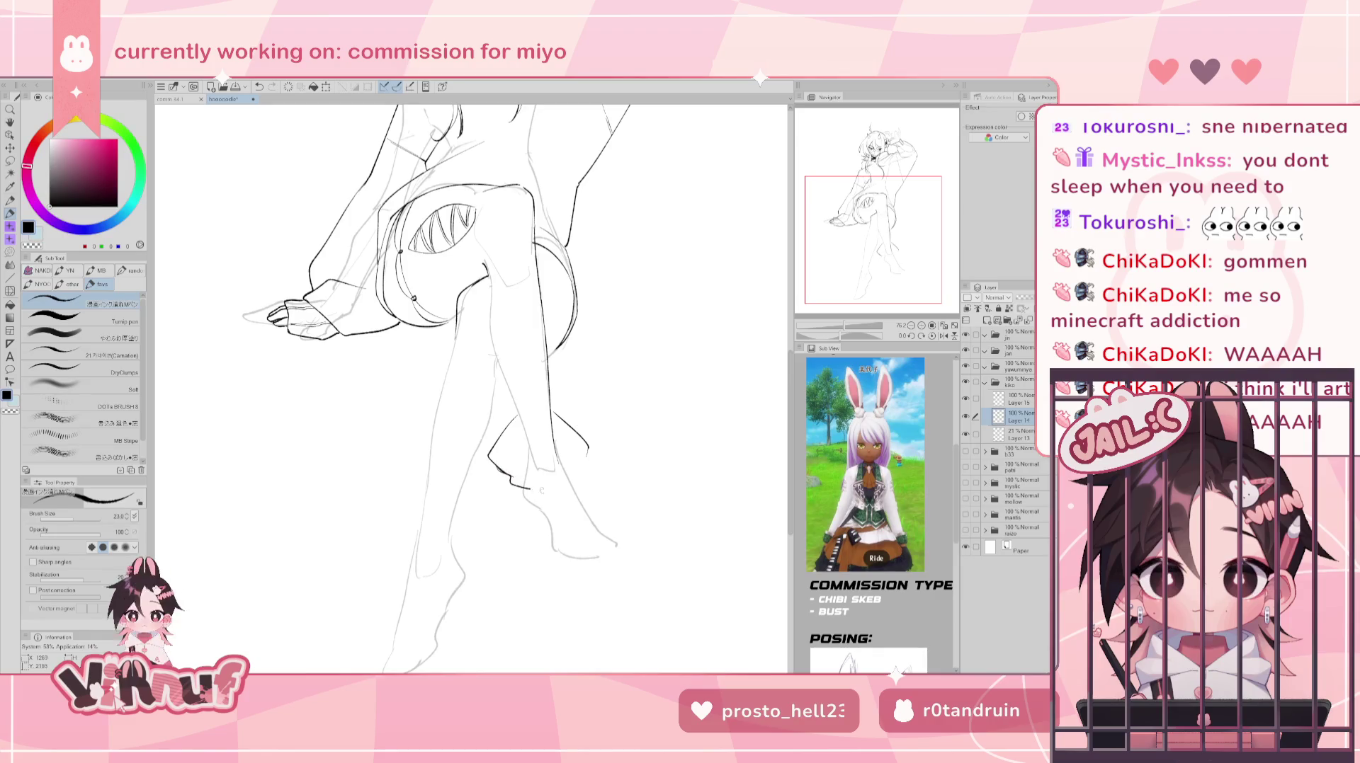
key(ctrl+z)
key(ctrl+z)
key(ctrl+z)
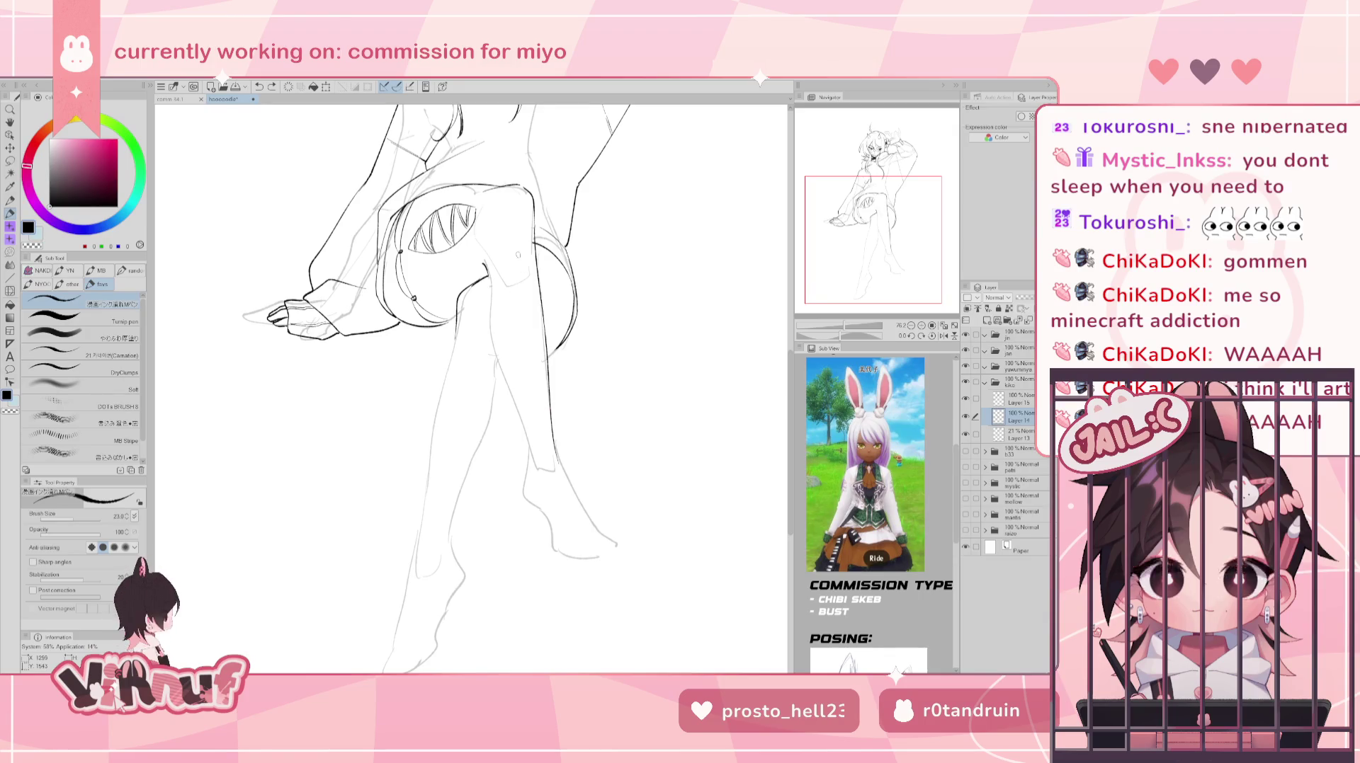
- Ink the front leg's inner line, undoing the trial V-shaped and calf strokes
drag(487, 269, 519, 424)
key(ctrl+z)
drag(503, 373, 516, 408)
key(ctrl+z)
mouse_move(491, 330)
mouse_down()
mouse_move(516, 418)
mouse_move(484, 459)
mouse_move(515, 482)
mouse_move(586, 451)
mouse_up()
key(ctrl+z)
key(ctrl+z)
key(ctrl+z)
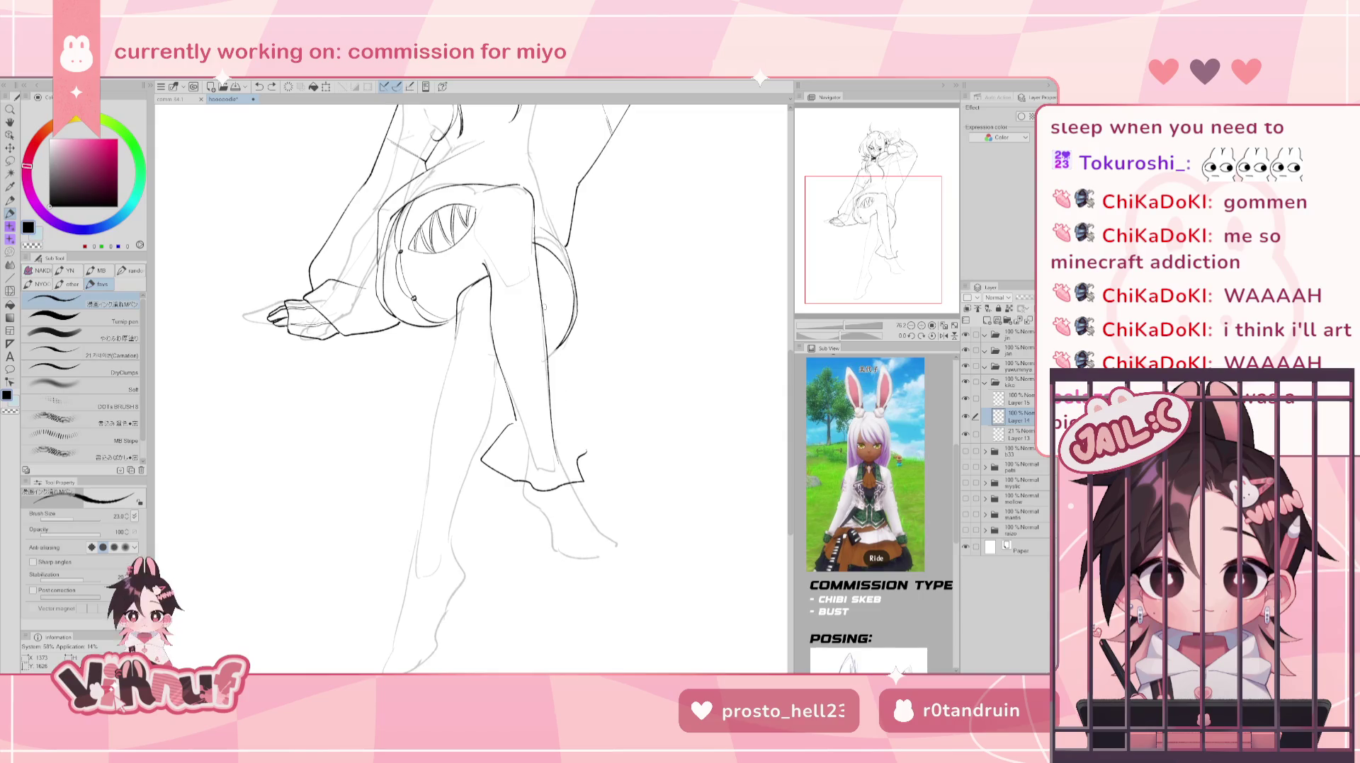
key(ctrl+z)
key(ctrl+z)
key(ctrl+z)
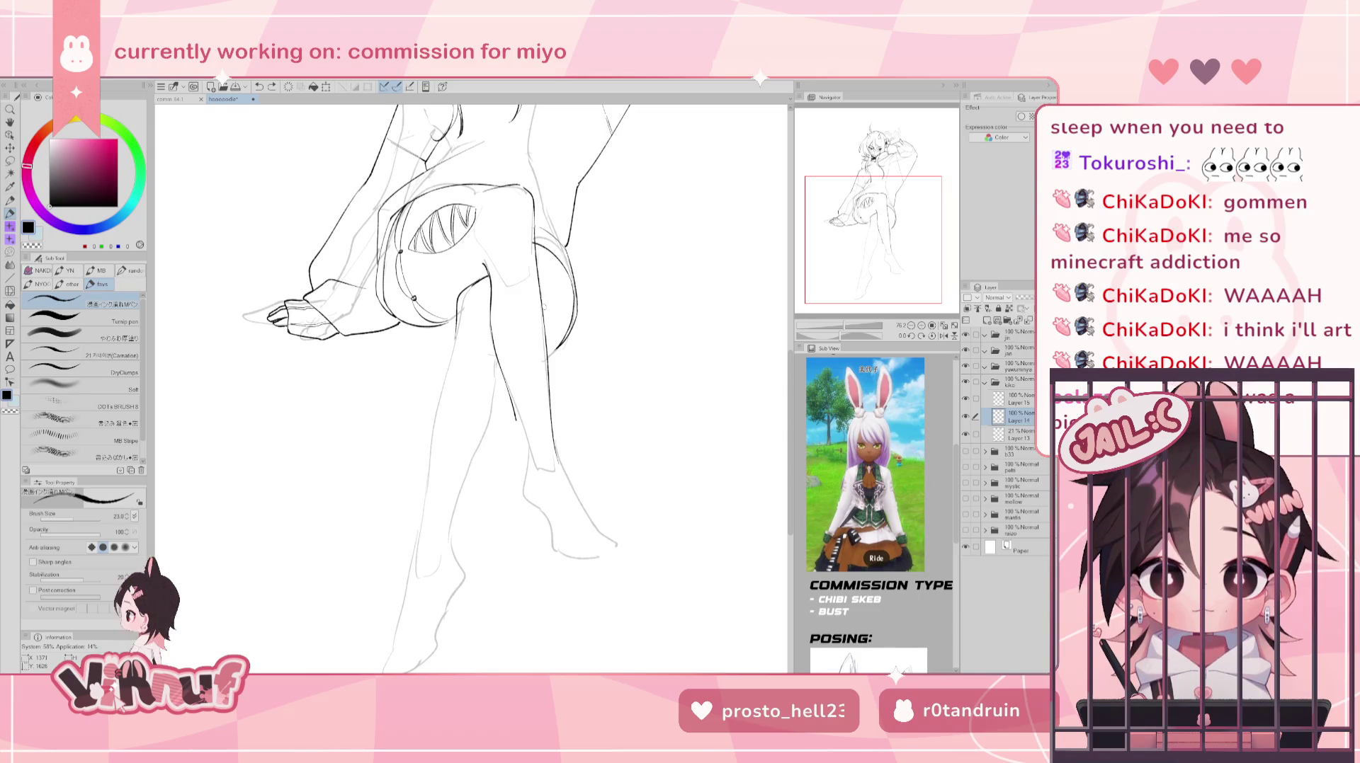
- Erase stray ink on the calf and ink a short line at the ankle
key(e)
drag(556, 425, 574, 469)
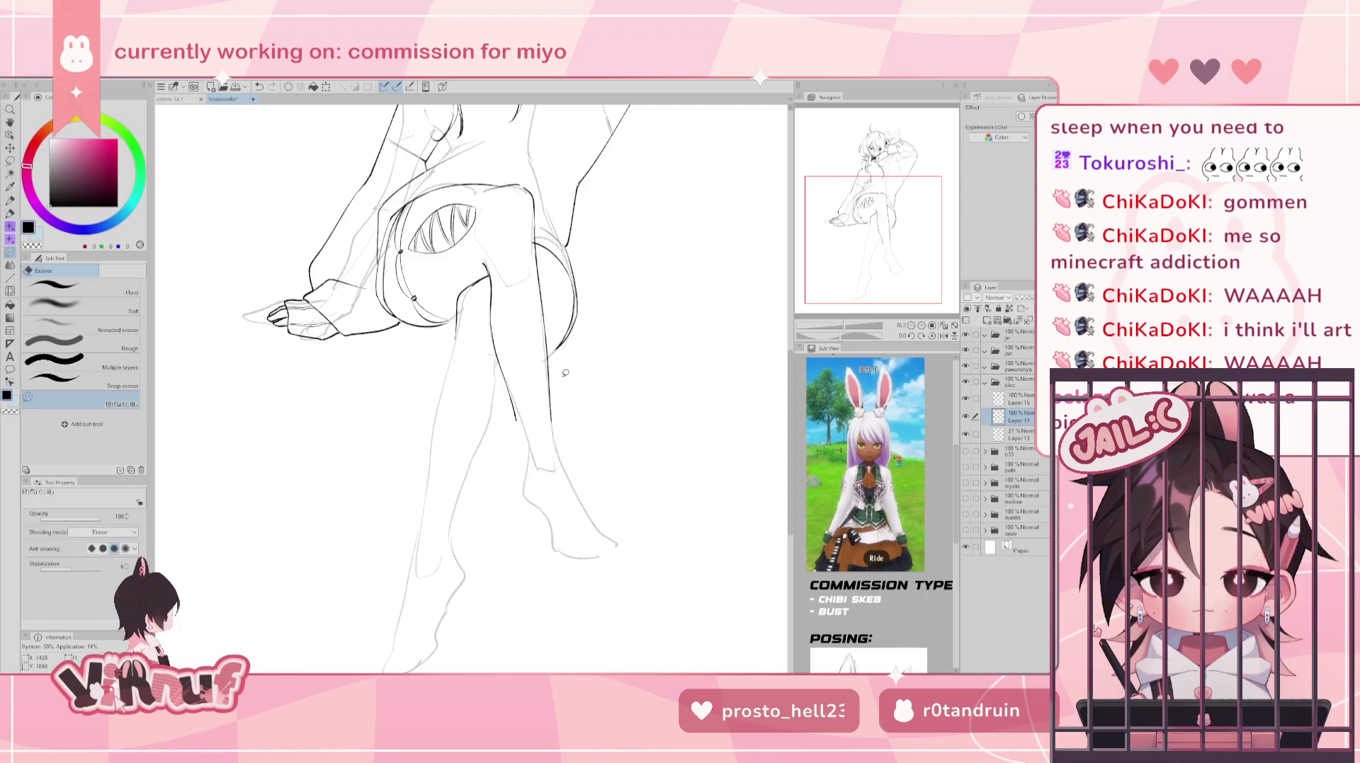
key(p)
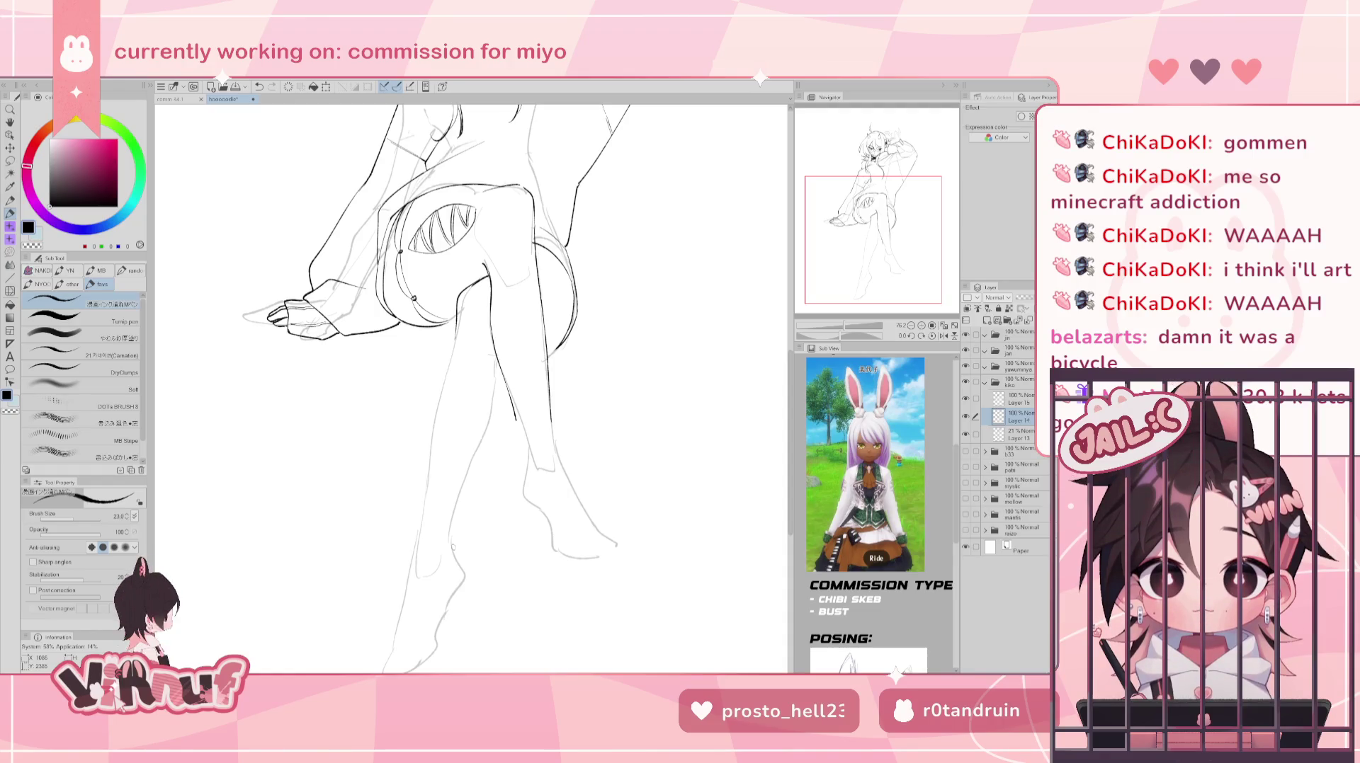
drag(448, 533, 453, 567)
drag(447, 518, 470, 559)
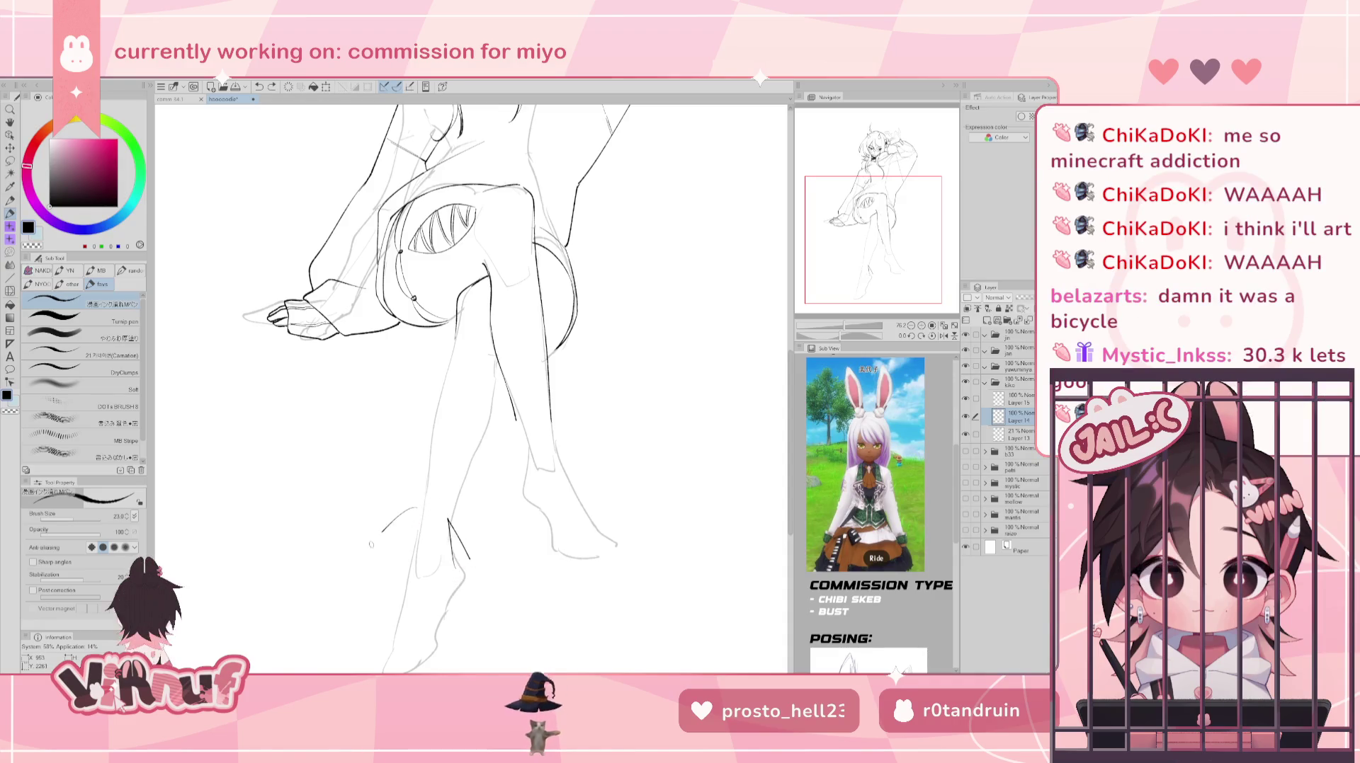
- Draw the ankle ruffle's outer flare and its flared right side
mouse_move(413, 512)
mouse_down()
mouse_move(395, 567)
mouse_move(451, 582)
mouse_move(376, 582)
mouse_up()
key(ctrl+z)
key(ctrl+z)
drag(412, 516, 387, 551)
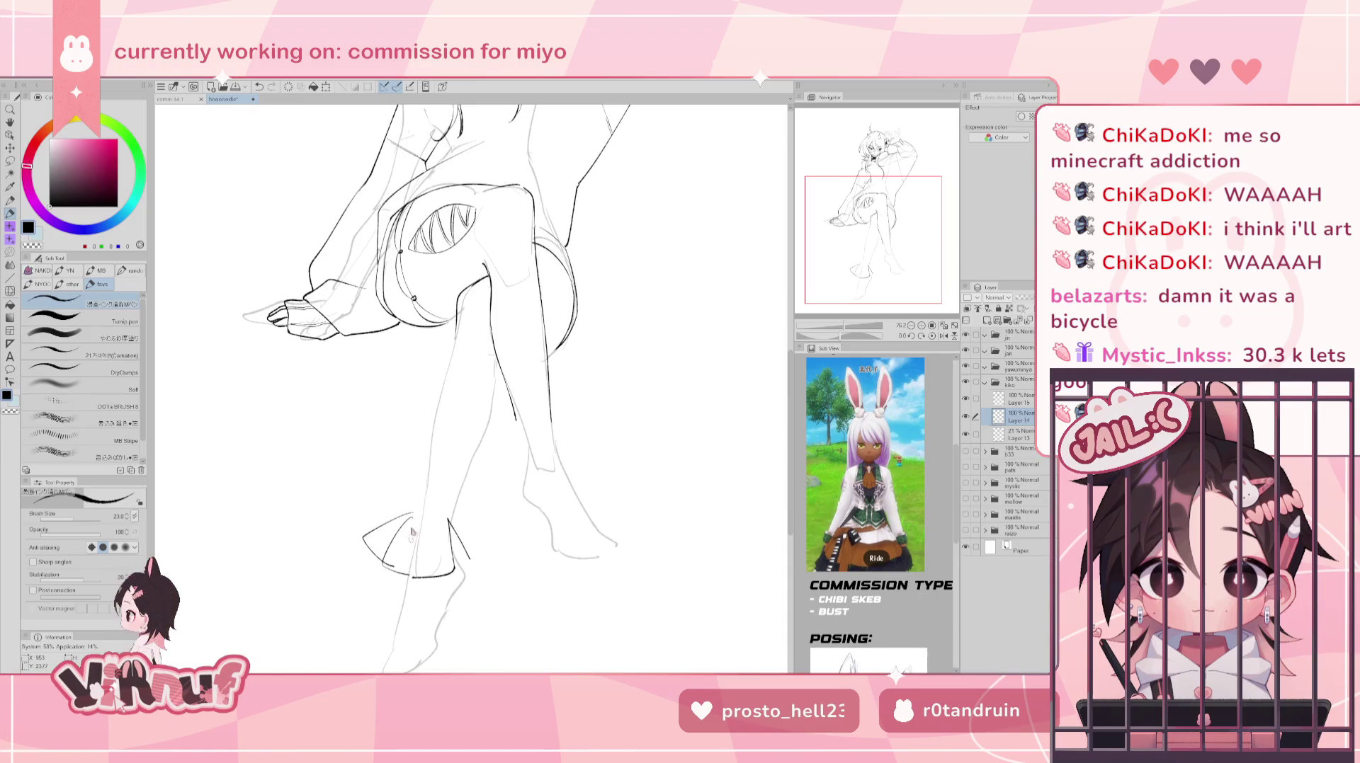
key(ctrl+z)
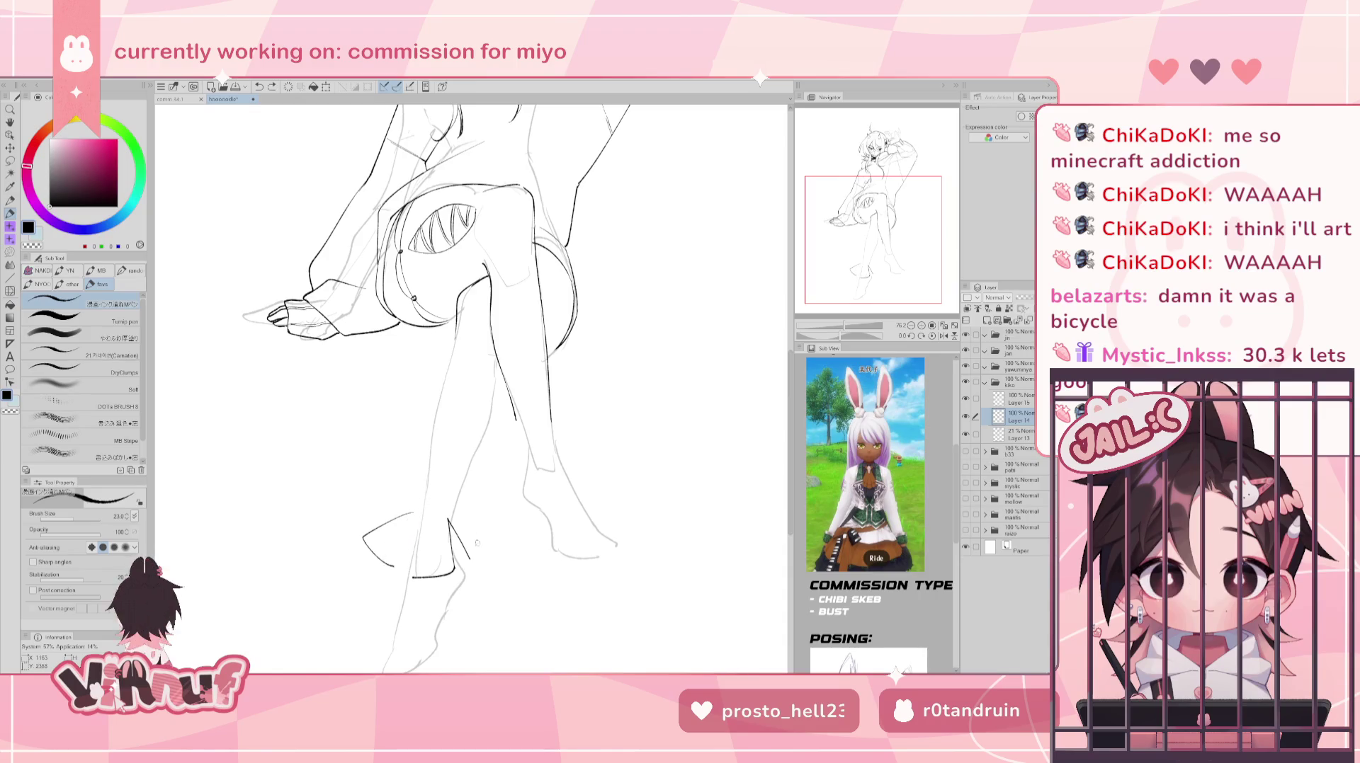
drag(452, 508, 489, 555)
key(ctrl+z)
drag(450, 510, 489, 556)
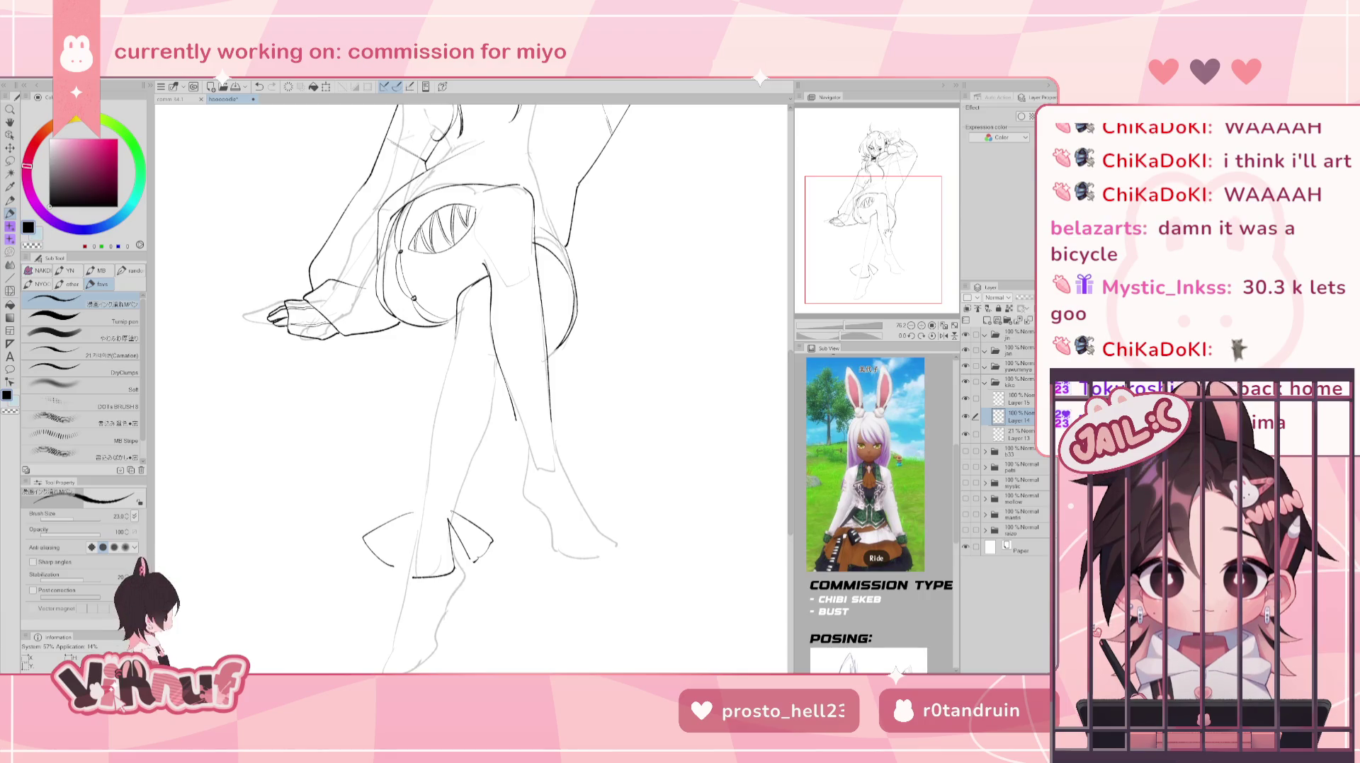
- Draw the left ruffle's curved top and lower edges, retrying several attempts
drag(895, 215, 886, 228)
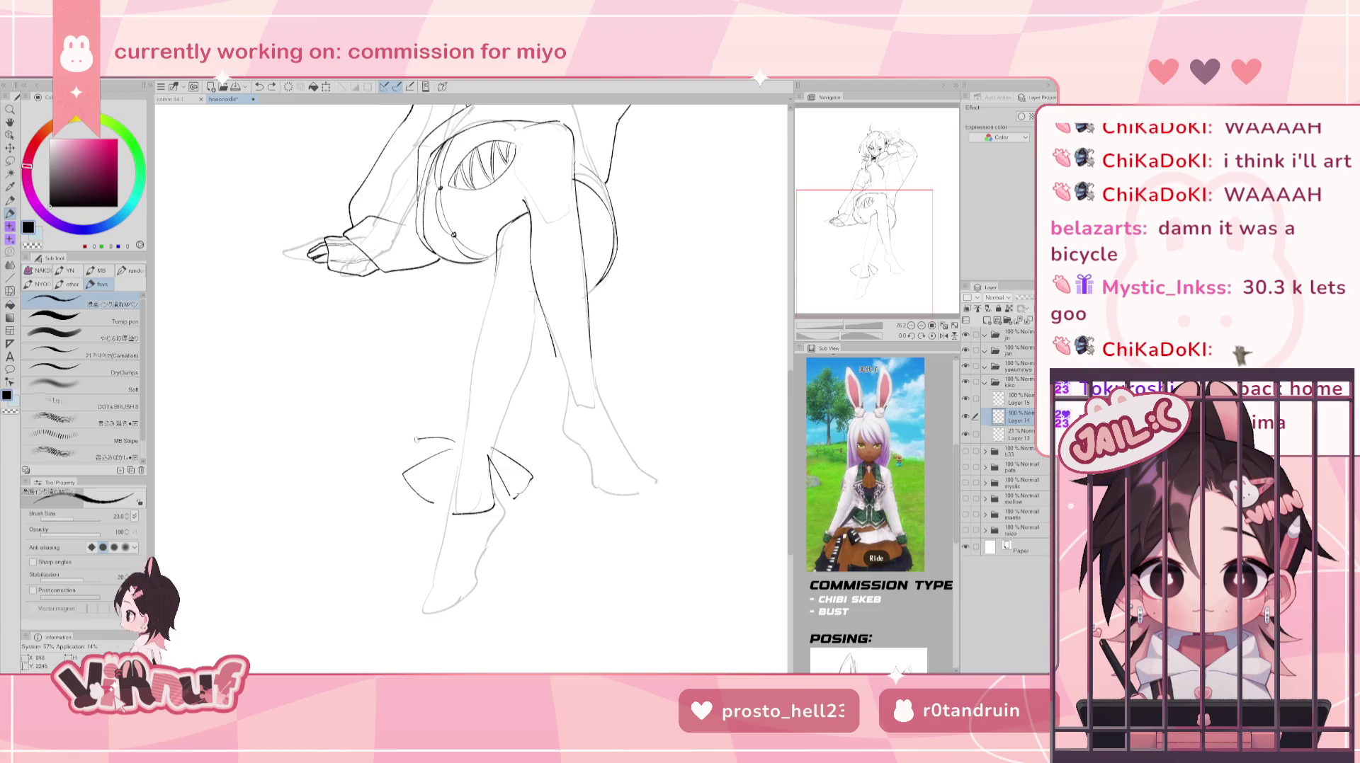
mouse_move(454, 443)
mouse_down()
mouse_move(408, 456)
mouse_move(453, 446)
mouse_up()
key(ctrl+z)
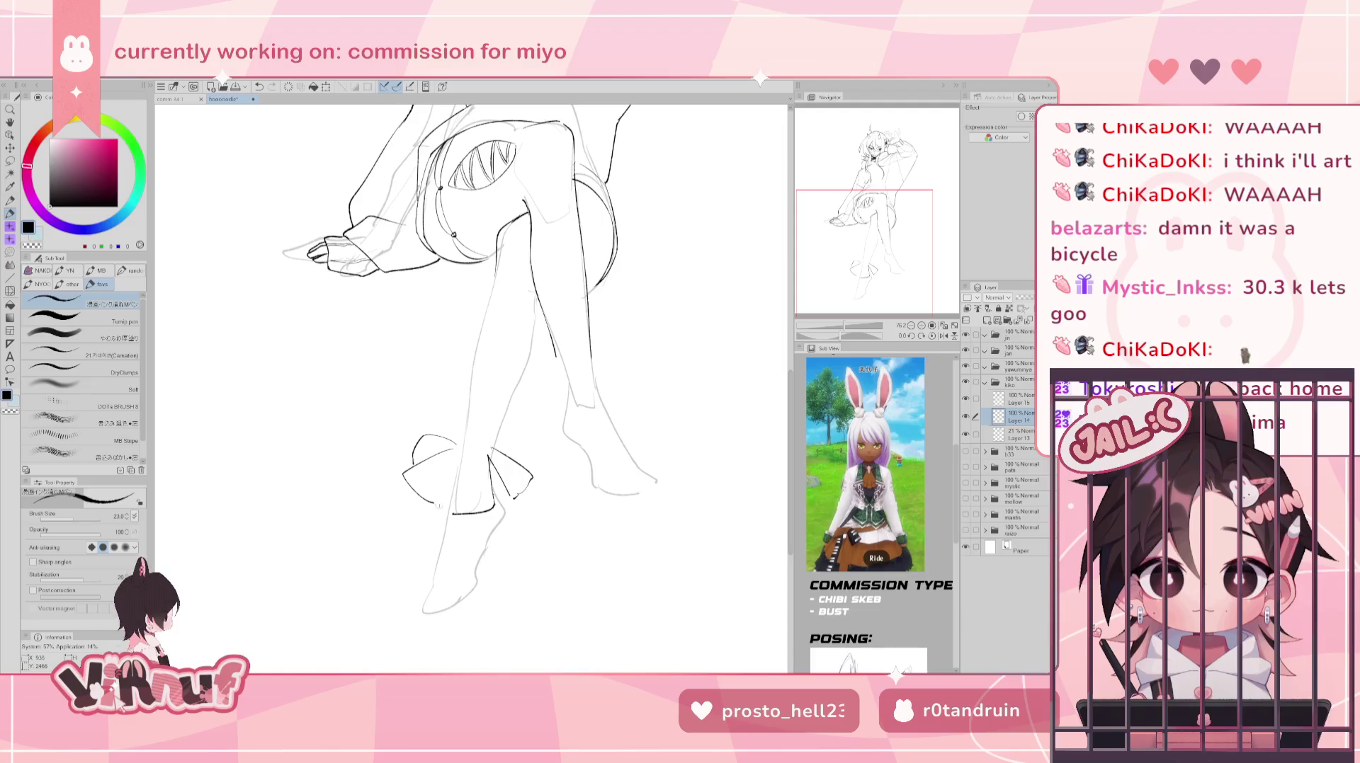
drag(460, 449, 433, 500)
key(ctrl+z)
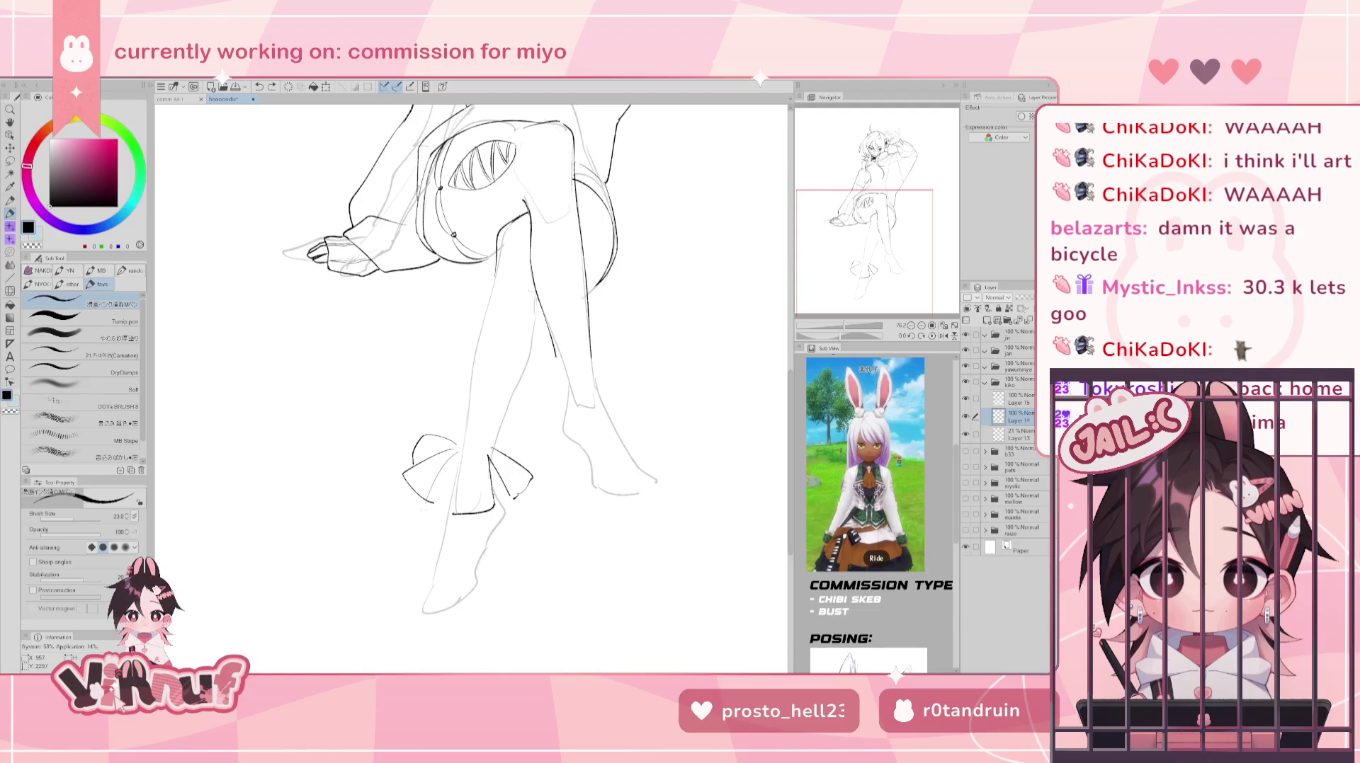
mouse_move(443, 471)
mouse_down()
mouse_move(425, 500)
mouse_move(448, 512)
mouse_move(425, 502)
mouse_move(457, 504)
mouse_up()
key(ctrl+z)
key(ctrl+z)
key(ctrl+z)
key(ctrl+z)
mouse_move(452, 515)
mouse_down()
mouse_move(469, 506)
mouse_move(430, 492)
mouse_up()
key(ctrl+z)
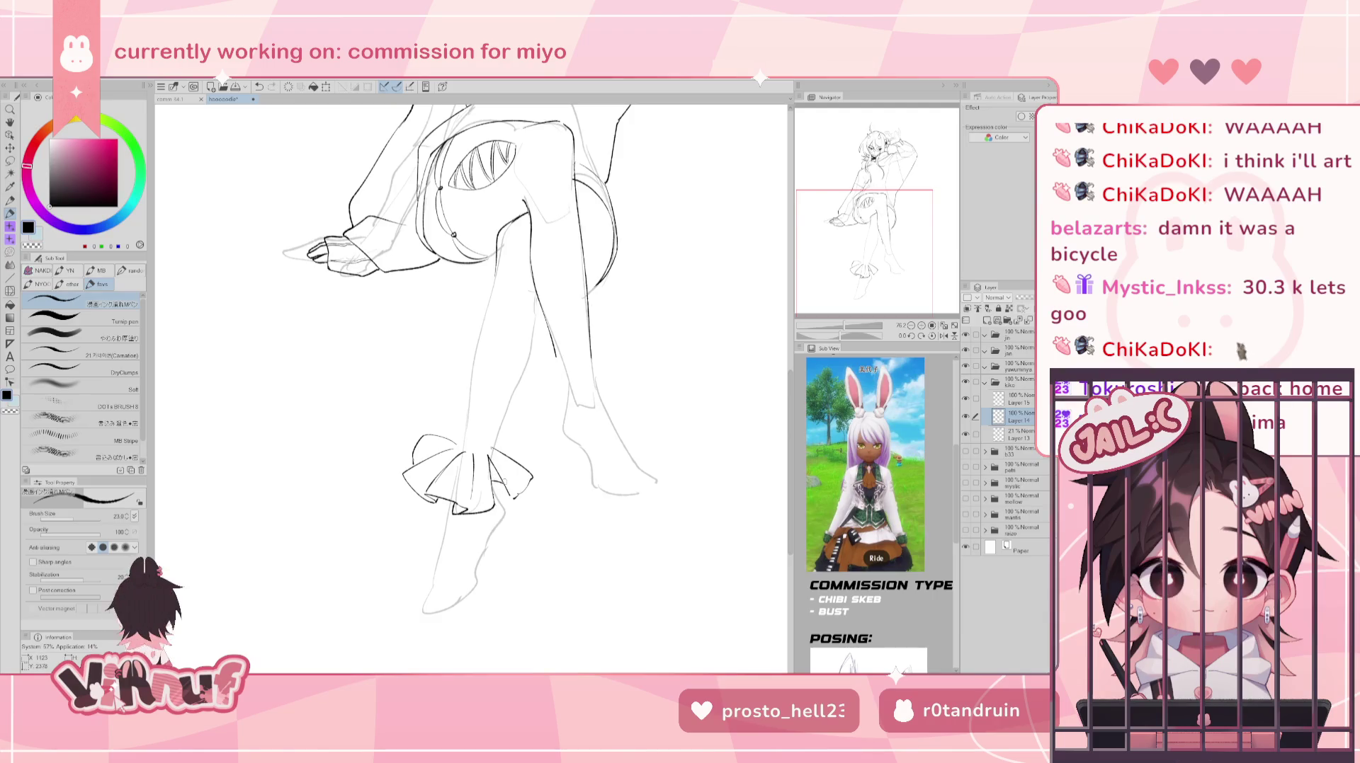
- Ink the right ruffle's outer edge and mirror the canvas to check it
drag(494, 444, 530, 471)
key(ctrl+z)
key(ctrl+z)
drag(499, 448, 529, 469)
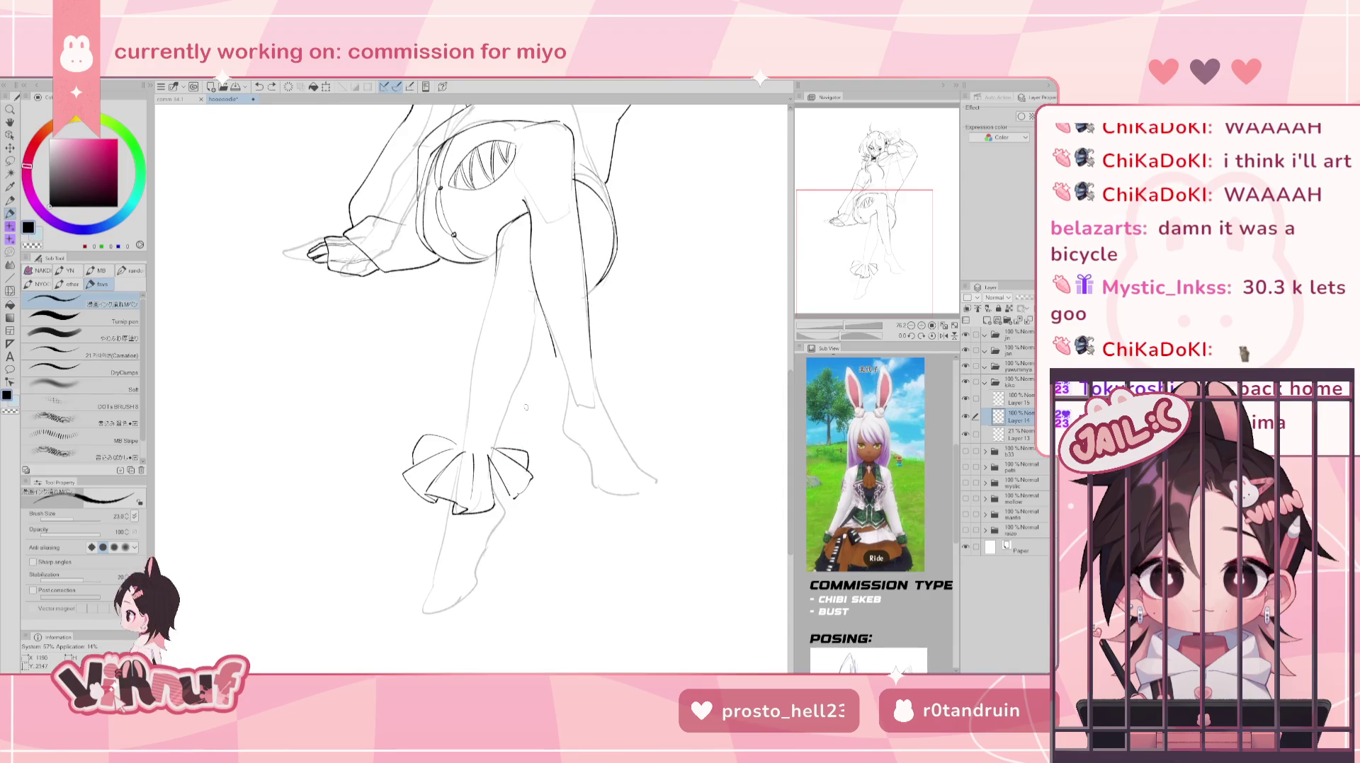
key(h)
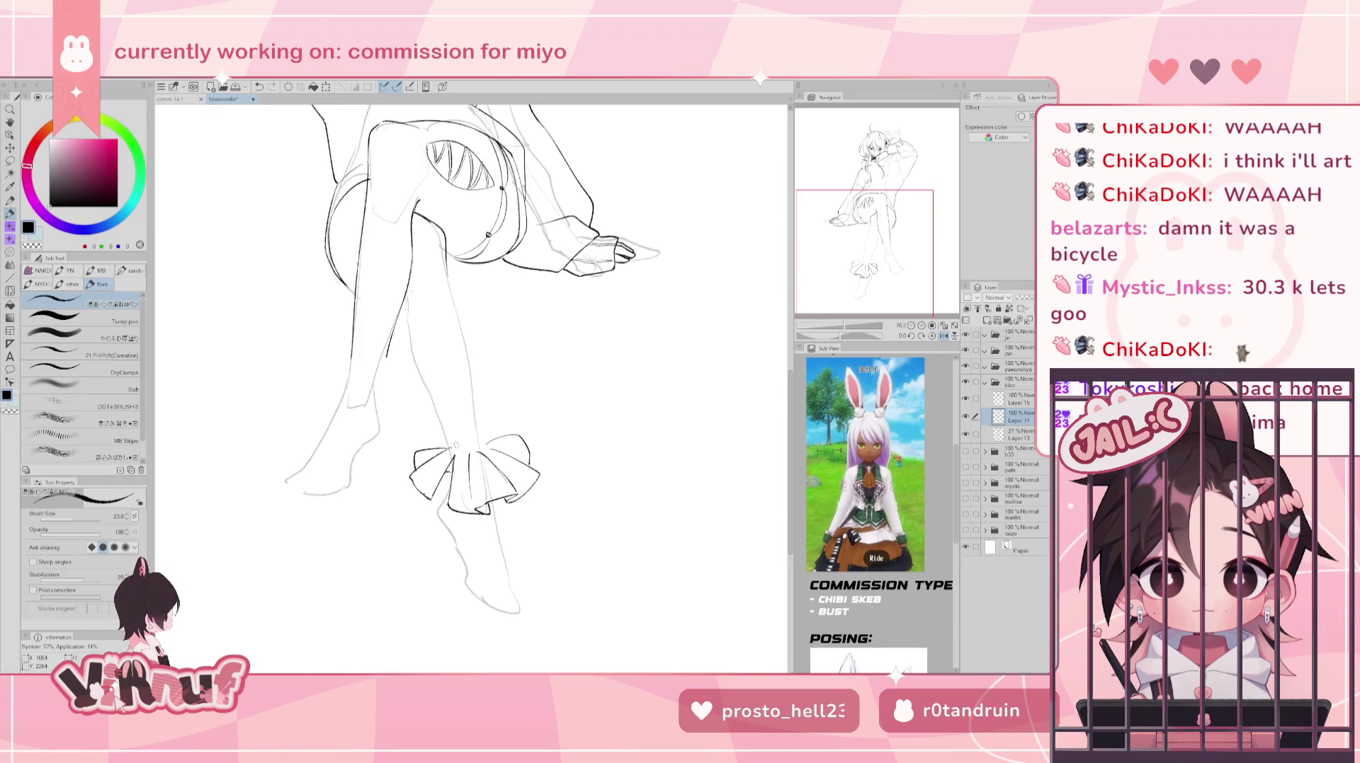
key(h)
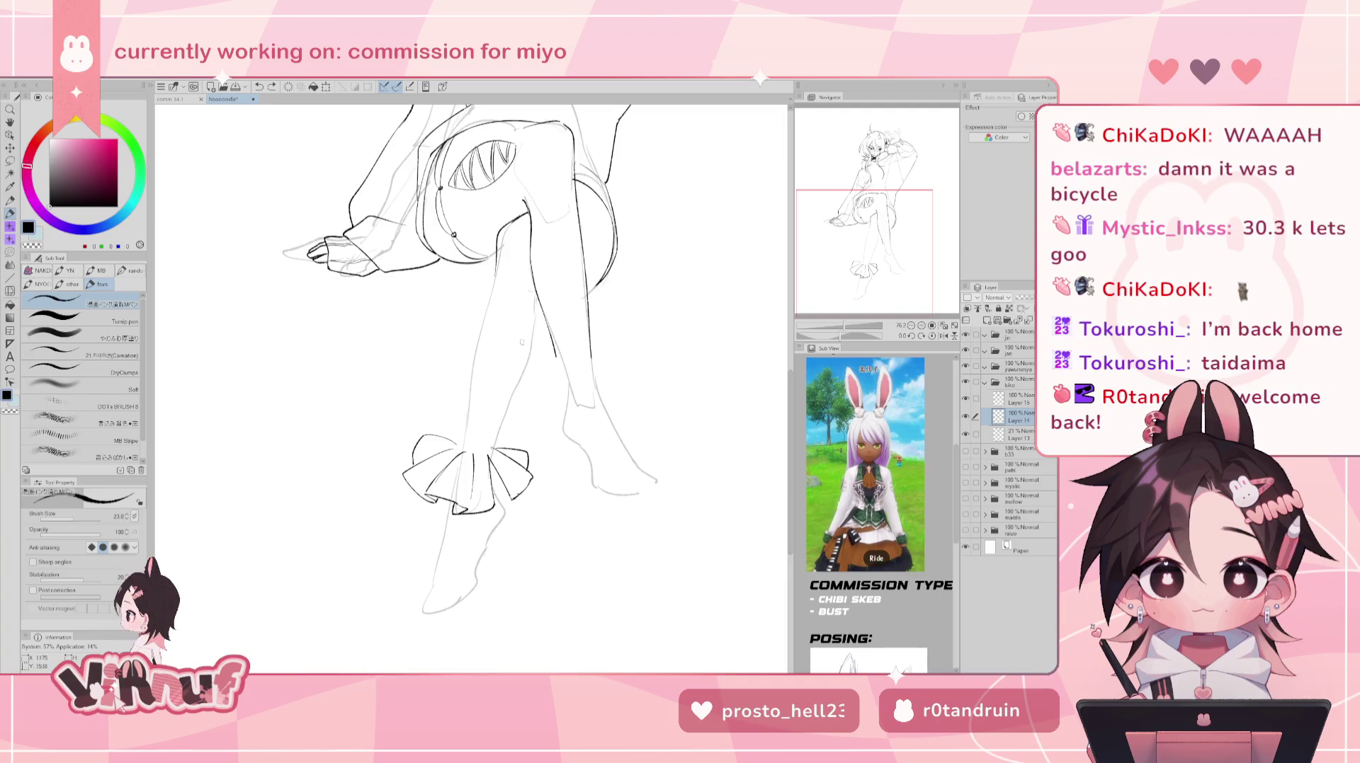
- Reinforce the left leg's outline, redrawing its lower part
drag(498, 269, 462, 447)
key(ctrl+z)
key(ctrl+z)
key(ctrl+z)
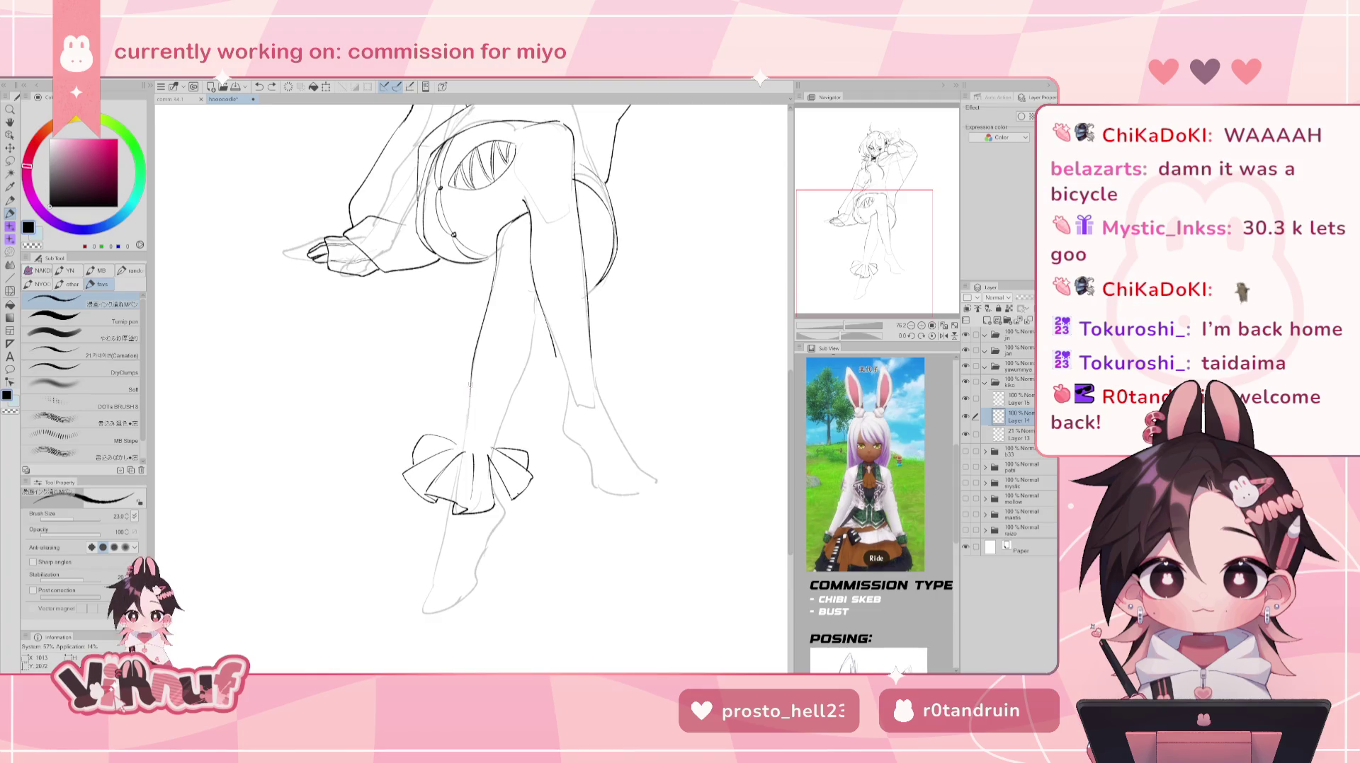
drag(473, 375, 462, 447)
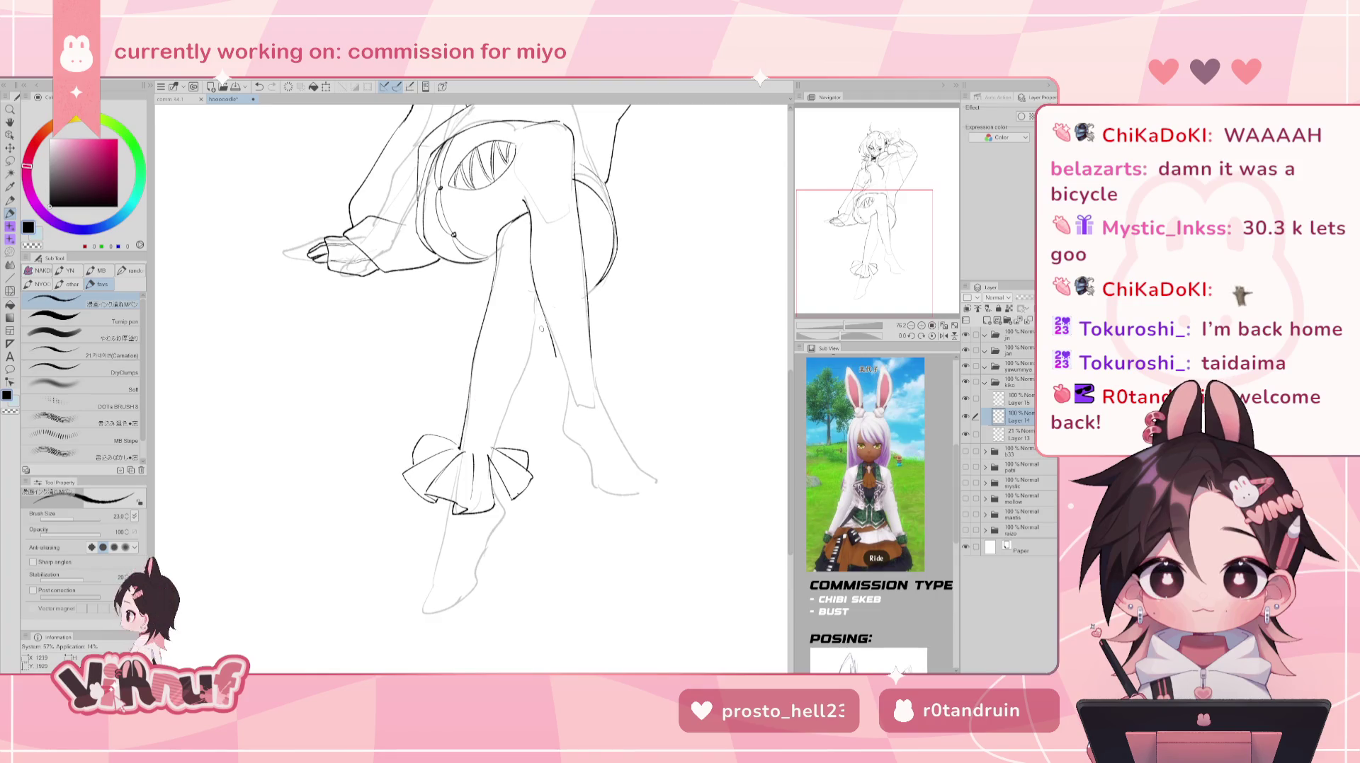
drag(539, 298, 513, 410)
key(ctrl+z)
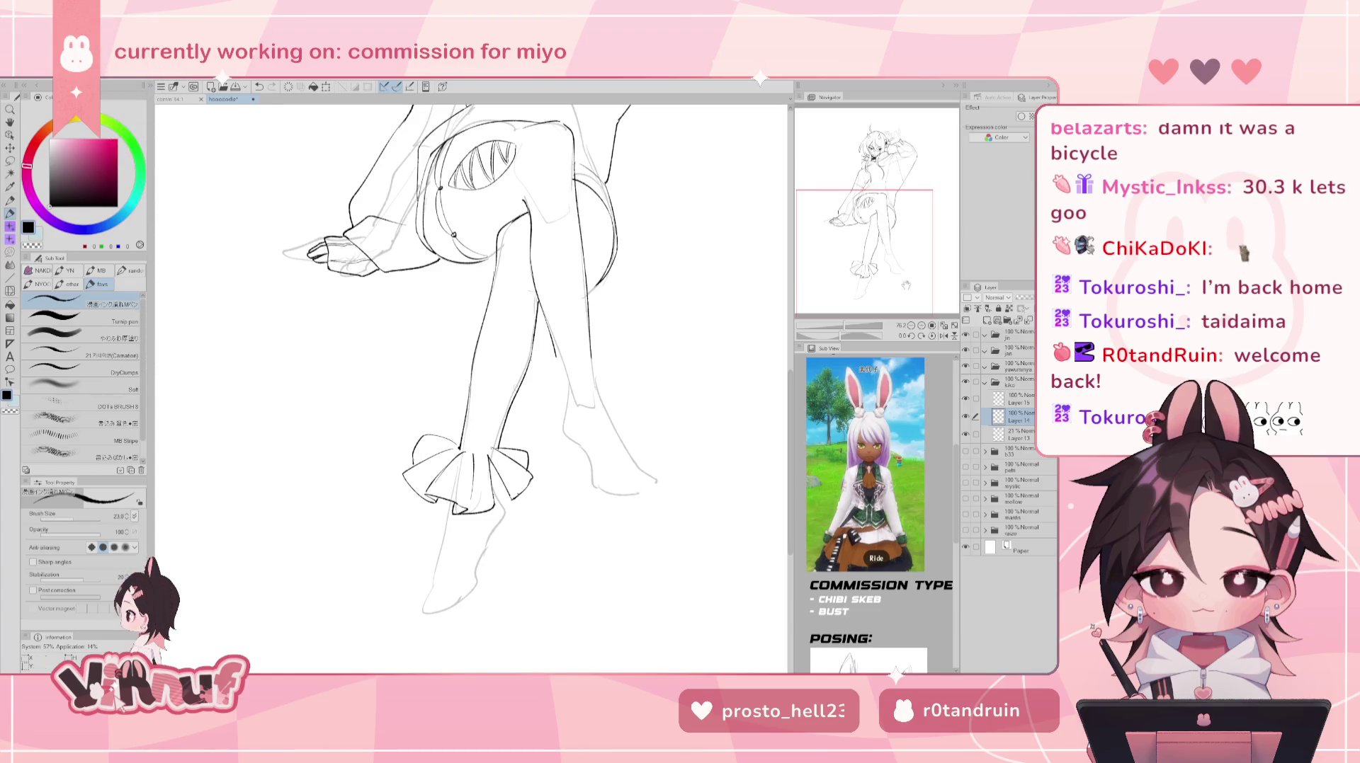
- Erase the ruffle lines around the ankle
drag(848, 328, 844, 312)
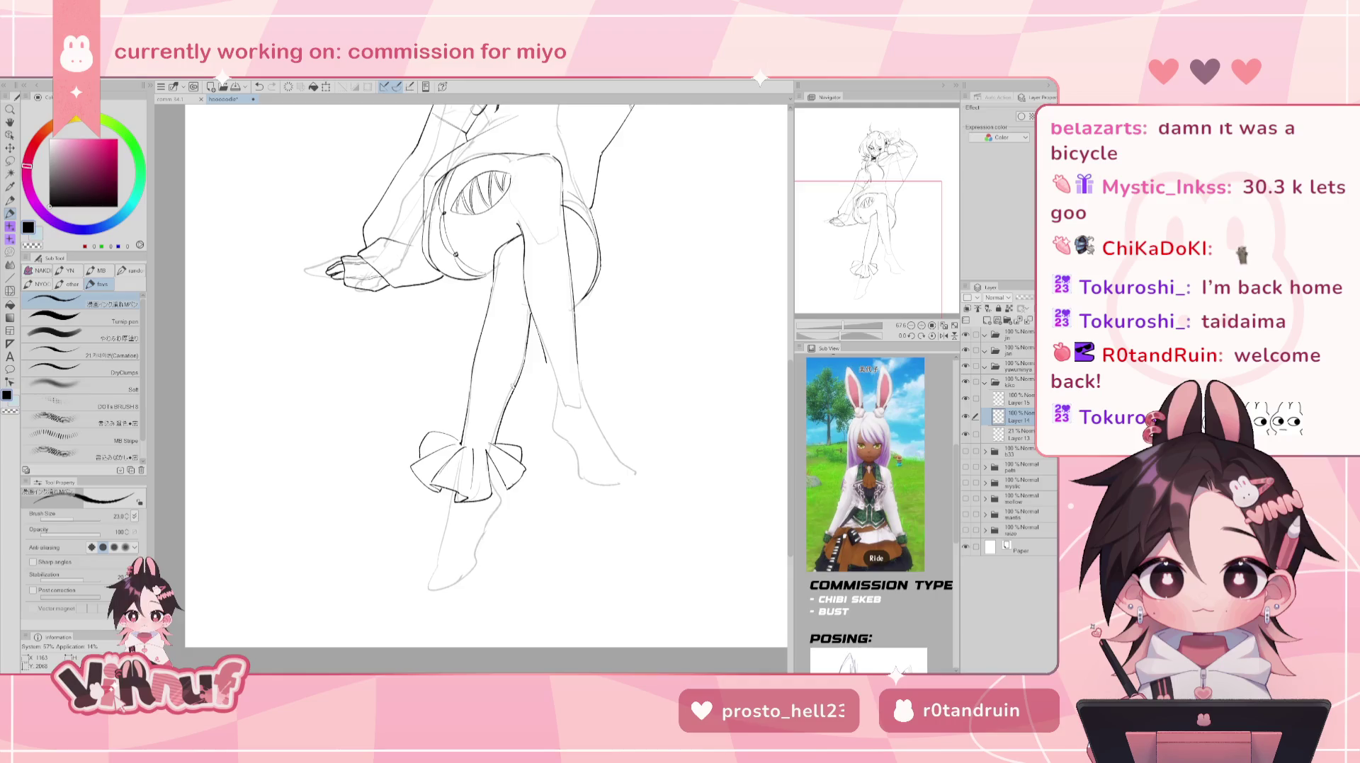
key(e)
drag(433, 421, 487, 416)
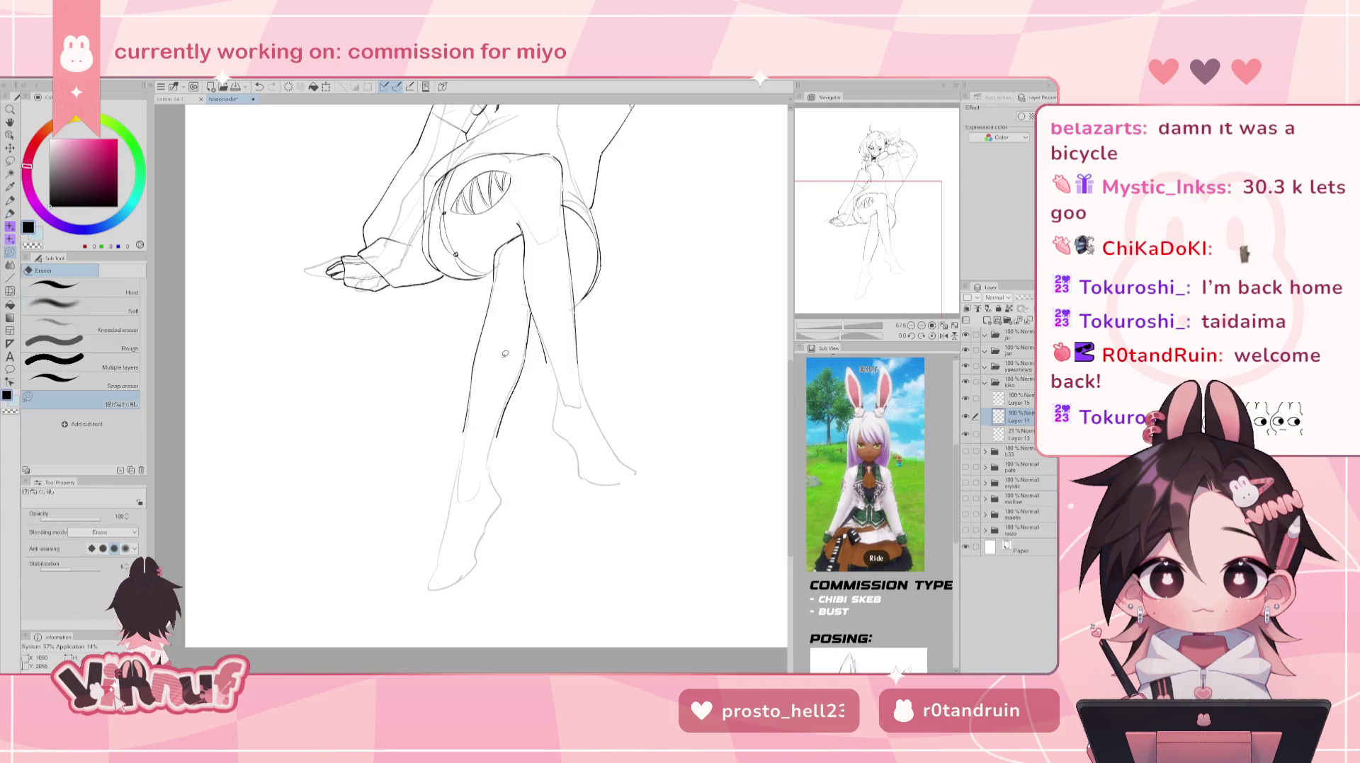
- Ink a new curved cuff edge on the lower leg and extend its bottom edge right
key(p)
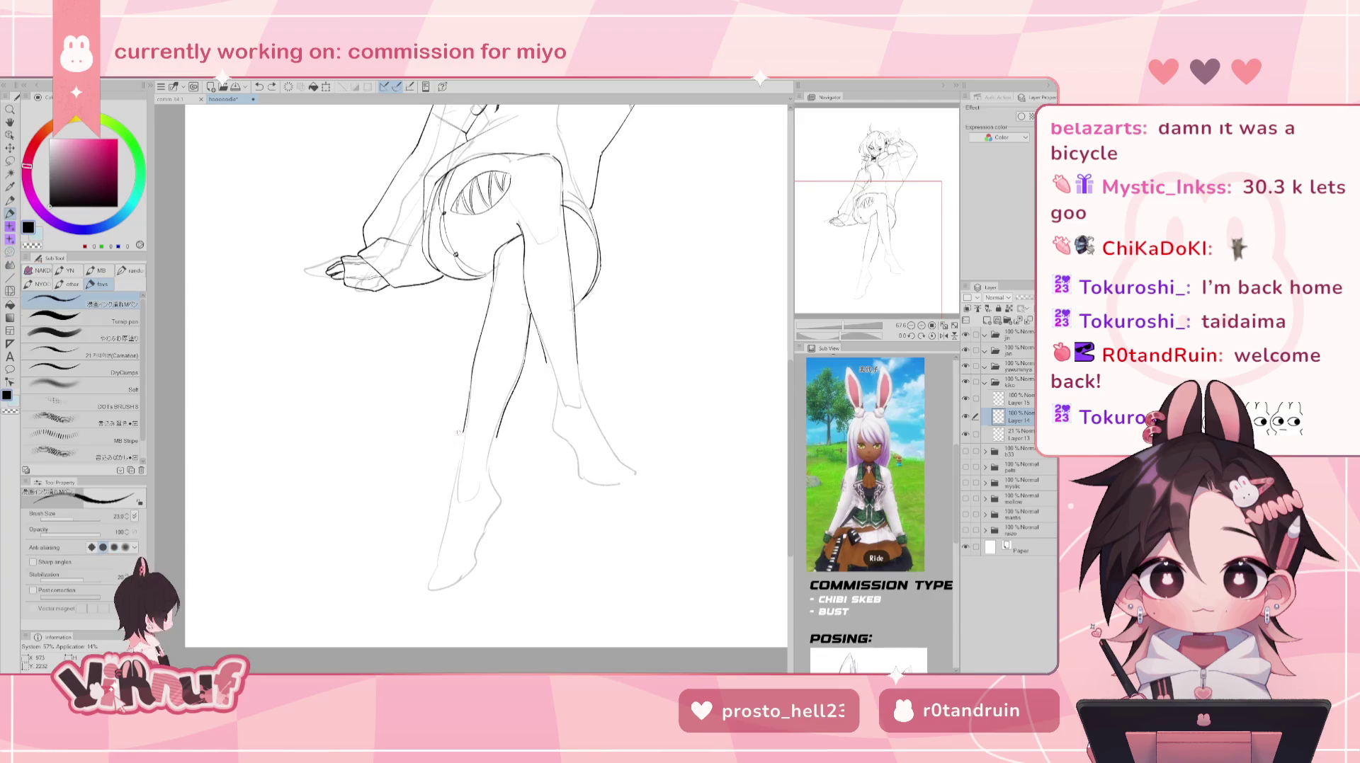
mouse_move(461, 430)
mouse_down()
mouse_move(401, 448)
mouse_move(454, 510)
mouse_up()
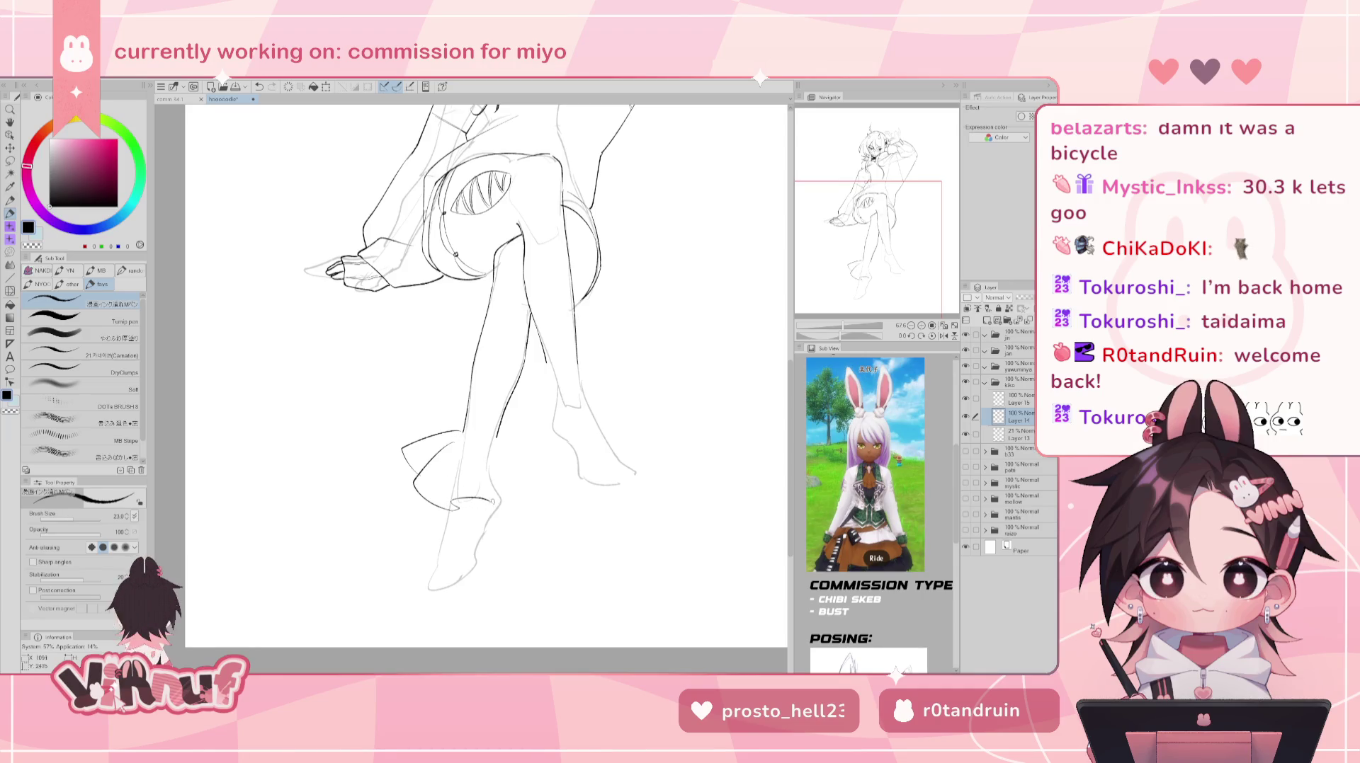
drag(489, 505, 526, 498)
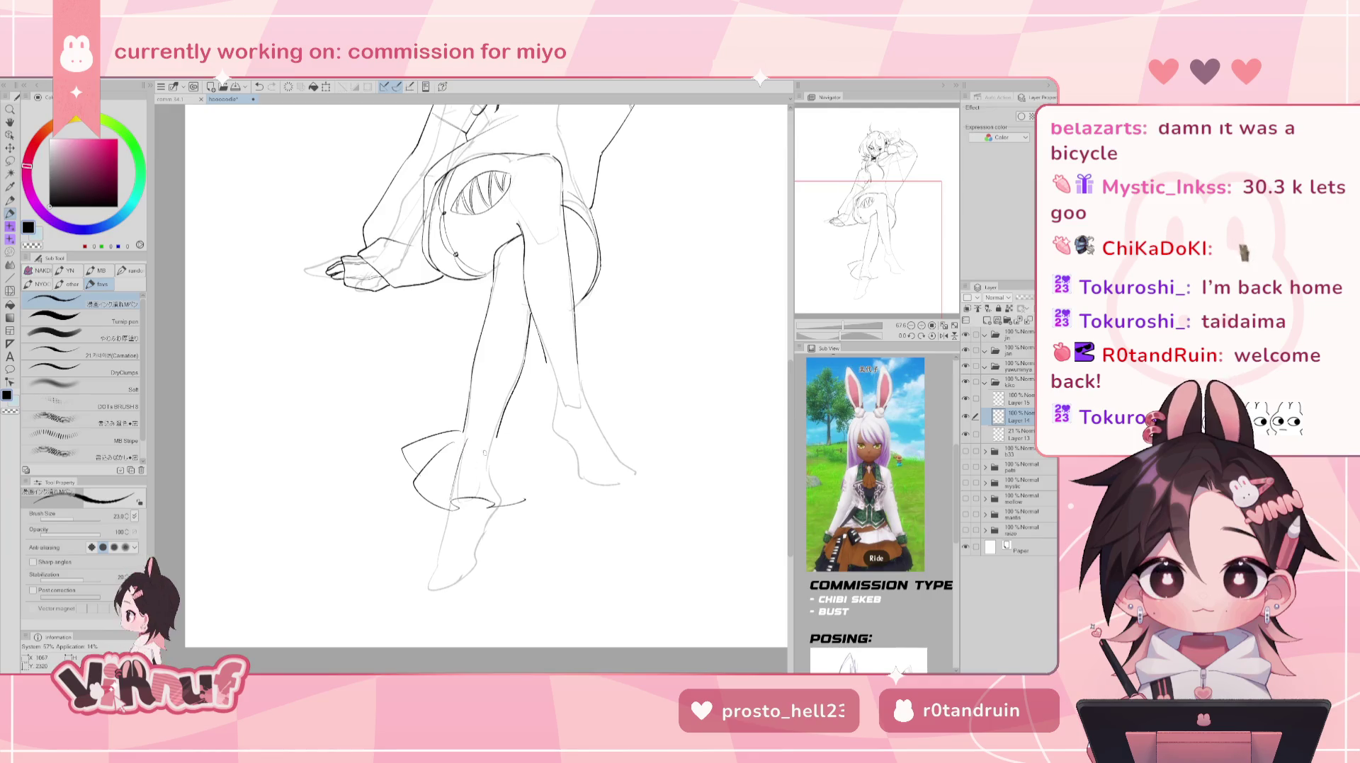
drag(496, 448, 486, 503)
key(ctrl+z)
drag(473, 440, 453, 496)
key(ctrl+z)
- Redraw the curve of the cuff's right edge, removing trial and faint strokes
mouse_move(499, 446)
mouse_down()
mouse_move(485, 505)
mouse_move(487, 492)
mouse_up()
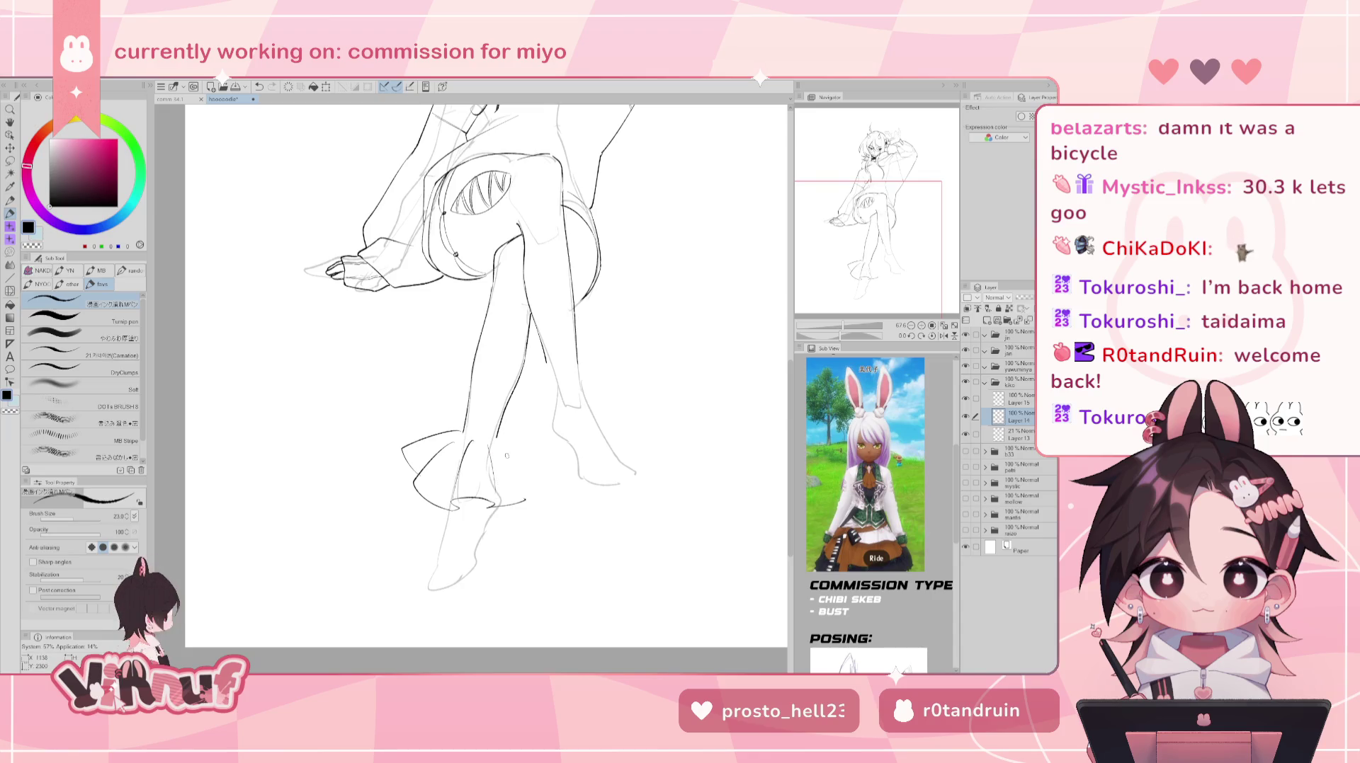
mouse_move(498, 441)
mouse_down()
mouse_move(524, 495)
mouse_move(534, 484)
mouse_up()
key(ctrl+z)
key(ctrl+z)
key(ctrl+z)
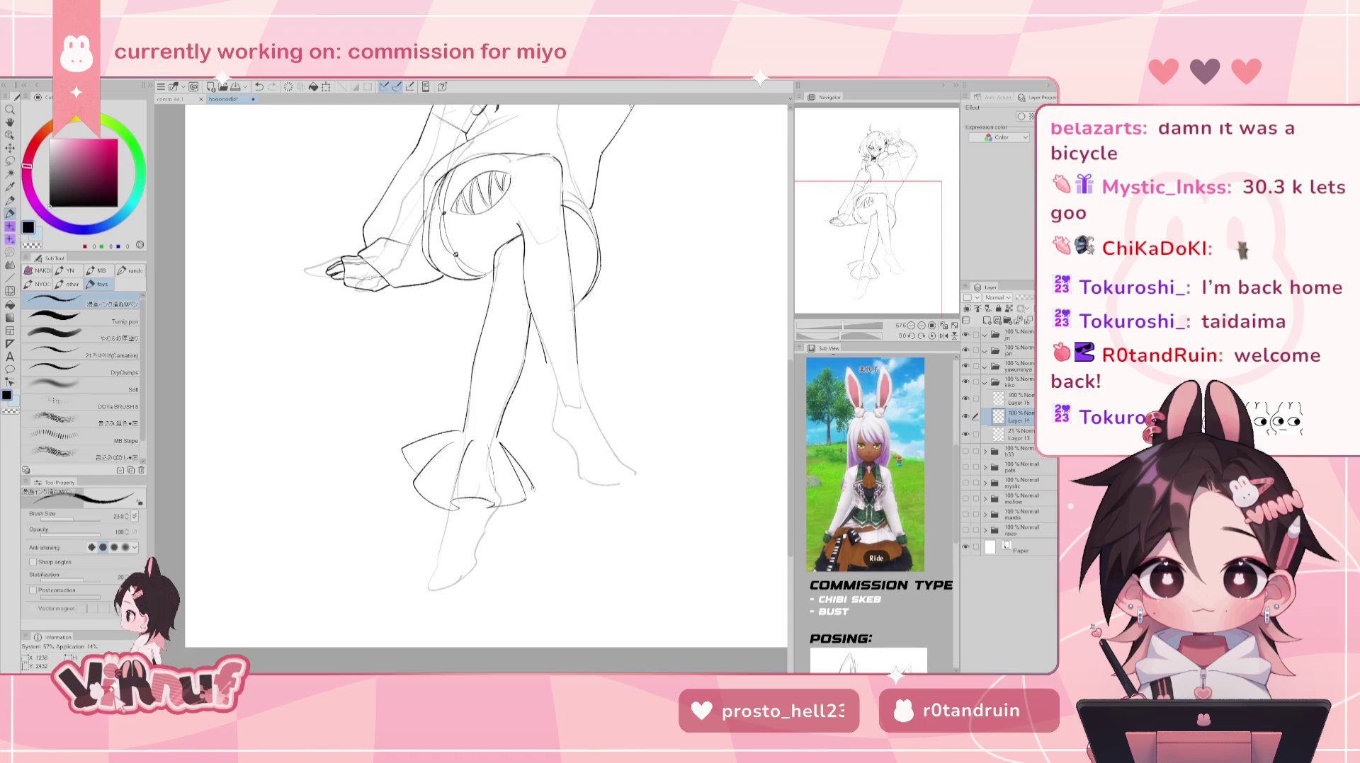
key(ctrl+z)
drag(500, 439, 539, 475)
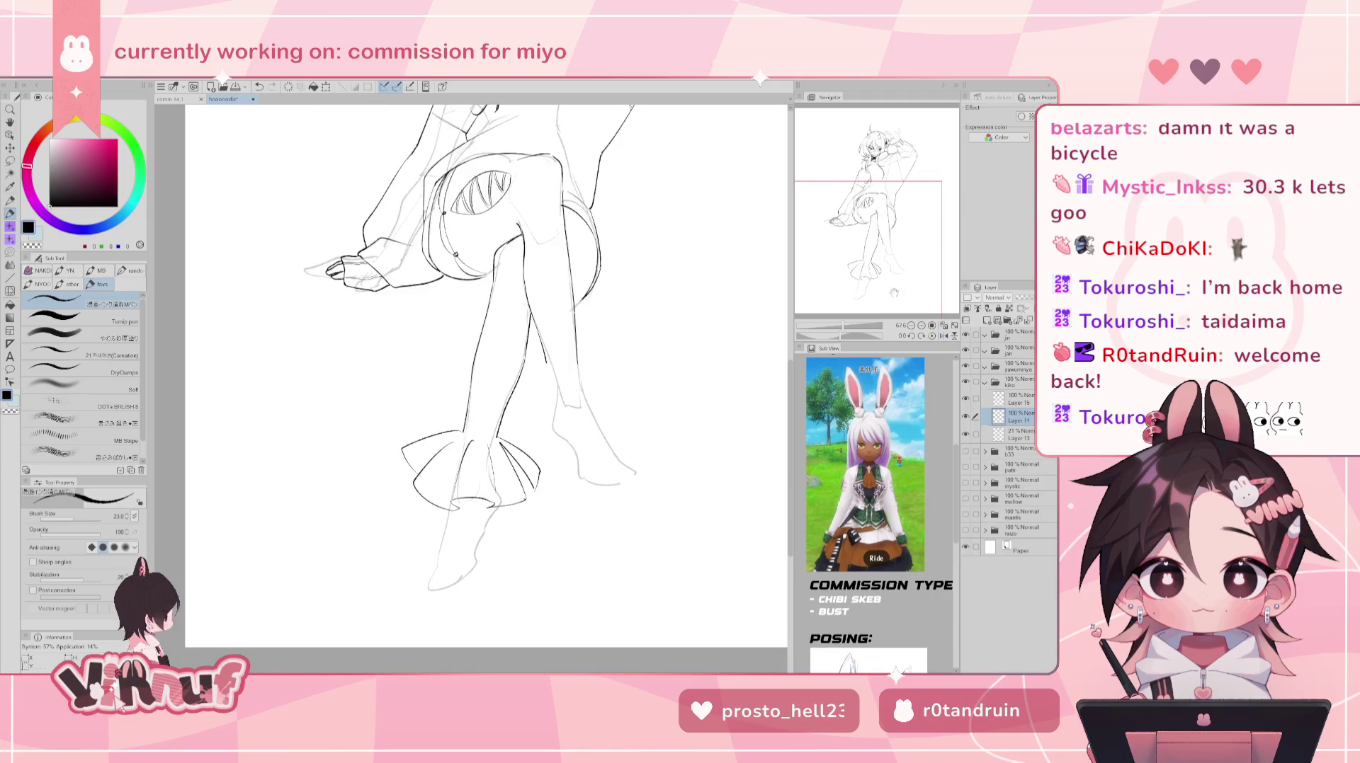
mouse_move(905, 231)
mouse_down()
mouse_move(906, 219)
mouse_move(878, 222)
mouse_up()
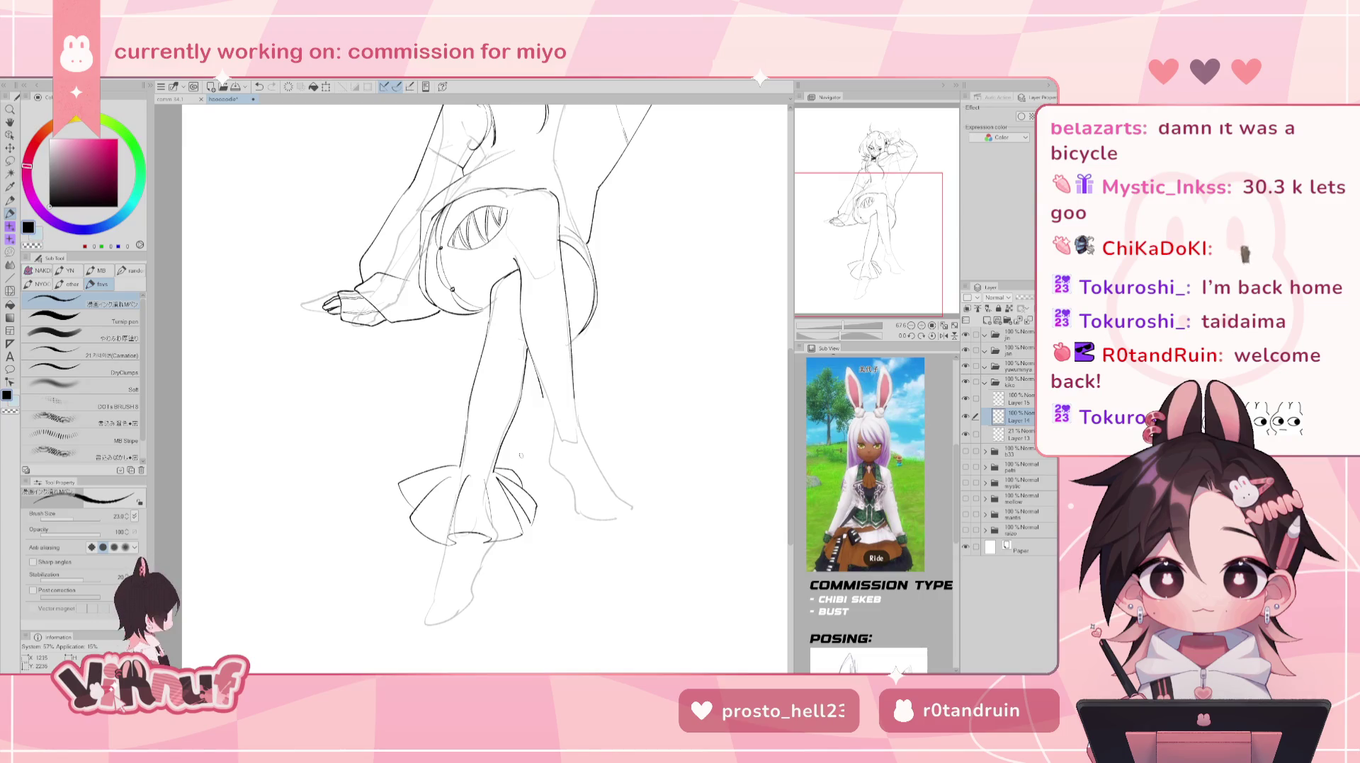
key(ctrl+z)
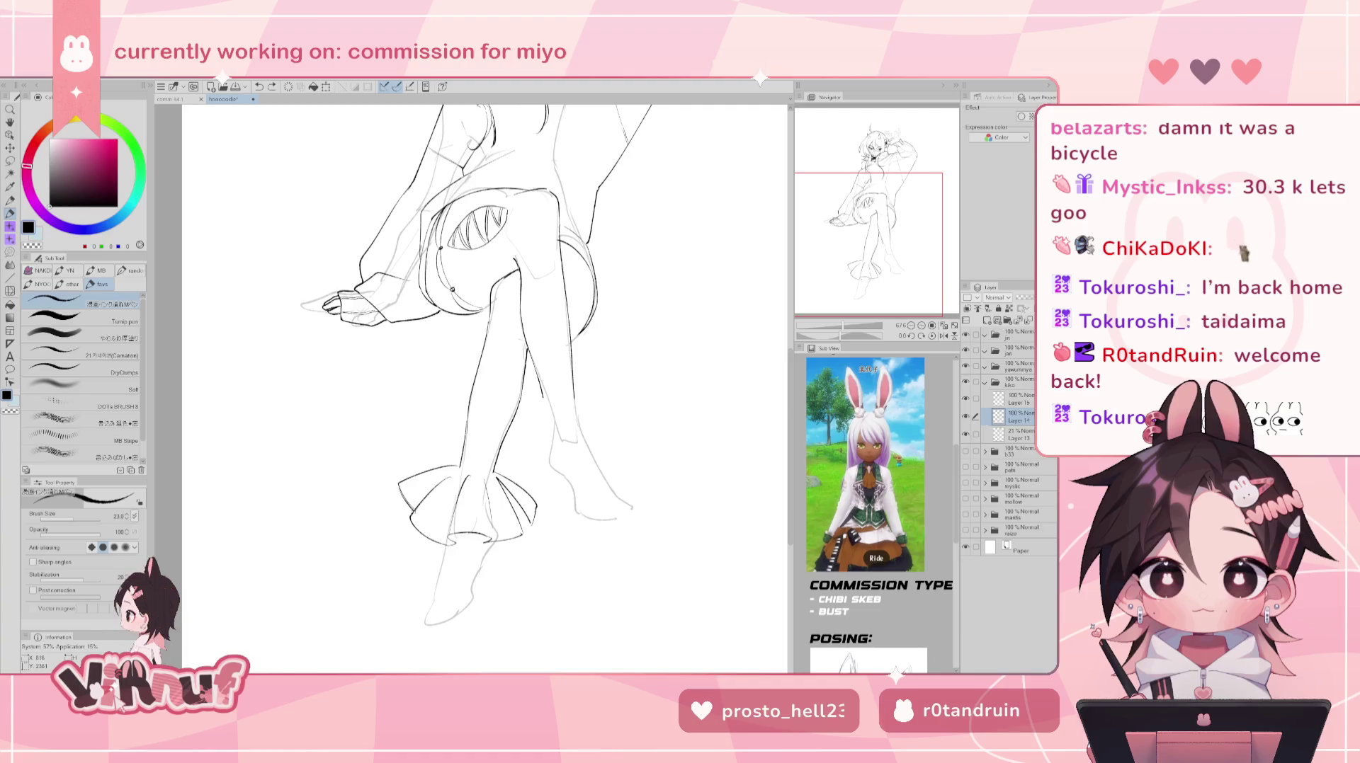
- Ink the cuff ruffle's left edge and a line at the back of the knee
drag(402, 496, 416, 514)
key(ctrl+z)
drag(579, 333, 570, 342)
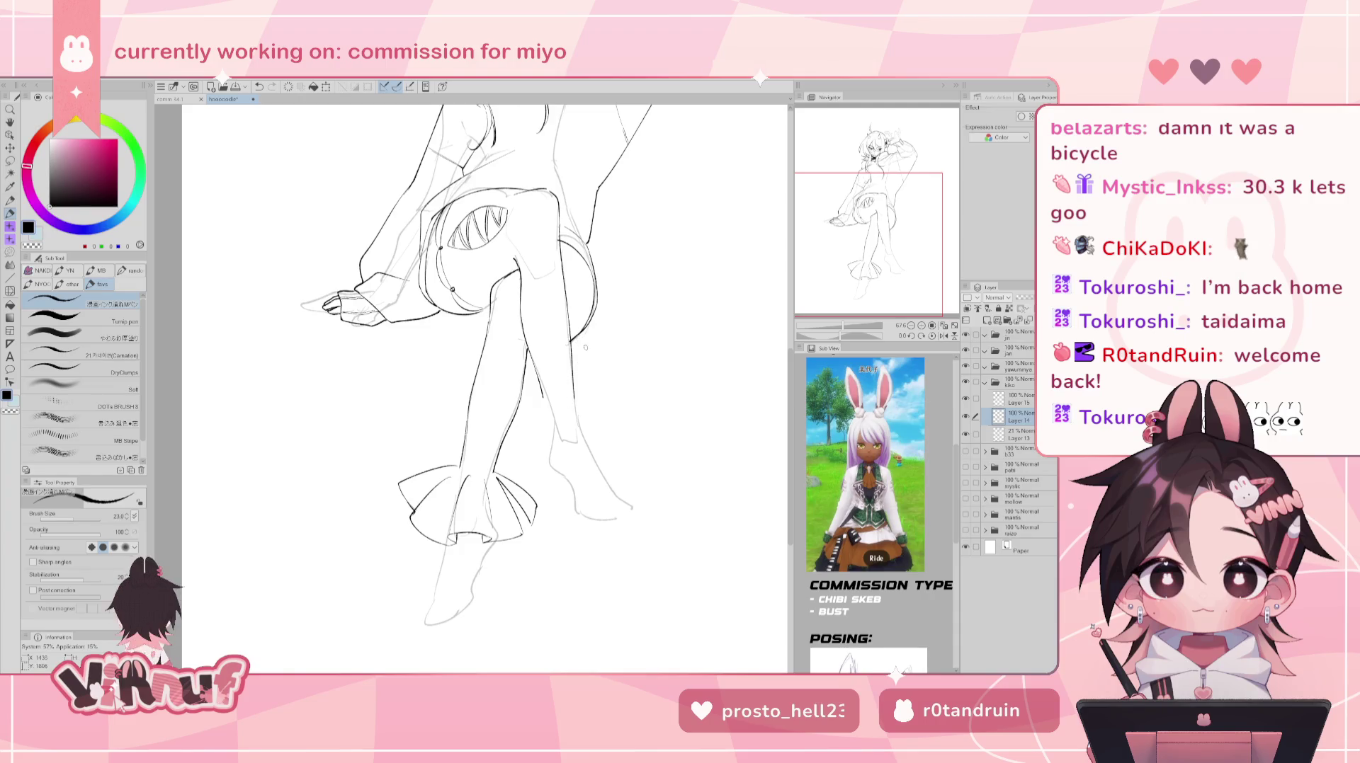
- Trim part of the shin line, retry its redraw, and fit the page to the window
key(e)
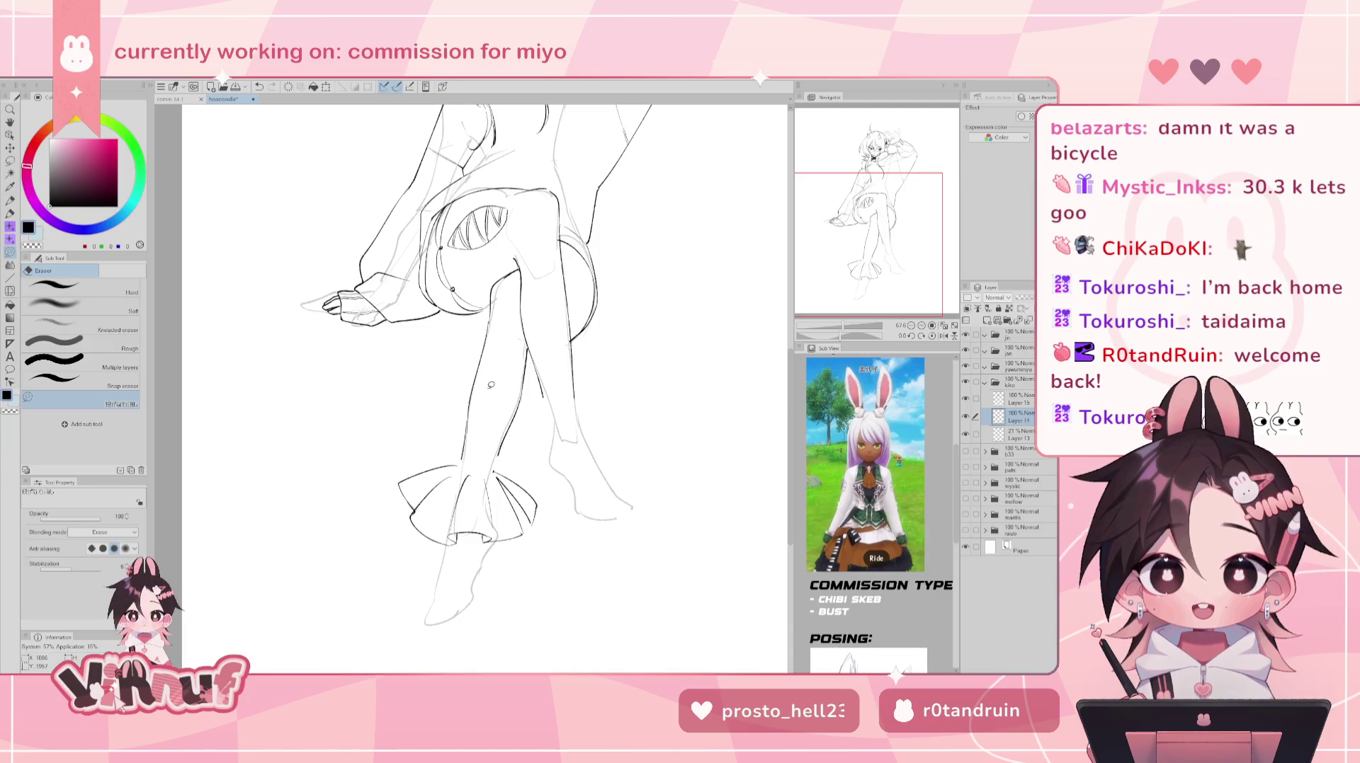
drag(470, 426, 462, 464)
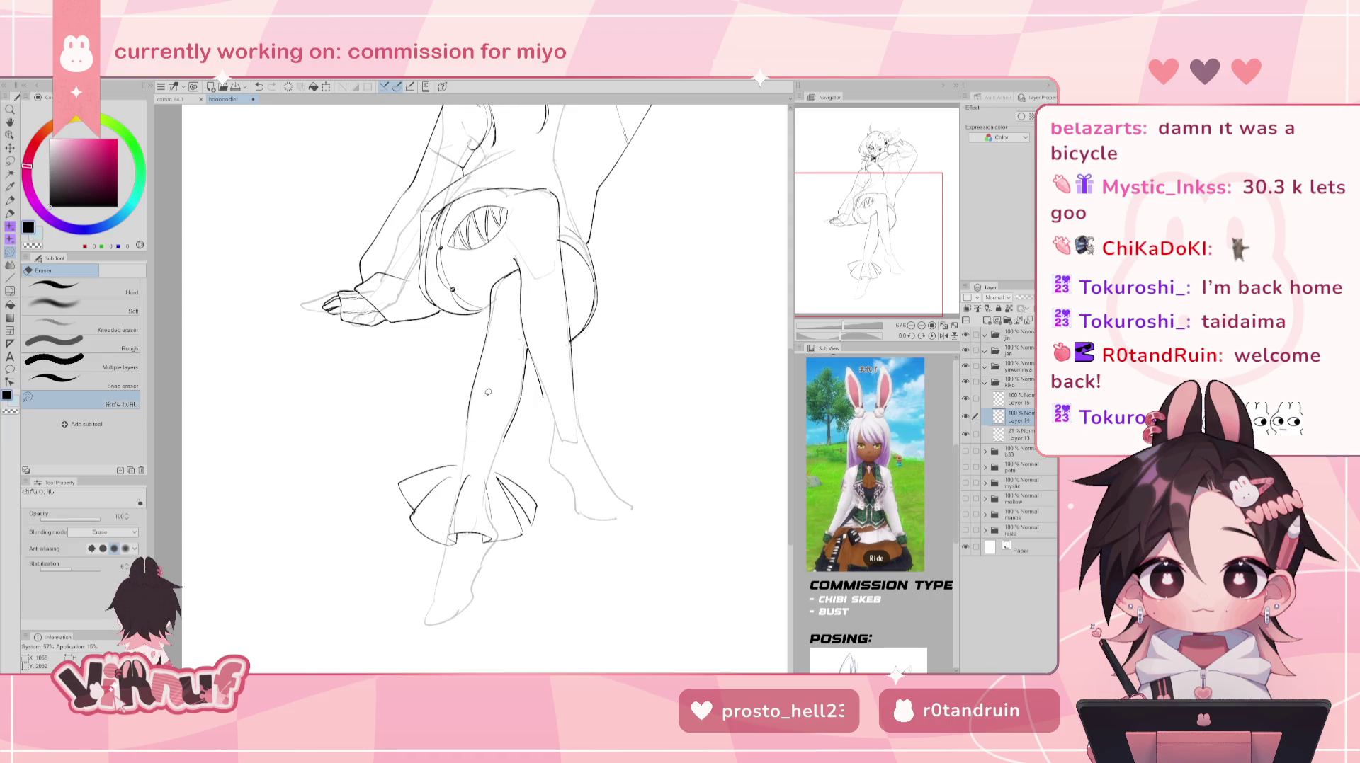
key(p)
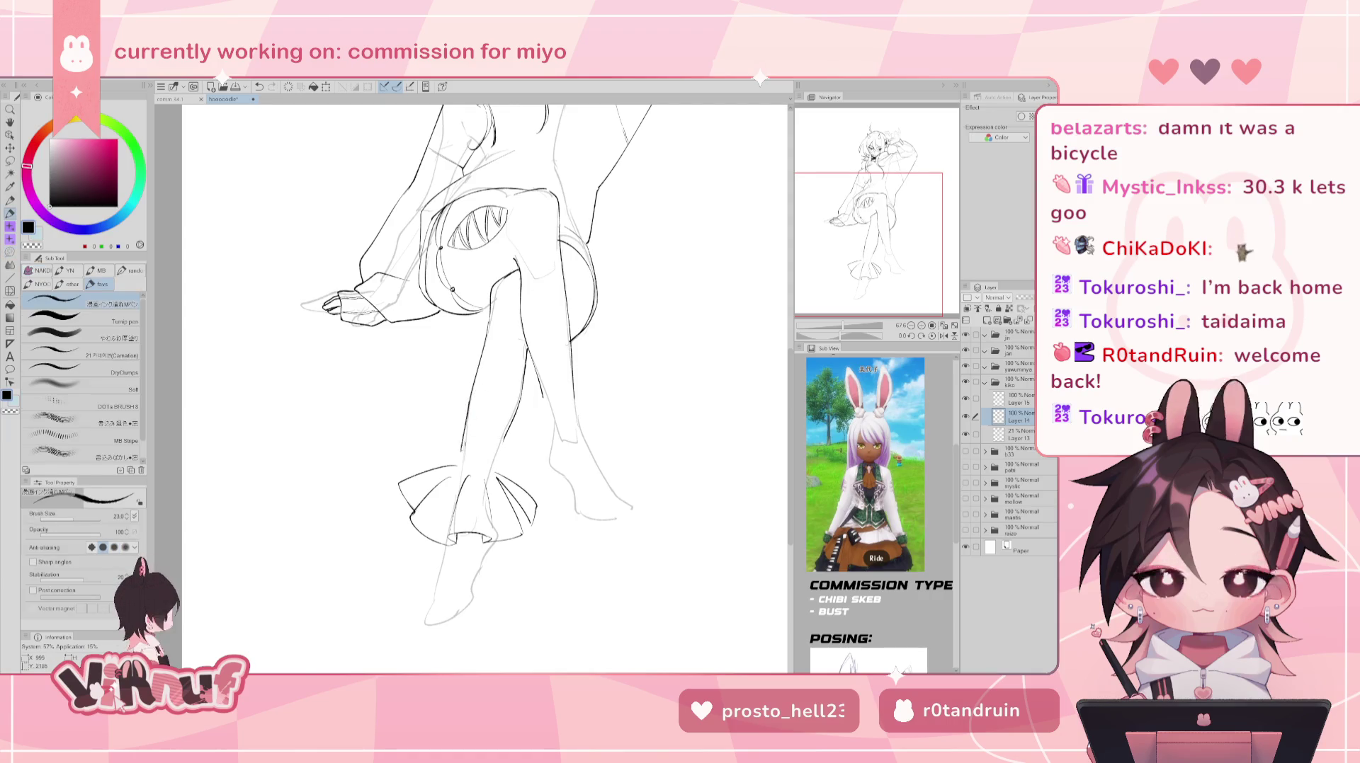
drag(469, 408, 454, 468)
key(ctrl+z)
drag(510, 420, 496, 471)
key(ctrl+z)
key(ctrl+z)
key(ctrl+z)
key(ctrl+z)
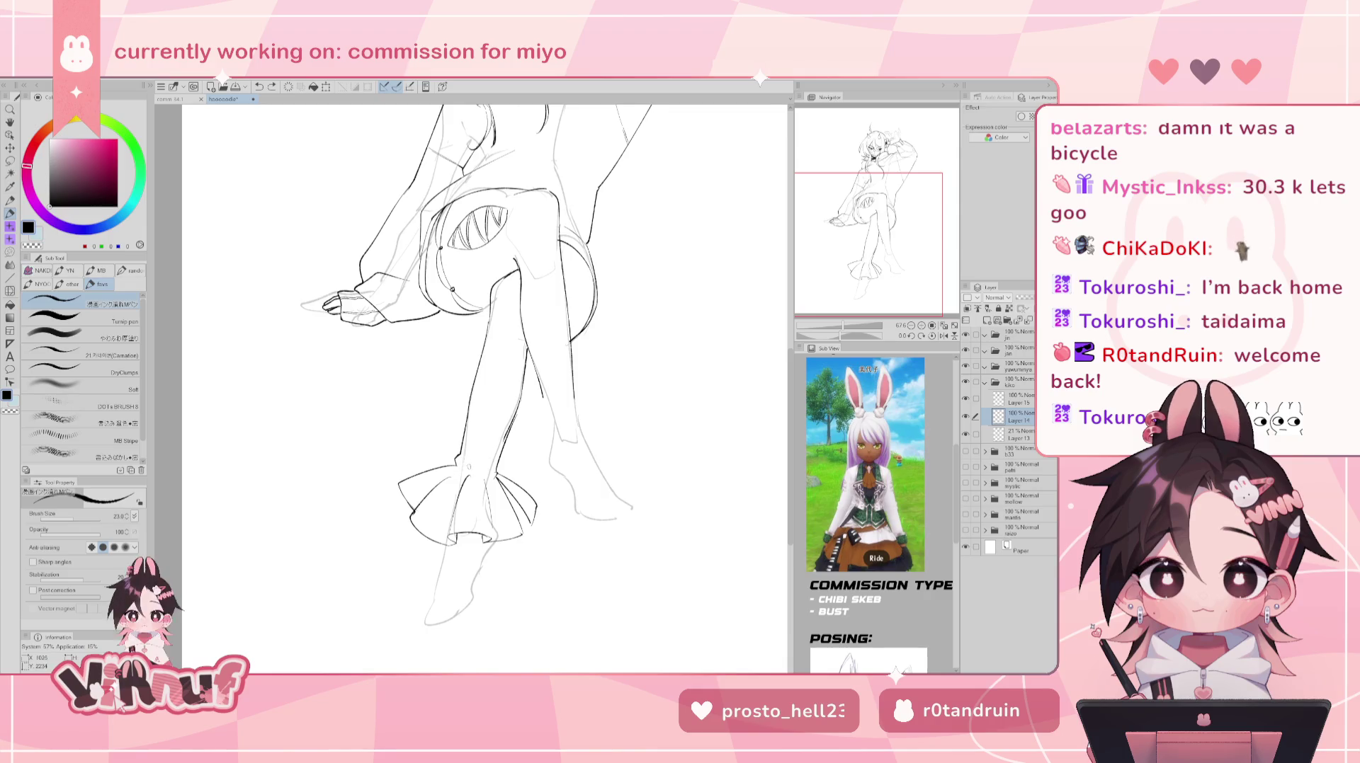
key(e)
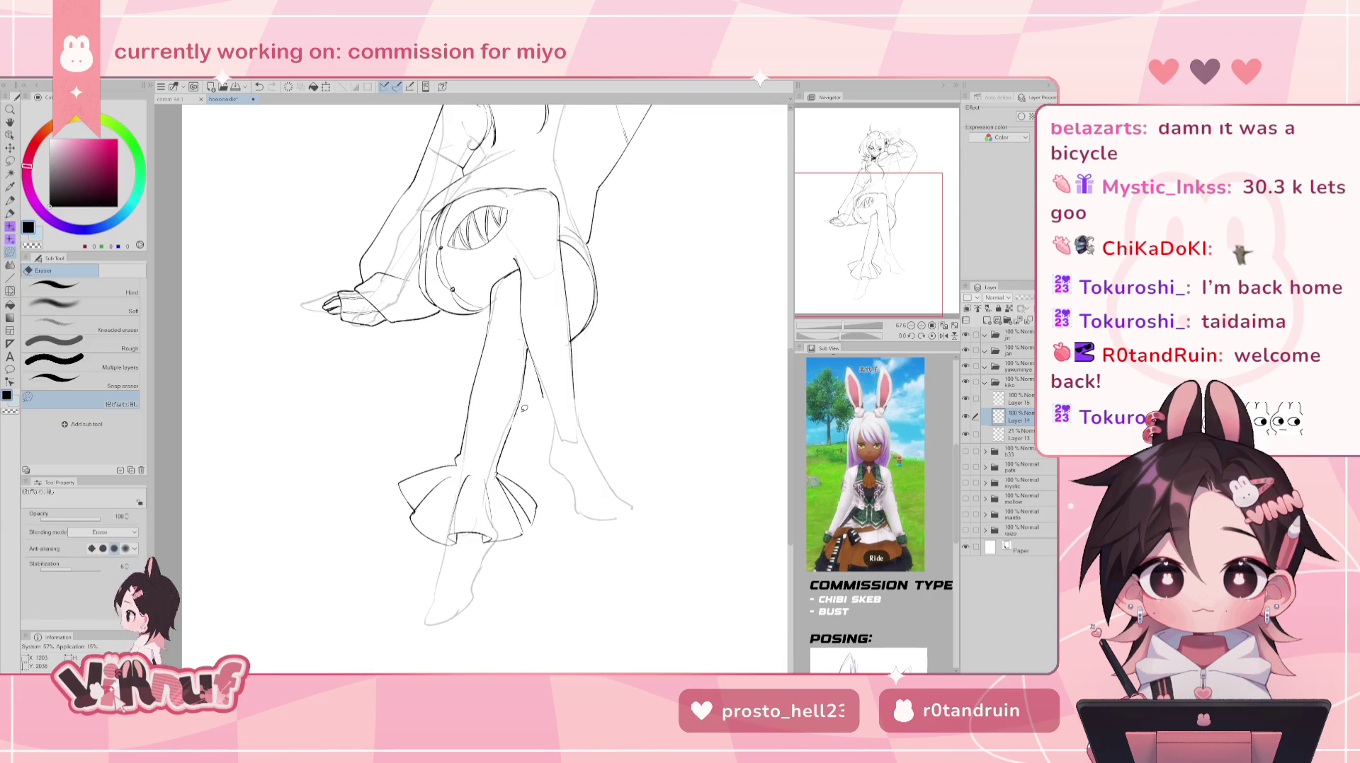
key(ctrl+0)
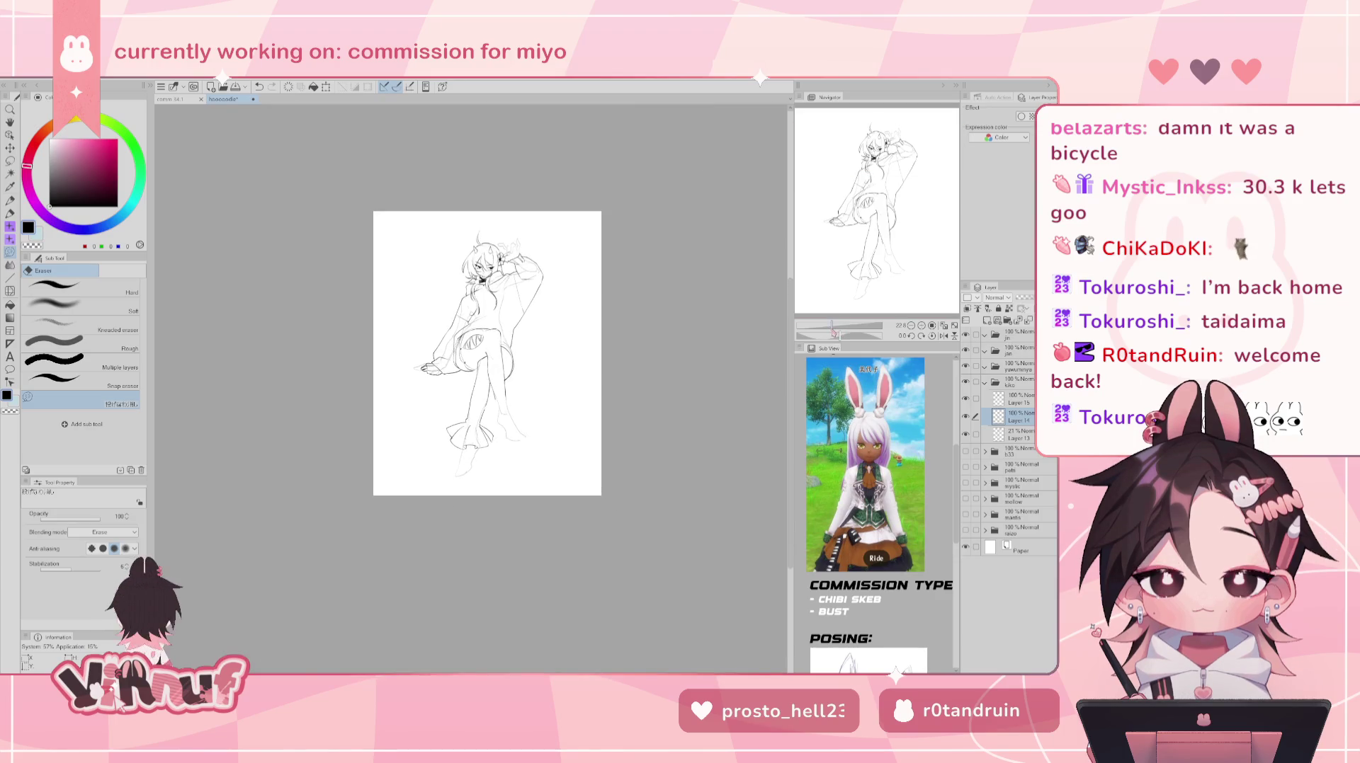
- Zoom in and ink a line across the ankle, retrying the lower-leg contour
scroll(472, 403, up, 3)
scroll(468, 372, up, 1)
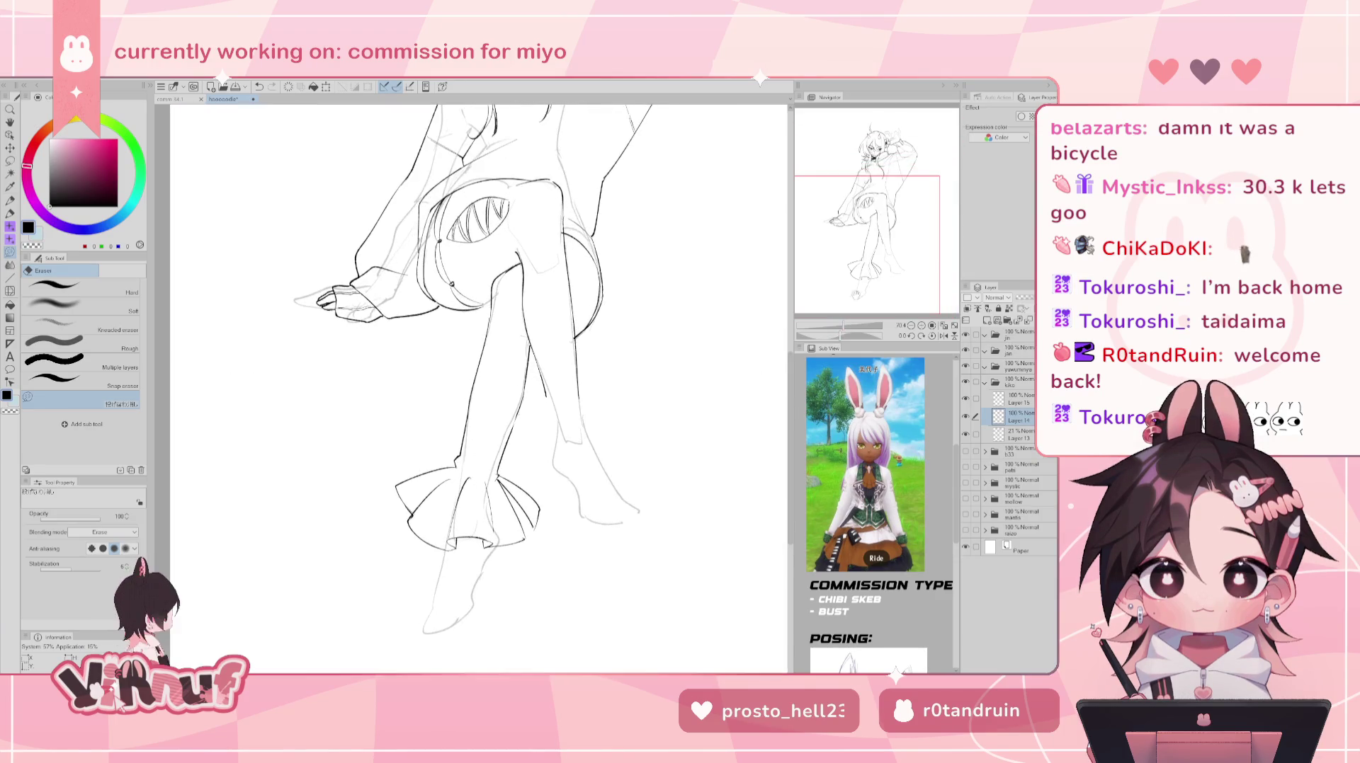
key(p)
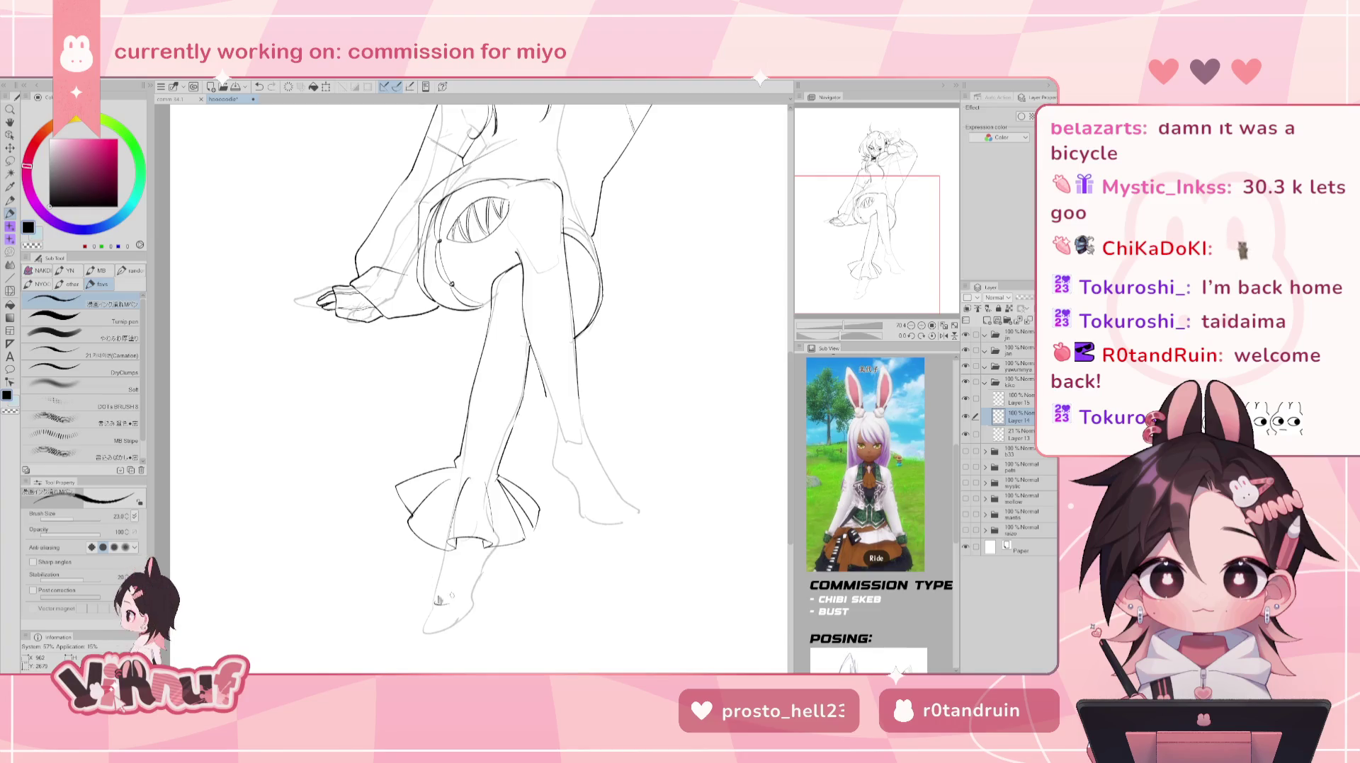
drag(473, 593, 432, 602)
drag(448, 545, 436, 601)
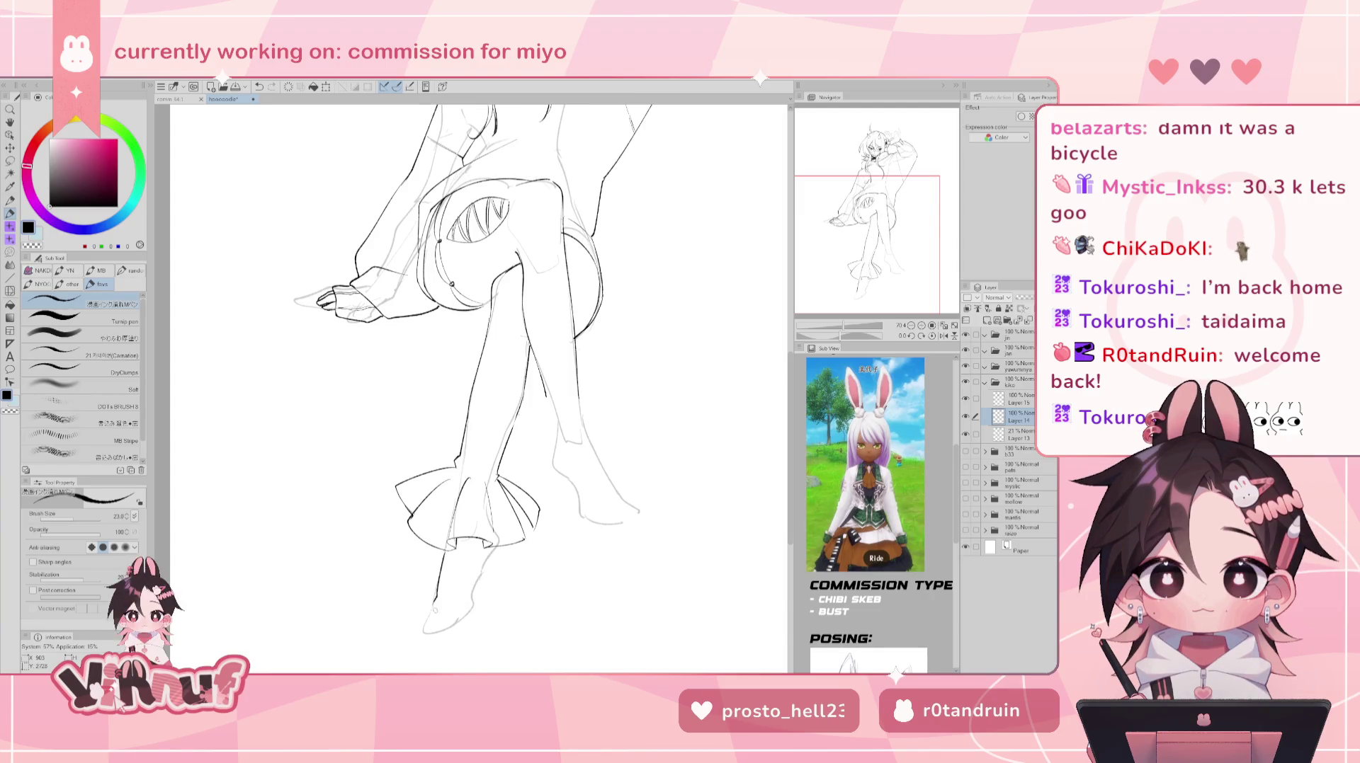
key(ctrl+z)
mouse_move(449, 551)
mouse_down()
mouse_move(436, 604)
mouse_move(475, 577)
mouse_up()
key(ctrl+z)
key(ctrl+z)
key(ctrl+z)
key(ctrl+z)
- Ink the foot's left edge and the shoe's heel contour, then mirror to check
mouse_move(439, 588)
mouse_down()
mouse_move(422, 632)
mouse_move(438, 628)
mouse_up()
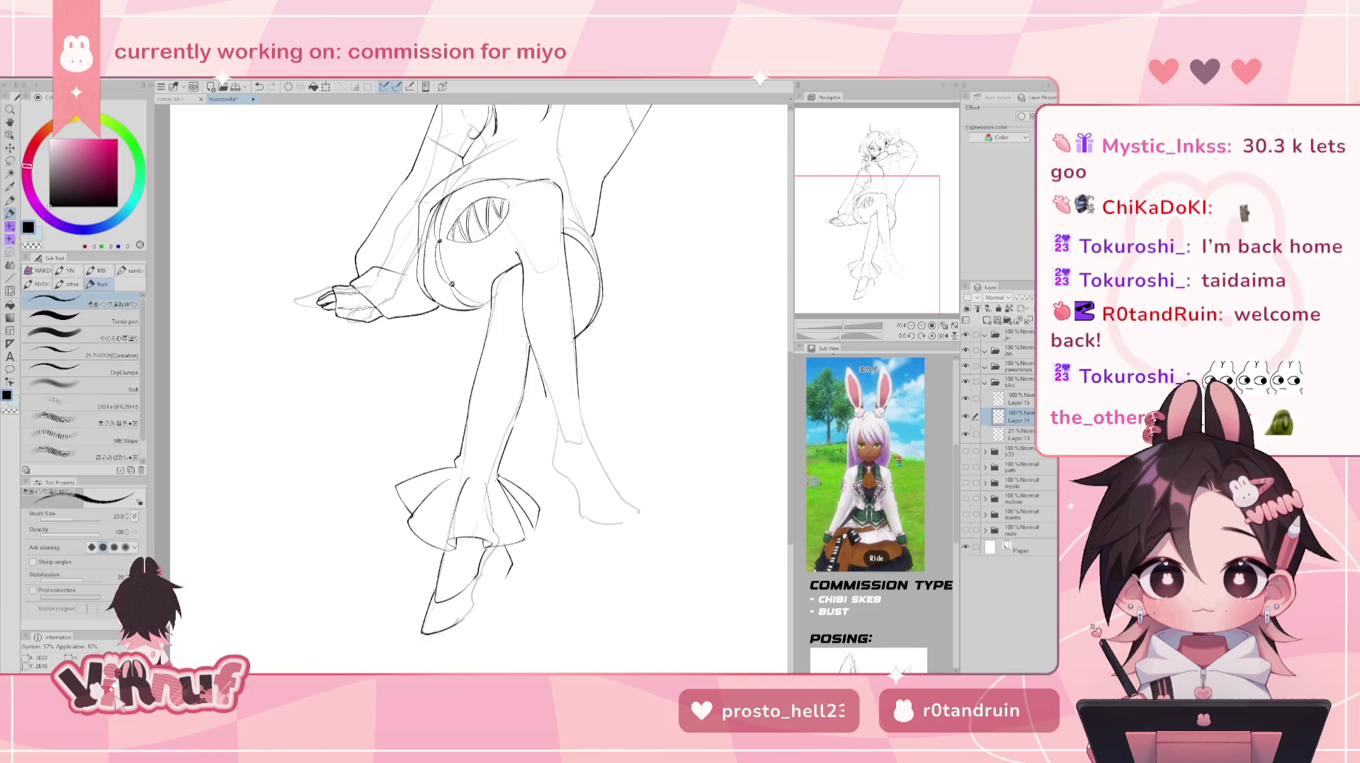
key(ctrl+z)
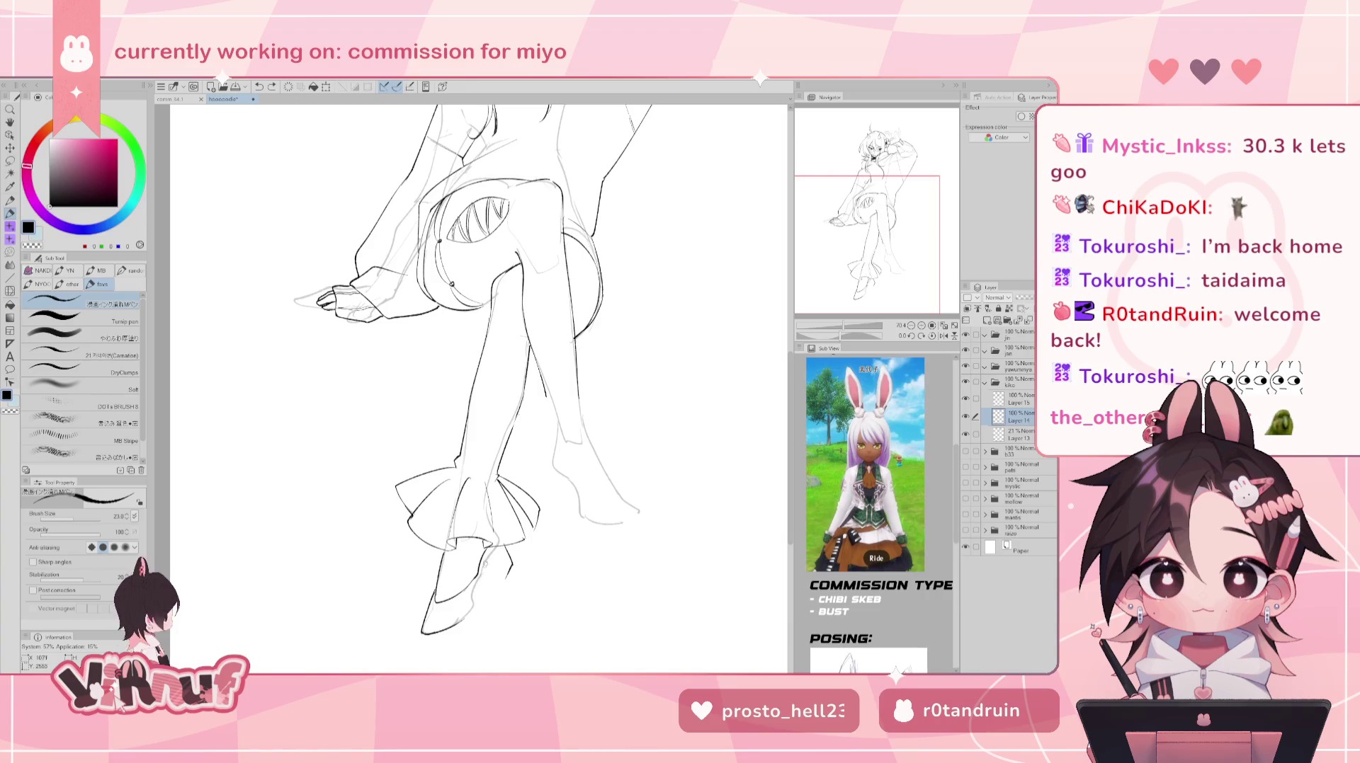
drag(483, 614, 478, 595)
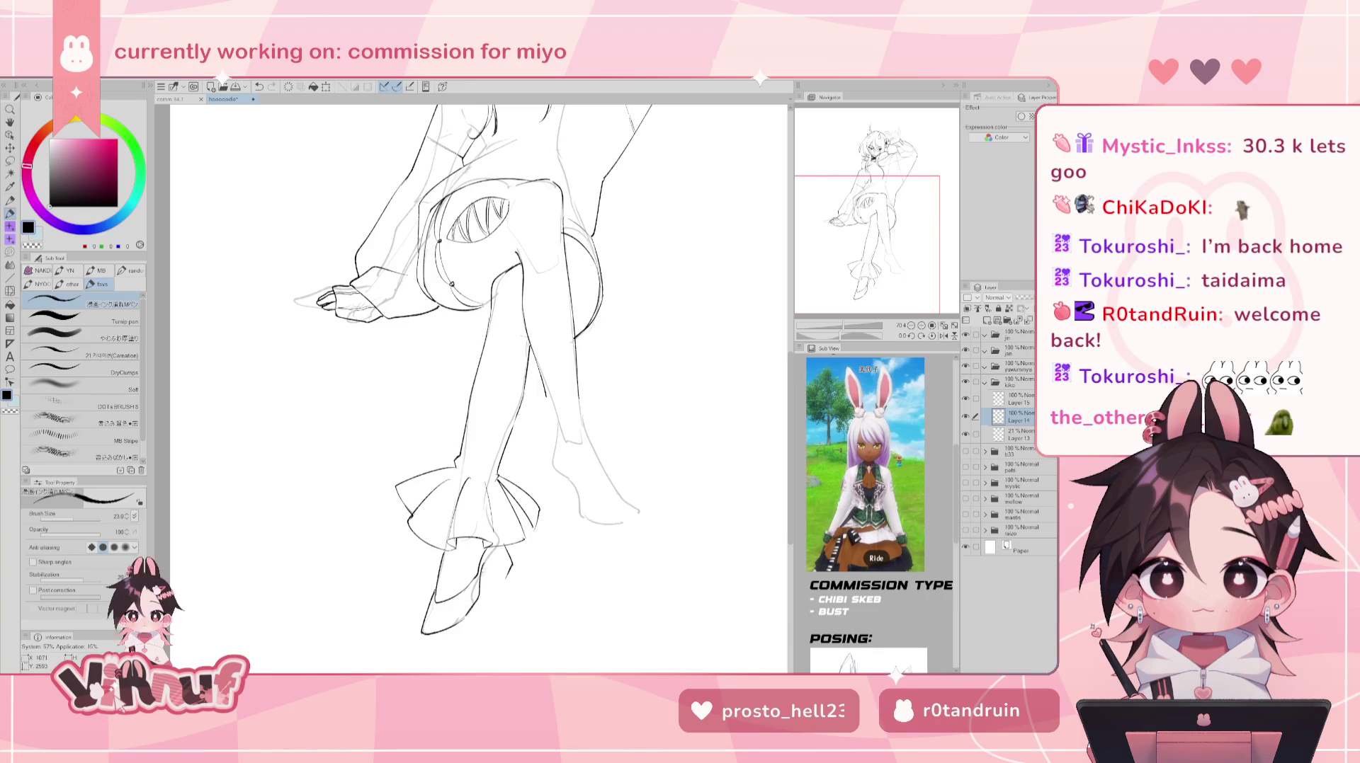
drag(489, 569, 501, 570)
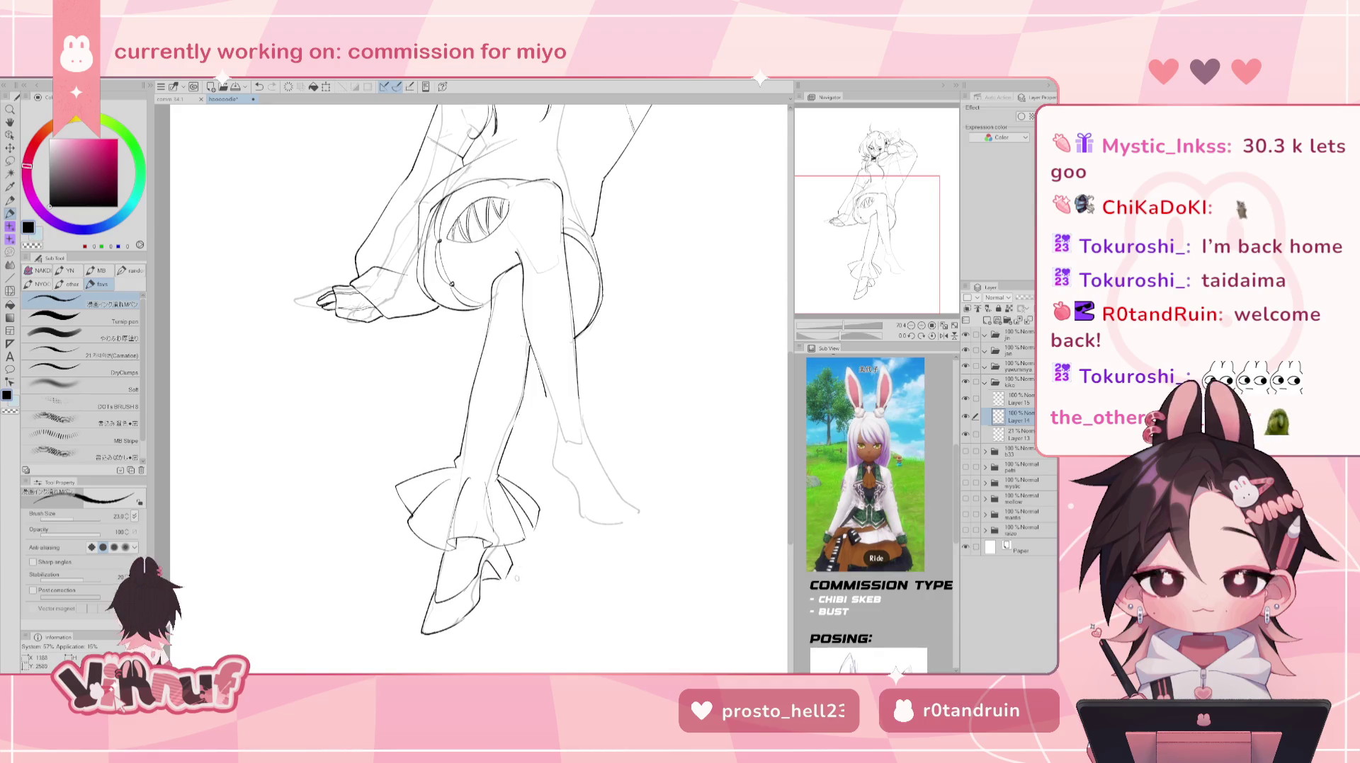
key(h)
key(h)
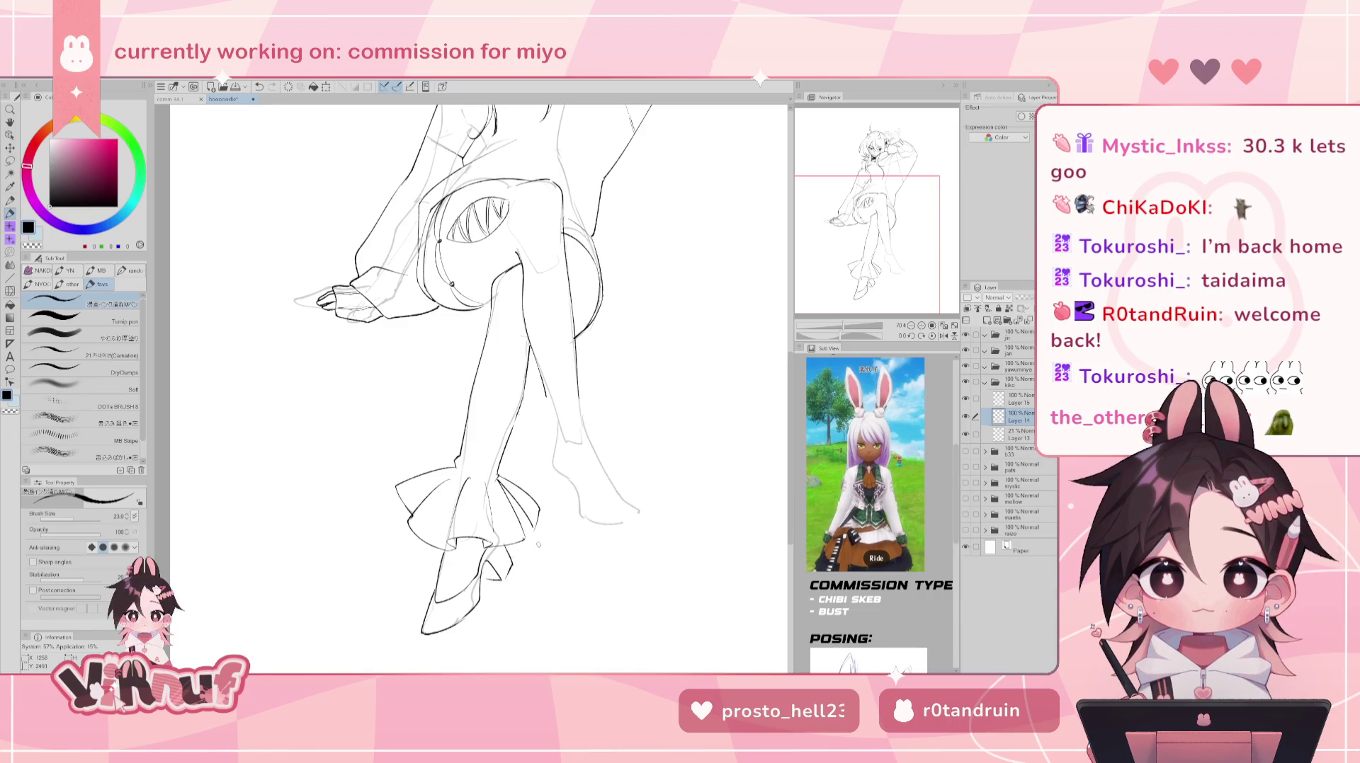
- Try reshaping the back heel with a freehand selection and Liquify, then add a shoe stroke
key(m)
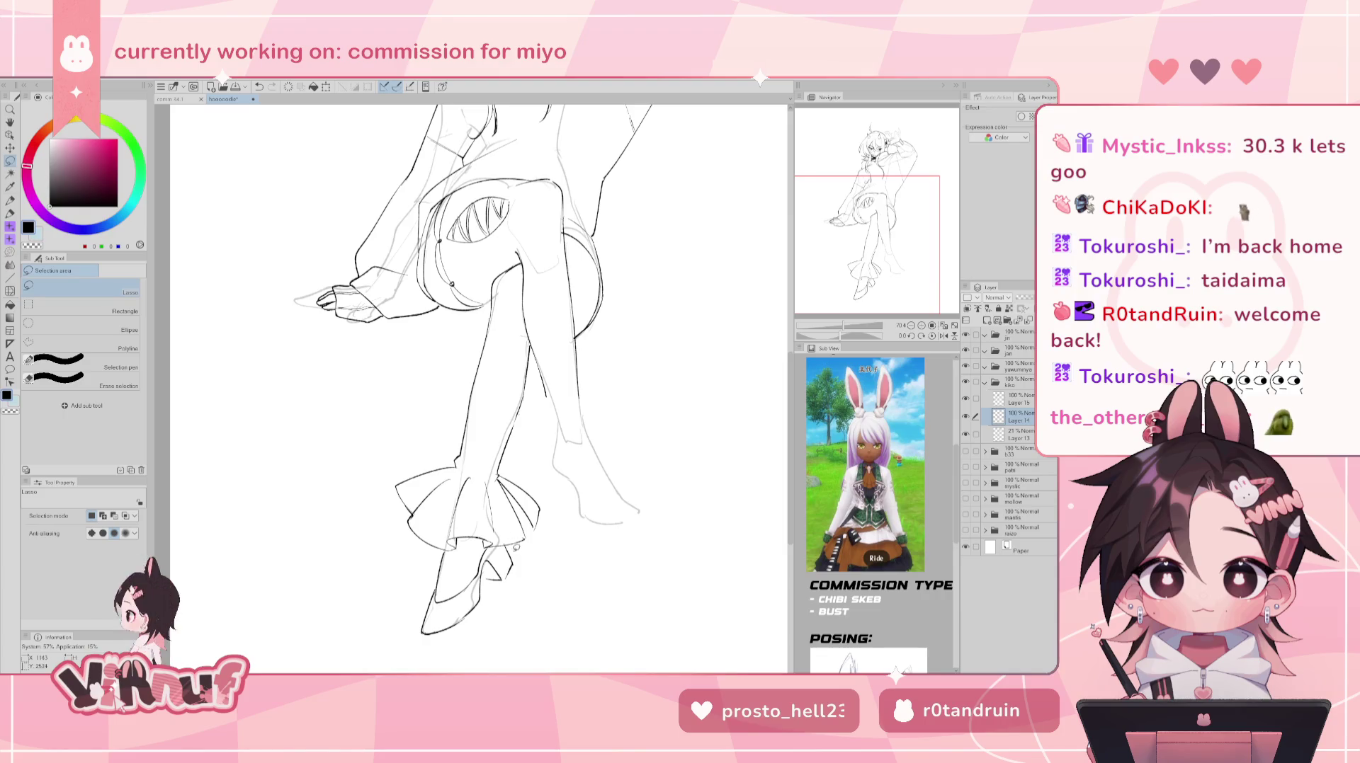
drag(487, 577, 526, 583)
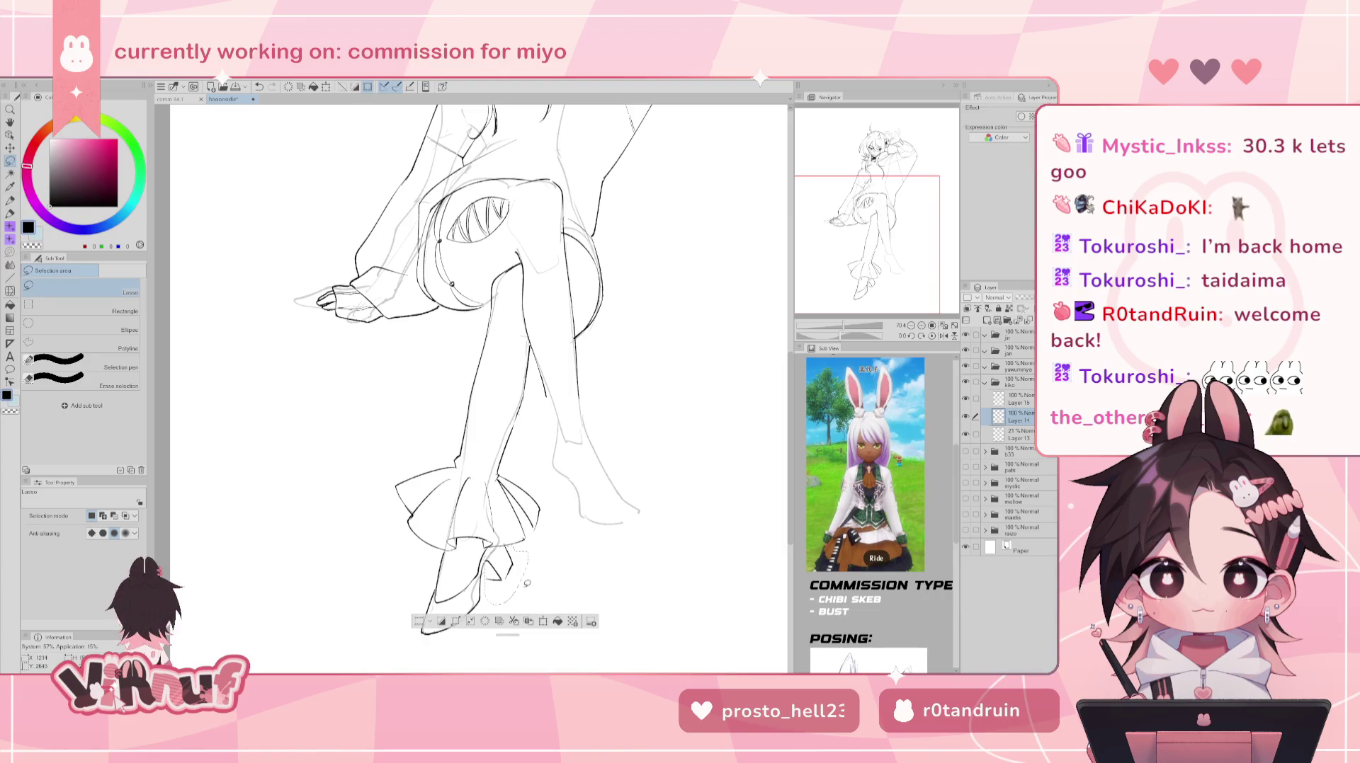
key(j)
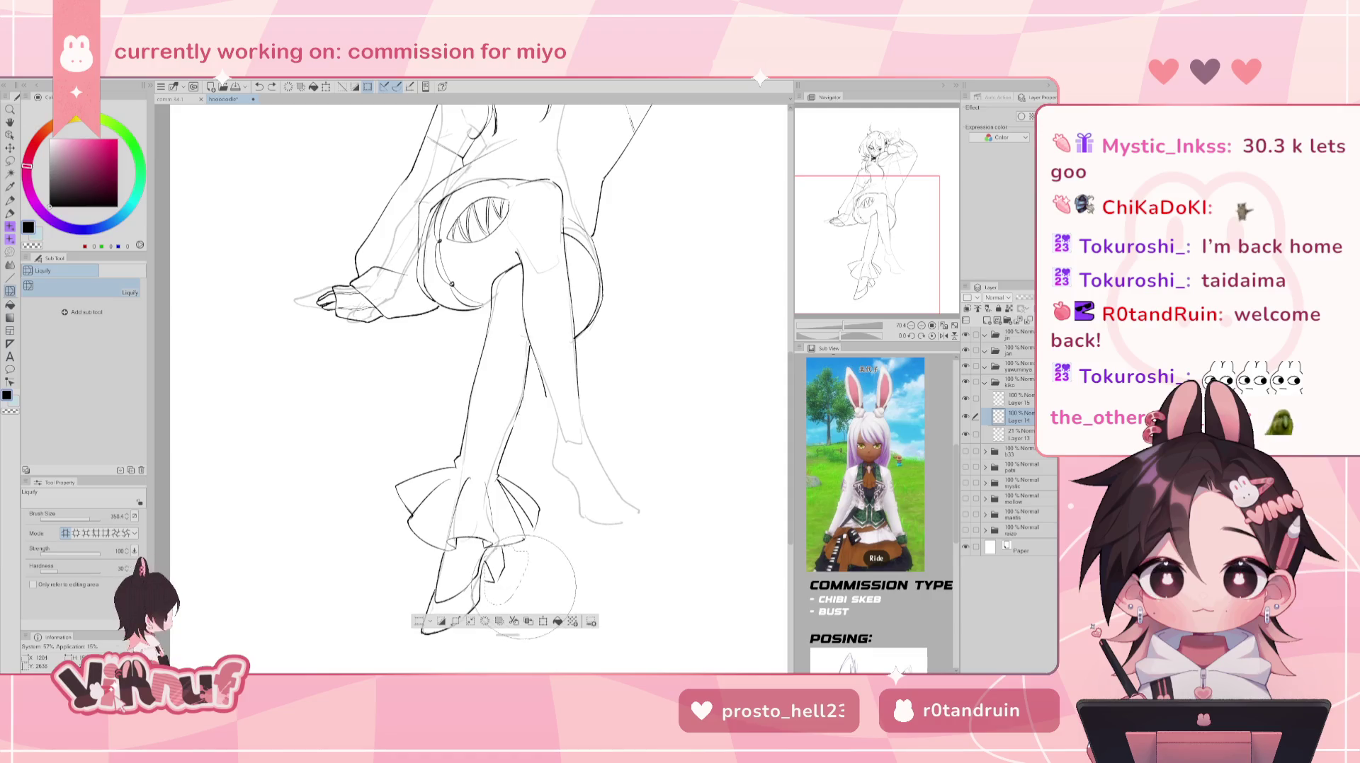
key(ctrl+d)
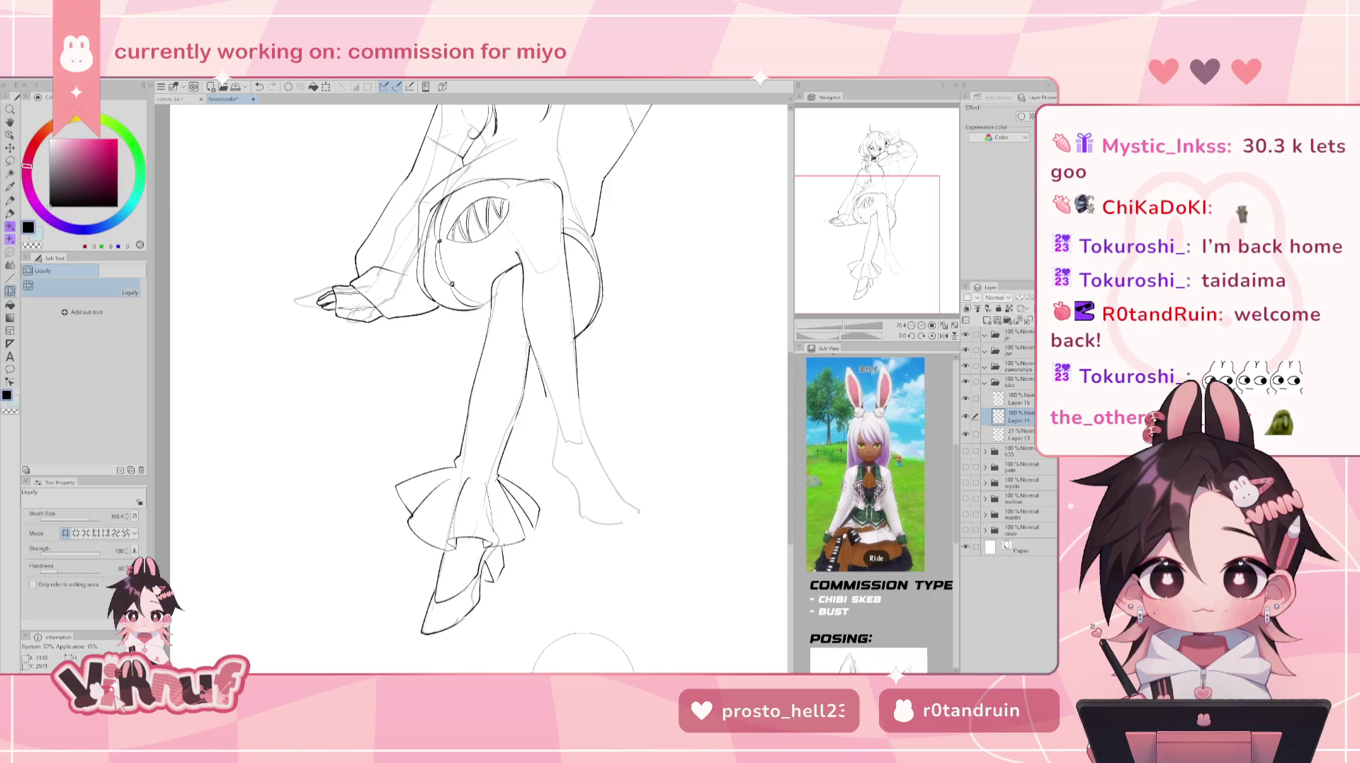
key(e)
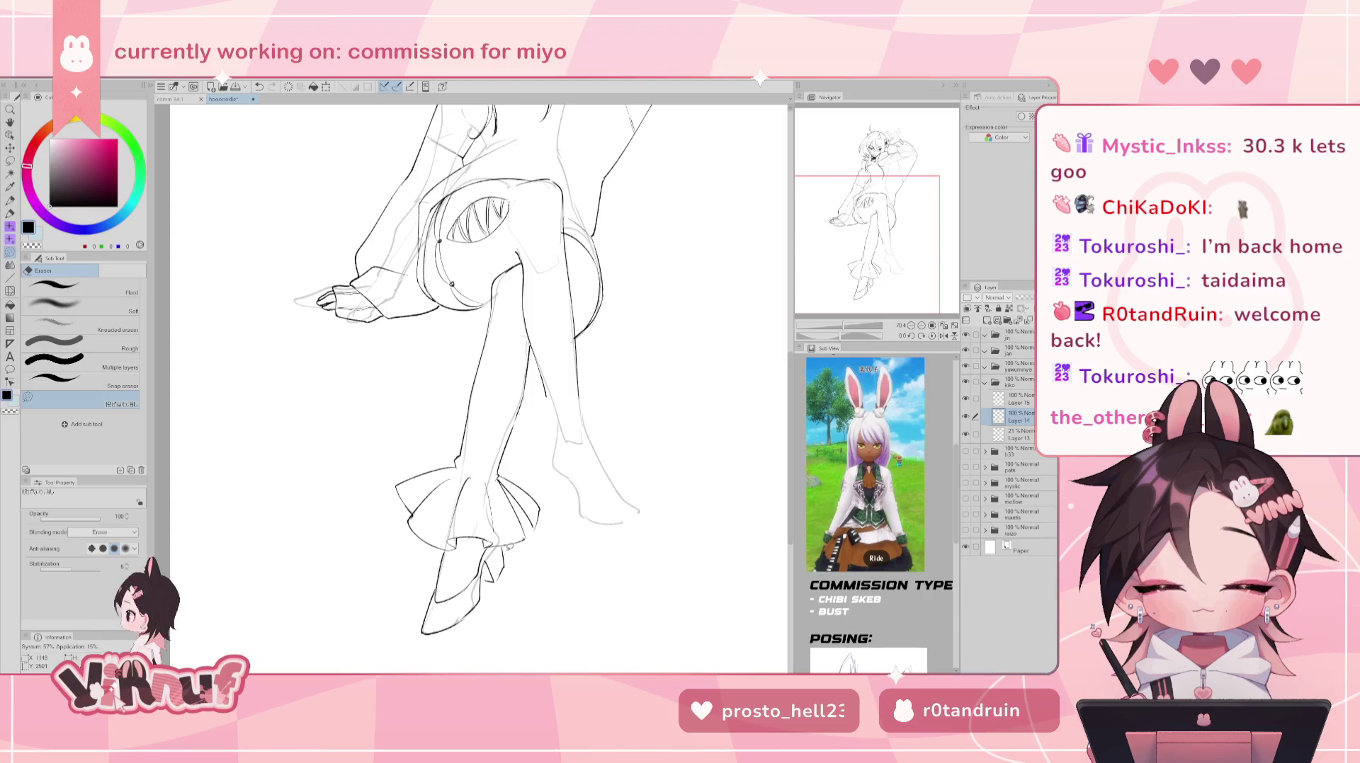
key(p)
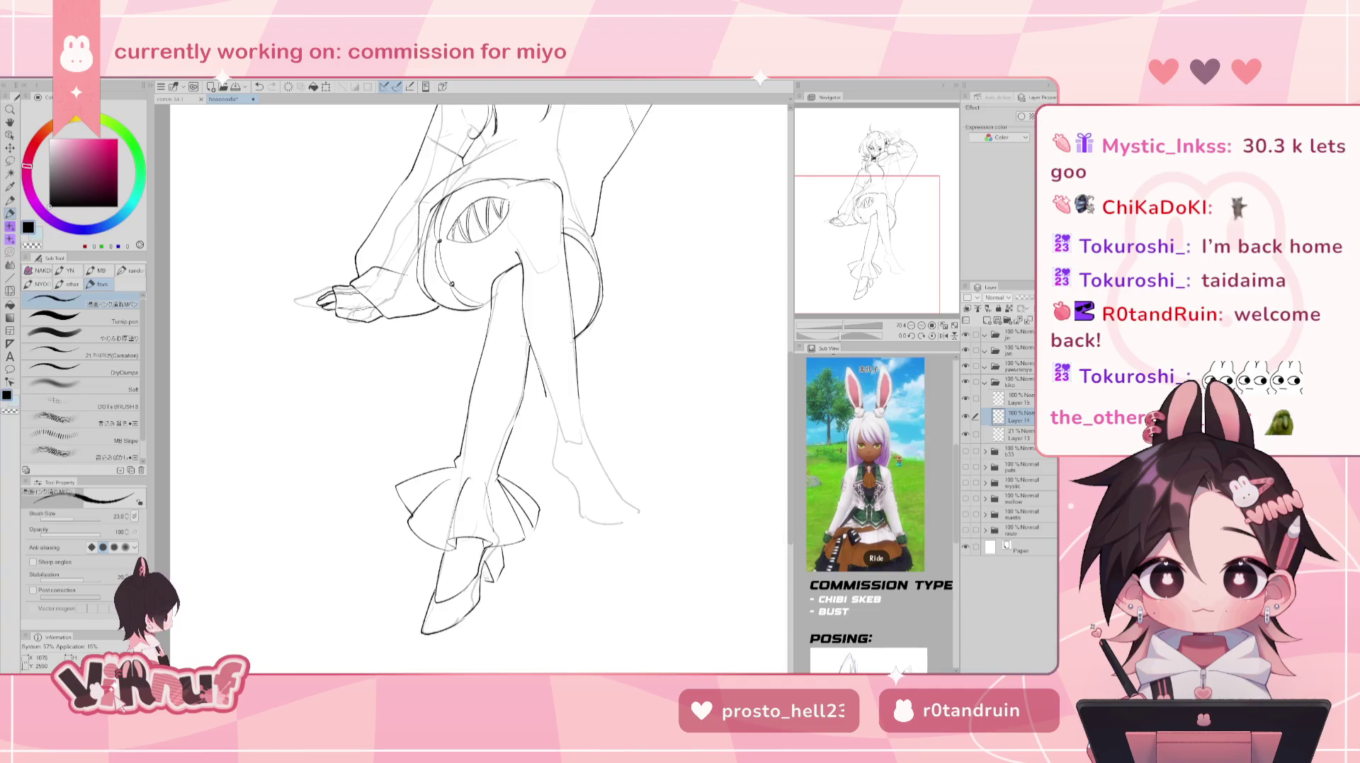
drag(491, 575, 496, 586)
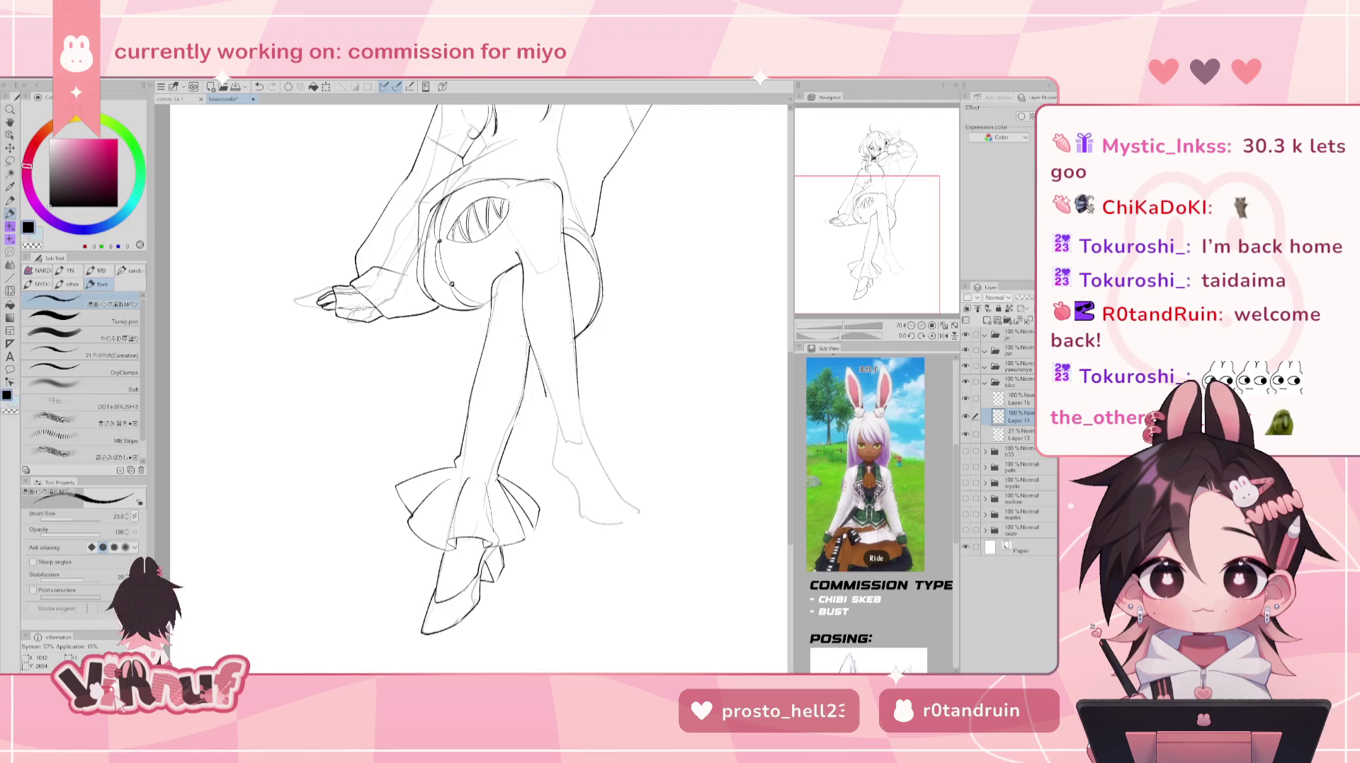
- Pan and zoom to bring the legs back into view
drag(459, 527, 440, 557)
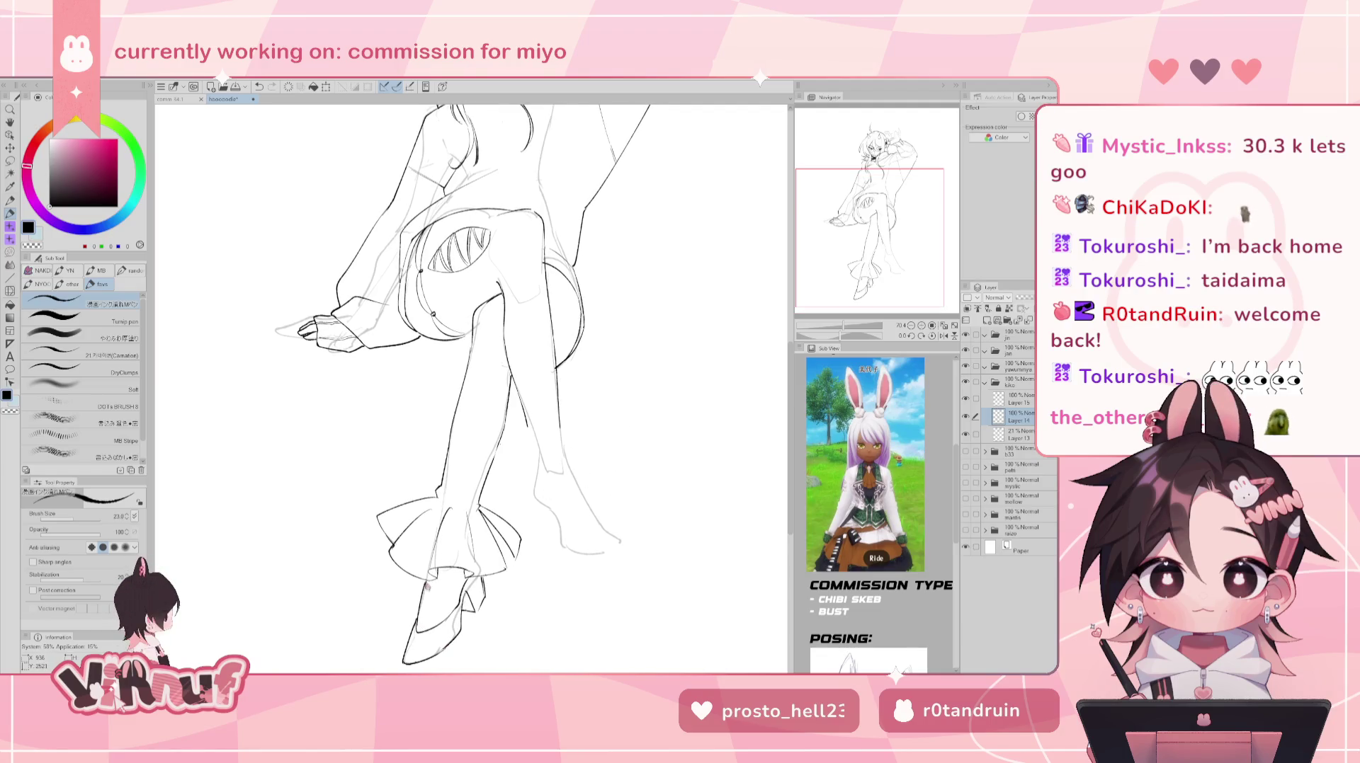
drag(673, 388, 630, 429)
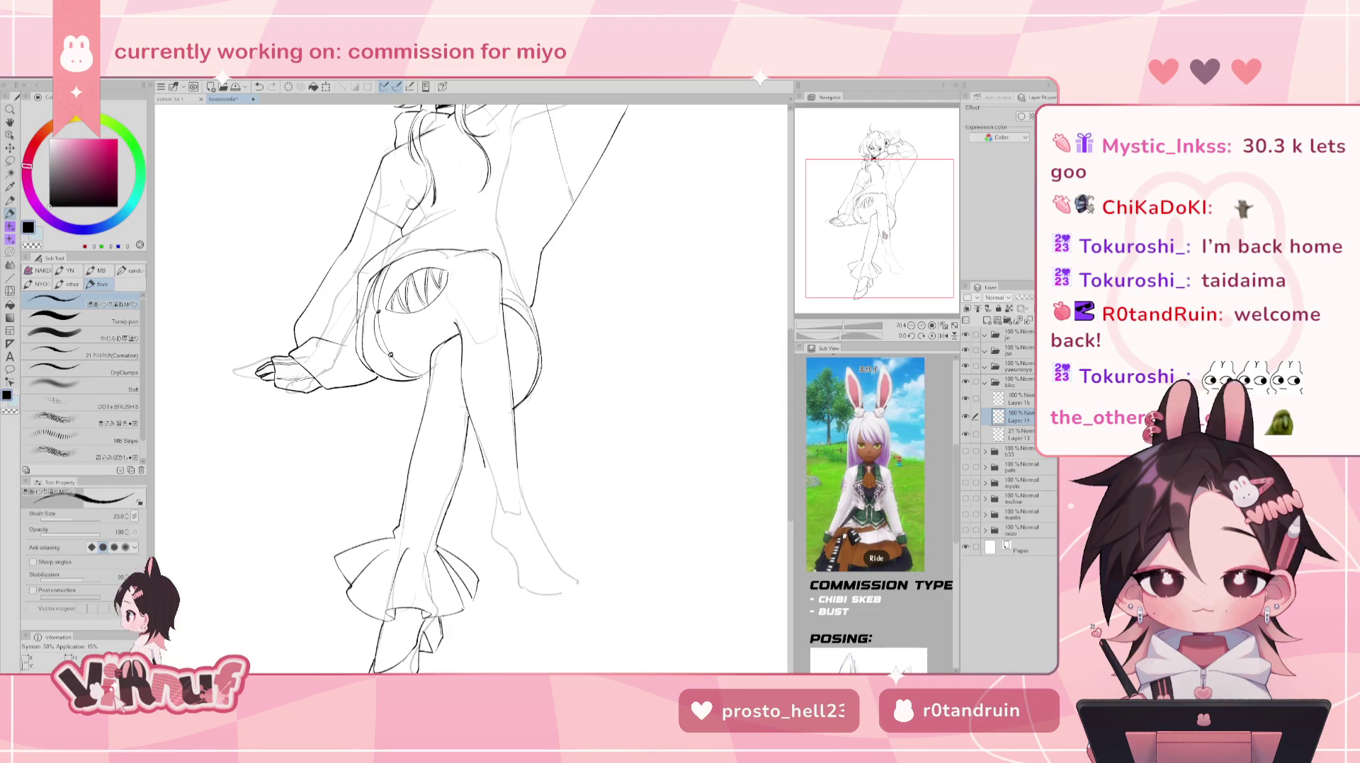
scroll(471, 389, up, 1)
scroll(471, 390, up, 3)
scroll(471, 389, up, 2)
drag(911, 184, 917, 244)
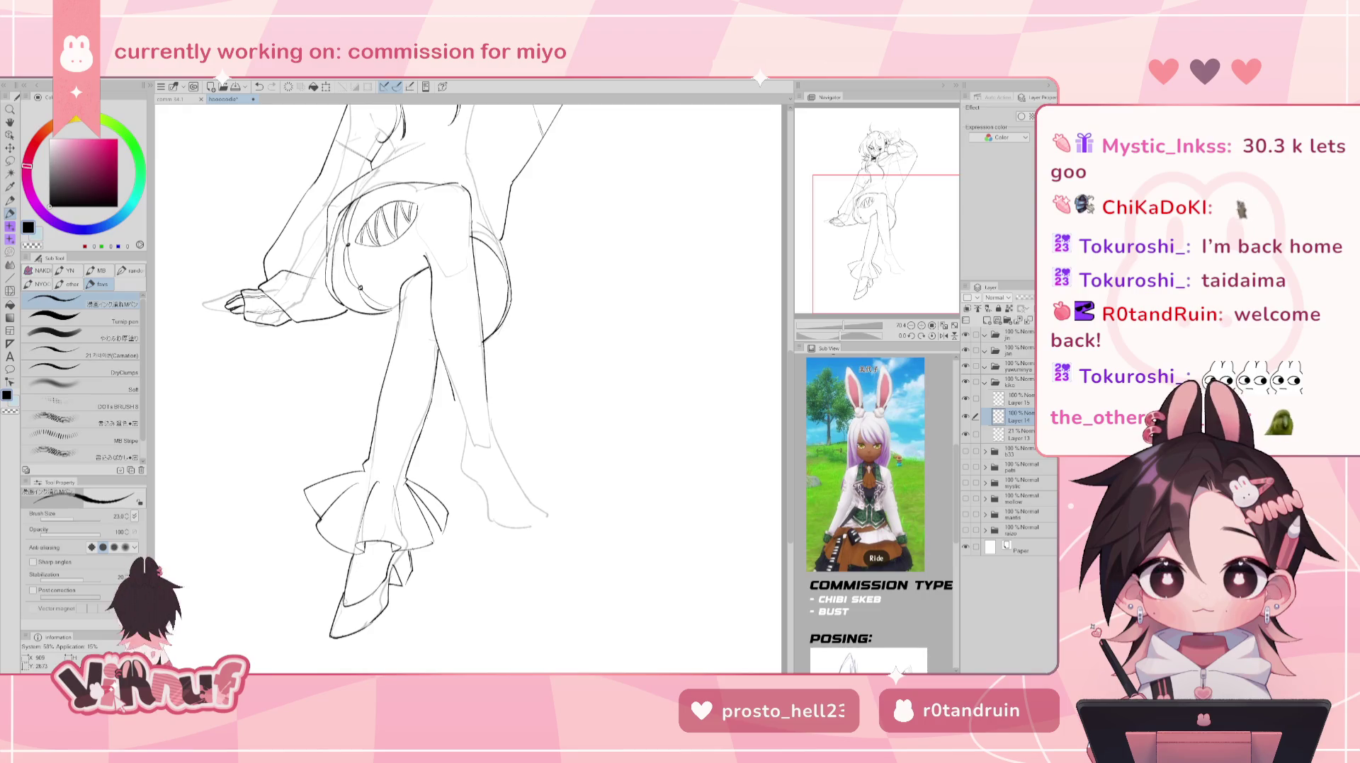
- Add small ink strokes at the shoe heel and bow, undoing the last one
drag(339, 592, 325, 609)
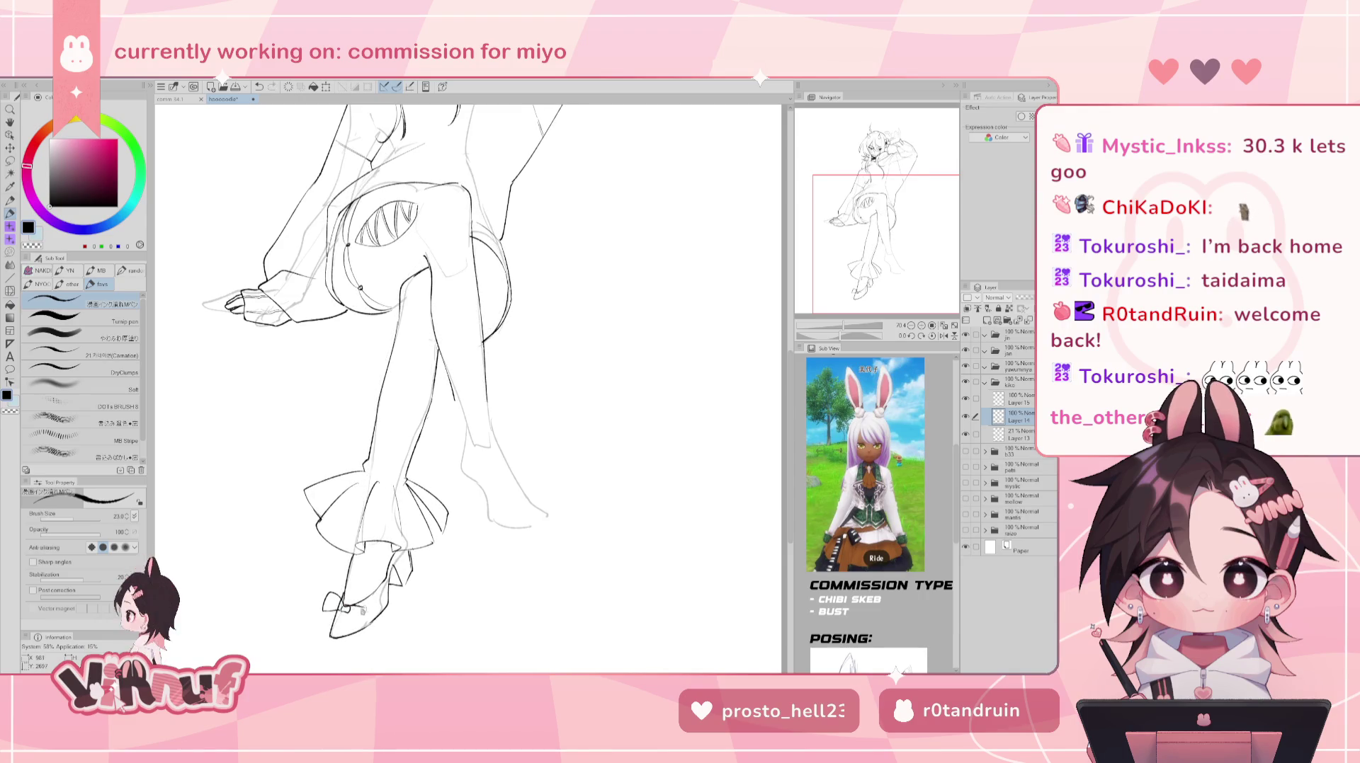
drag(354, 603, 371, 613)
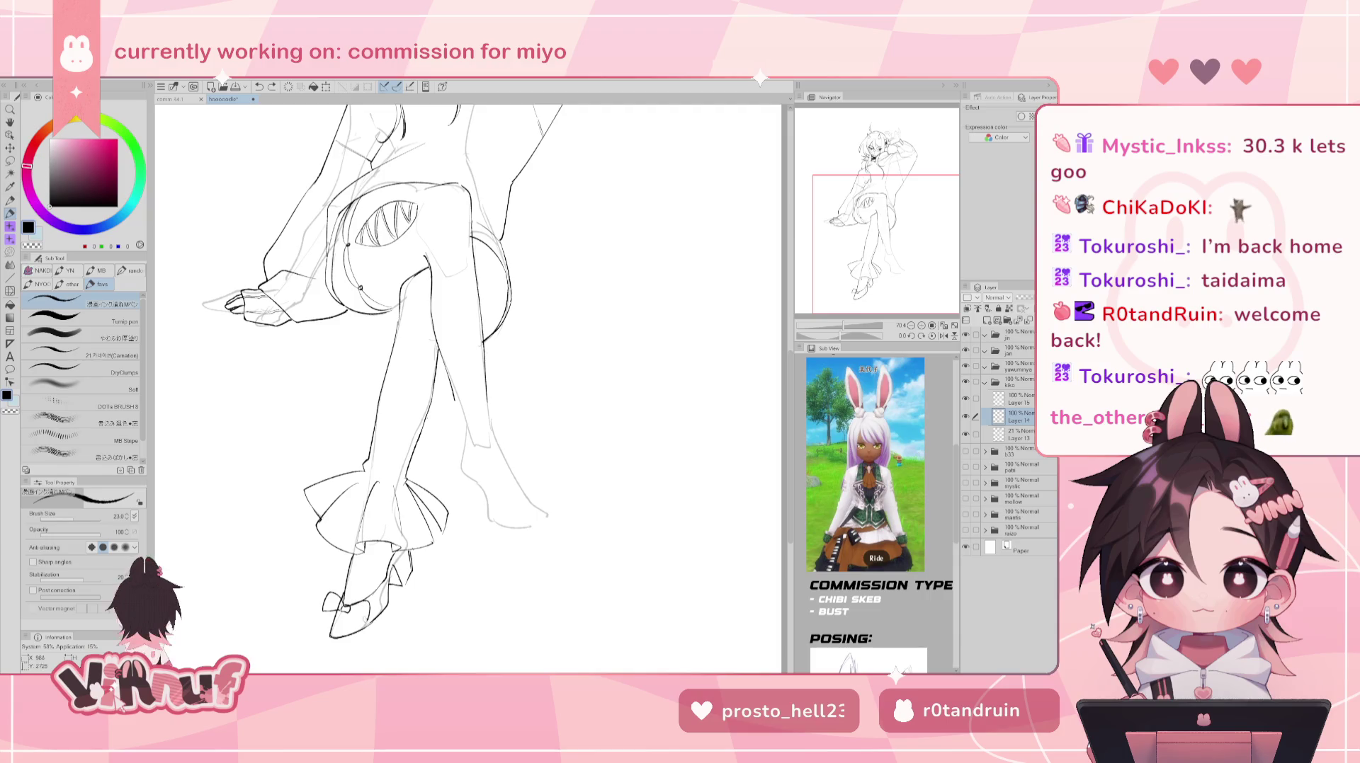
key(e)
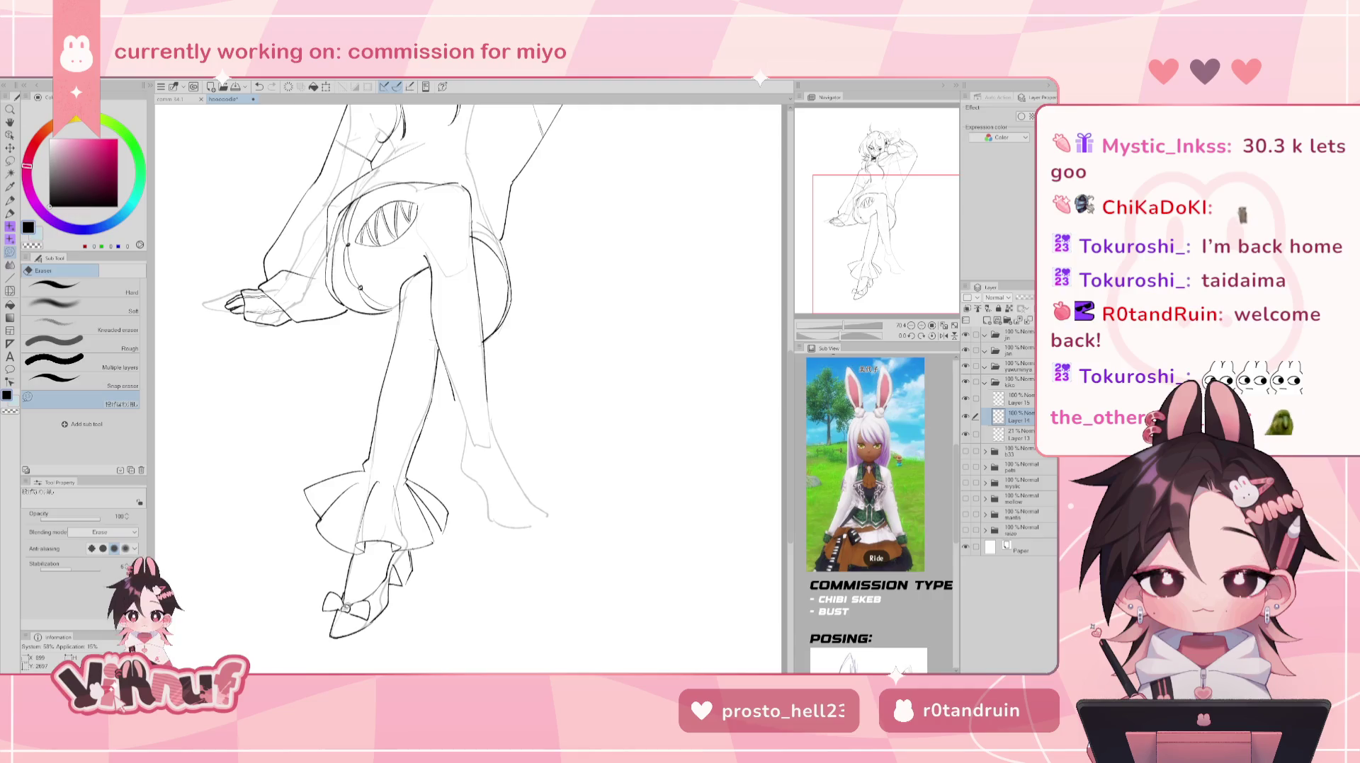
key(ctrl+z)
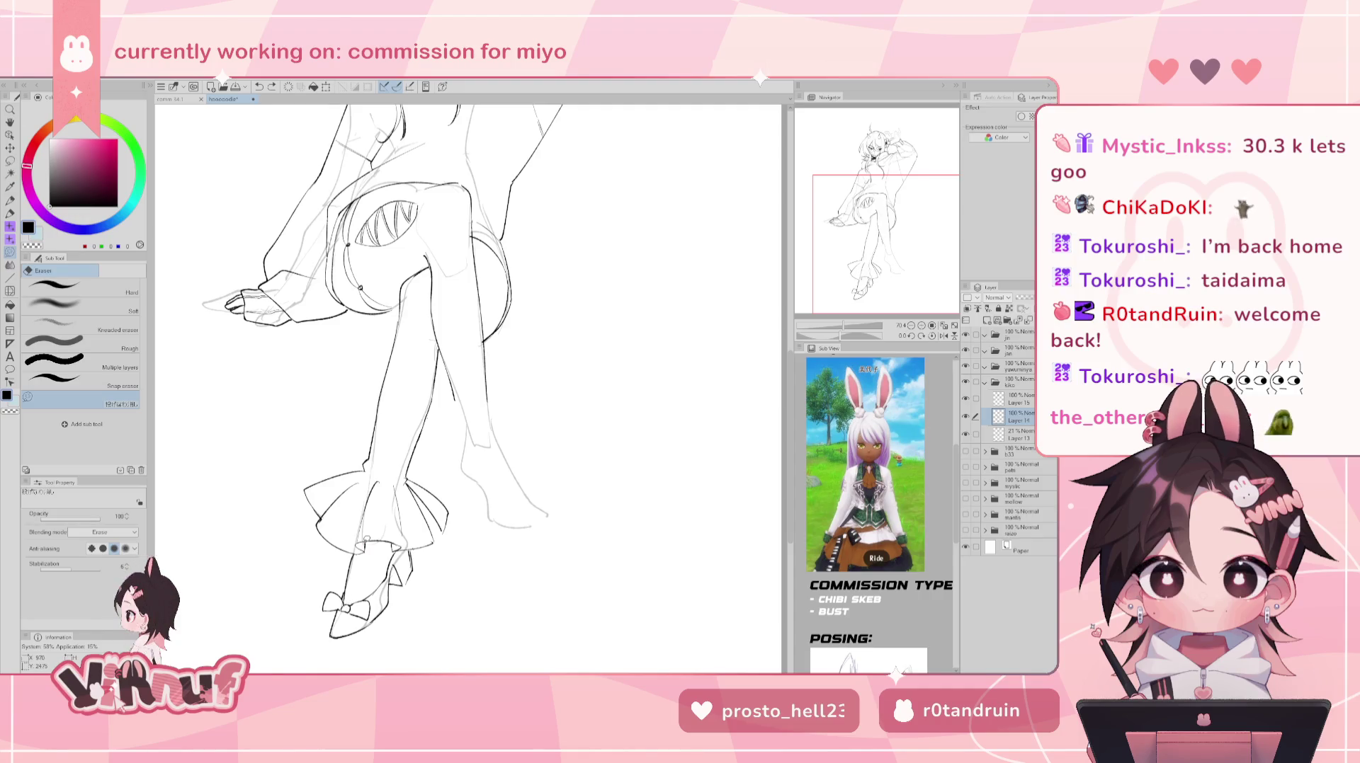
key(p)
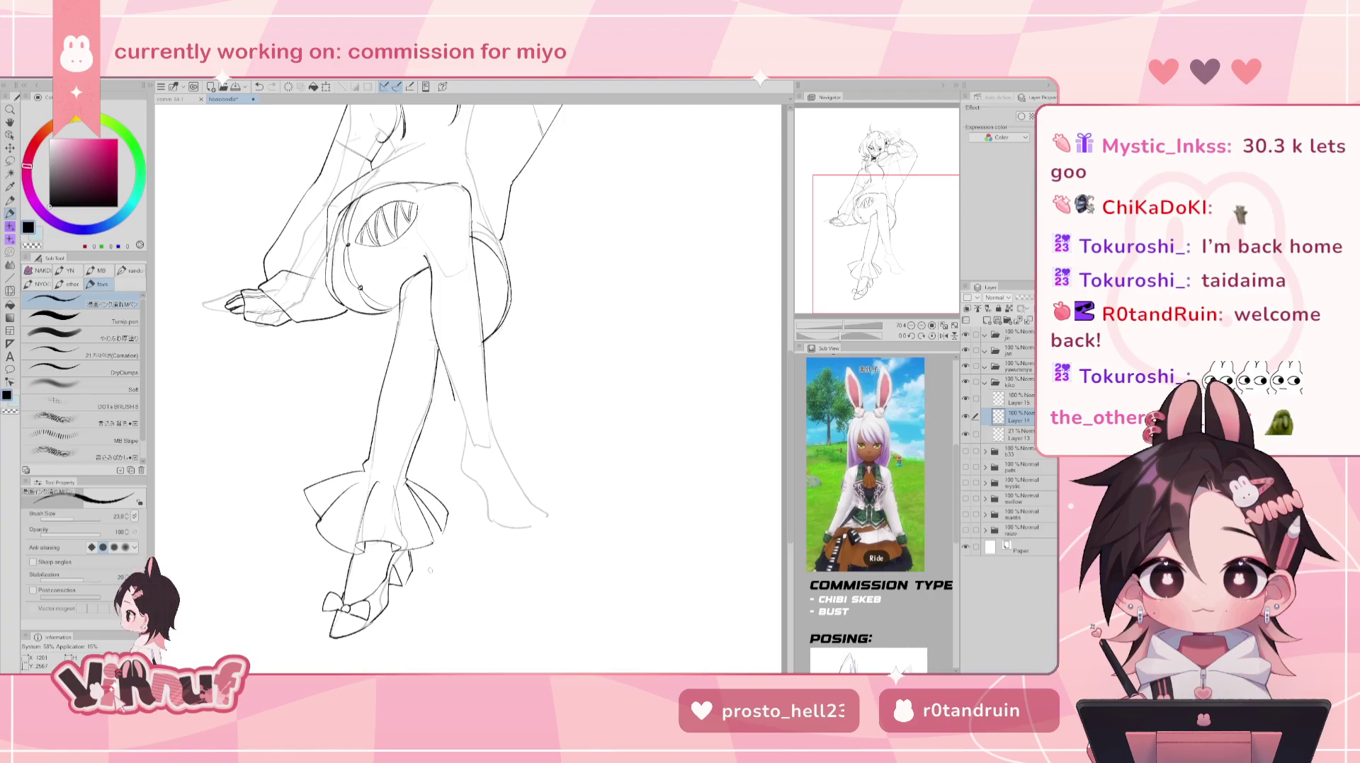
key(ctrl+minus)
key(ctrl+plus)
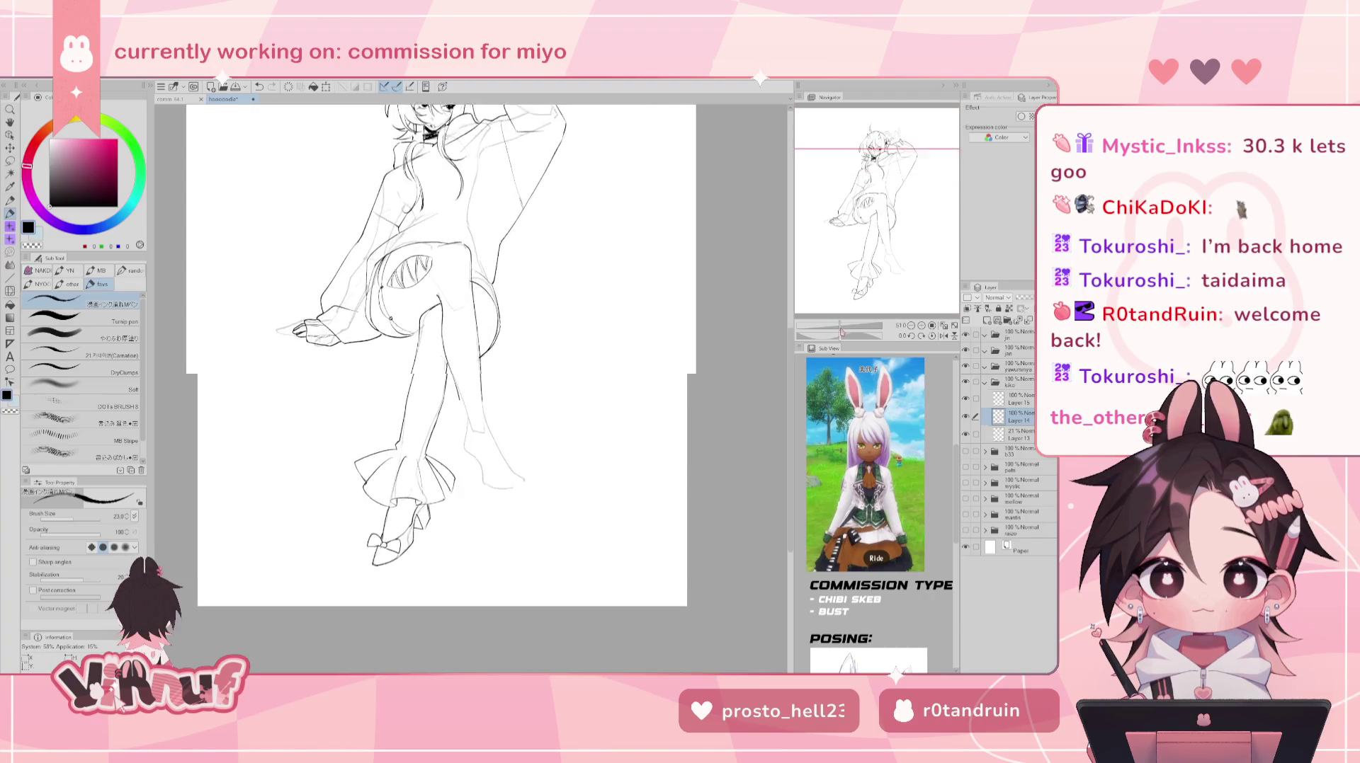
key(h)
key(h)
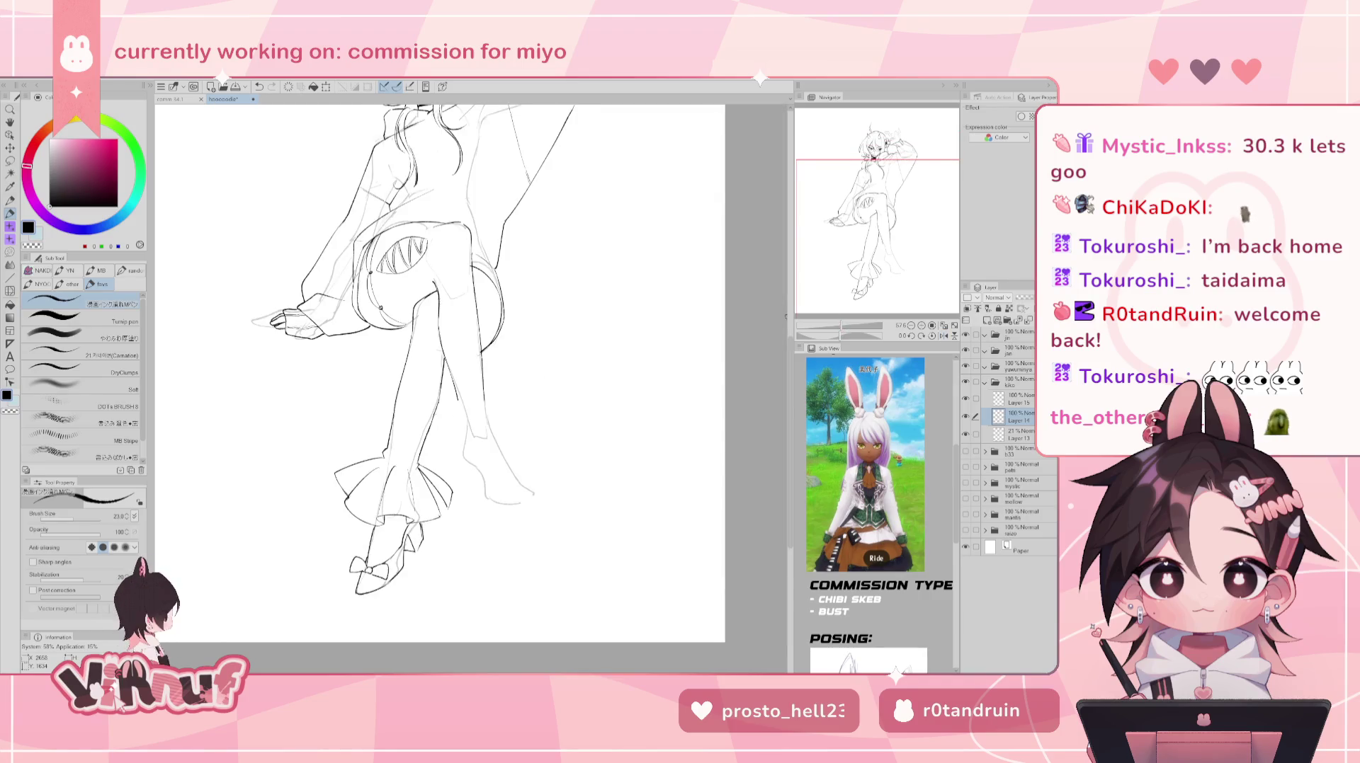
key(e)
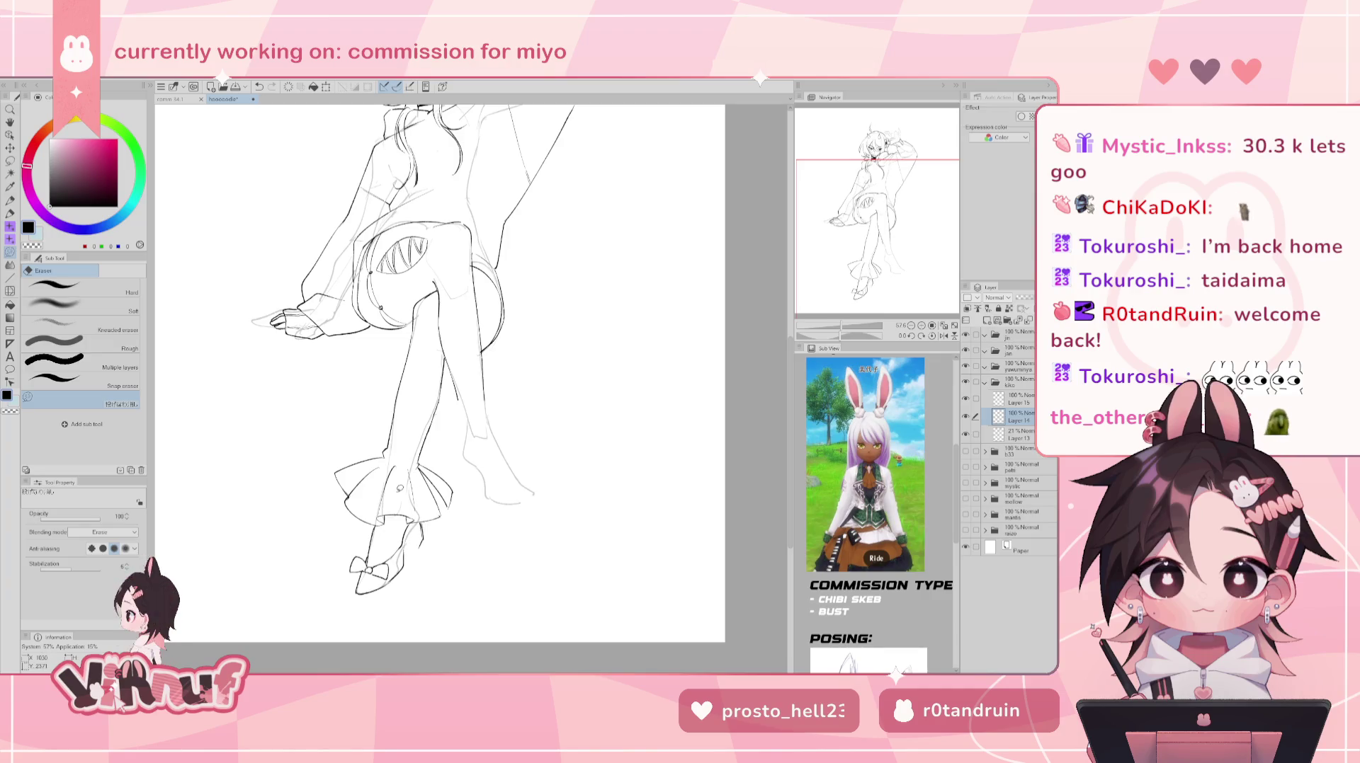
key(p)
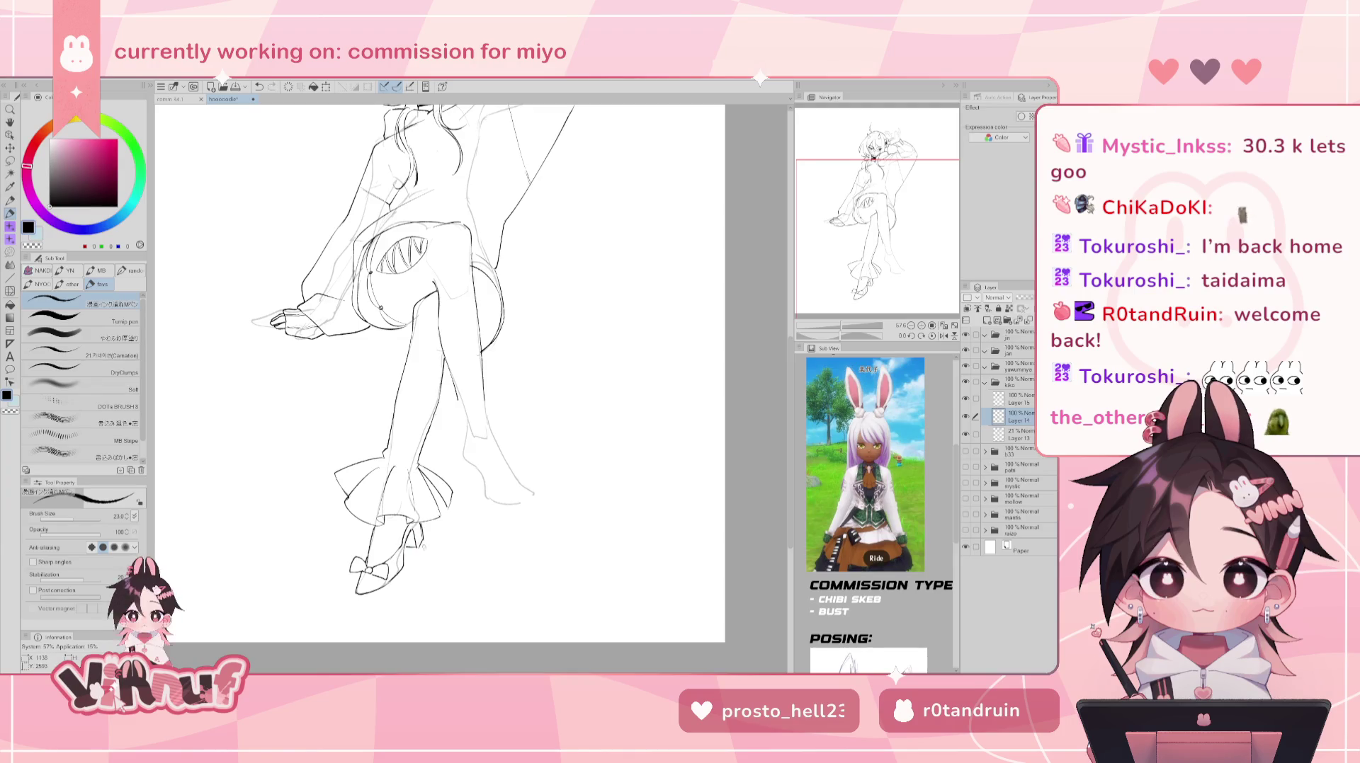
key(h)
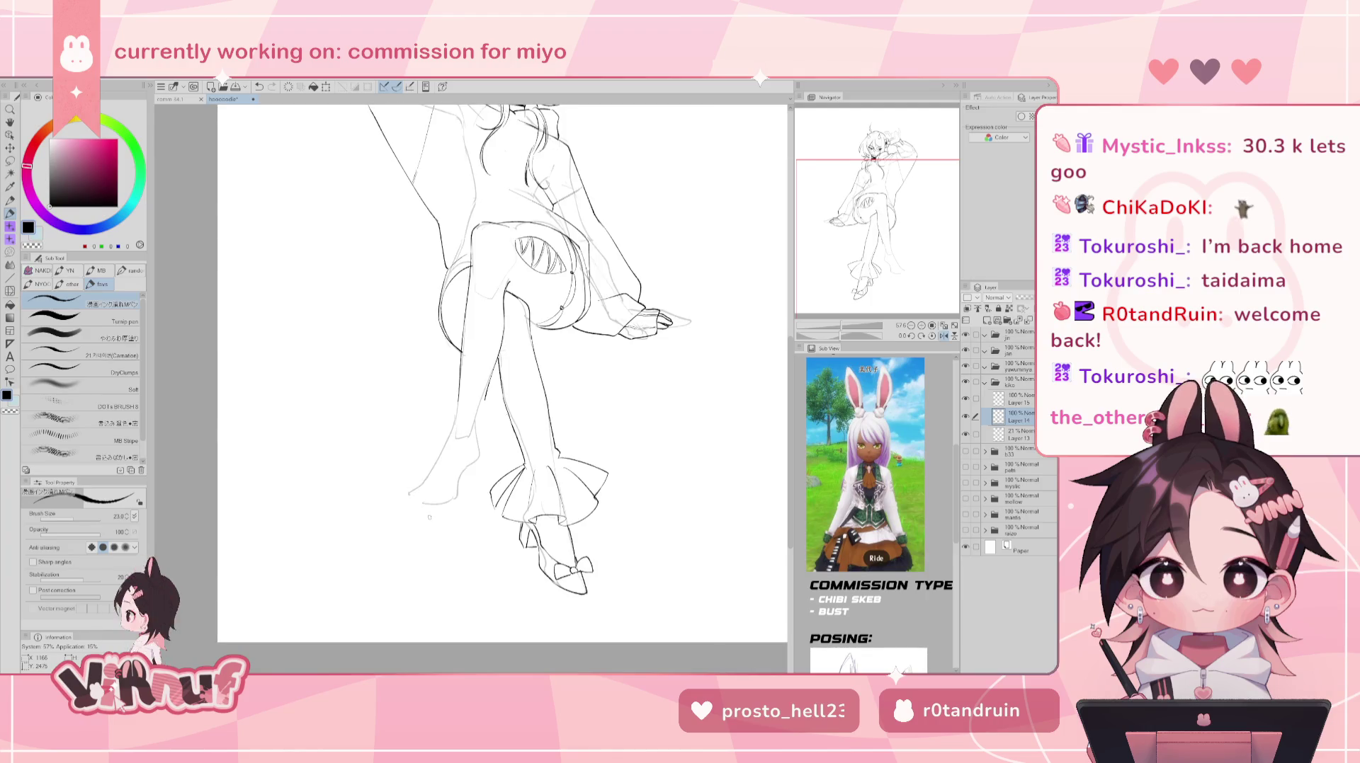
key(h)
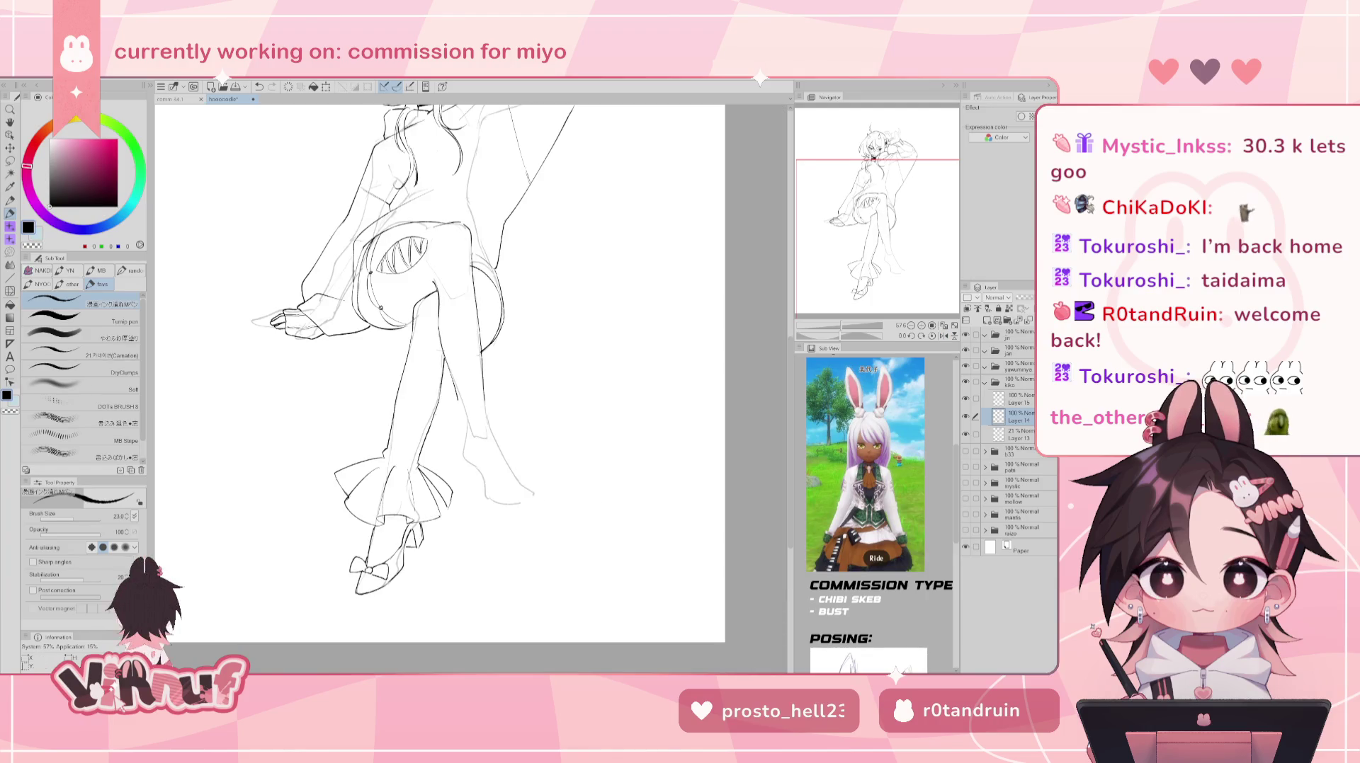
scroll(439, 382, up, 5)
drag(905, 167, 911, 199)
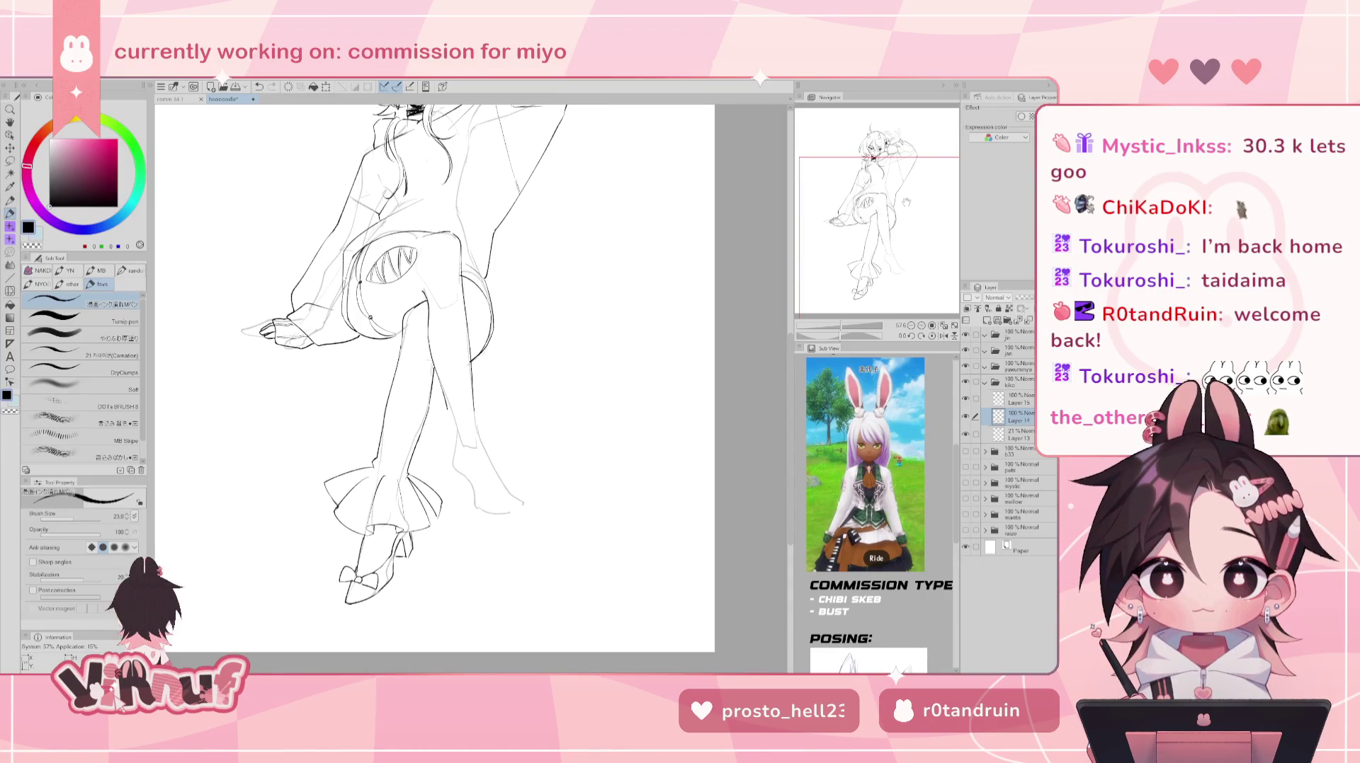
key(m)
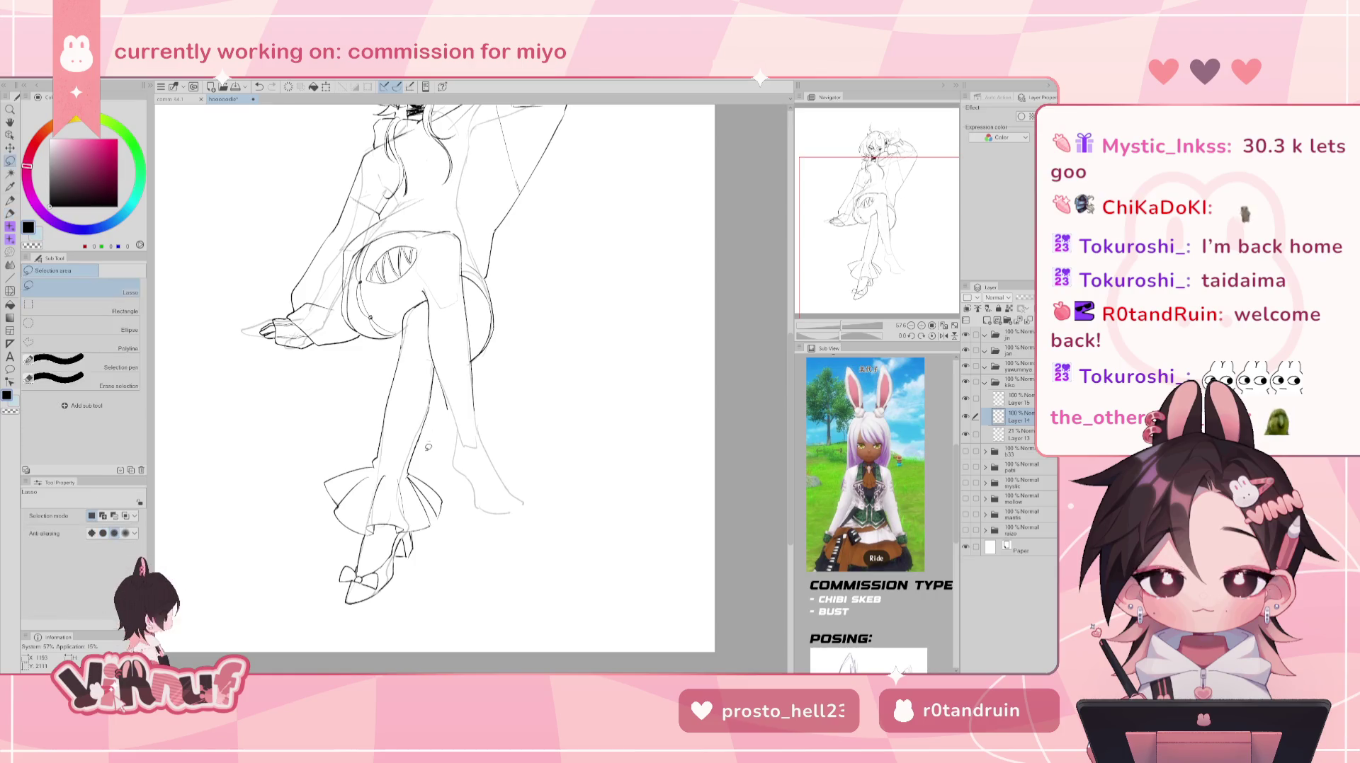
- Lasso-copy the ruffled cuff and shoe onto a new layer and flip it horizontally
mouse_move(421, 462)
mouse_down()
mouse_move(470, 596)
mouse_move(474, 486)
mouse_up()
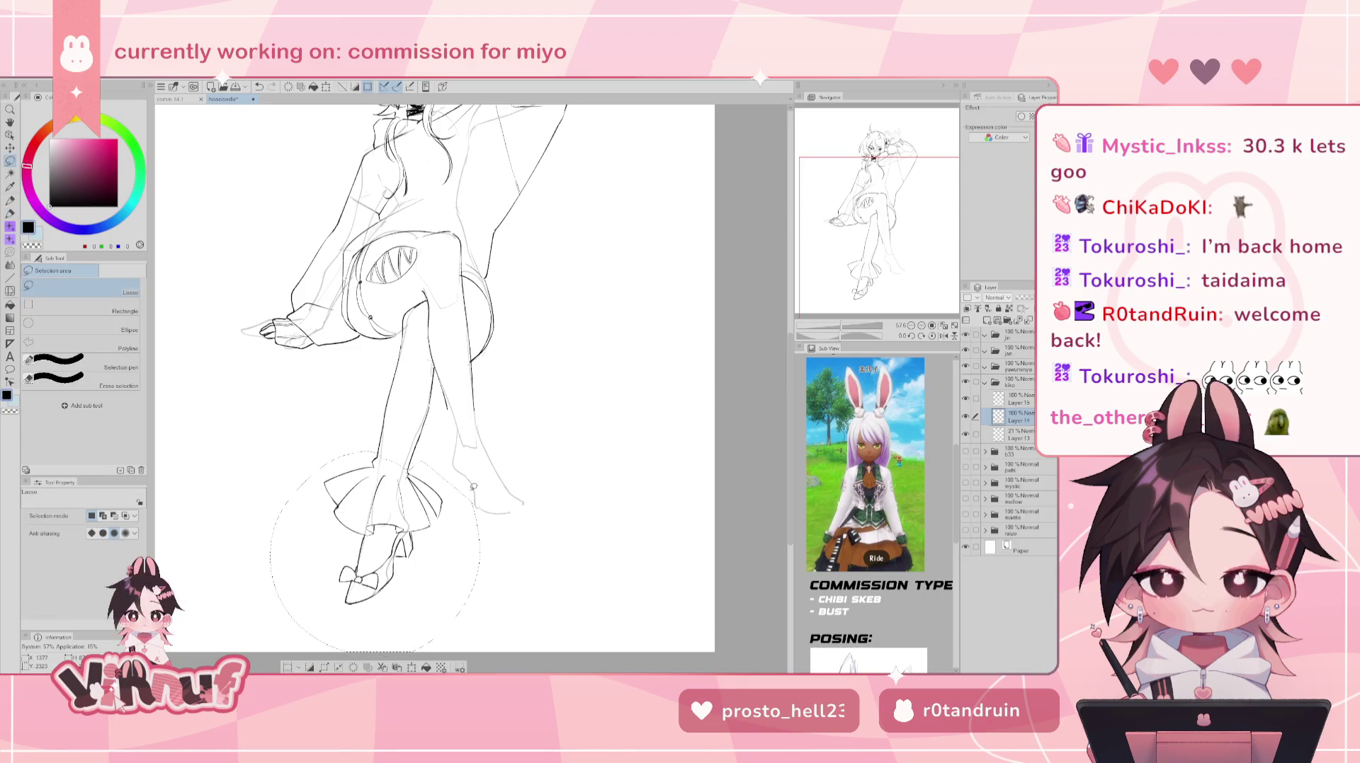
key(ctrl+c)
key(ctrl+v)
key(ctrl+t)
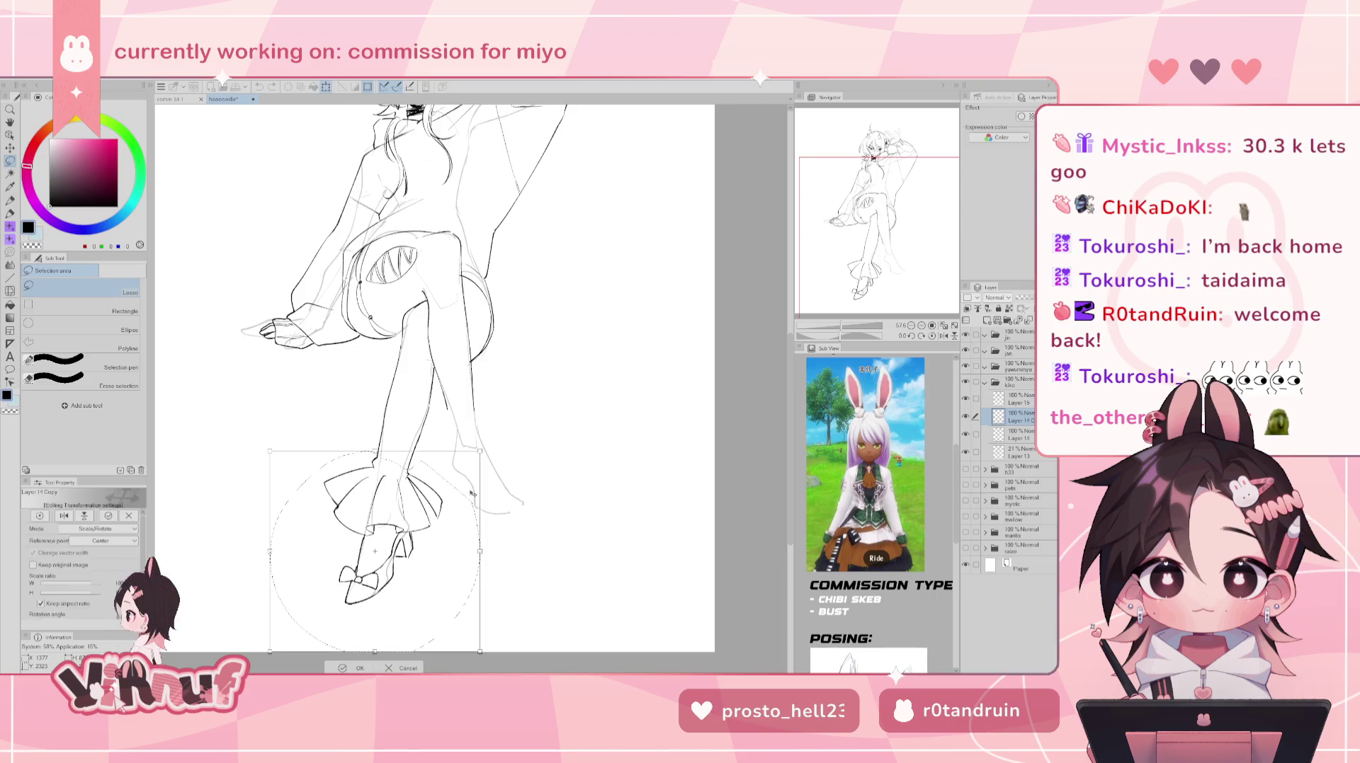
click(64, 516)
- Rotate and move the mirrored copy onto the crossed leg, then confirm and deselect
drag(495, 439, 454, 397)
drag(376, 458, 524, 470)
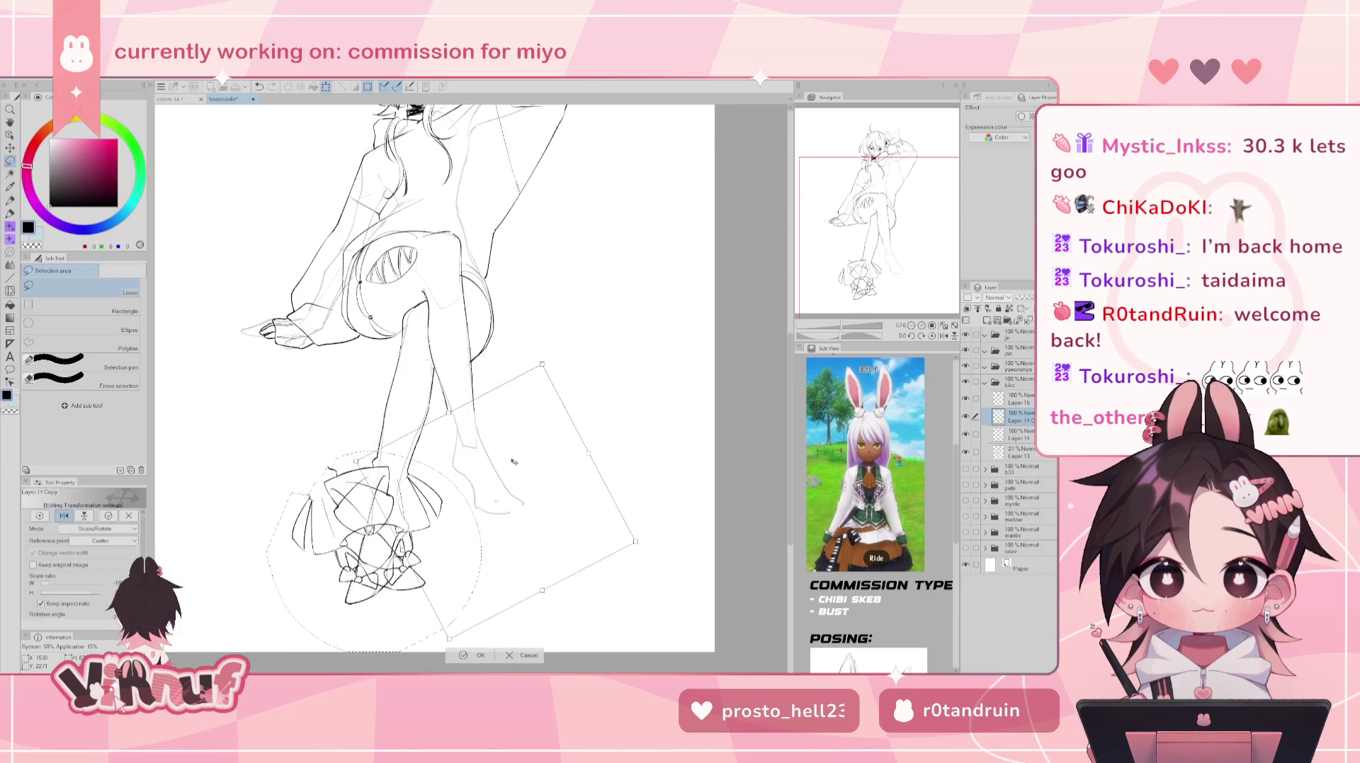
drag(556, 398, 526, 462)
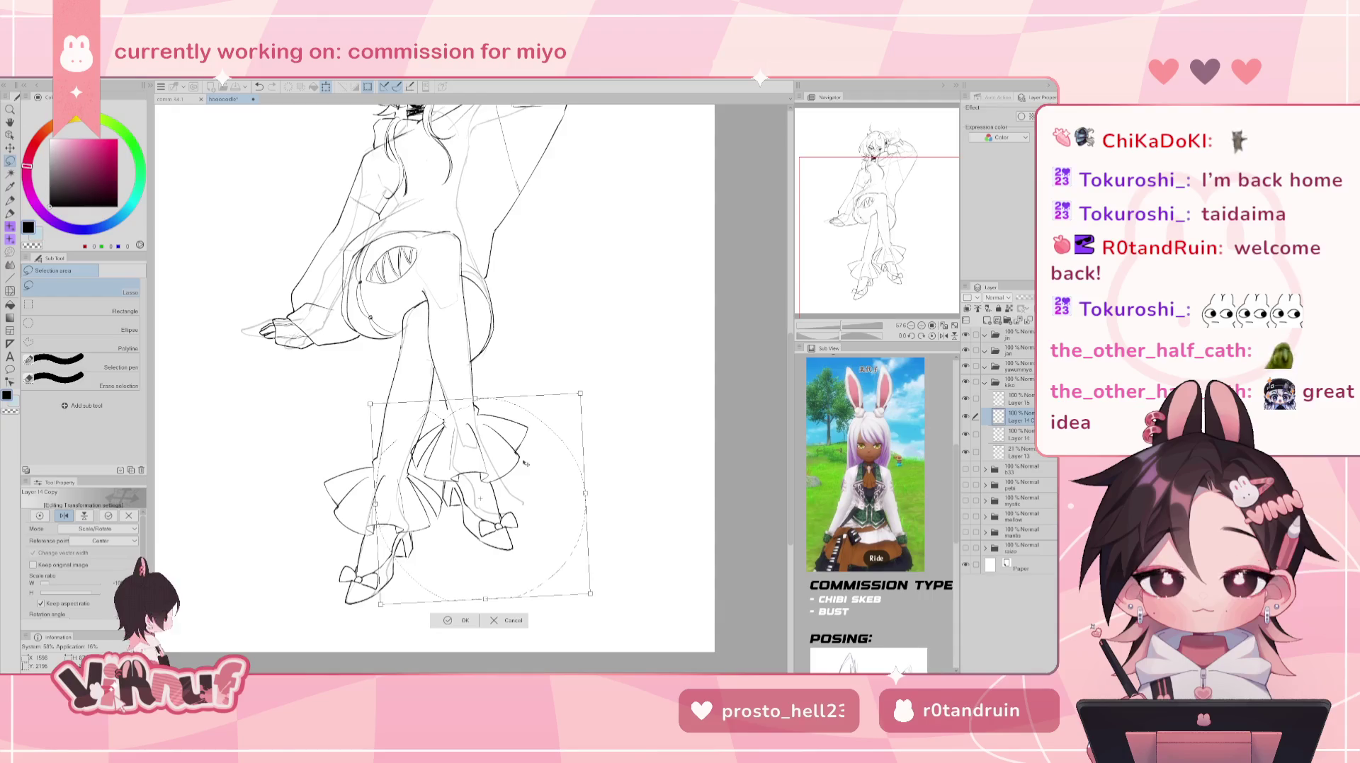
drag(526, 468, 532, 448)
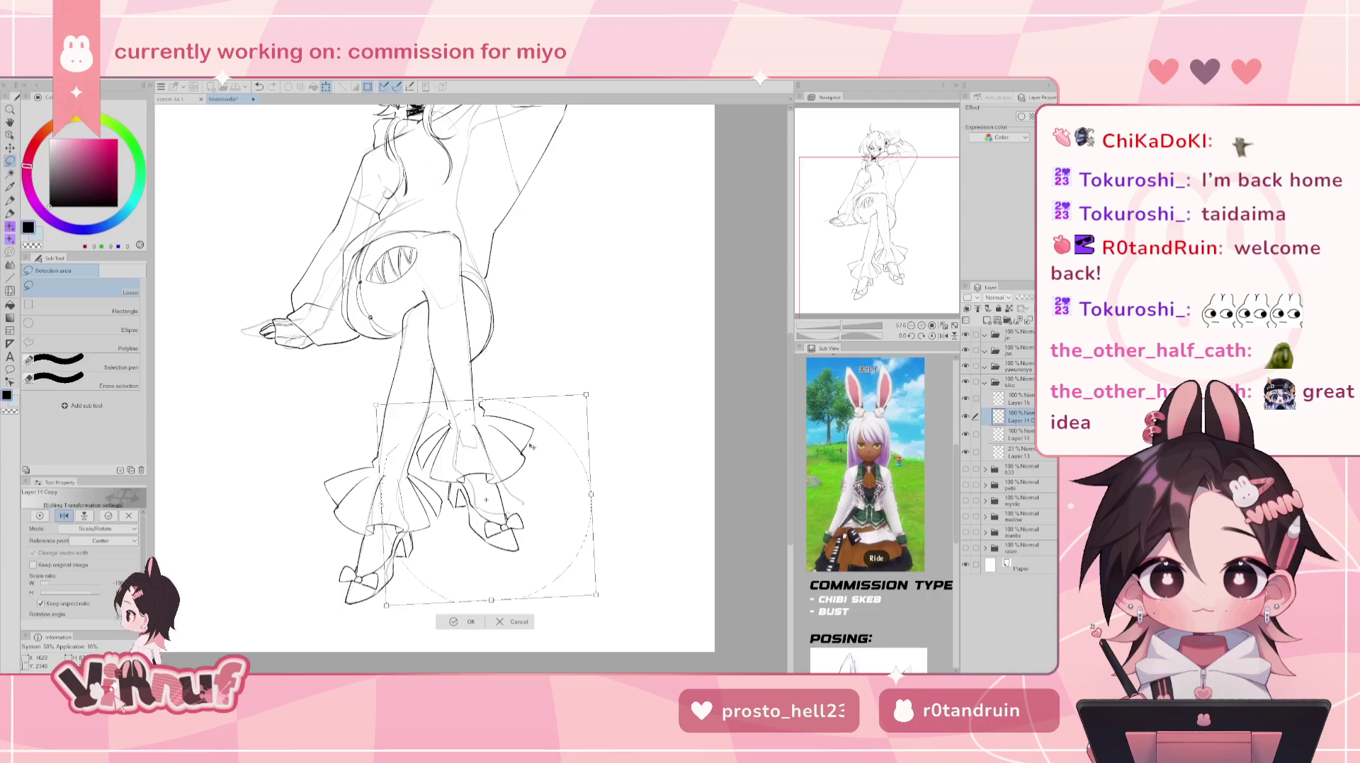
drag(539, 369, 531, 374)
drag(524, 451, 530, 446)
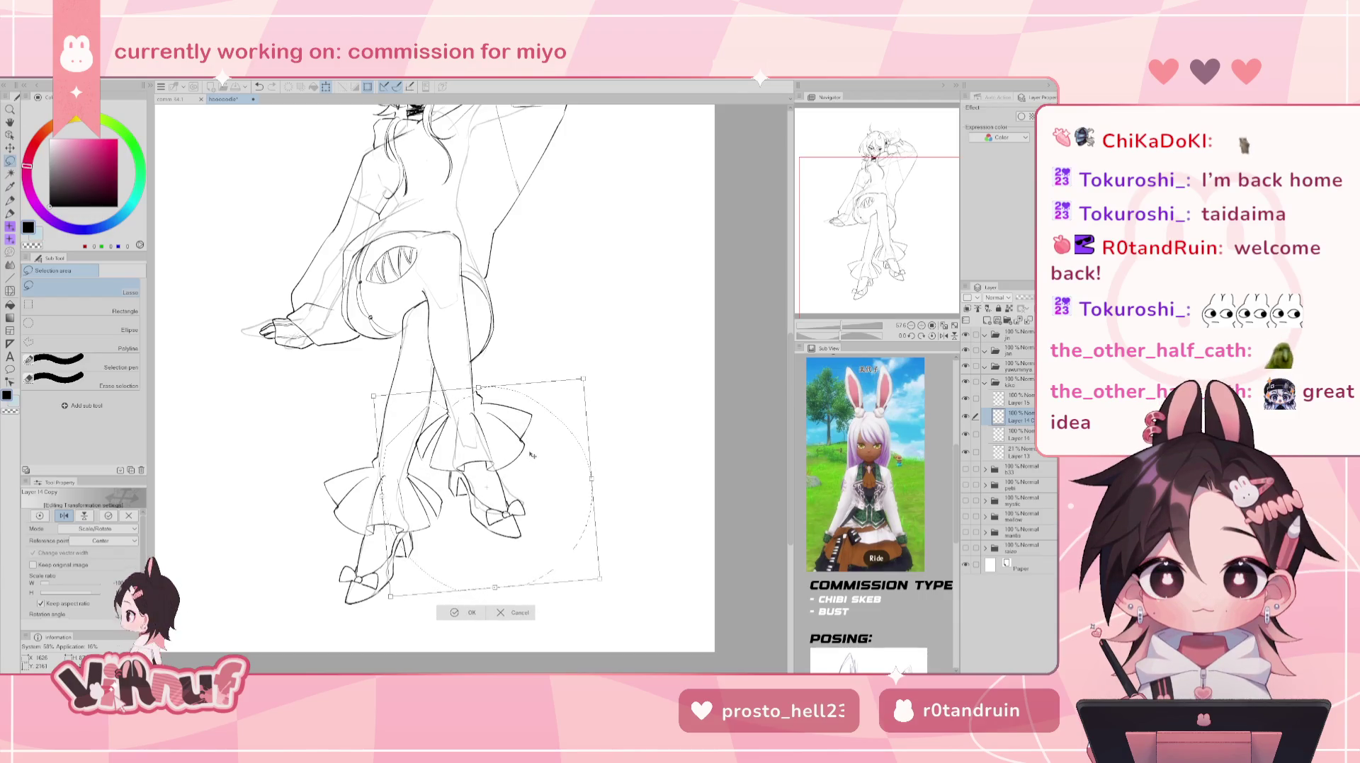
drag(550, 343, 533, 440)
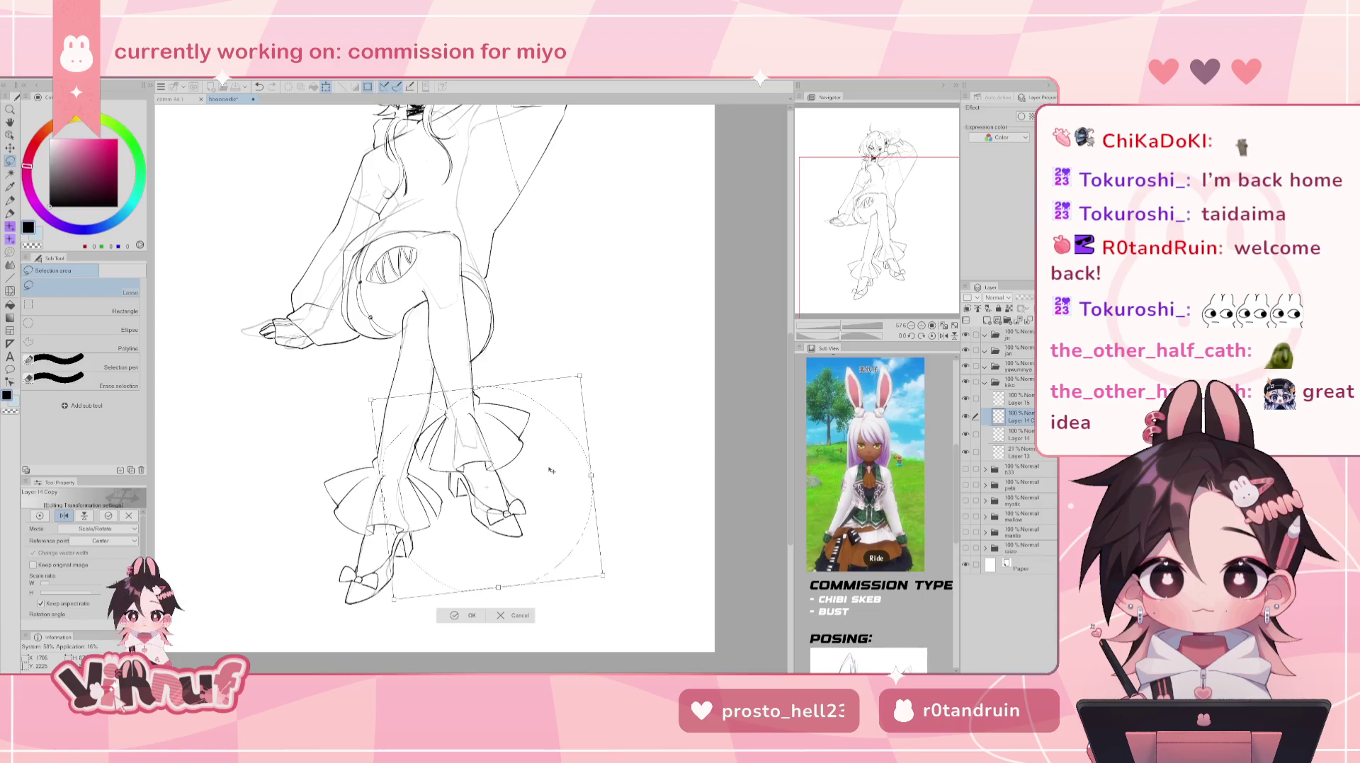
click(469, 616)
key(ctrl+d)
key(e)
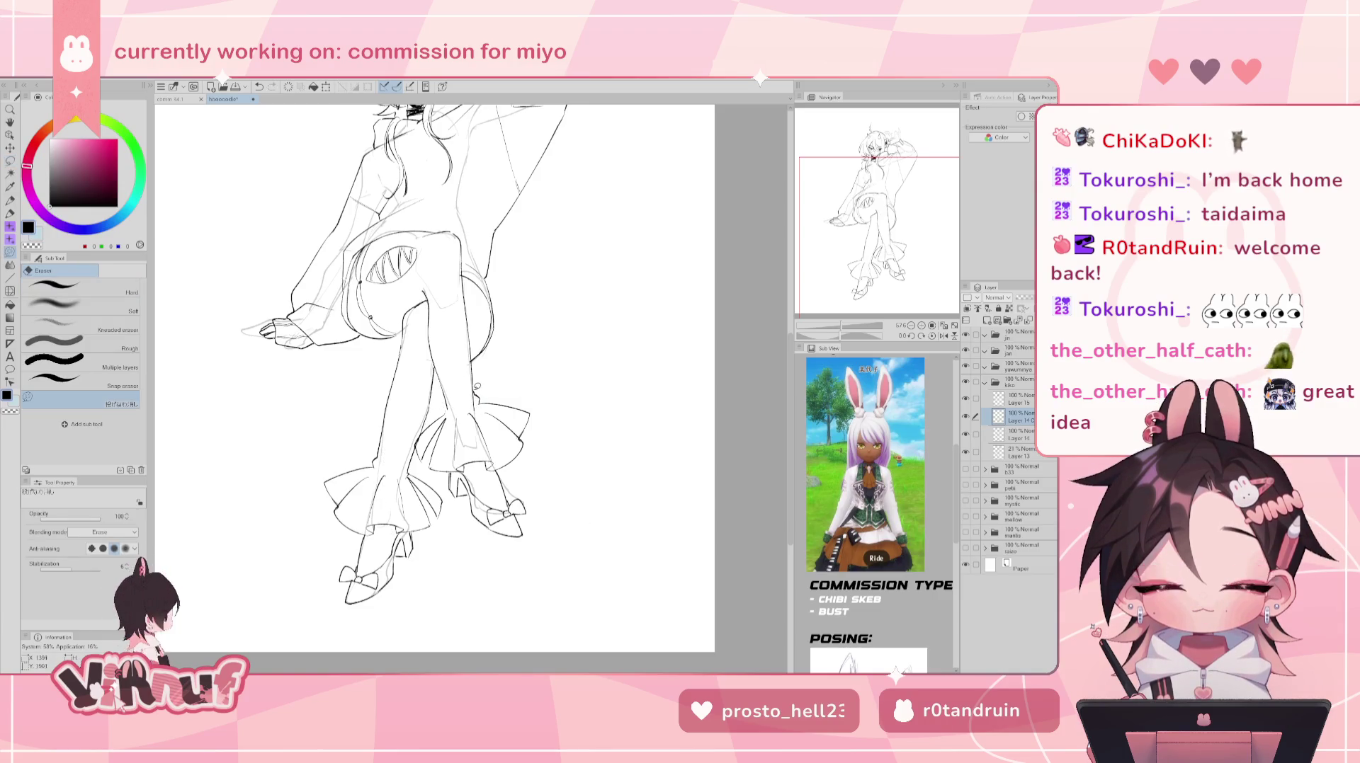
- Erase overlapping stray lines on the copy layer and Layer 14 where cuff meets leg
drag(481, 398, 483, 387)
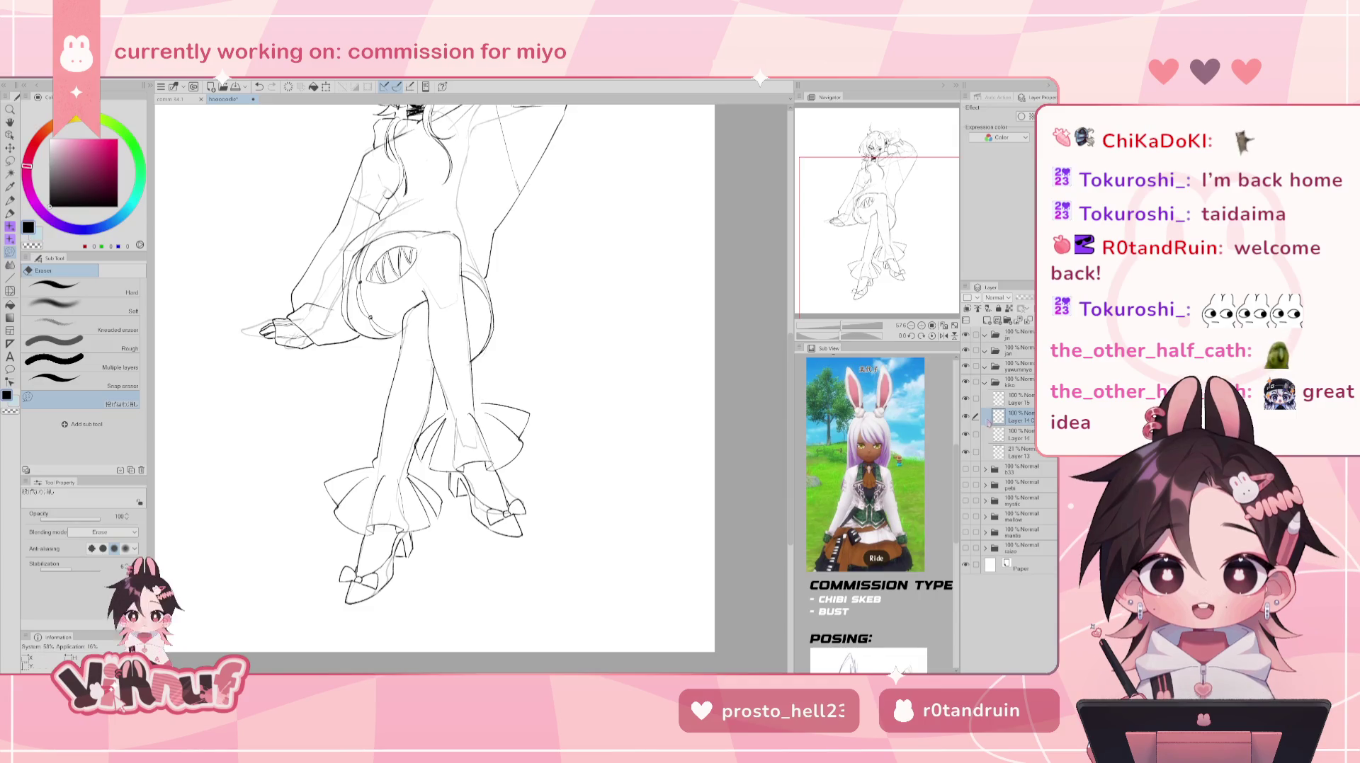
click(1014, 432)
key(ctrl+z)
drag(424, 439, 422, 433)
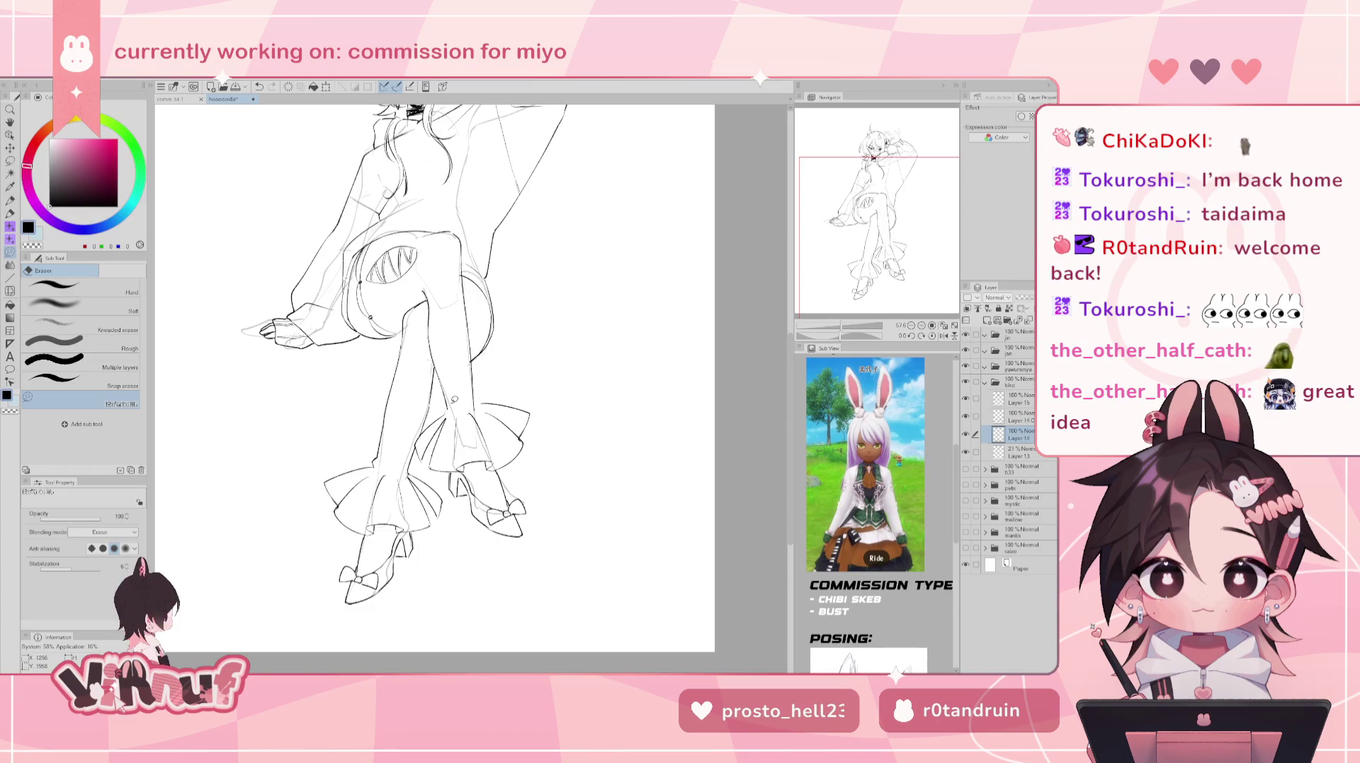
click(1014, 417)
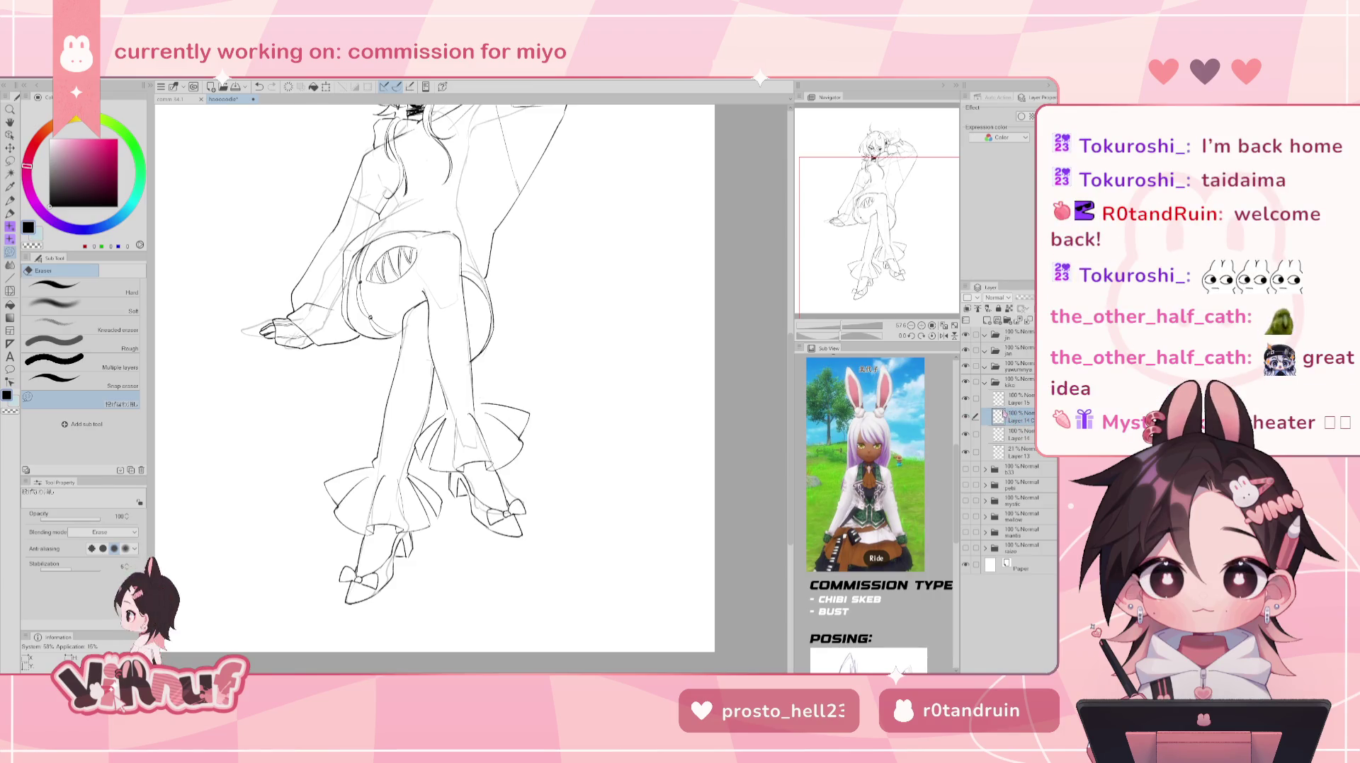
click(1014, 434)
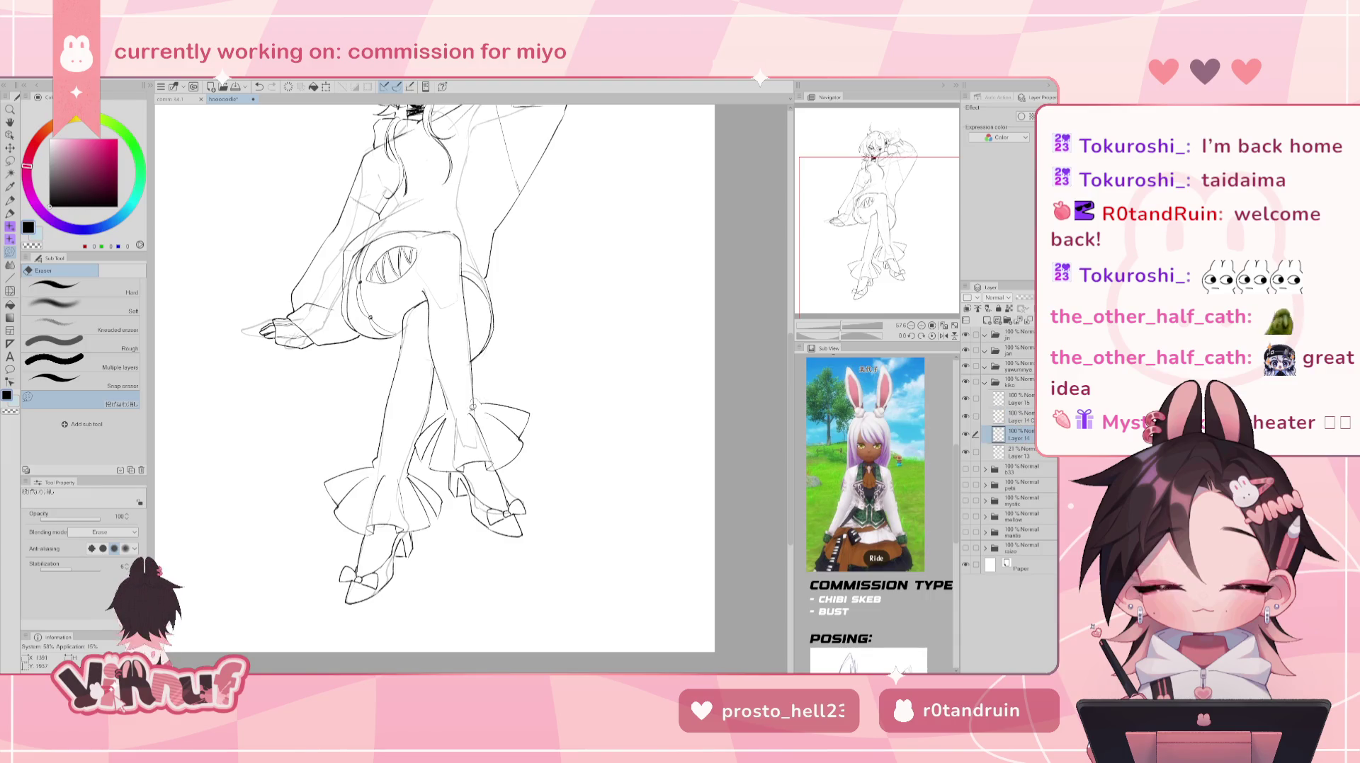
click(1005, 416)
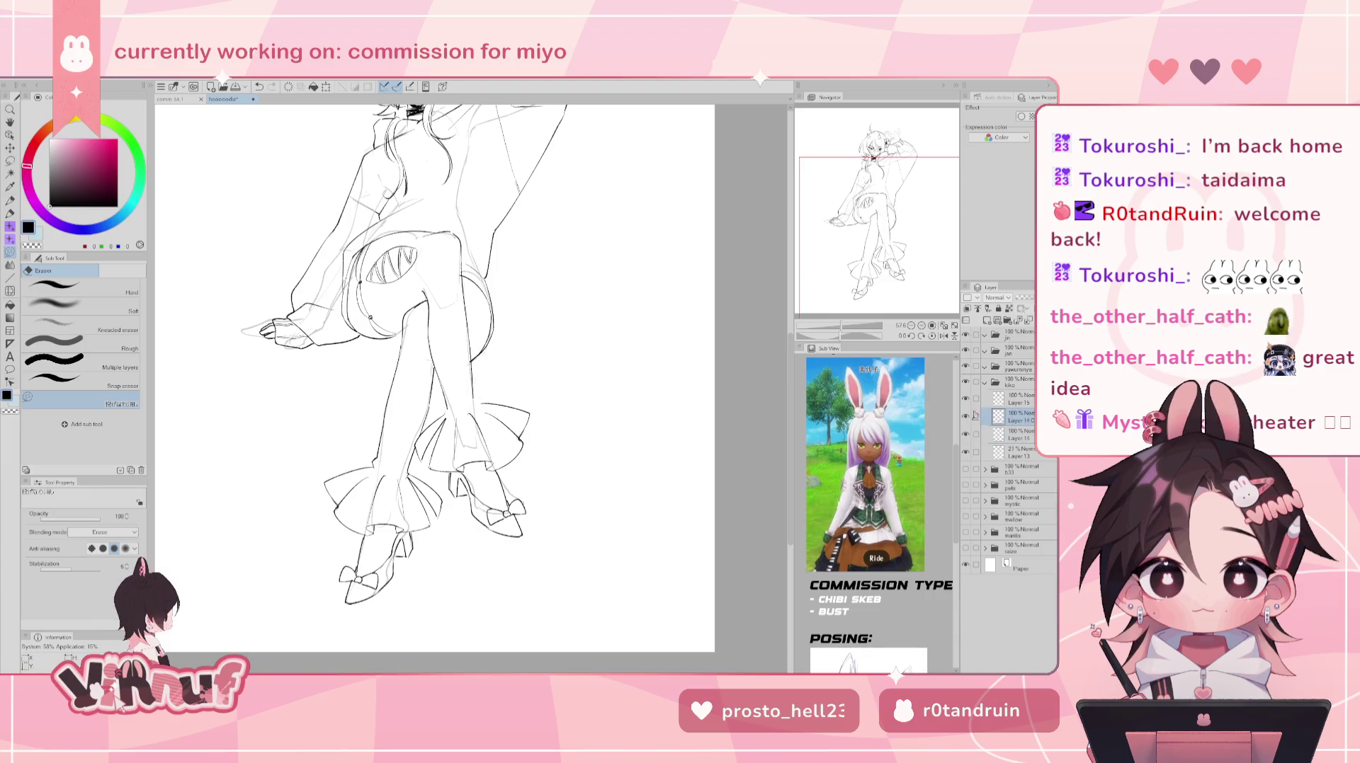
key(p)
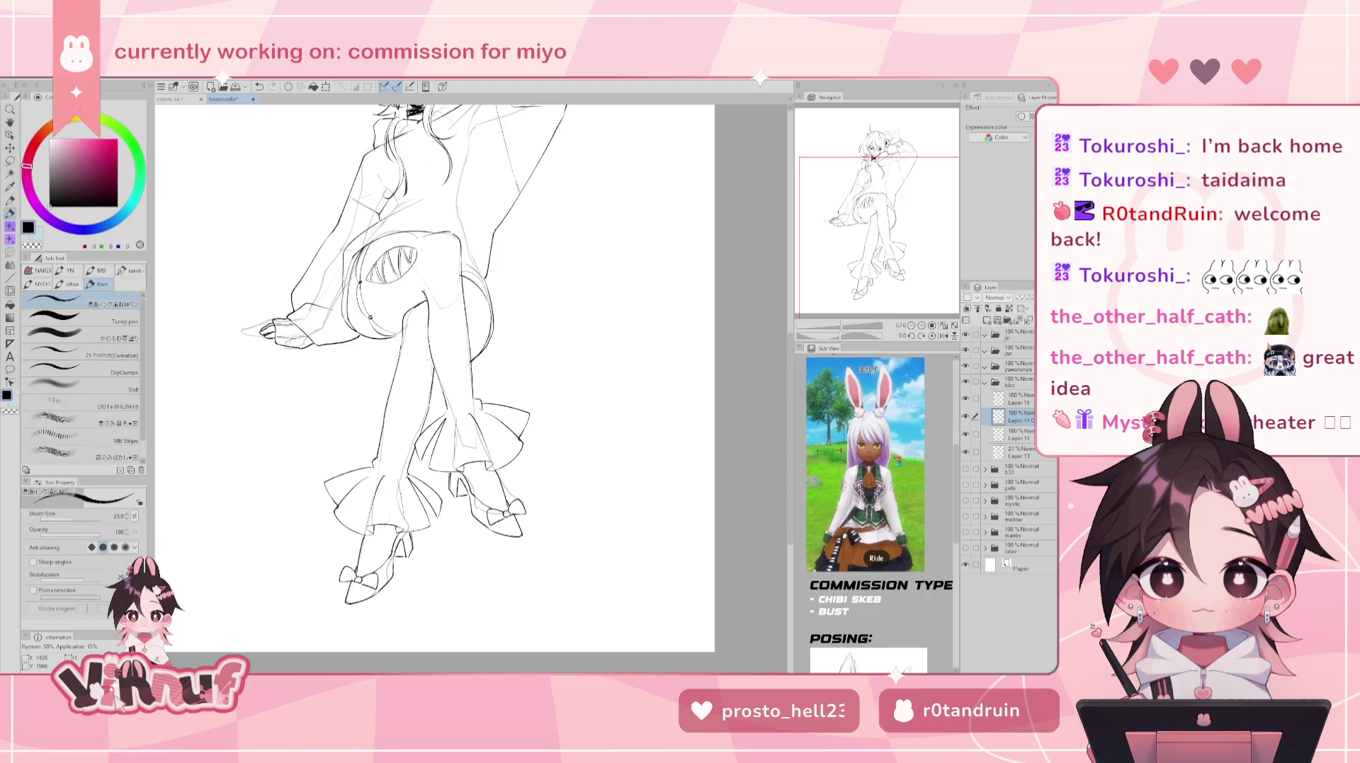
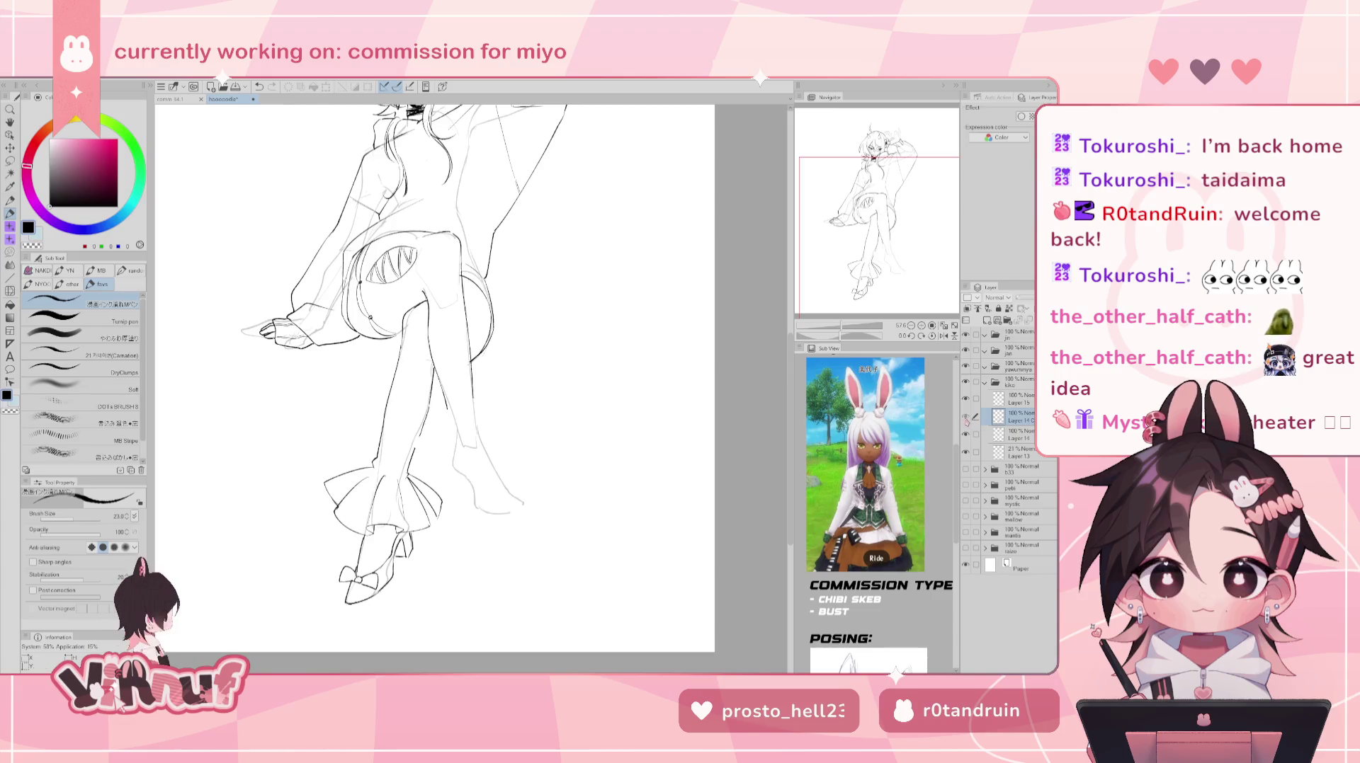
- Lasso the right shoe, rotate it to a new angle and nudge it into place
key(m)
key(ctrl+t)
drag(546, 453, 534, 410)
drag(527, 485, 527, 482)
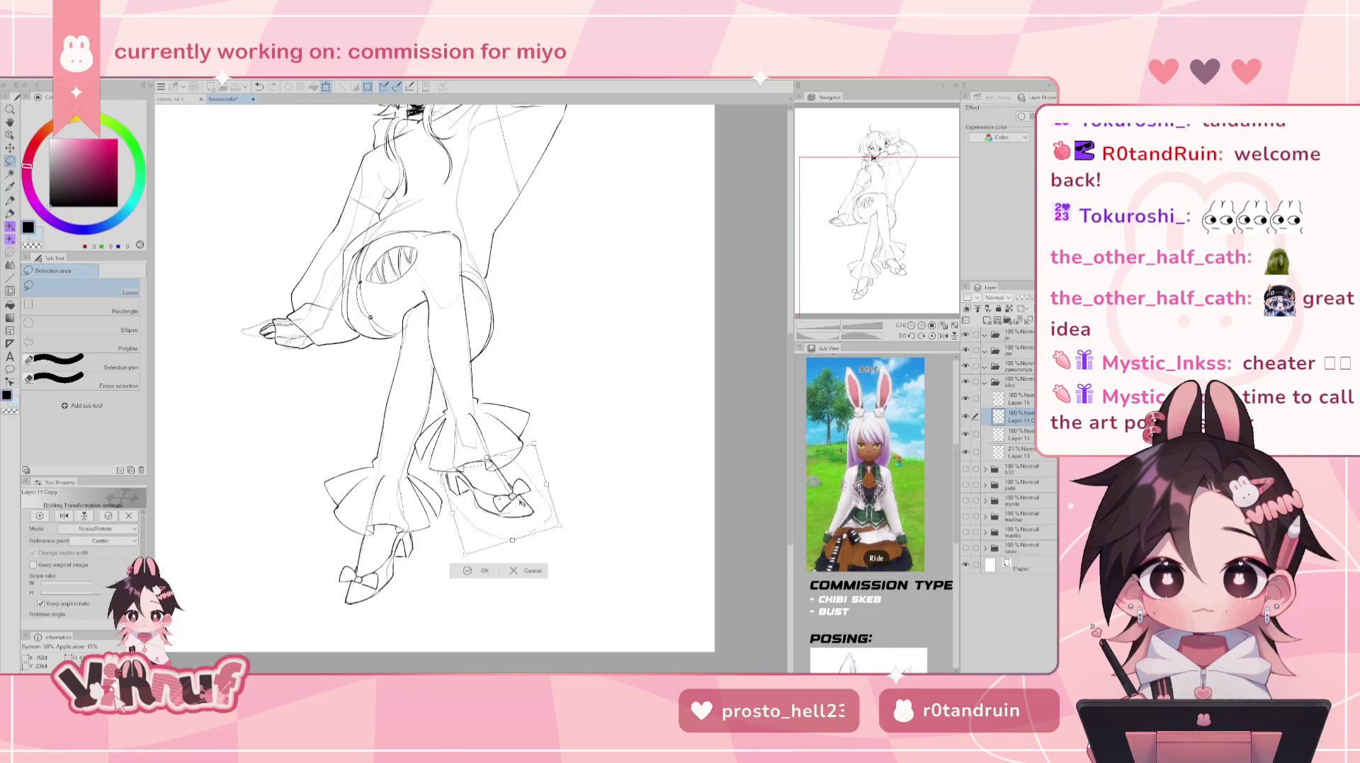
drag(517, 505, 524, 502)
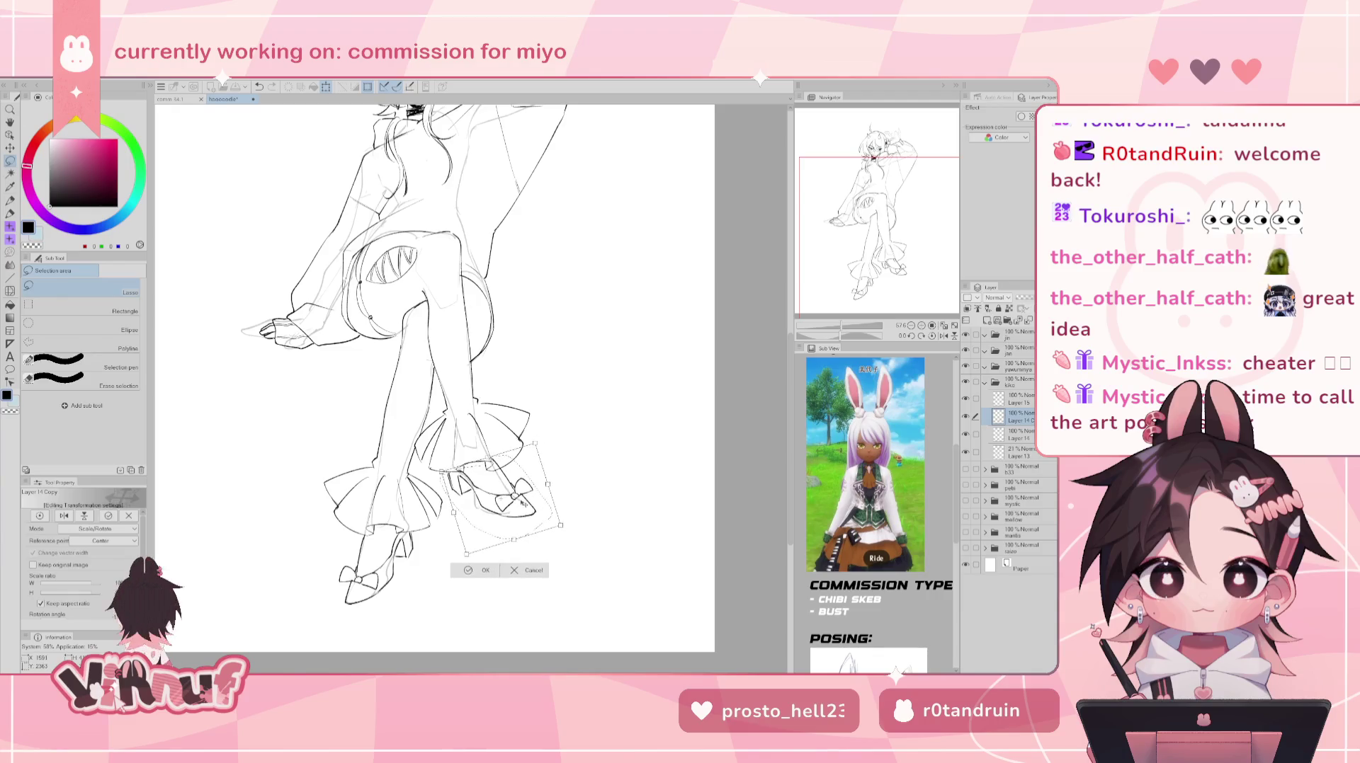
drag(524, 502, 519, 502)
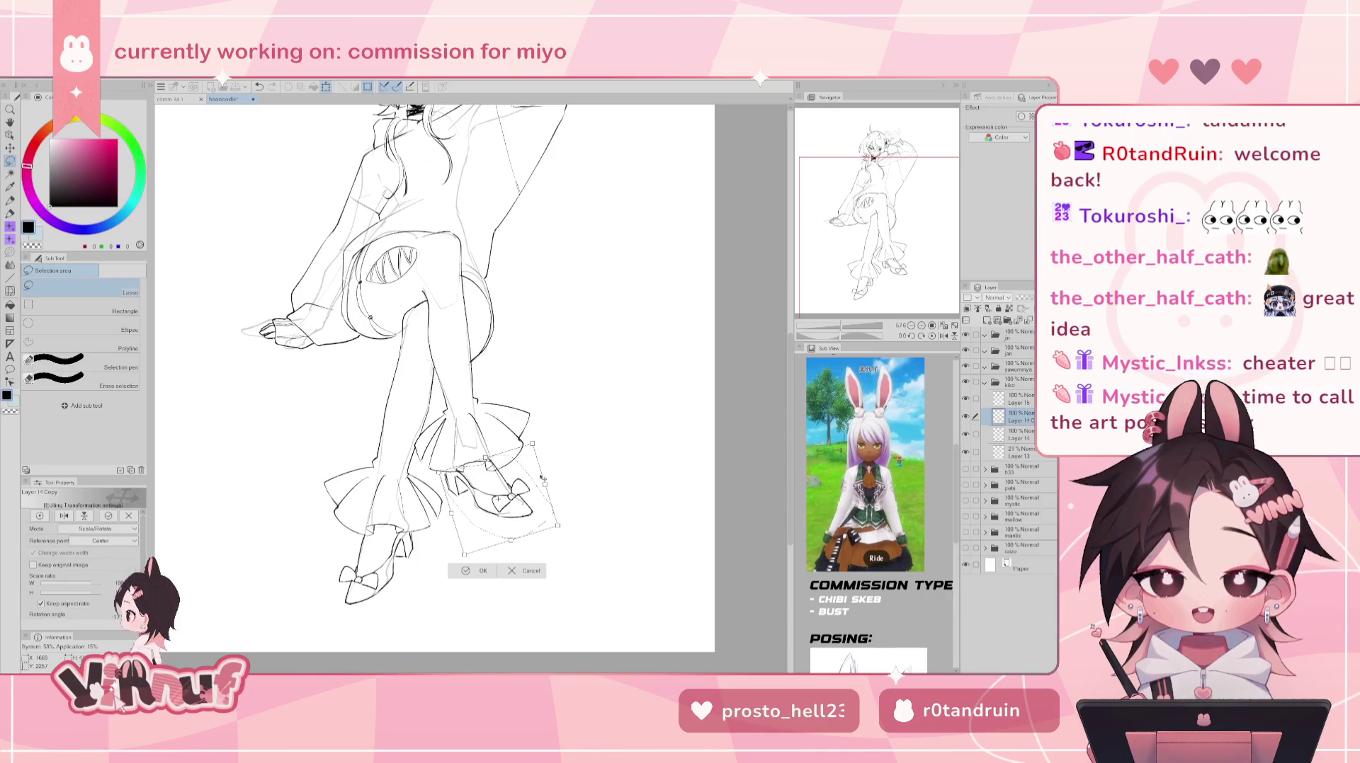
key(Return)
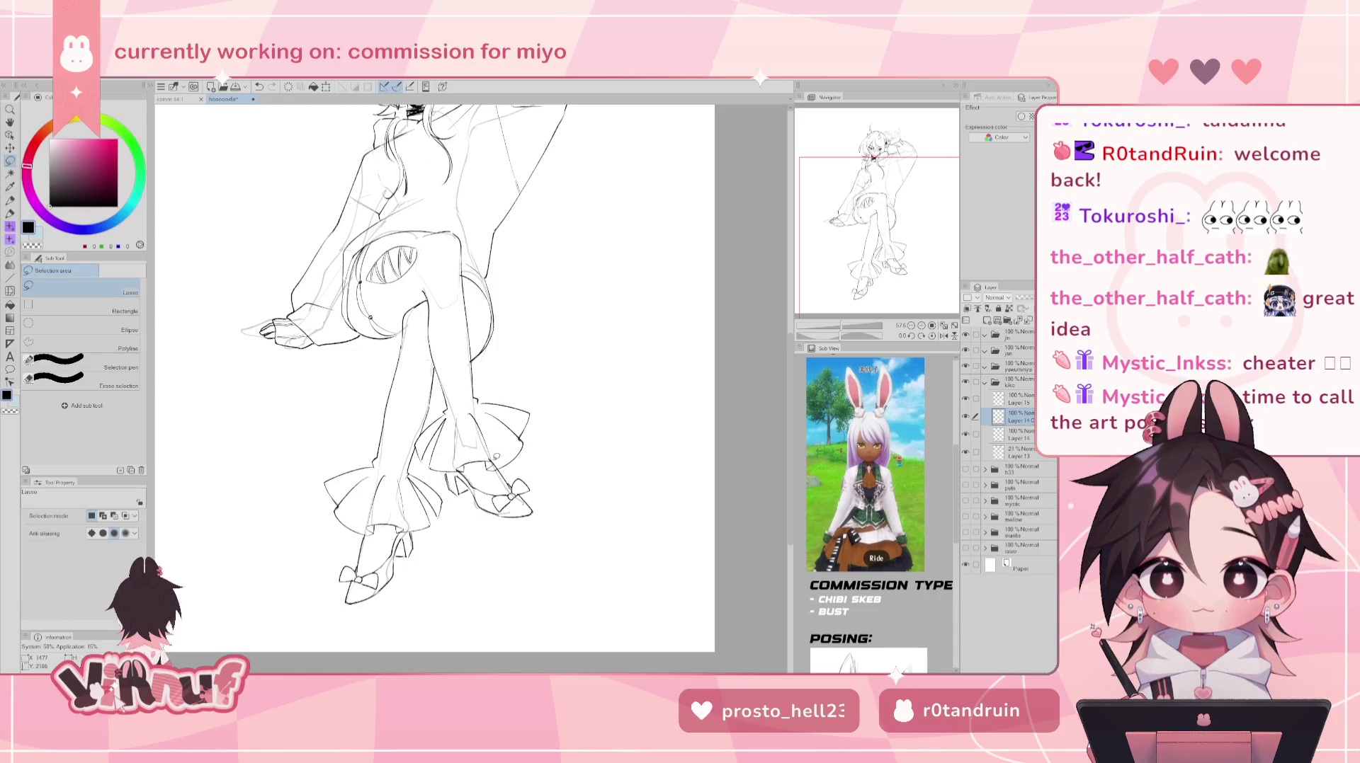
key(e)
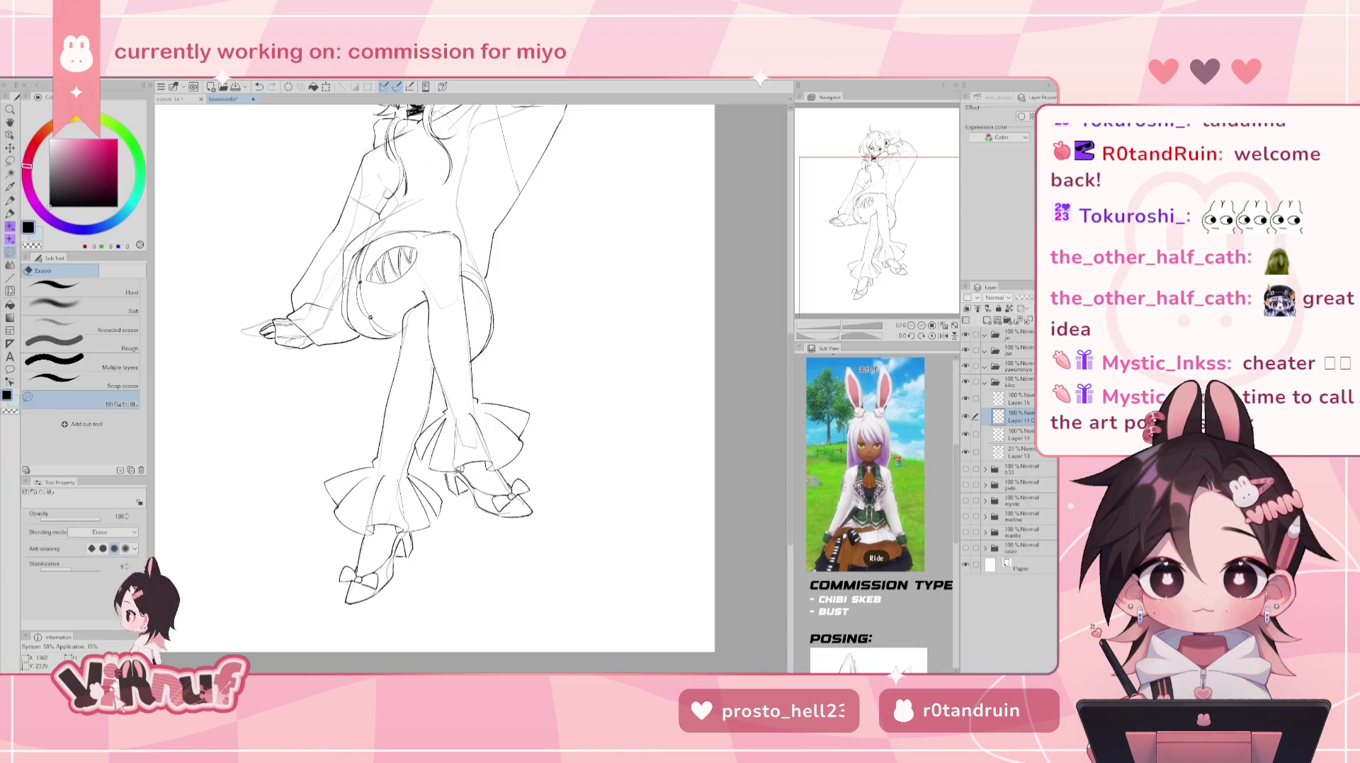
- Erase the small stray lines near the crossed leg's boot and ankle
key(j)
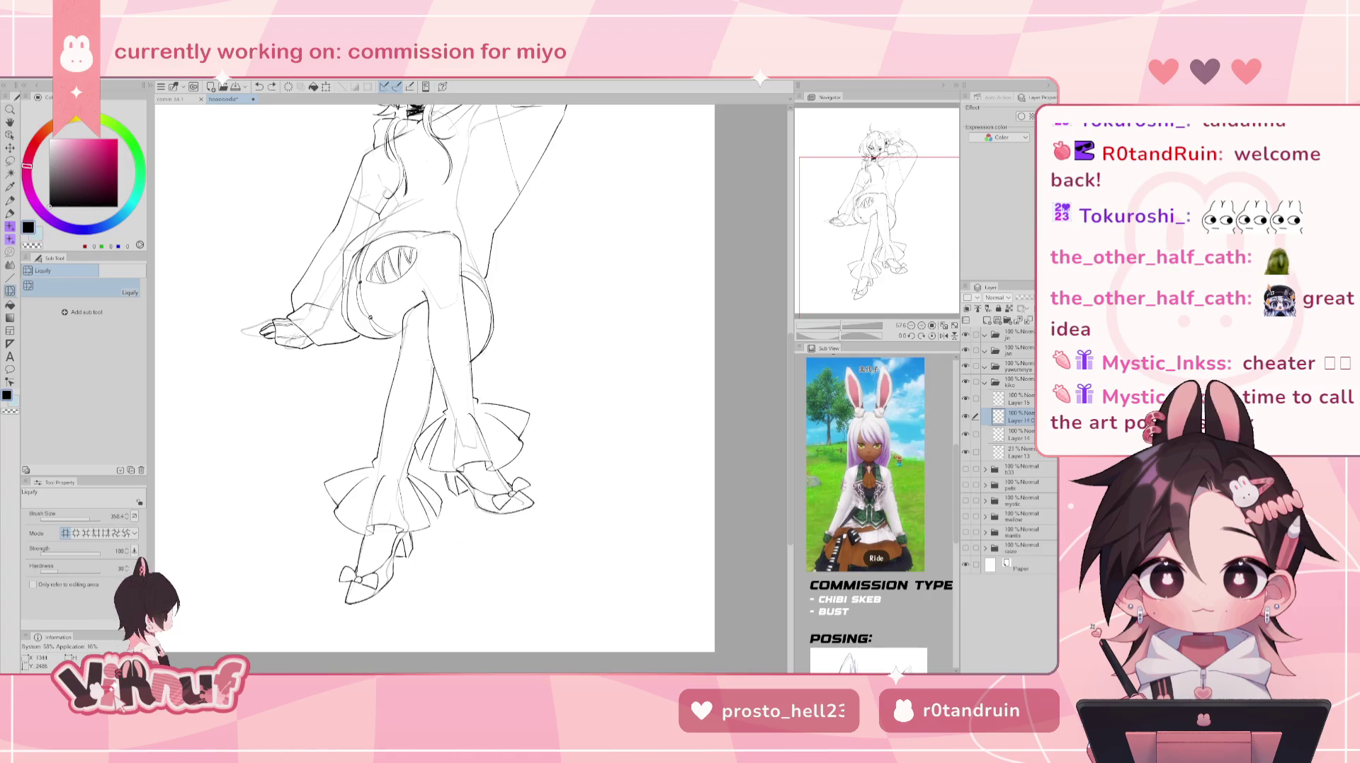
key(h)
key(h)
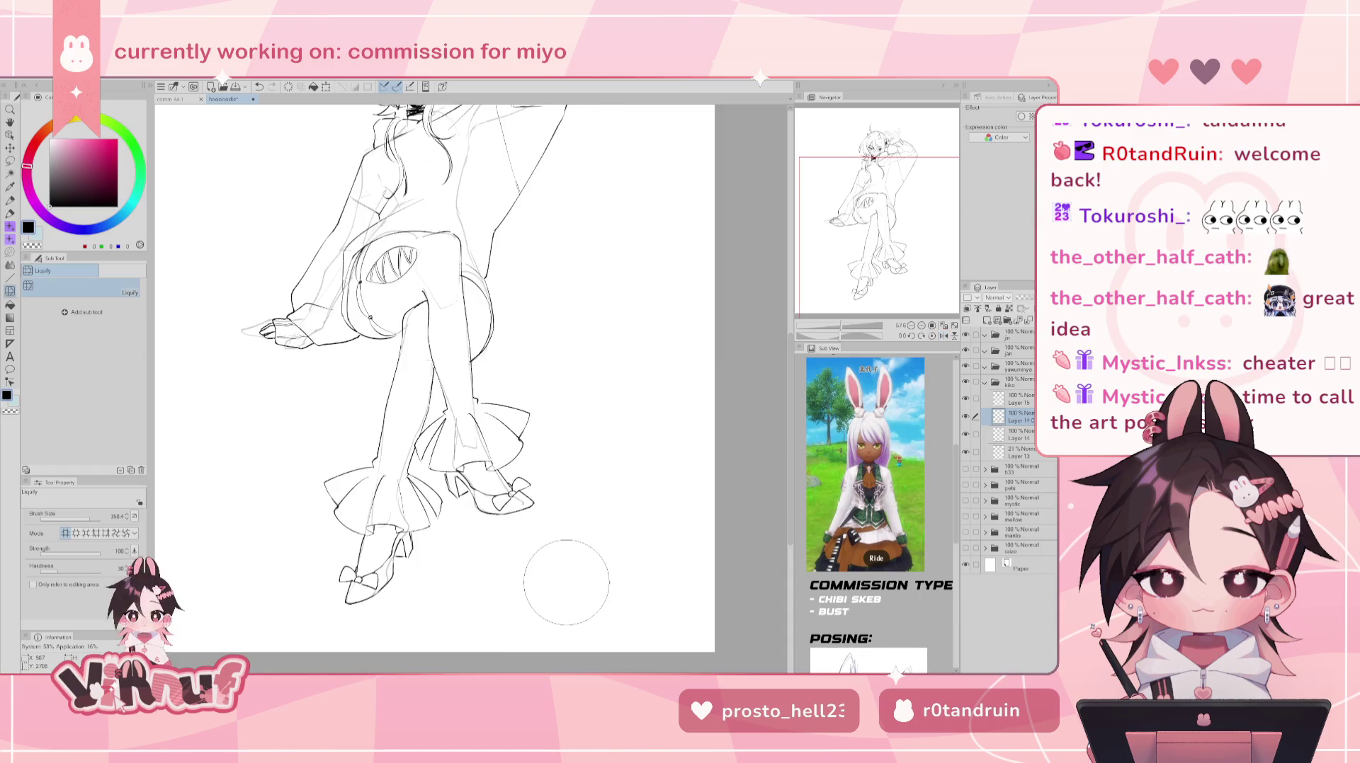
key(e)
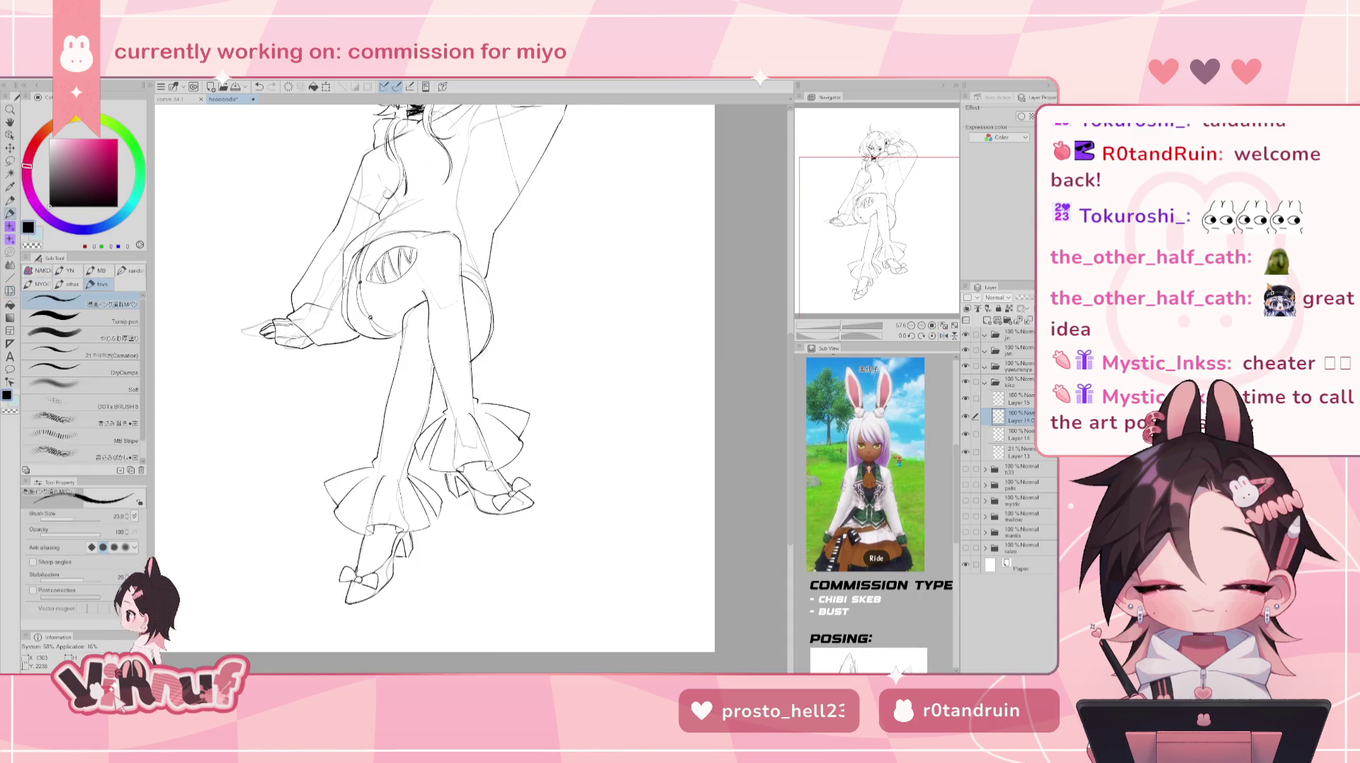
drag(449, 489, 455, 442)
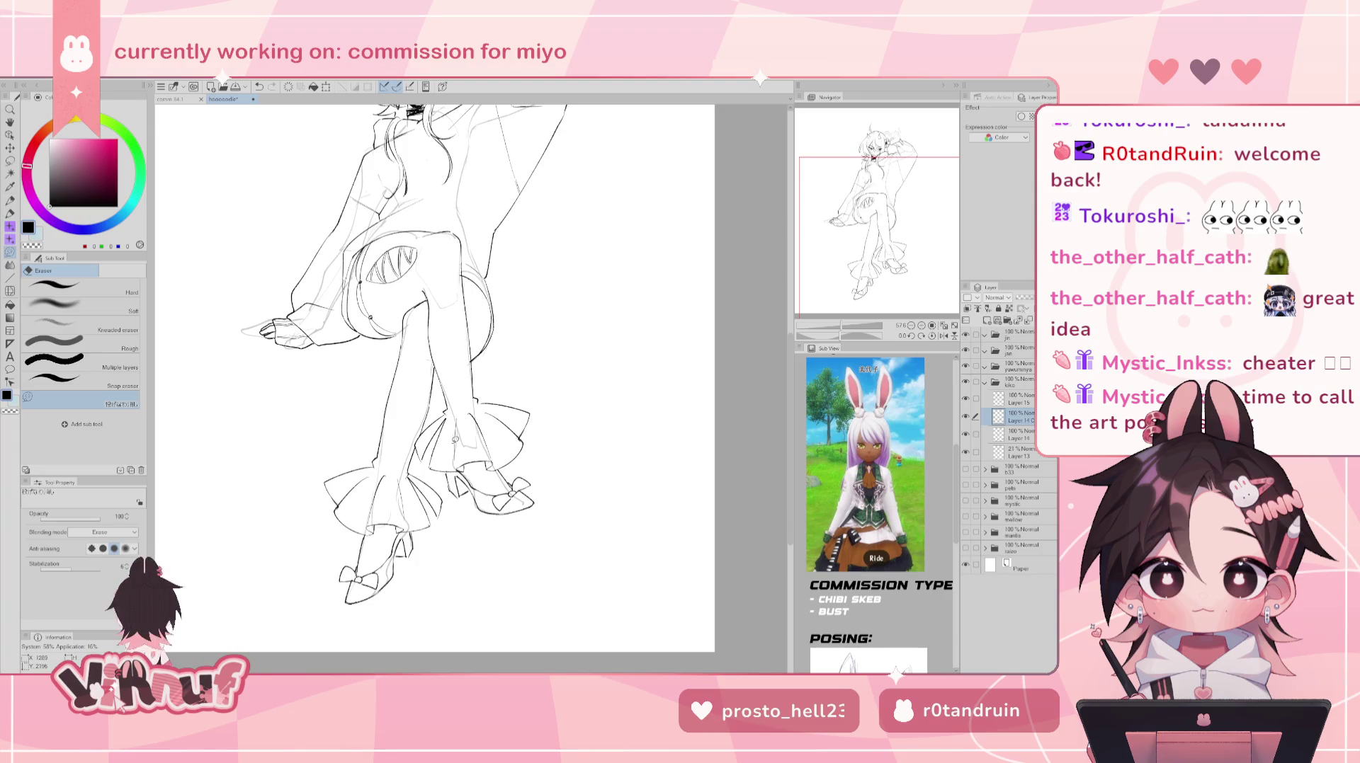
key(p)
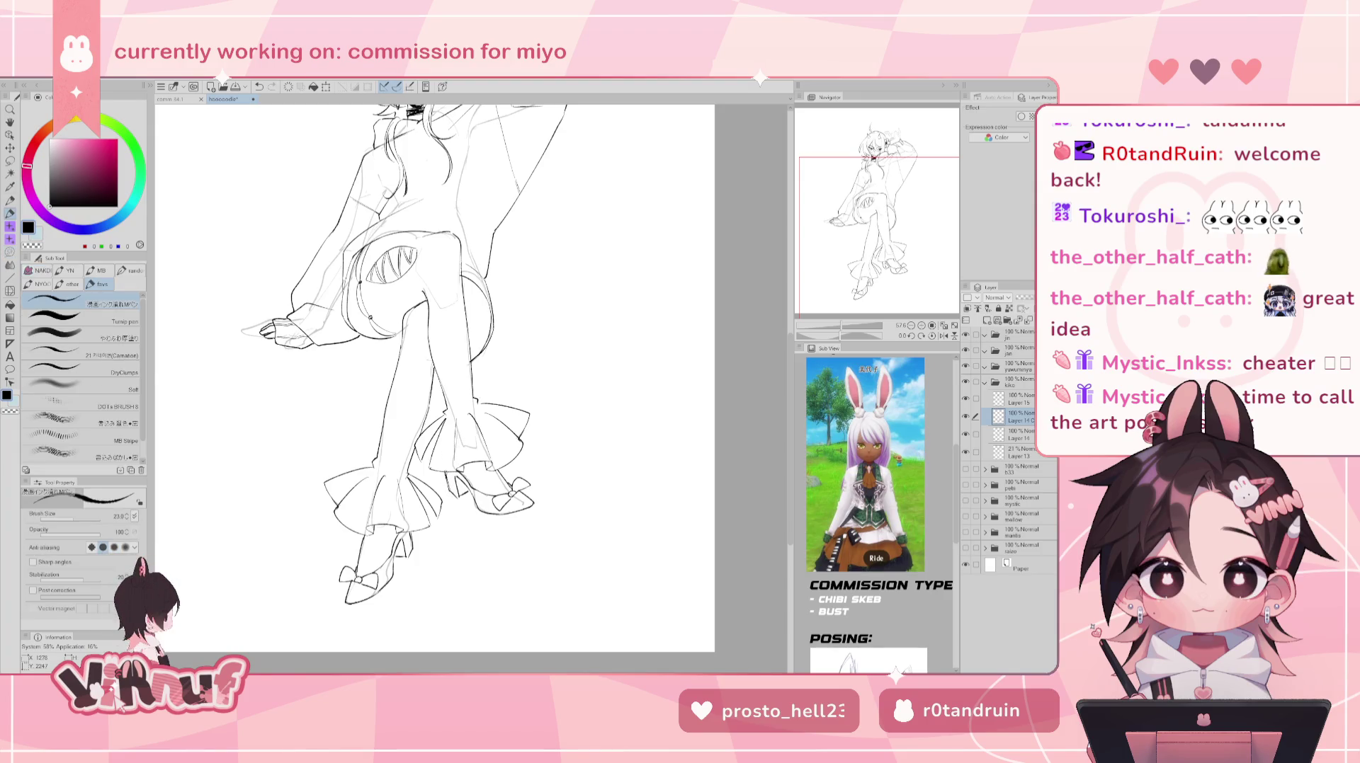
key(e)
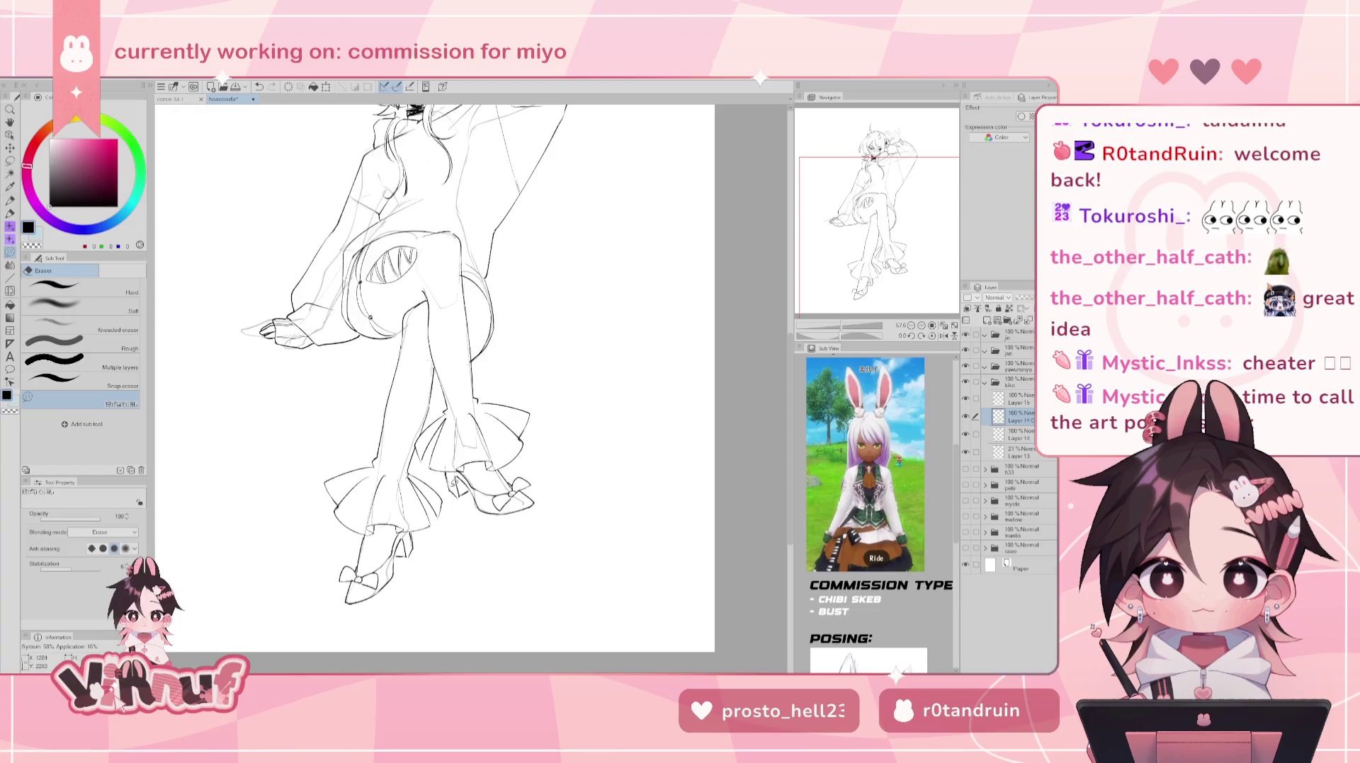
drag(450, 470, 452, 472)
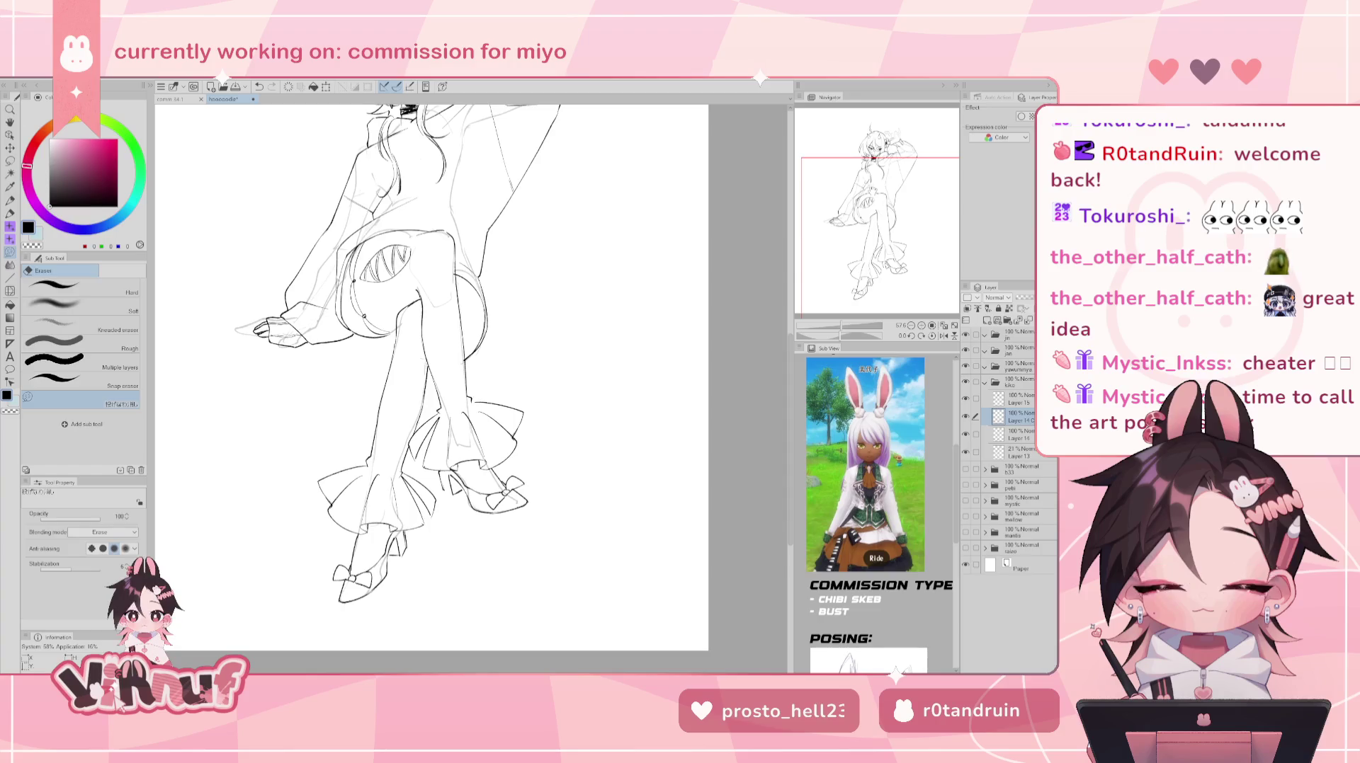
key(p)
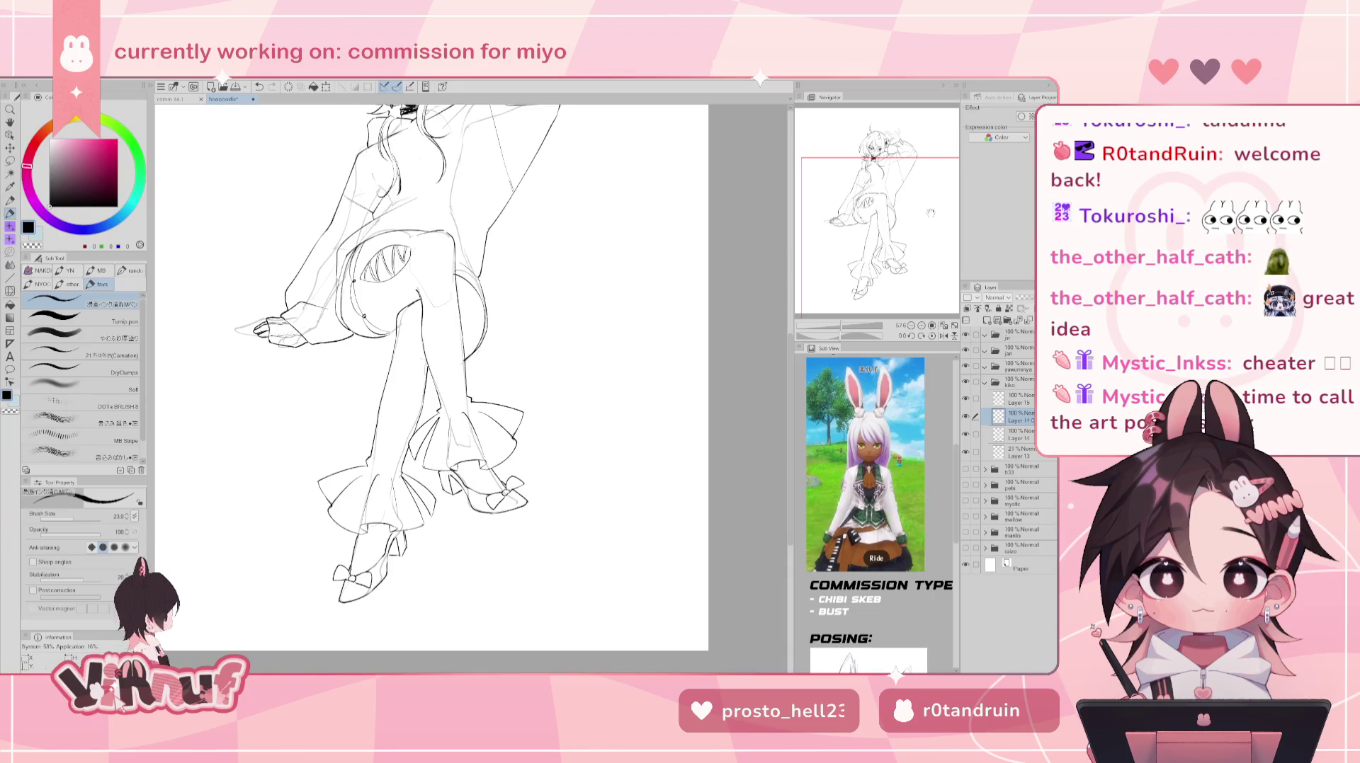
drag(931, 211, 922, 192)
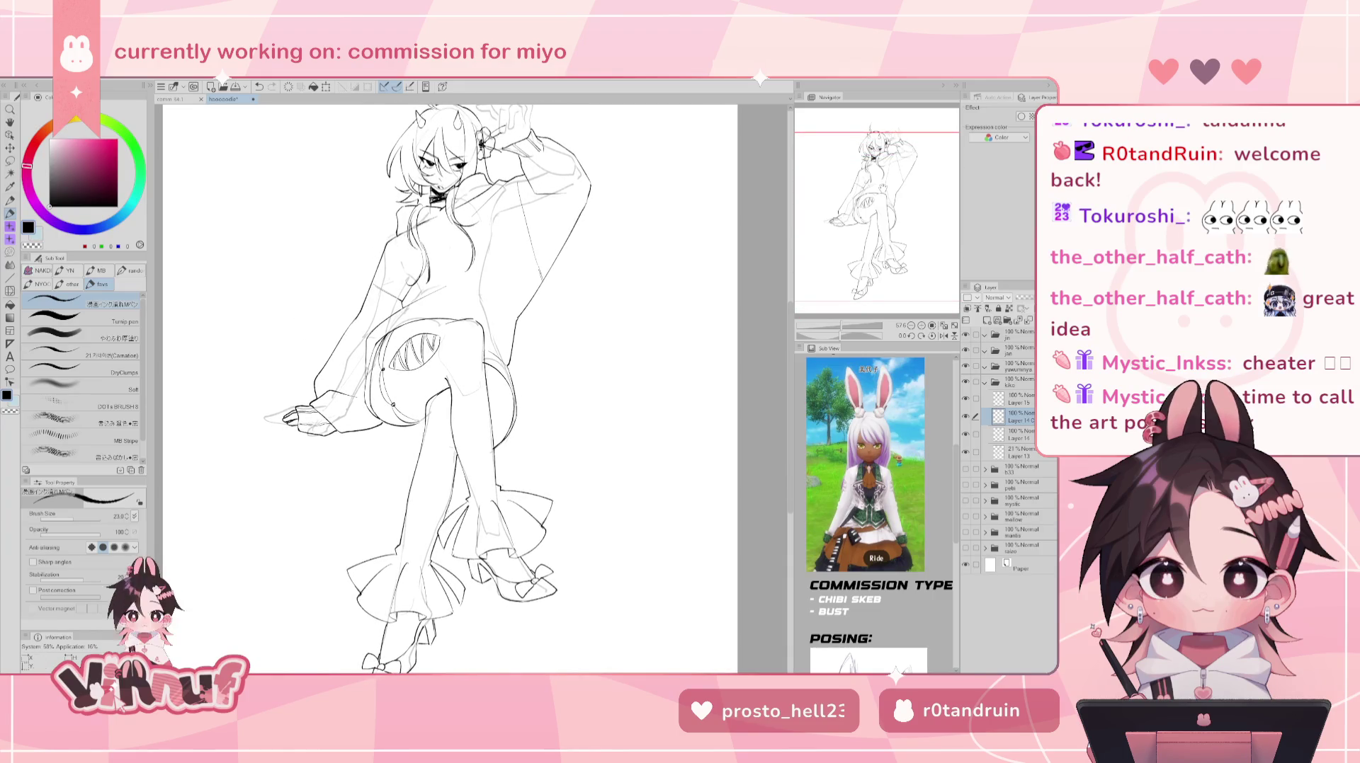
- Delete the Layer 14 copy, make Layer 15 active and erase a tiny spot near the head
key(ctrl+e)
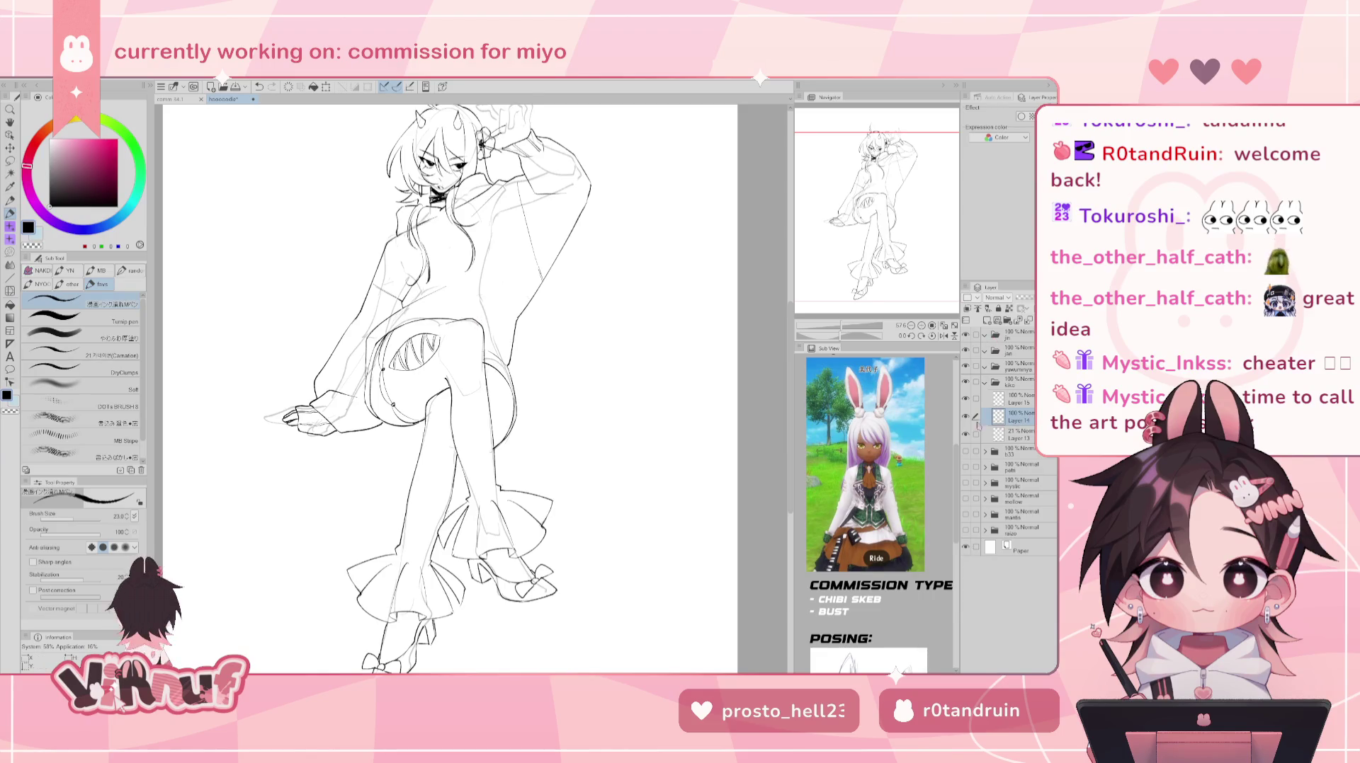
key(e)
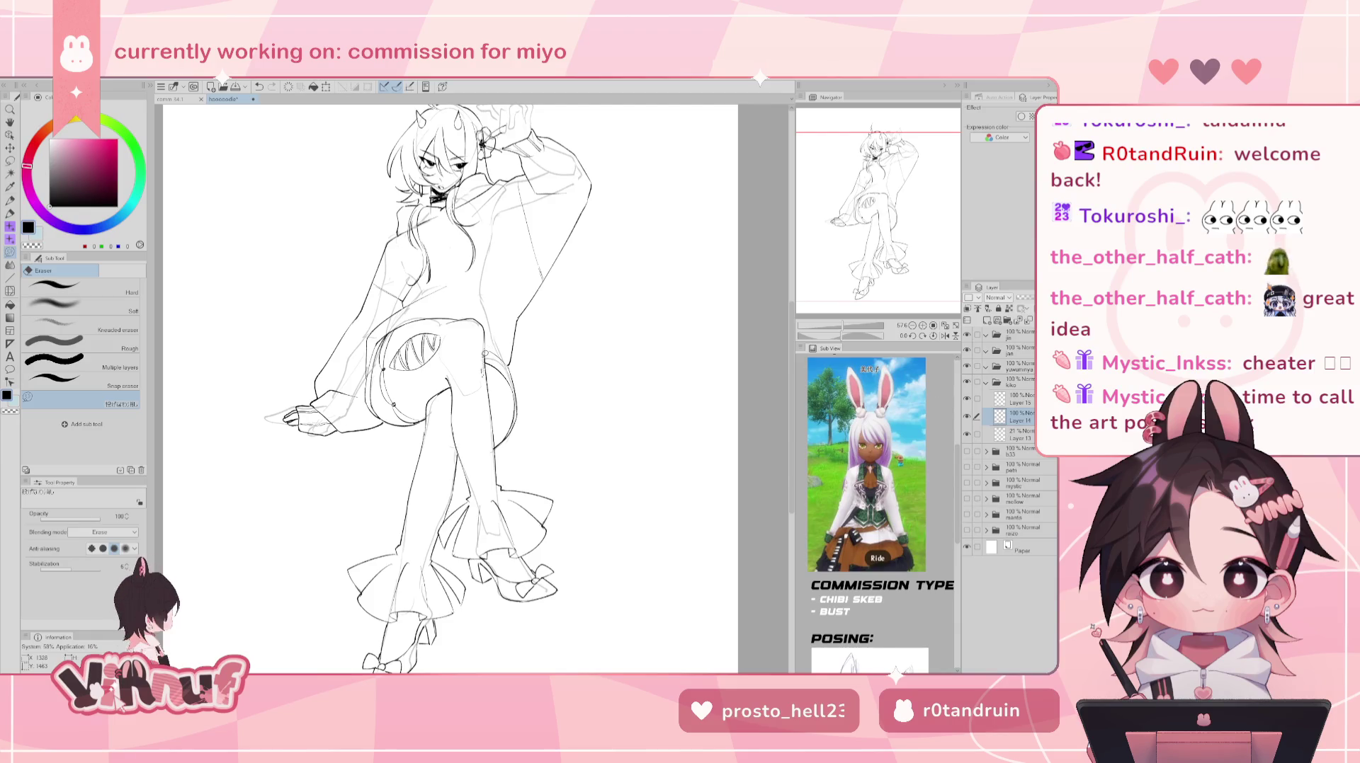
scroll(447, 389, up, 3)
click(967, 400)
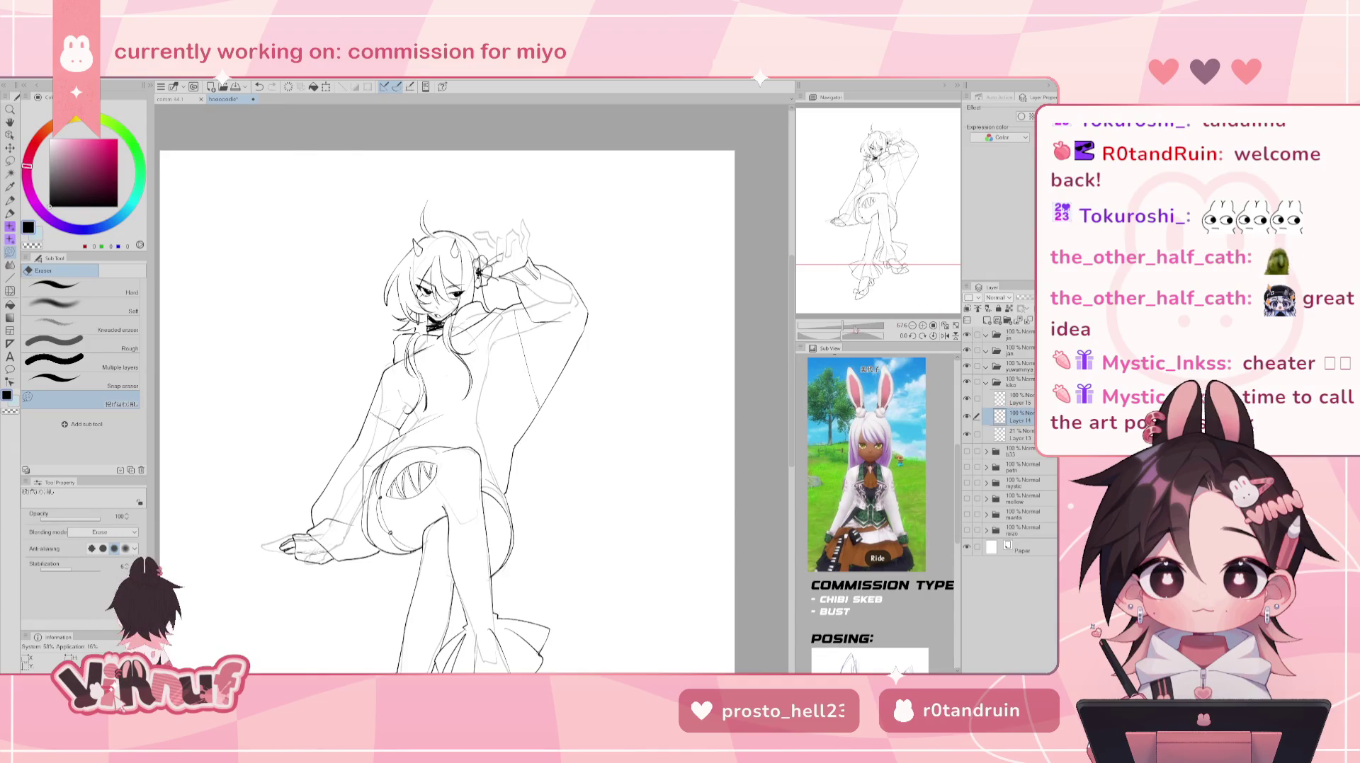
scroll(471, 389, up, 3)
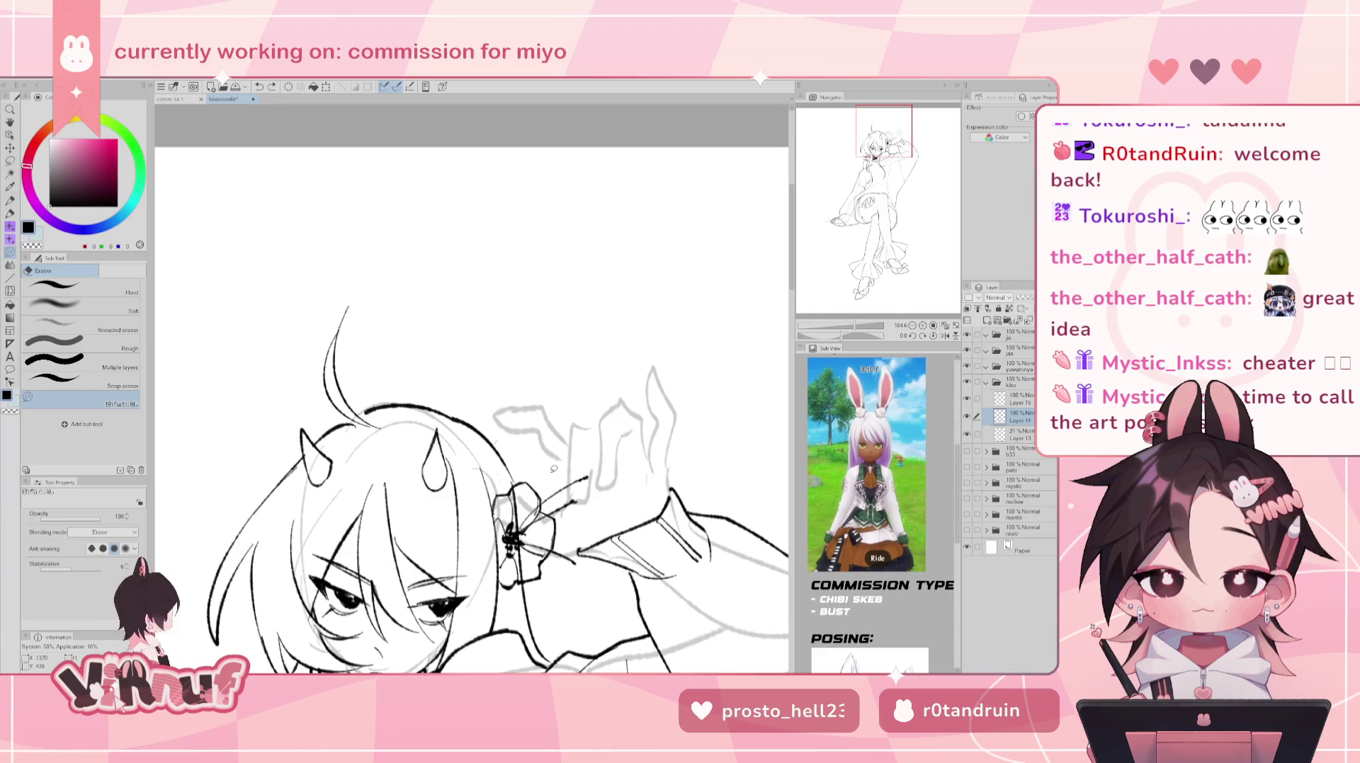
click(992, 434)
click(1005, 398)
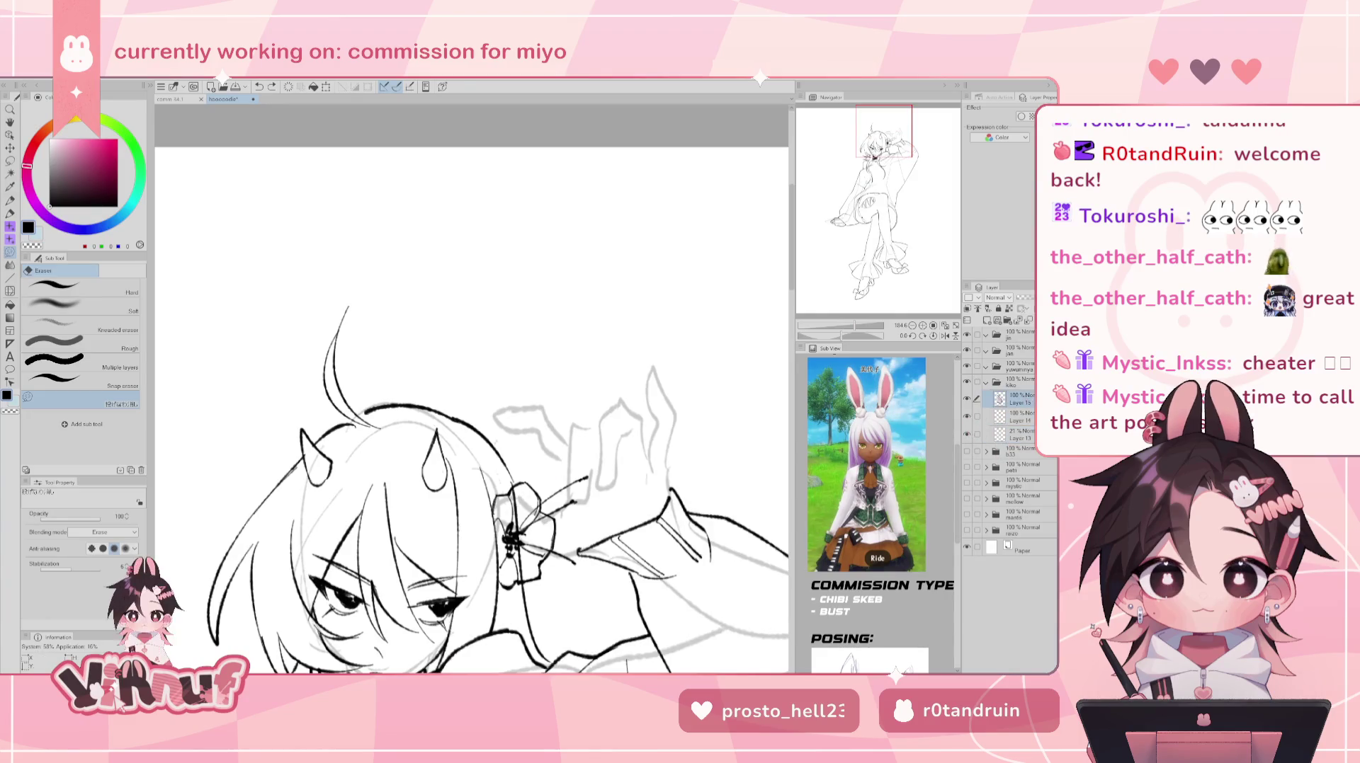
click(967, 398)
click(519, 494)
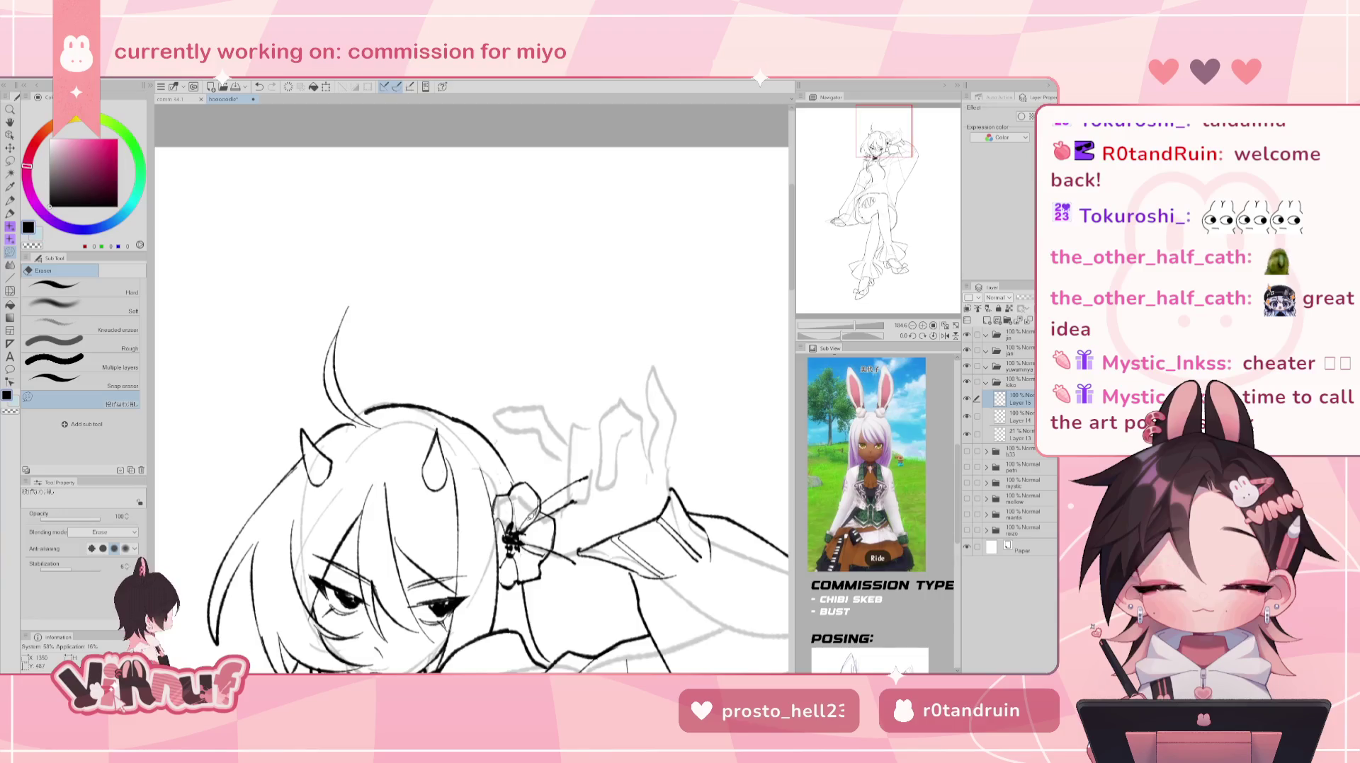
- Zoom out to the torso and legs and sketch a faint guide line
scroll(471, 390, down, 3)
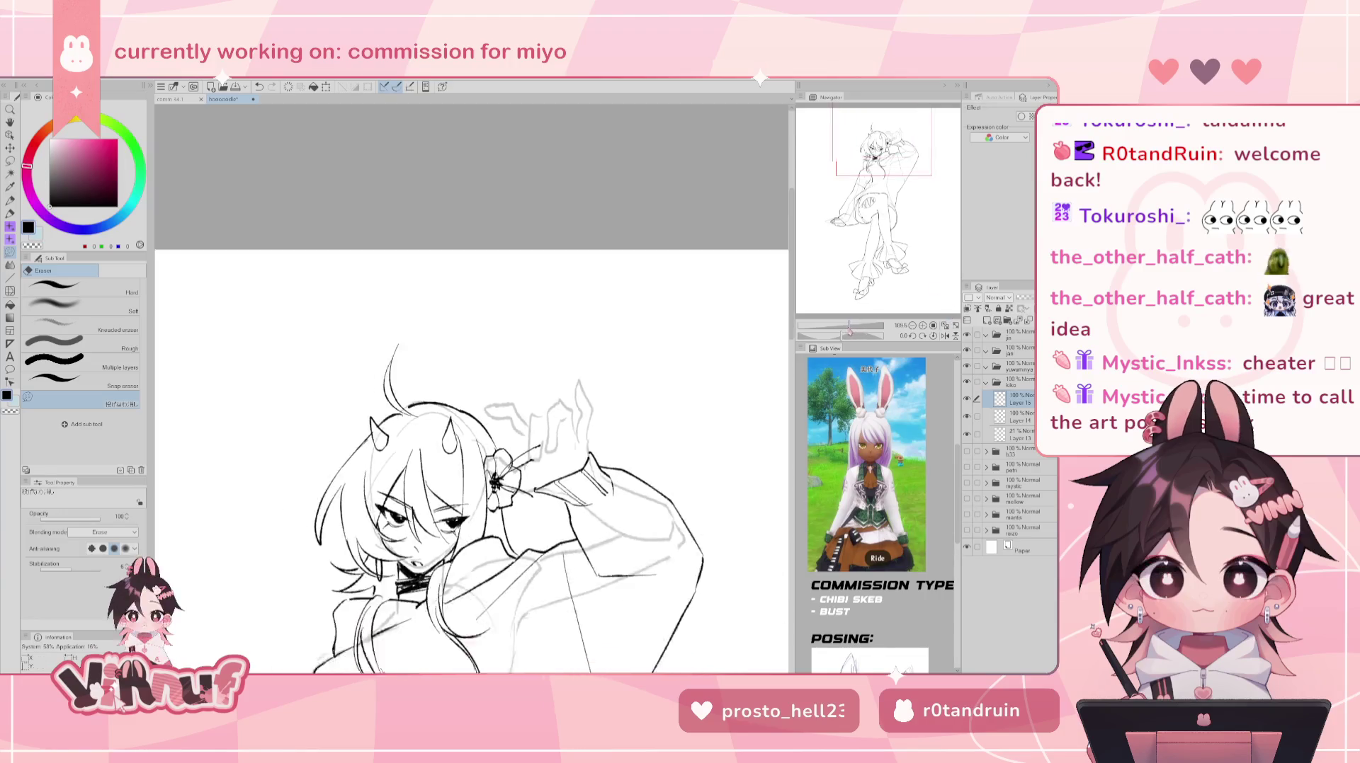
drag(470, 566, 470, 247)
drag(471, 319, 493, 390)
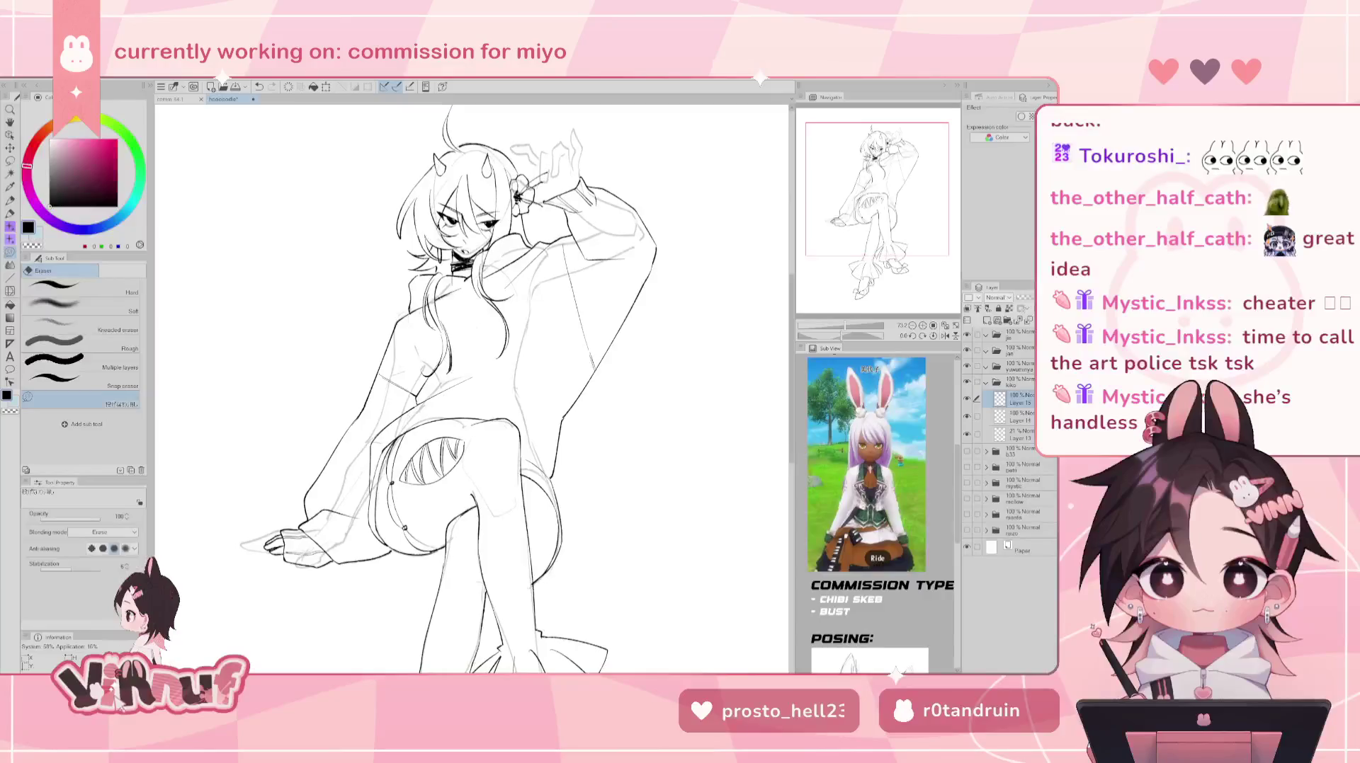
key(p)
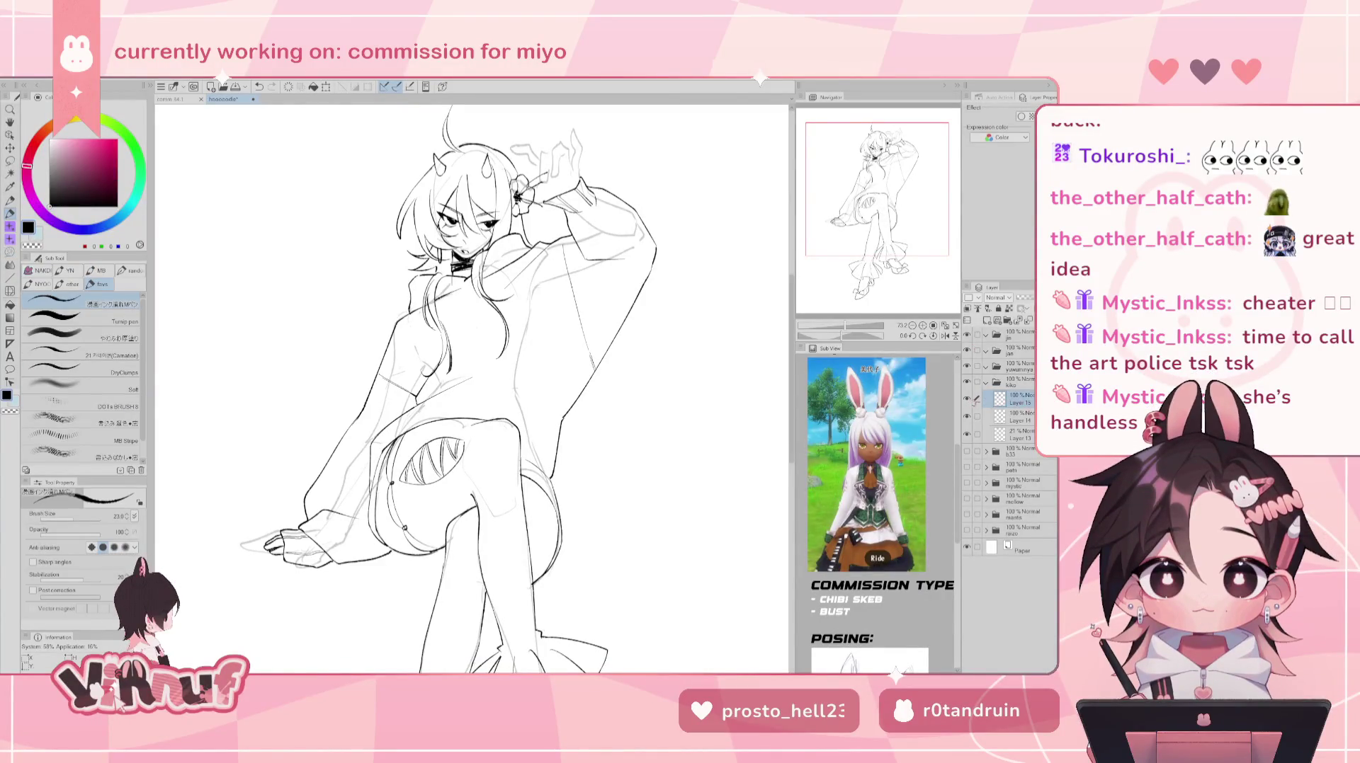
scroll(845, 327, down, 2)
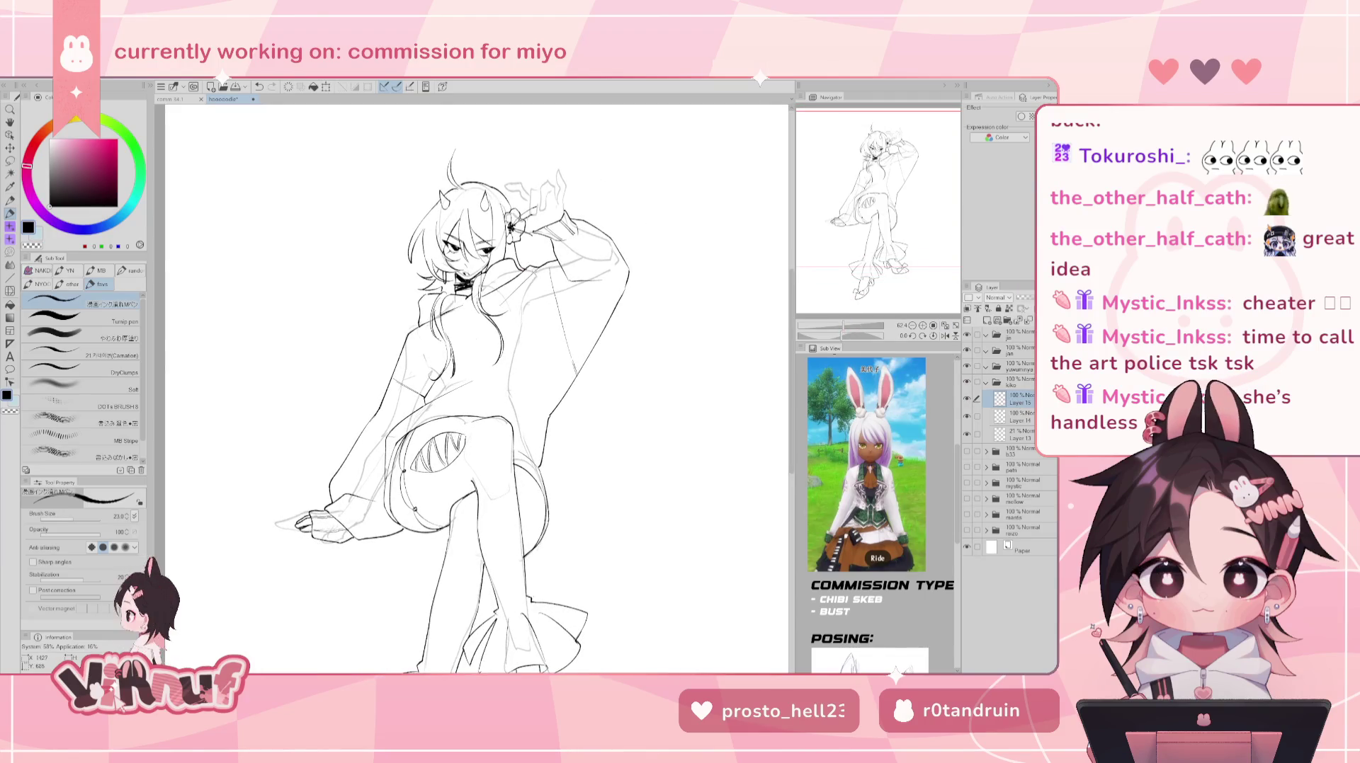
drag(565, 386, 570, 542)
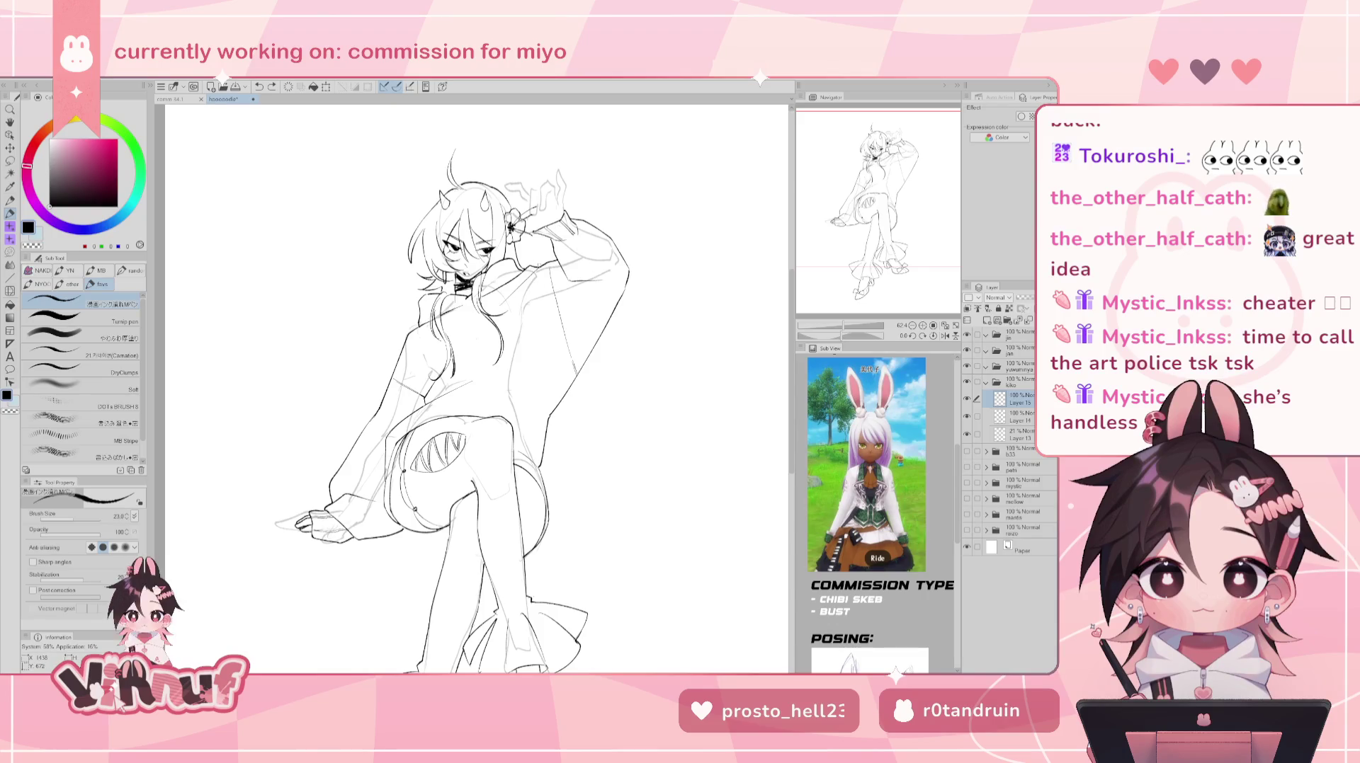
- Try several strokes around the left sleeve cuff, then undo them
drag(381, 395, 299, 470)
key(ctrl+z)
key(ctrl+z)
mouse_move(379, 410)
mouse_down()
mouse_move(326, 486)
mouse_move(222, 517)
mouse_up()
key(ctrl+z)
drag(327, 484, 234, 522)
mouse_move(325, 484)
mouse_down()
mouse_move(305, 501)
mouse_move(250, 502)
mouse_up()
drag(333, 498, 302, 498)
key(ctrl+z)
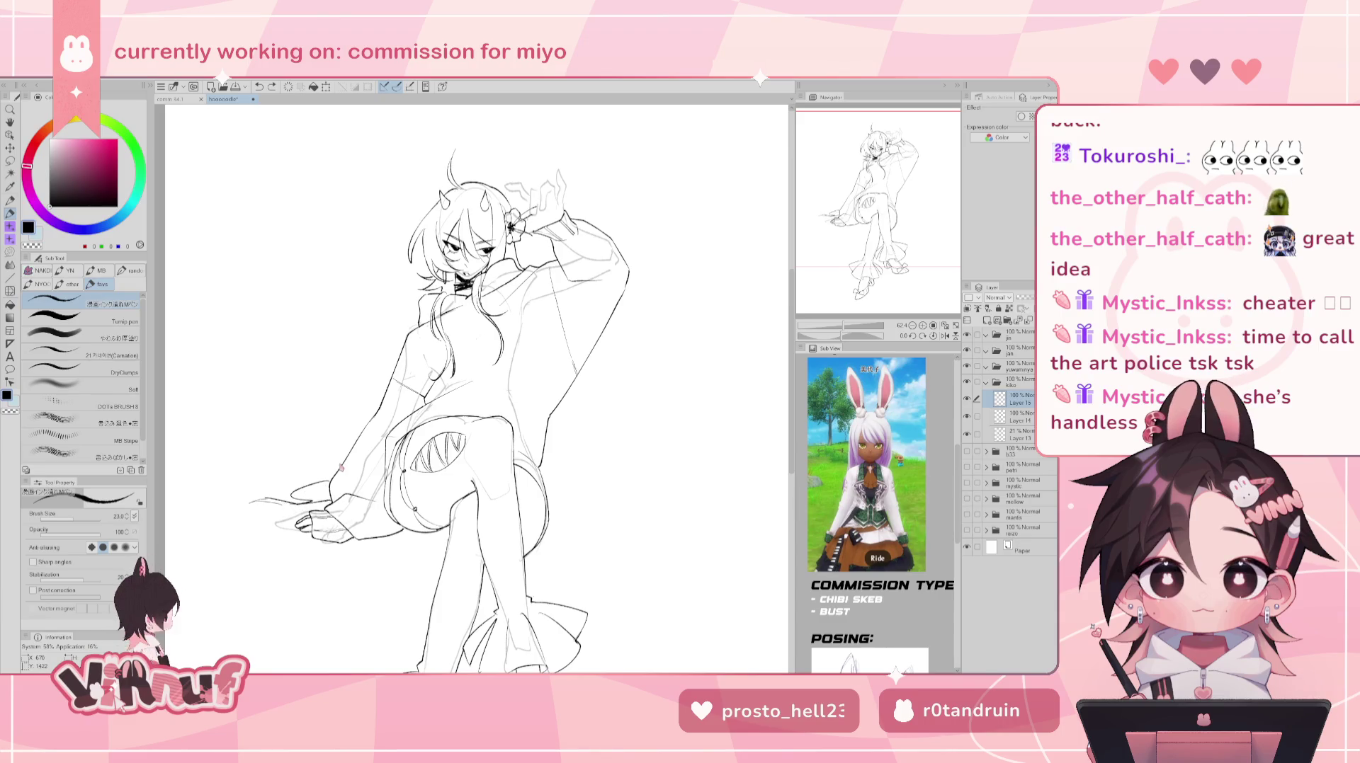
key(ctrl+z)
- Zoom out to show the whole page
key(ctrl+minus)
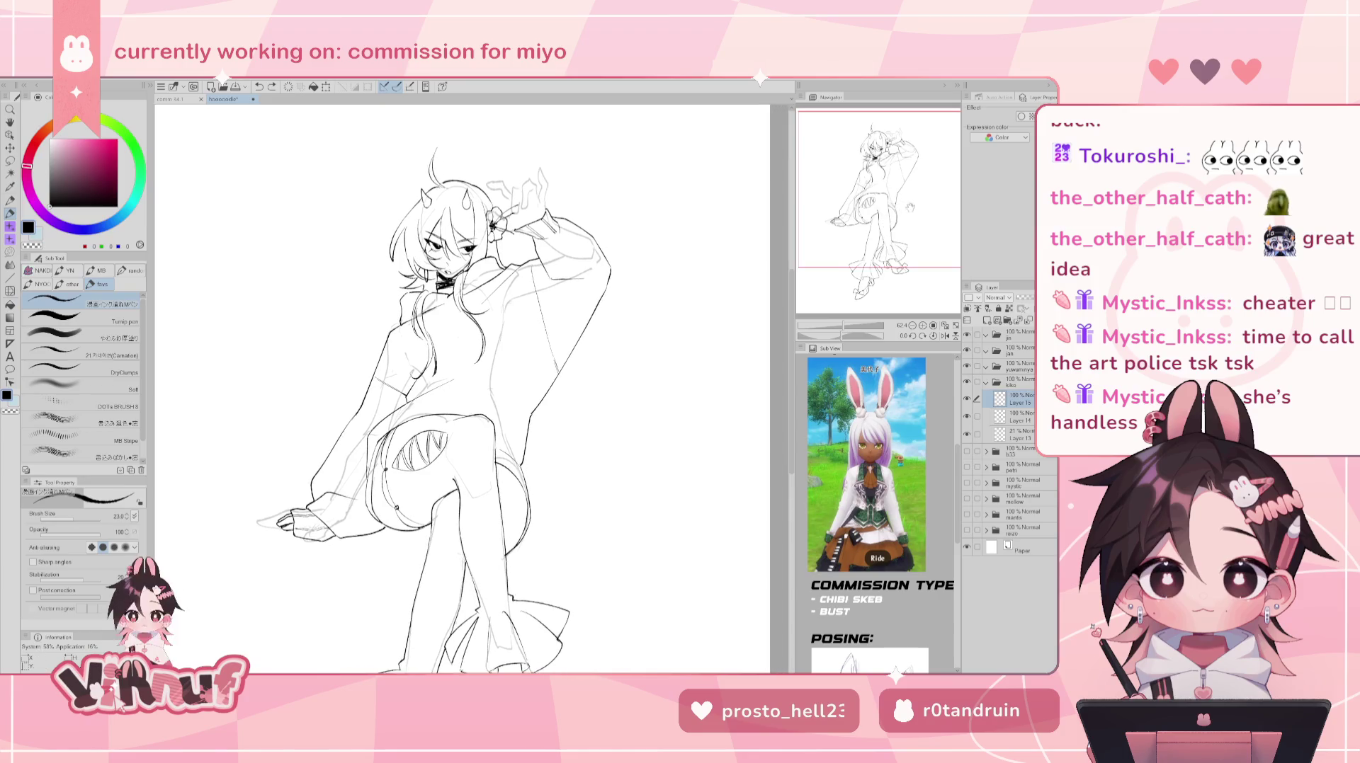
key(ctrl+minus)
scroll(462, 433, up, 3)
scroll(462, 434, up, 2)
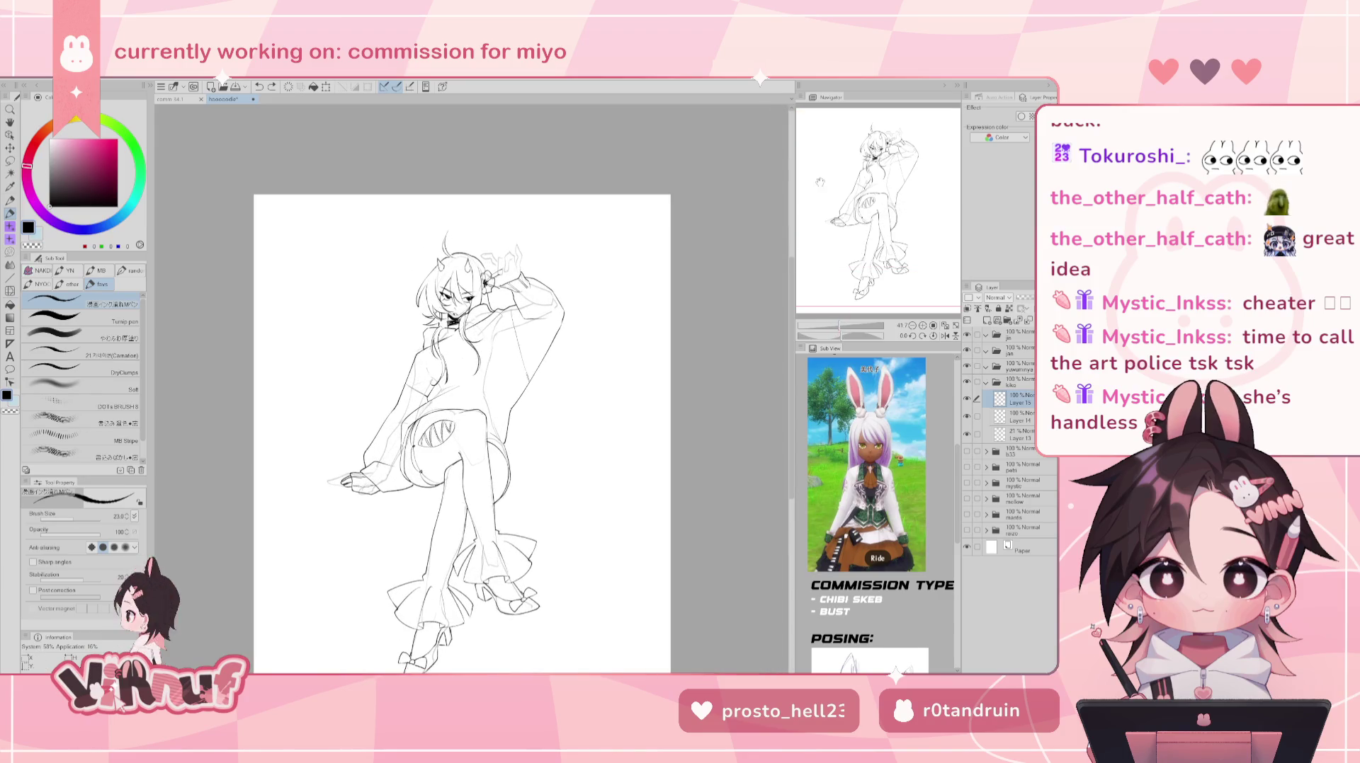
- Repeatedly draw and undo a vertical coat line on the figure's right side
drag(524, 392, 535, 489)
key(ctrl+z)
key(ctrl+z)
drag(524, 391, 542, 528)
key(ctrl+z)
key(ctrl+z)
key(ctrl+z)
key(ctrl+z)
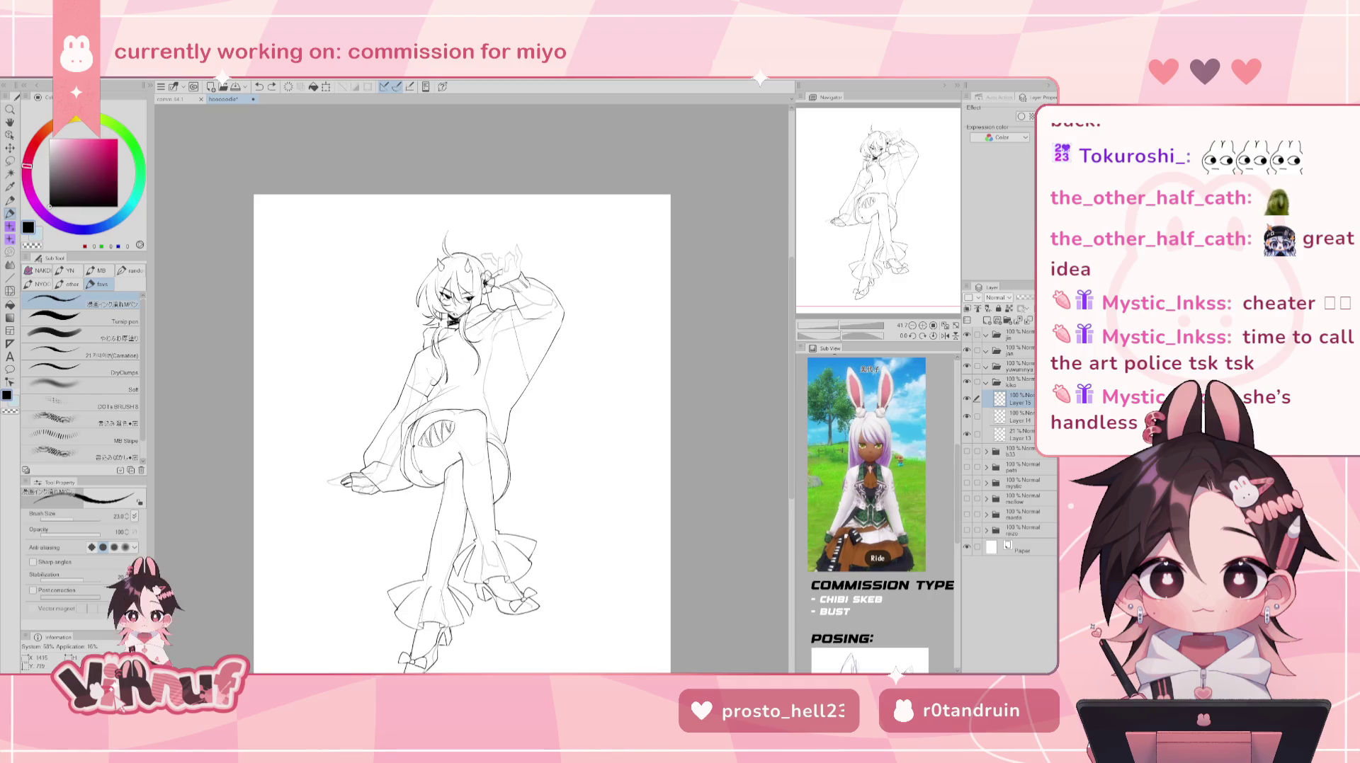
key(ctrl+z)
drag(522, 428, 528, 476)
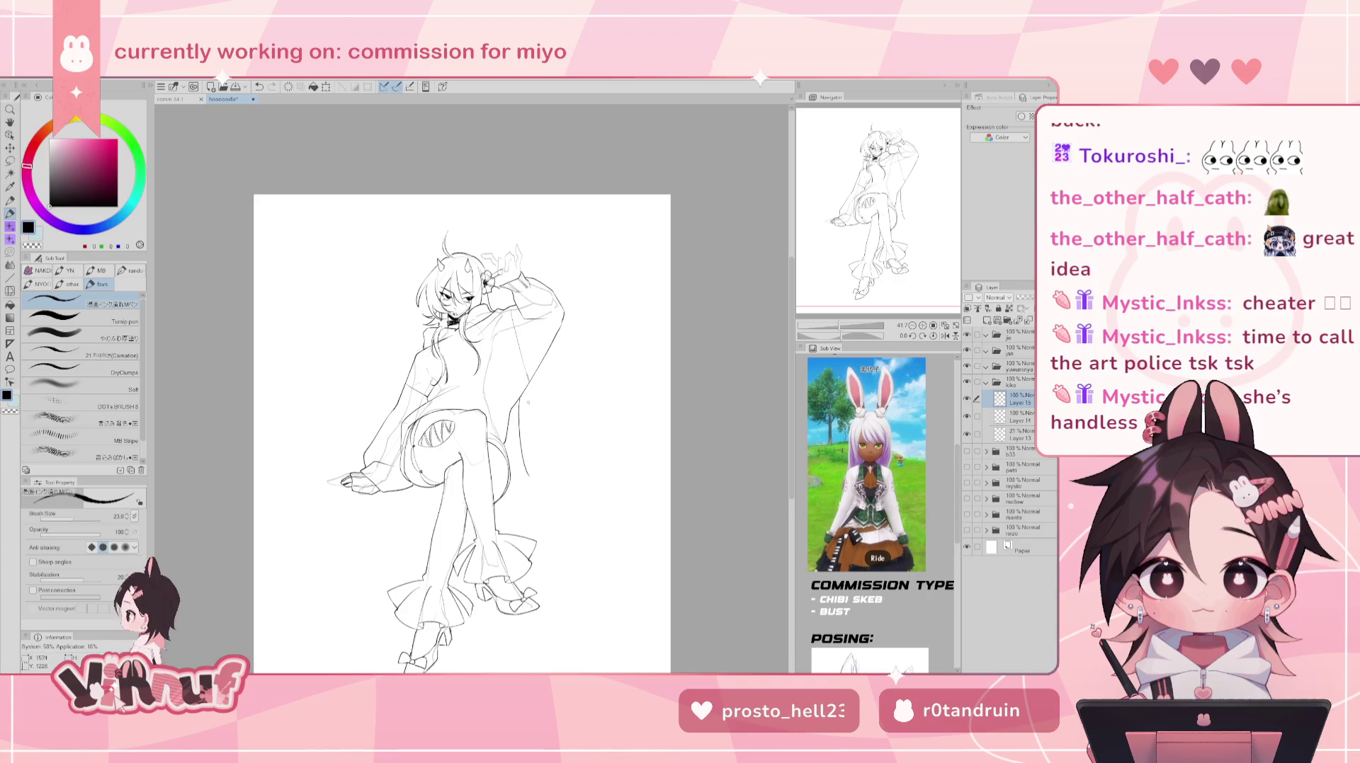
key(ctrl+z)
drag(521, 403, 528, 469)
key(ctrl+z)
drag(523, 407, 531, 481)
- Redraw the coat line until it extends further downward in a longer curve
key(ctrl+z)
drag(521, 401, 530, 469)
key(ctrl+z)
drag(522, 401, 528, 476)
key(ctrl+z)
drag(523, 427, 549, 472)
key(ctrl+z)
drag(517, 399, 535, 473)
key(ctrl+z)
drag(520, 408, 550, 545)
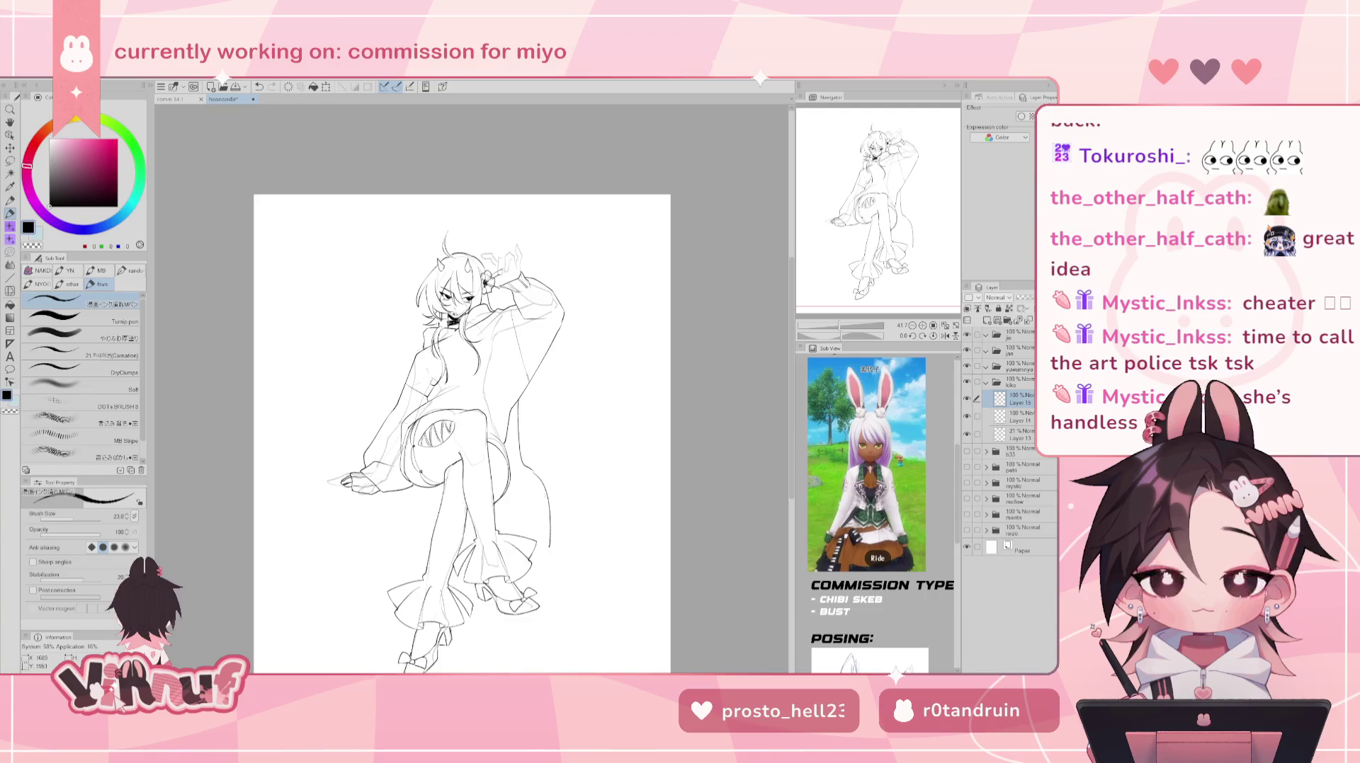
key(ctrl+z)
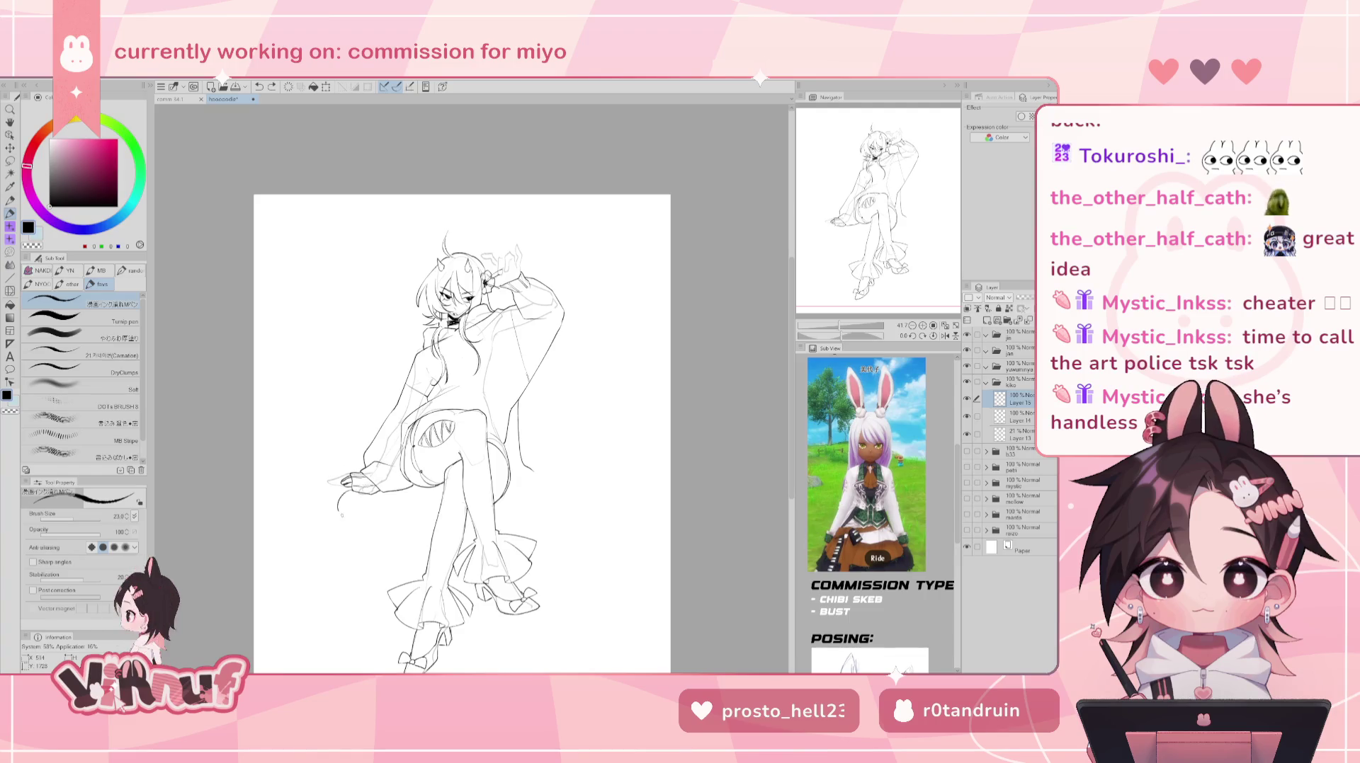
- Try a curved line below the left hand and undo it
drag(349, 491, 338, 513)
key(ctrl+z)
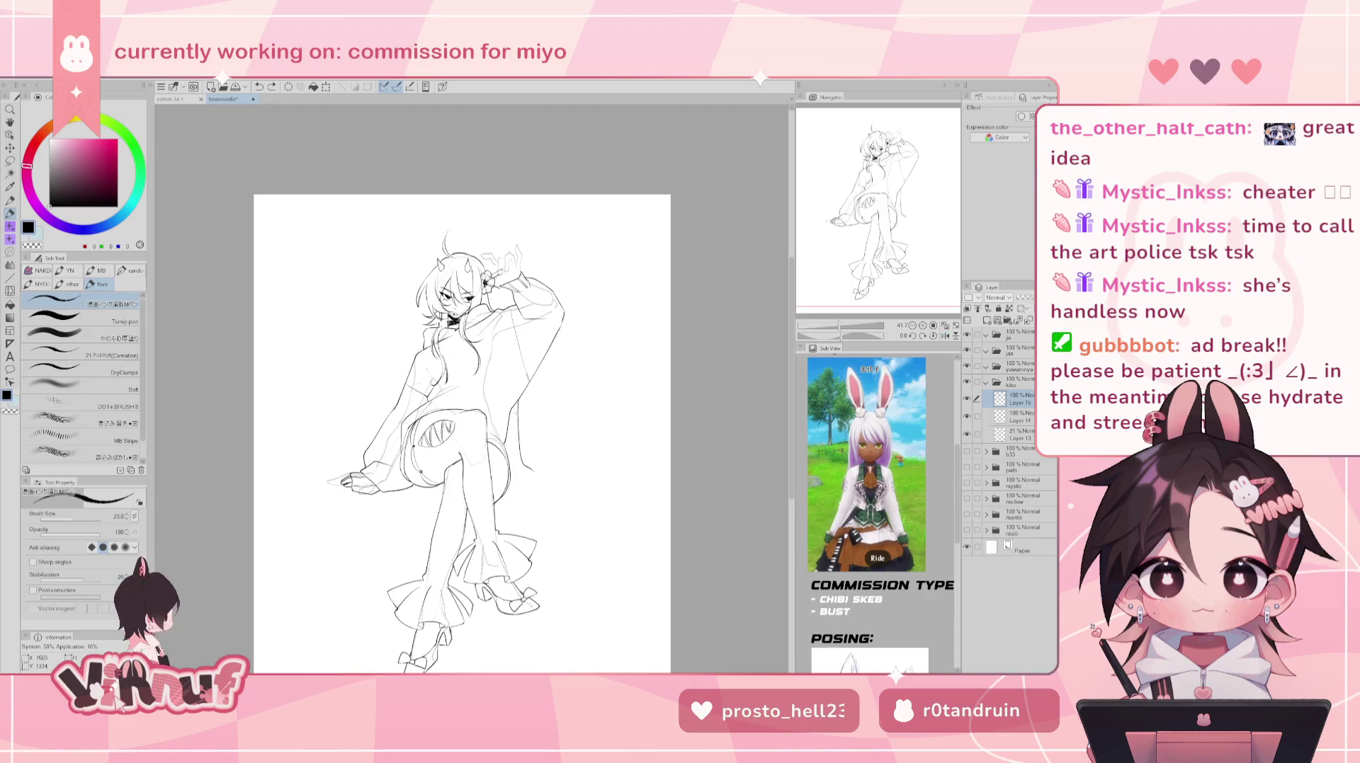
scroll(517, 233, up, 5)
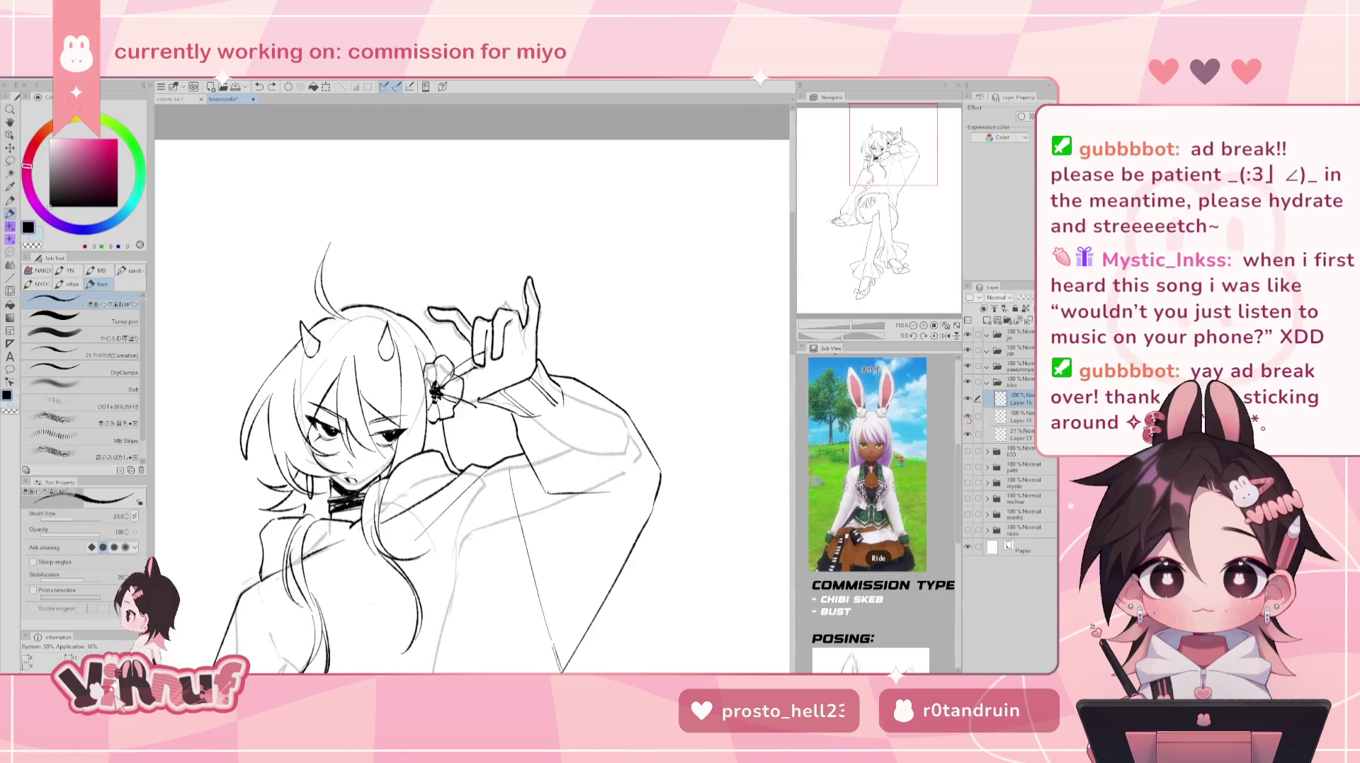
- Ink strokes under the raised hand and extend the right finger line downward
drag(435, 362, 460, 369)
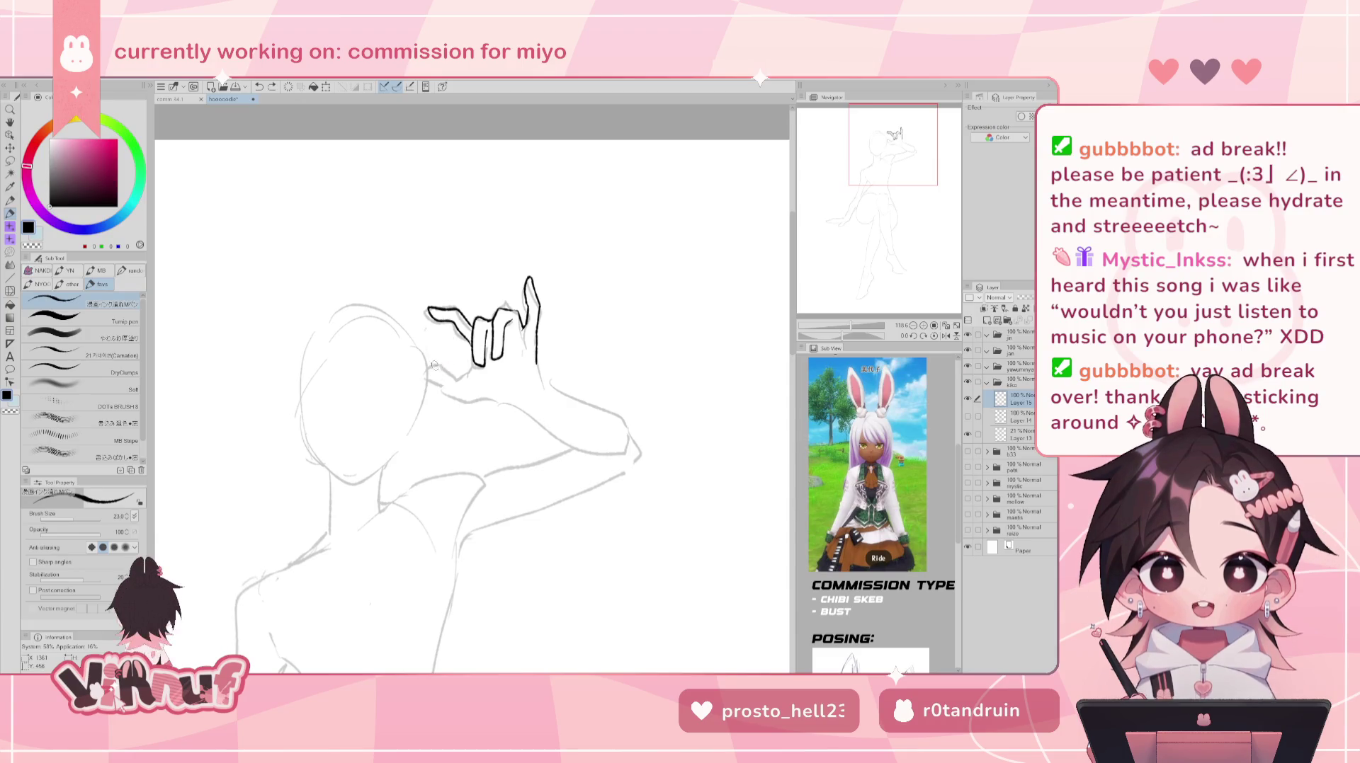
key(ctrl+z)
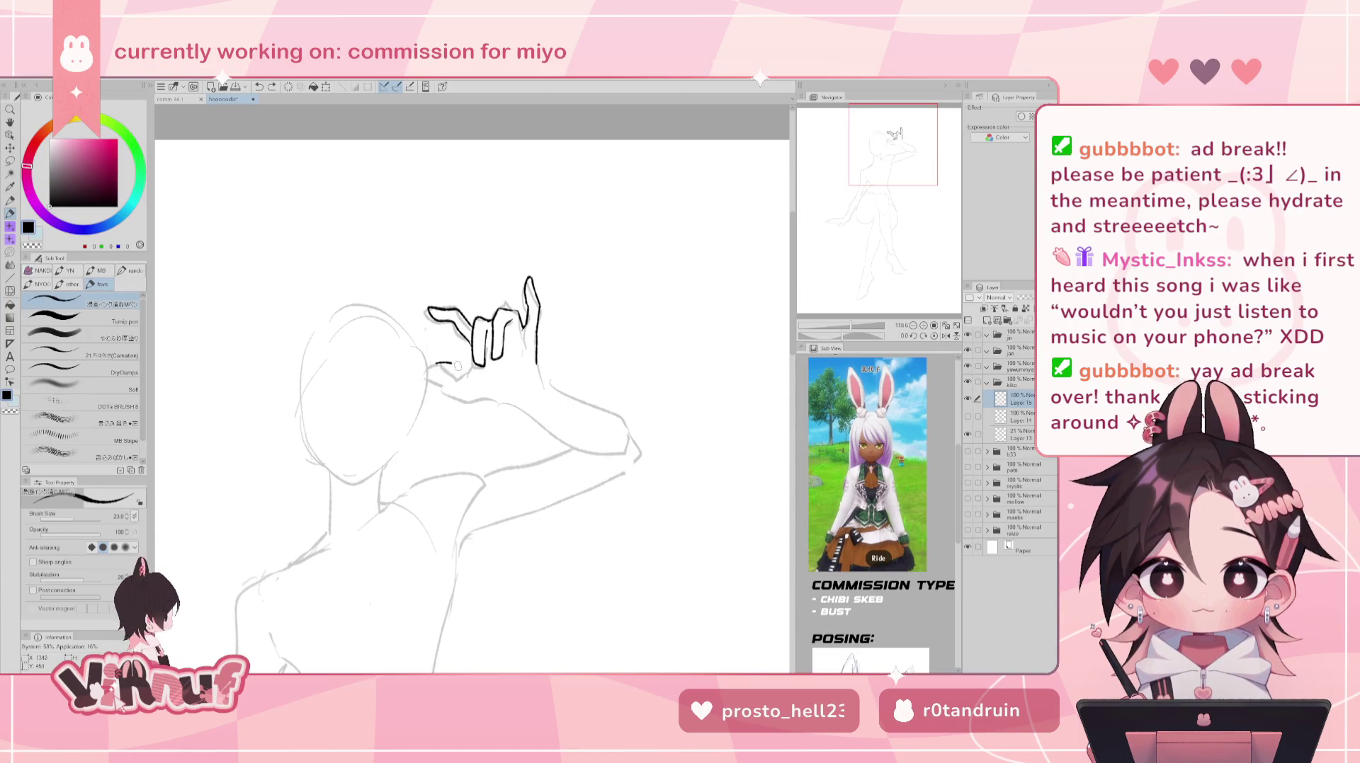
mouse_move(464, 366)
mouse_down()
mouse_move(433, 369)
mouse_move(484, 385)
mouse_up()
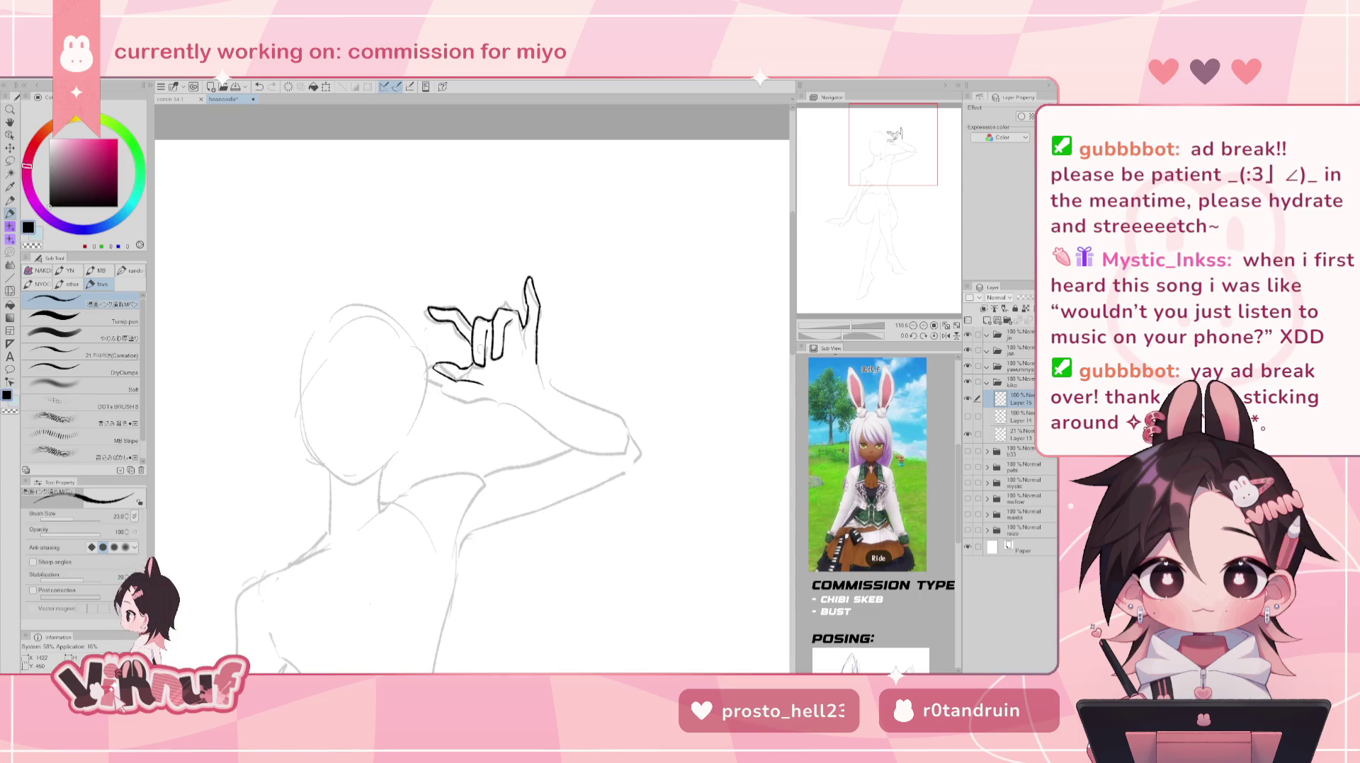
key(ctrl+z)
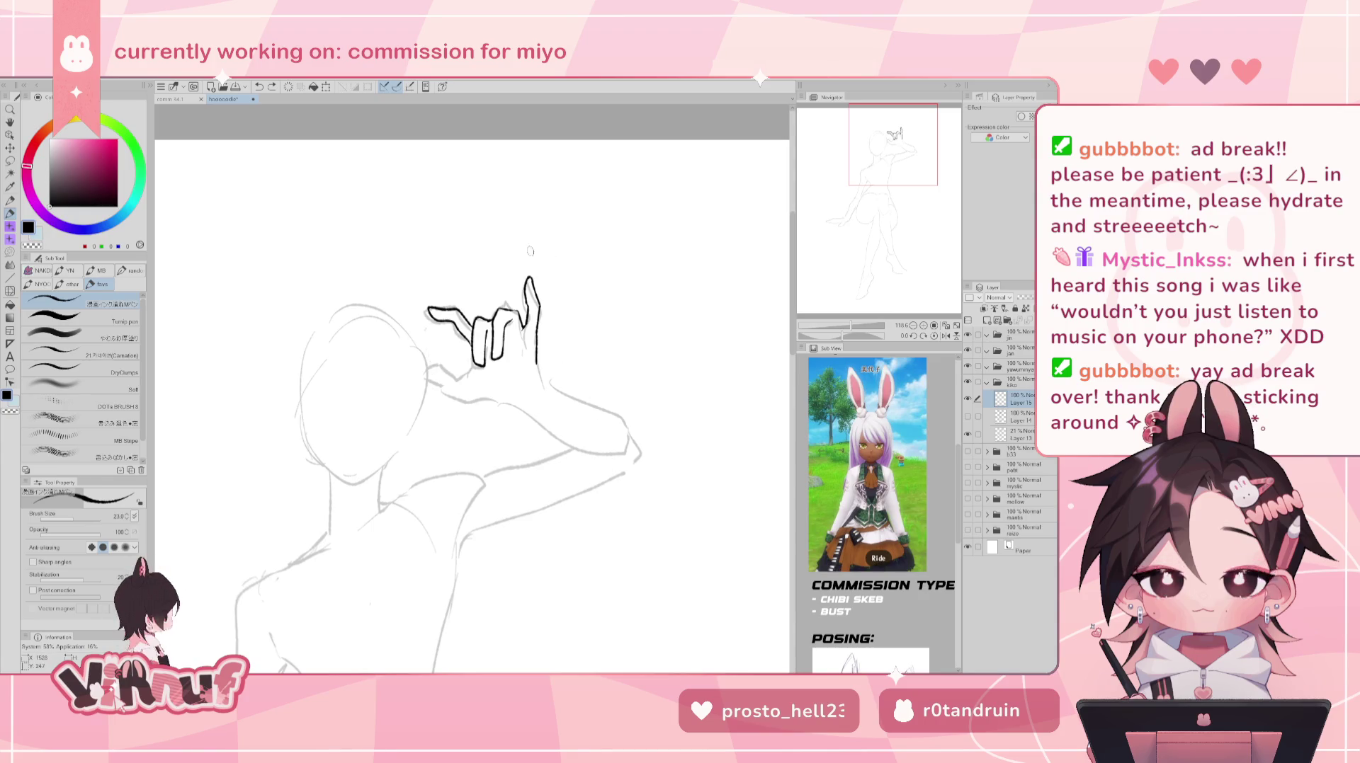
drag(537, 363, 543, 392)
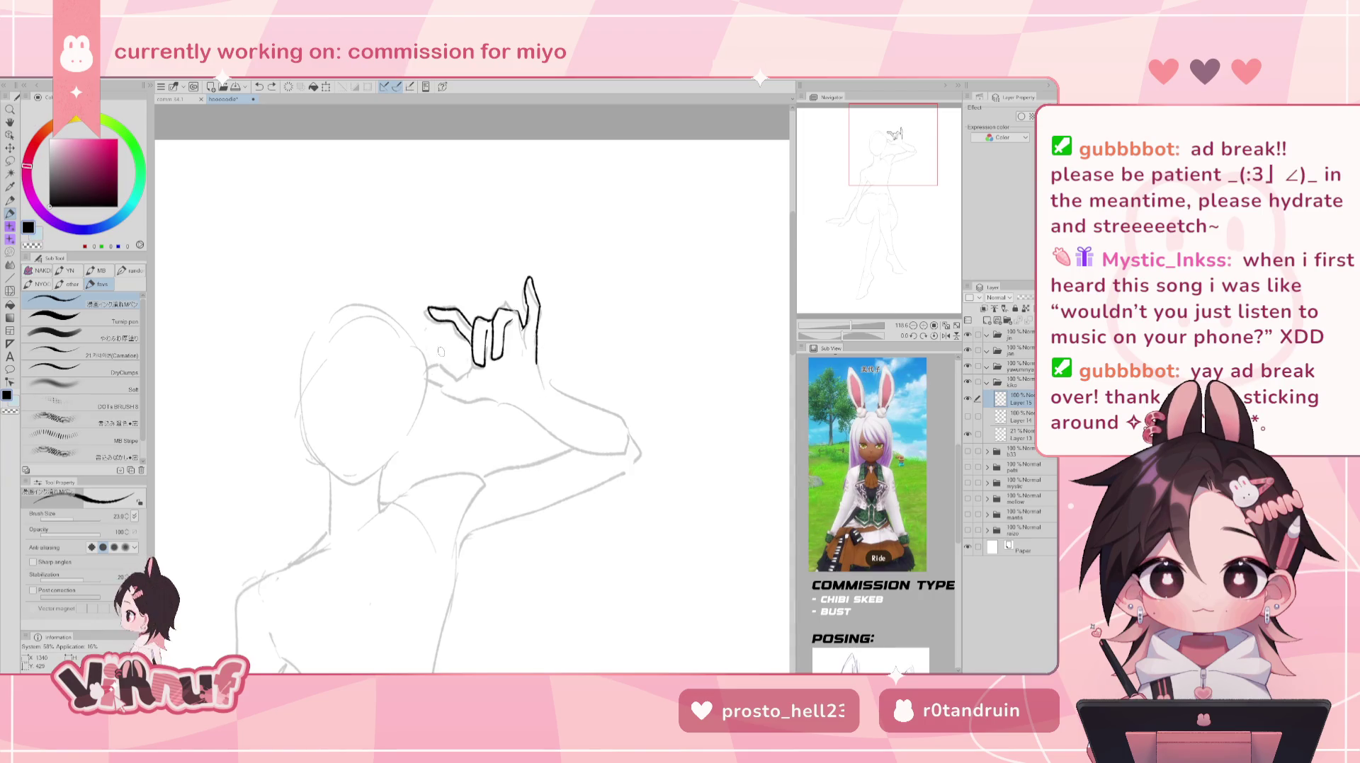
drag(432, 343, 471, 363)
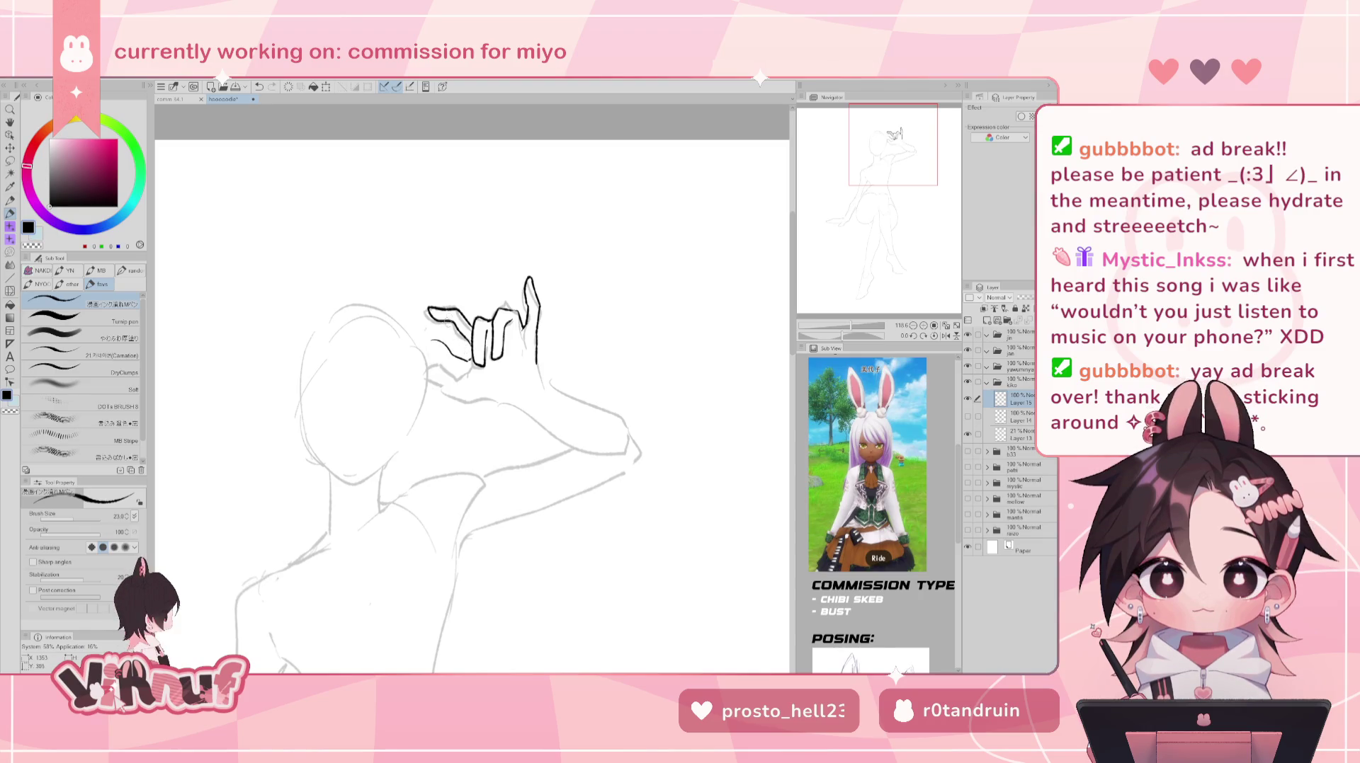
key(ctrl+z)
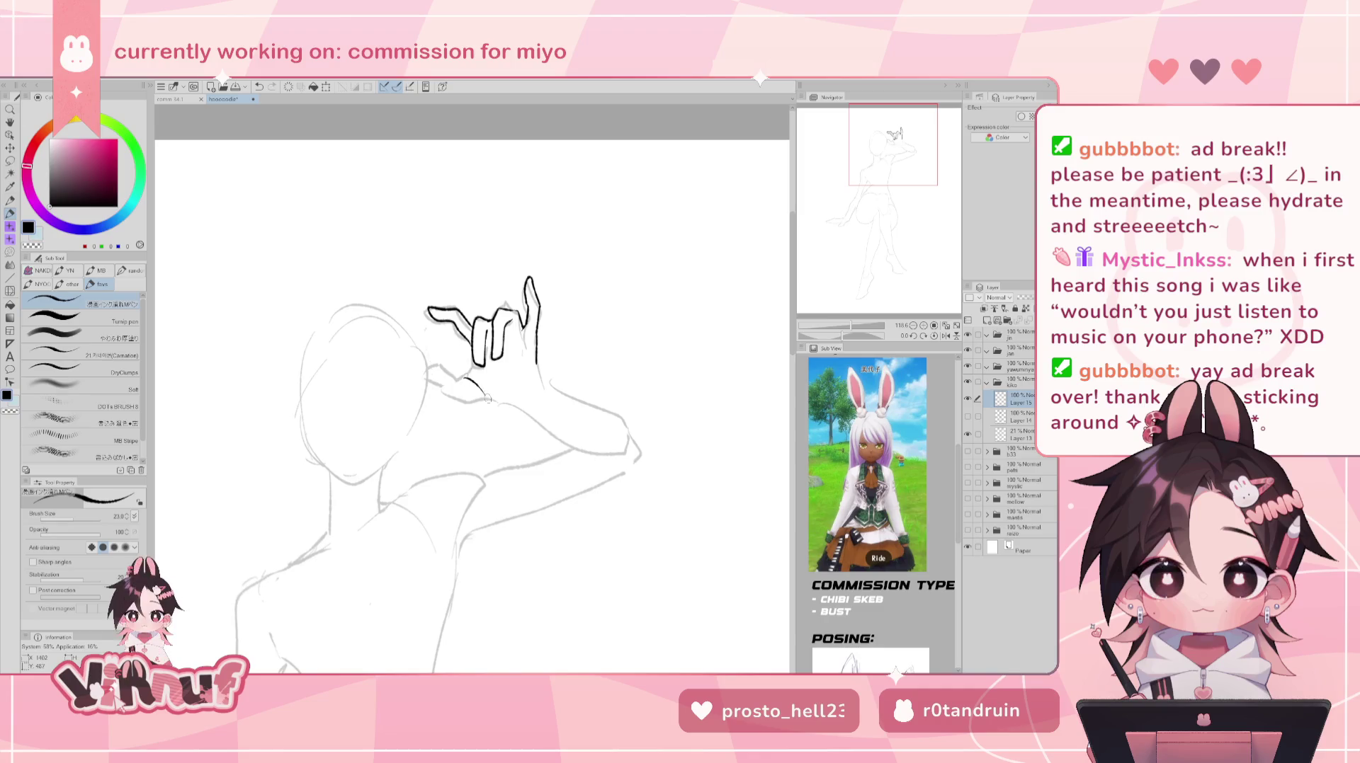
drag(467, 379, 502, 394)
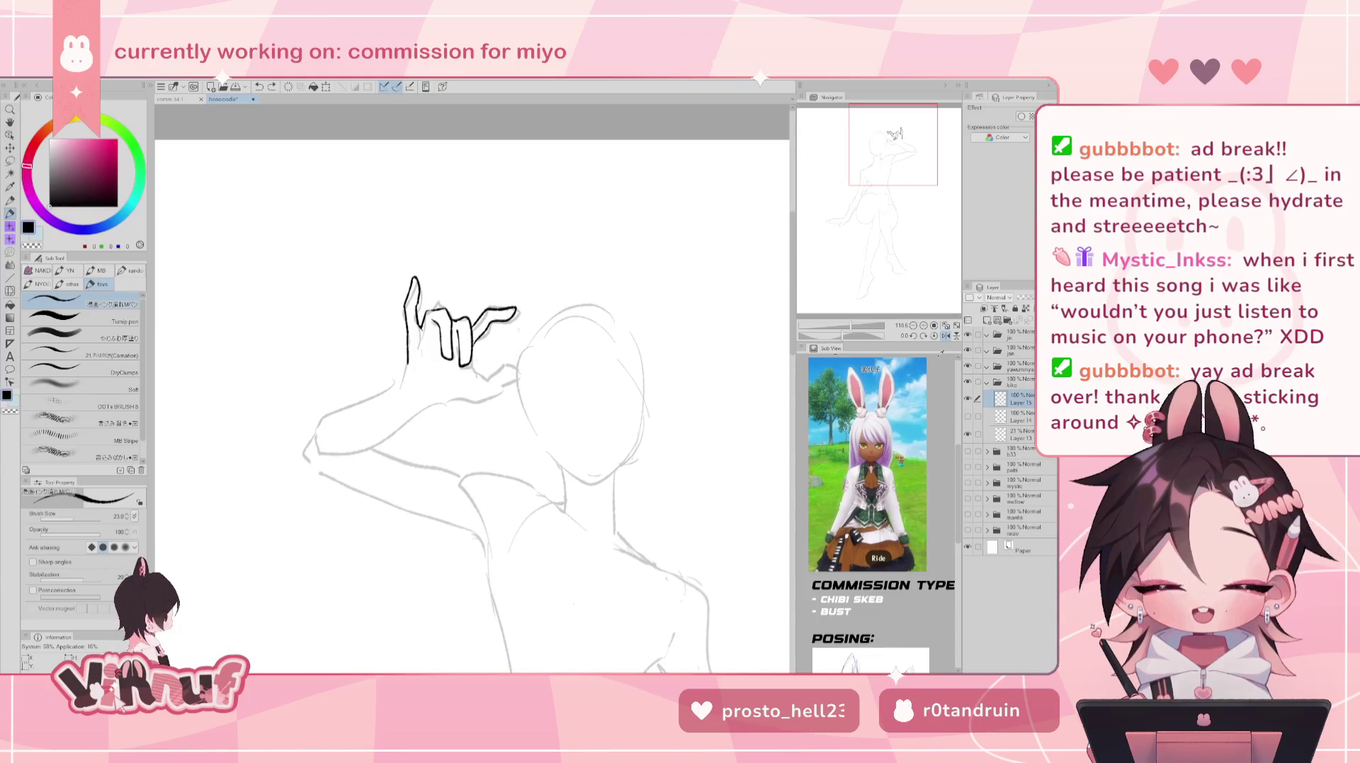
- Mirror the canvas to check the hand, then lasso the inked hand
key(h)
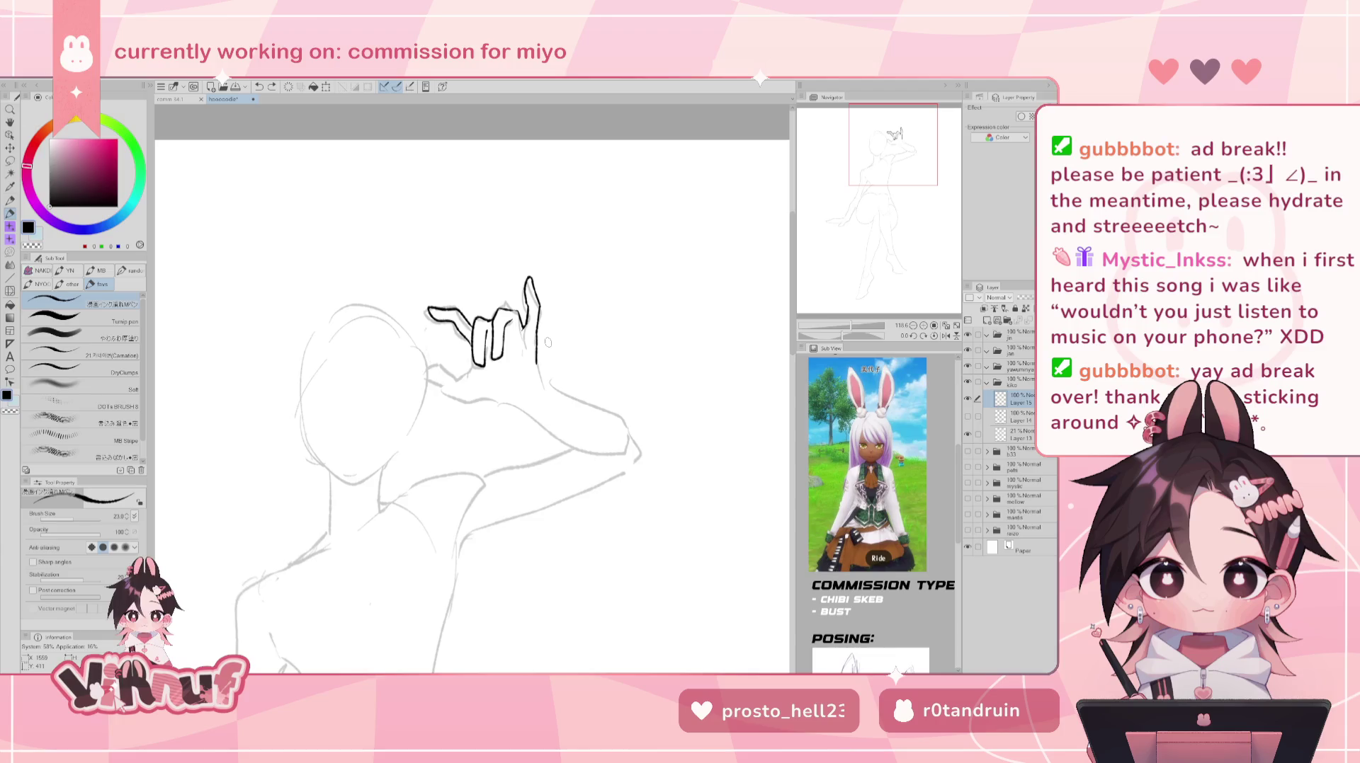
key(m)
drag(425, 330, 560, 389)
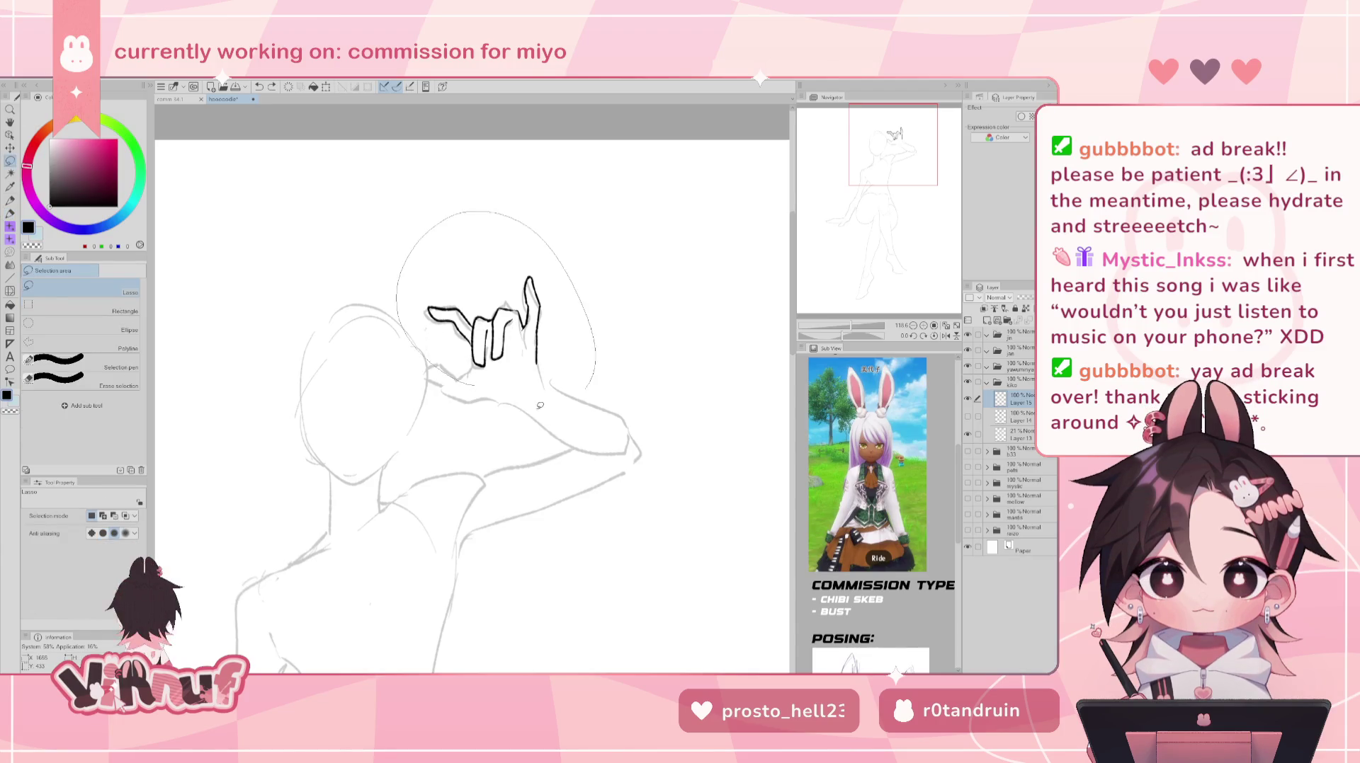
- Rotate the selected hand counter-clockwise toward the head and confirm
key(ctrl+t)
drag(542, 230, 526, 273)
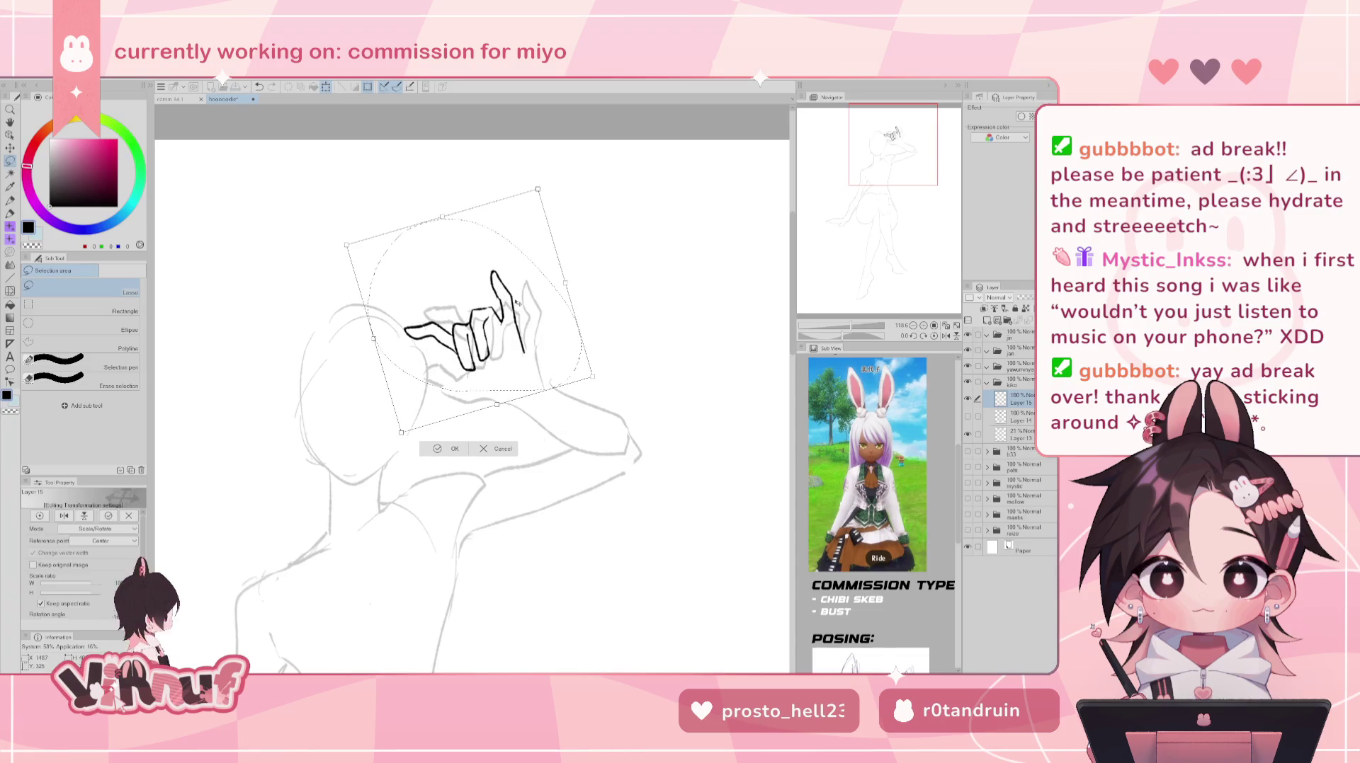
mouse_move(526, 286)
mouse_down()
mouse_move(527, 305)
mouse_move(496, 328)
mouse_up()
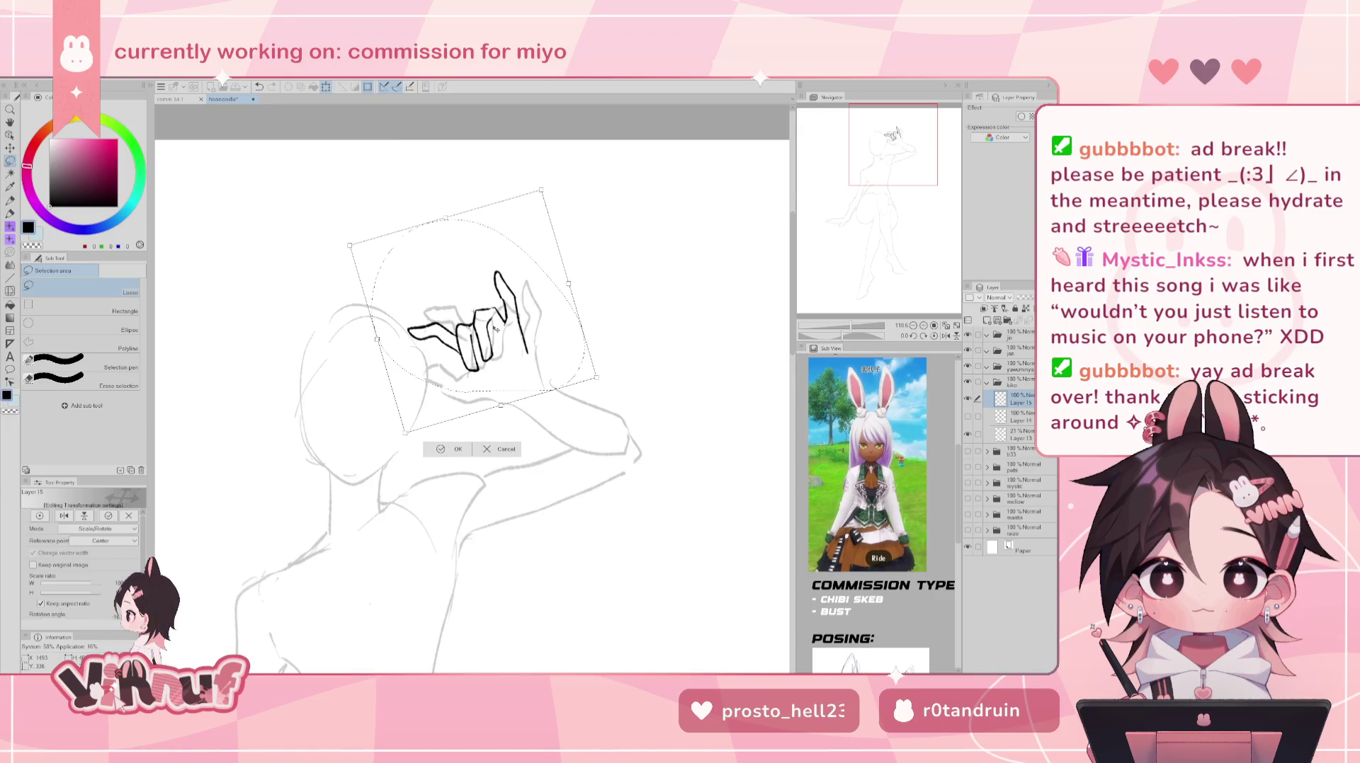
click(471, 447)
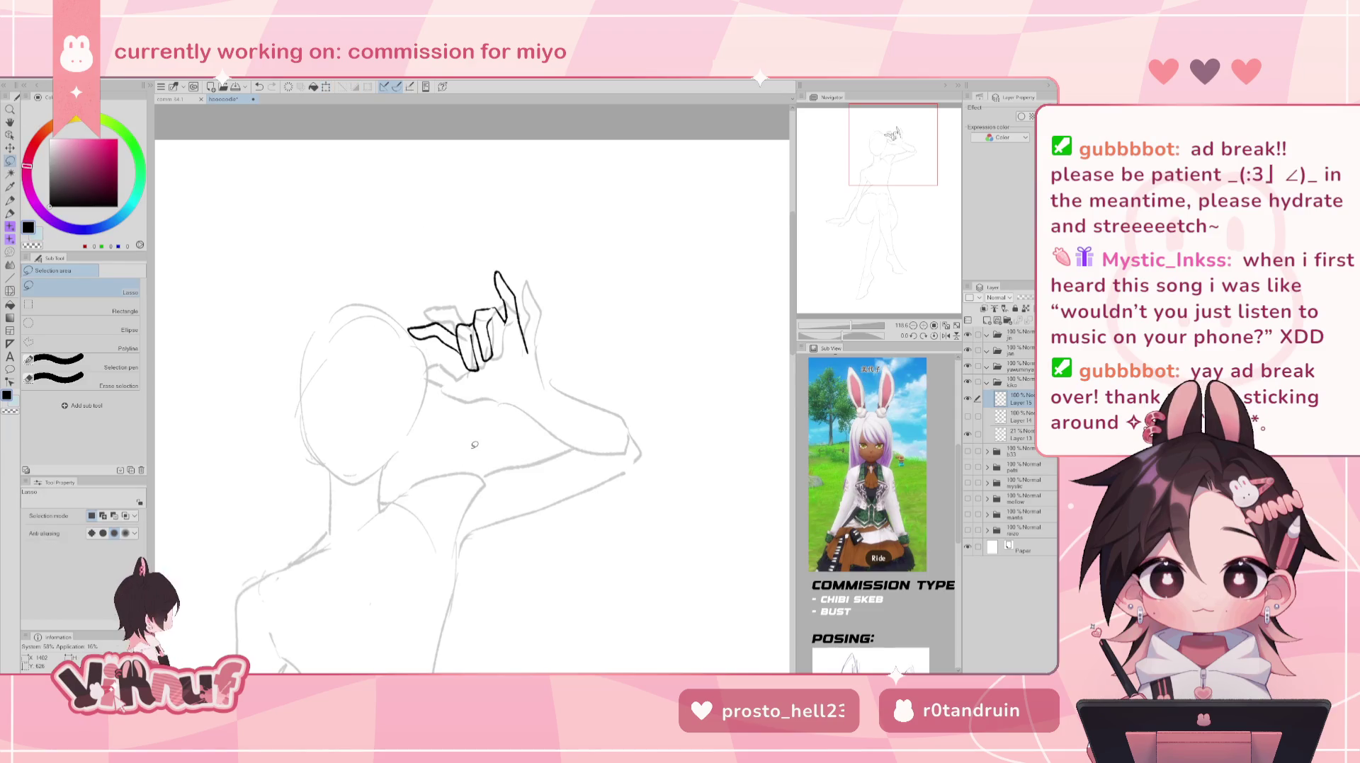
key(p)
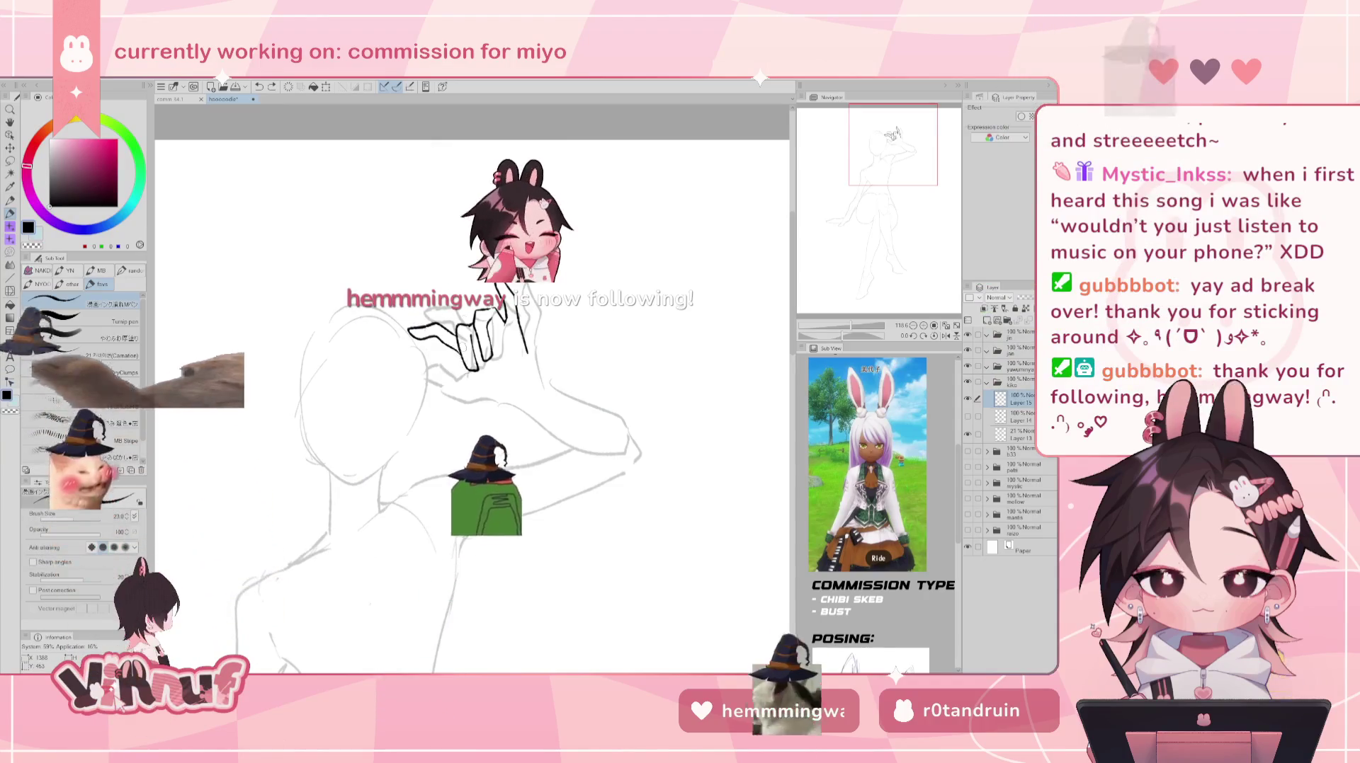
- Lasso the hand's left part, move it slightly up, and deselect
key(m)
mouse_move(414, 319)
mouse_down()
mouse_move(438, 292)
mouse_move(453, 315)
mouse_up()
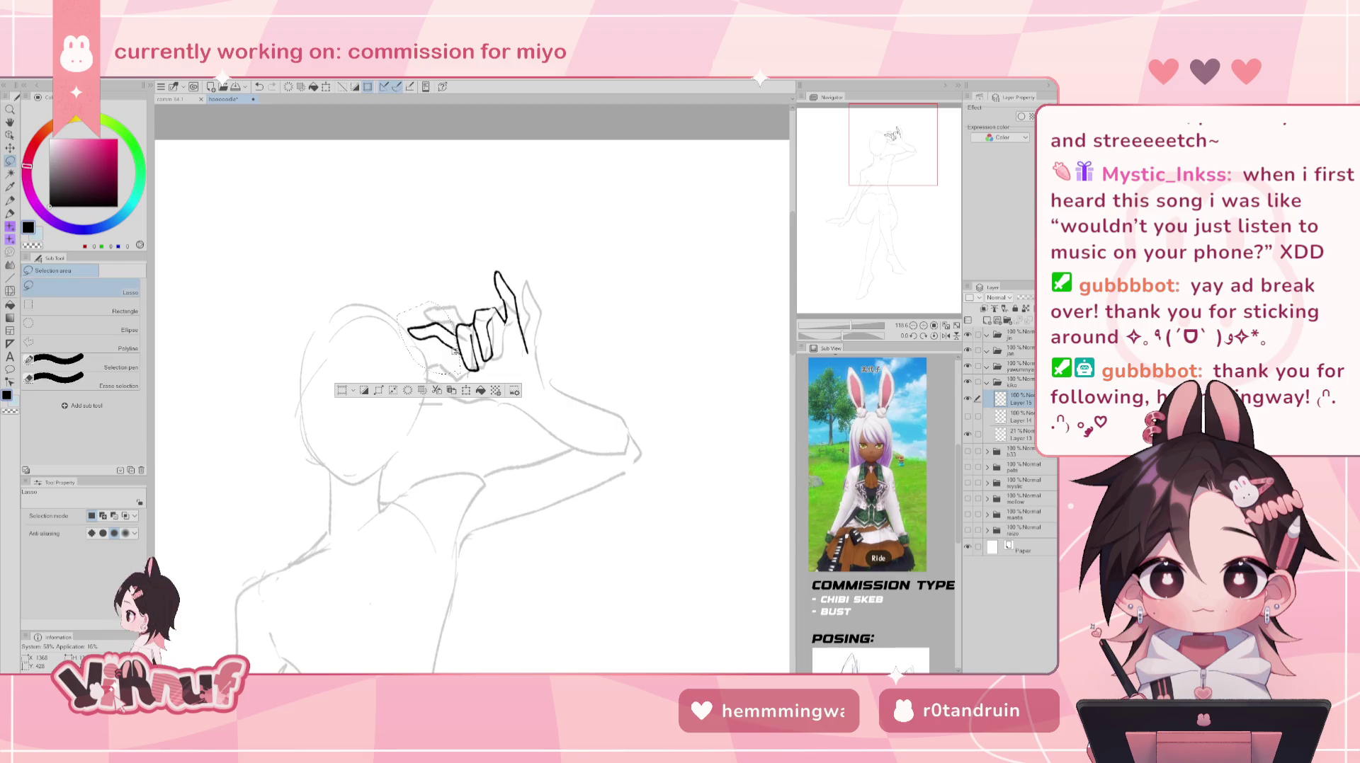
key(v)
drag(468, 322, 460, 342)
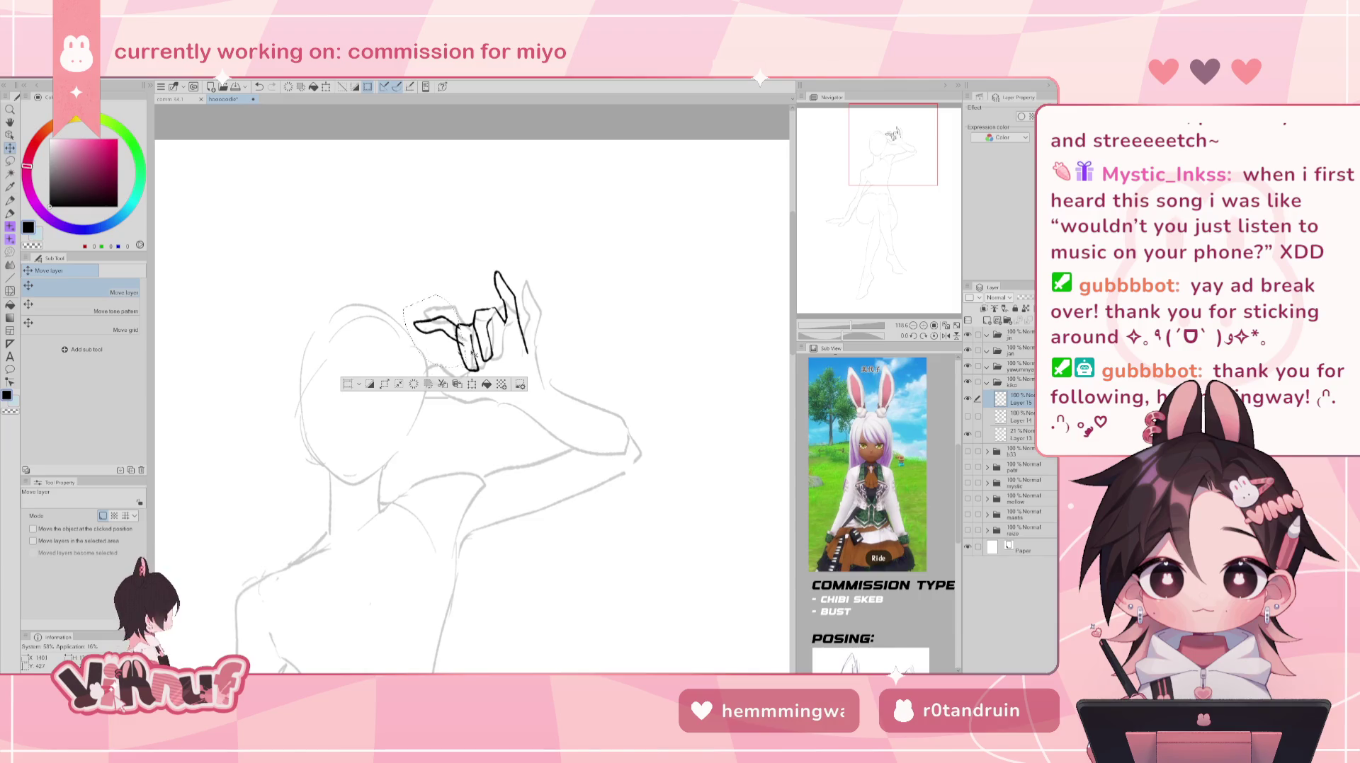
key(ctrl+d)
key(e)
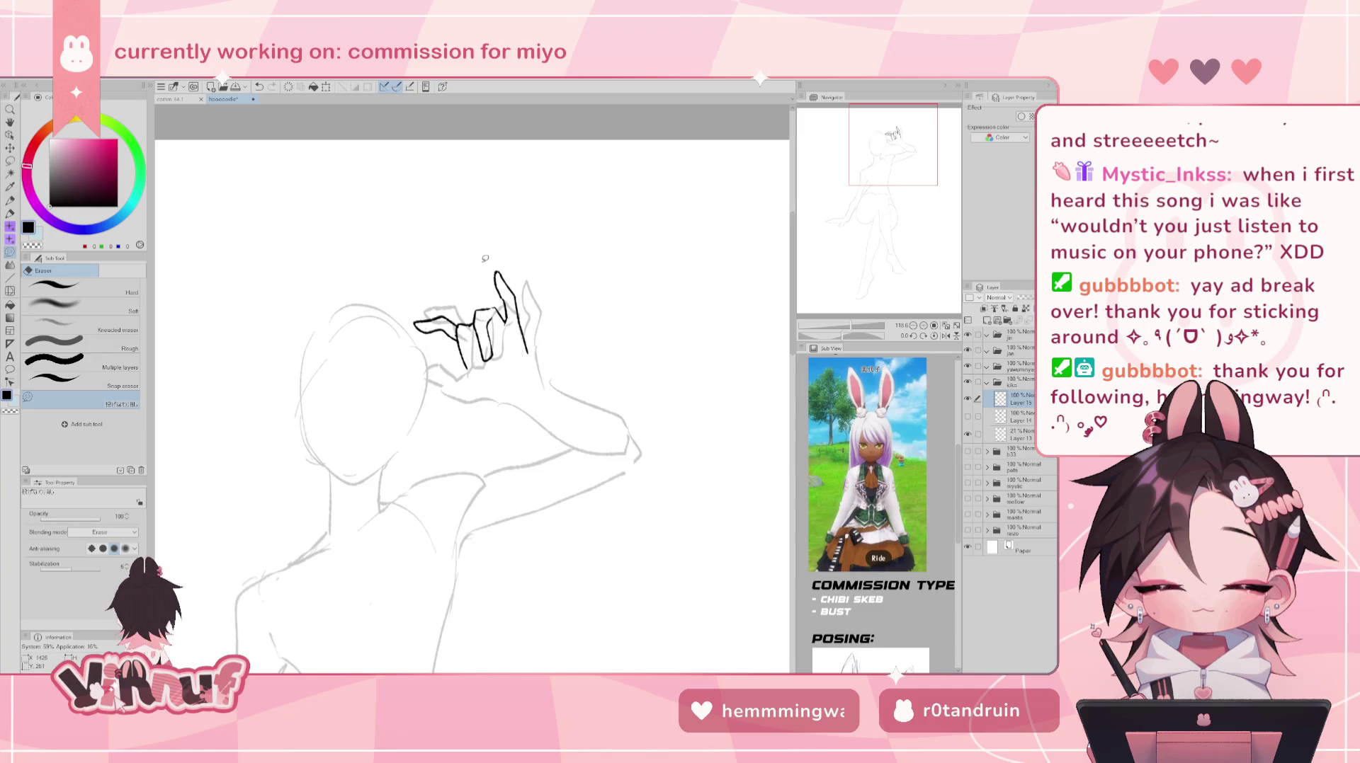
- Try short dark strokes beside the hand, undo them, and rotate the canvas view
key(p)
key(ctrl+z)
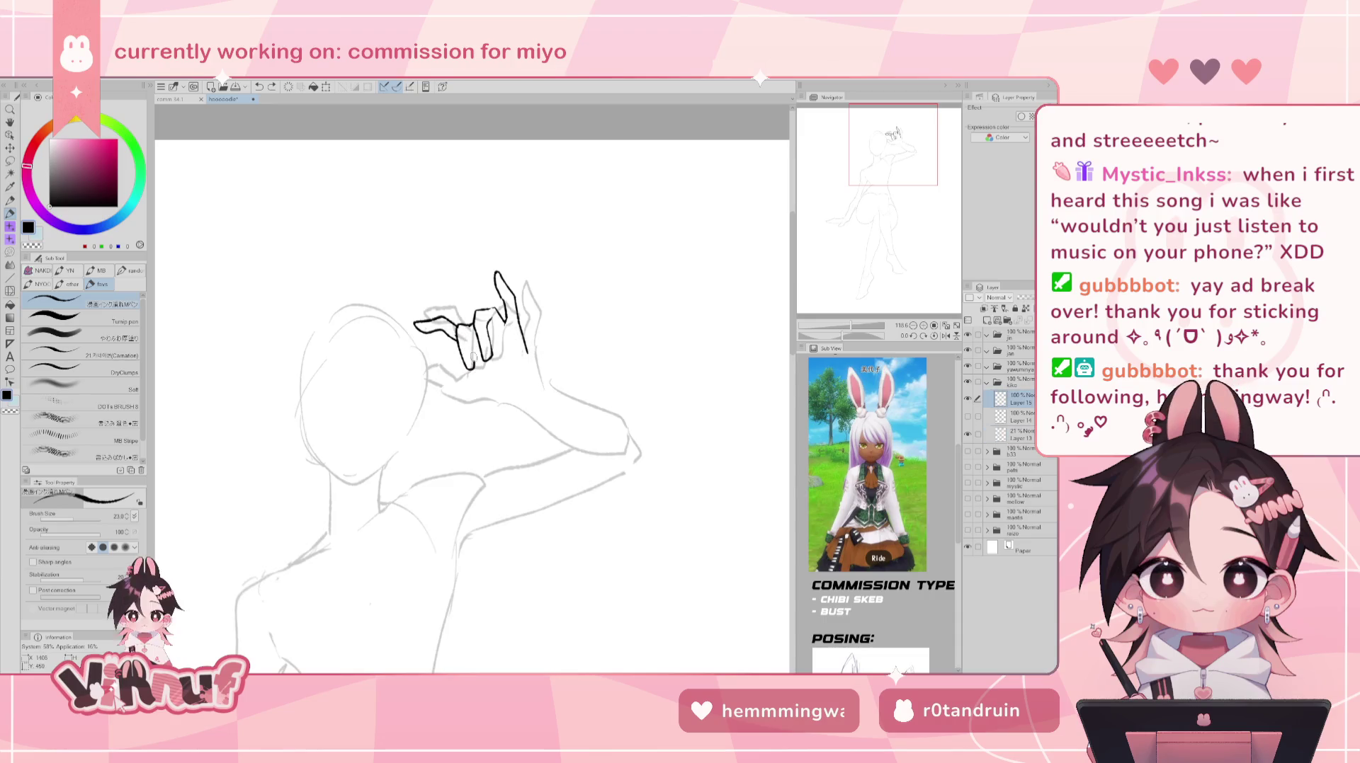
key(ctrl+y)
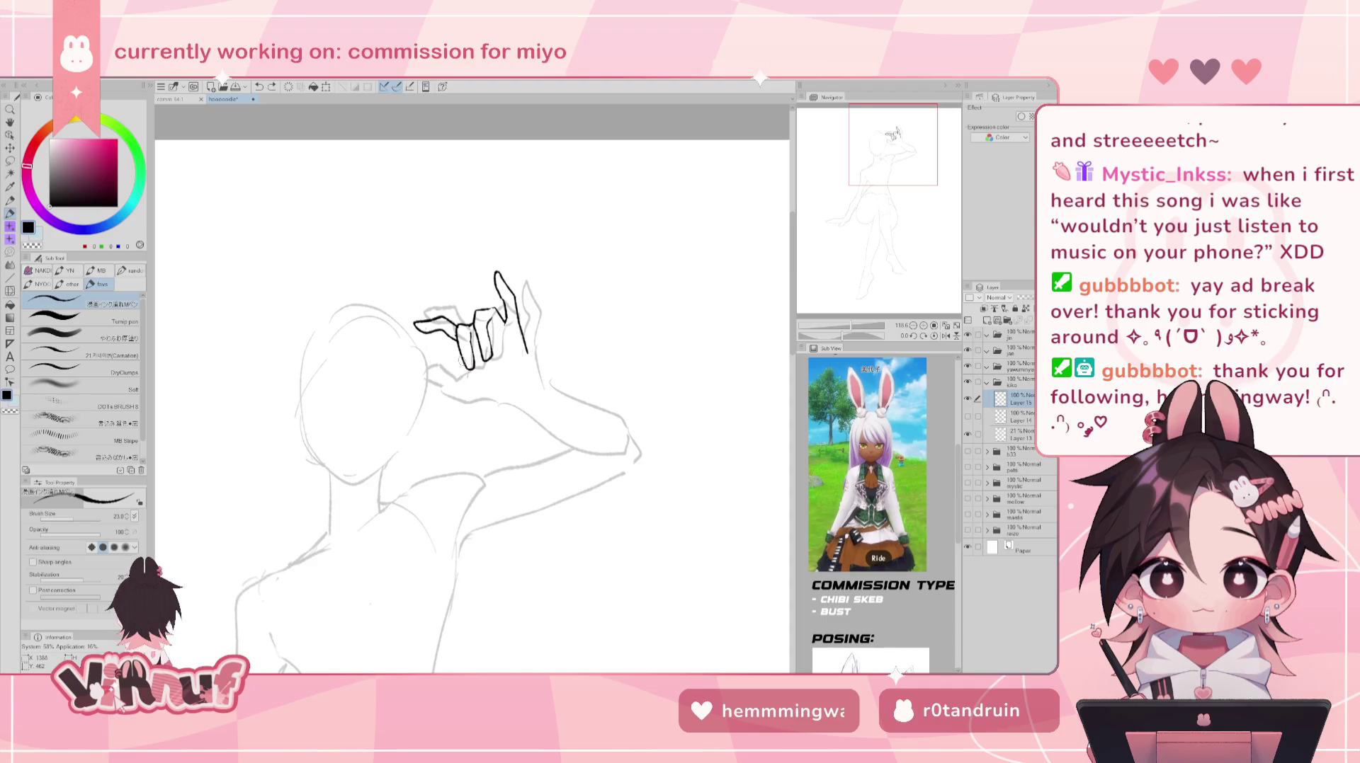
drag(478, 394, 503, 397)
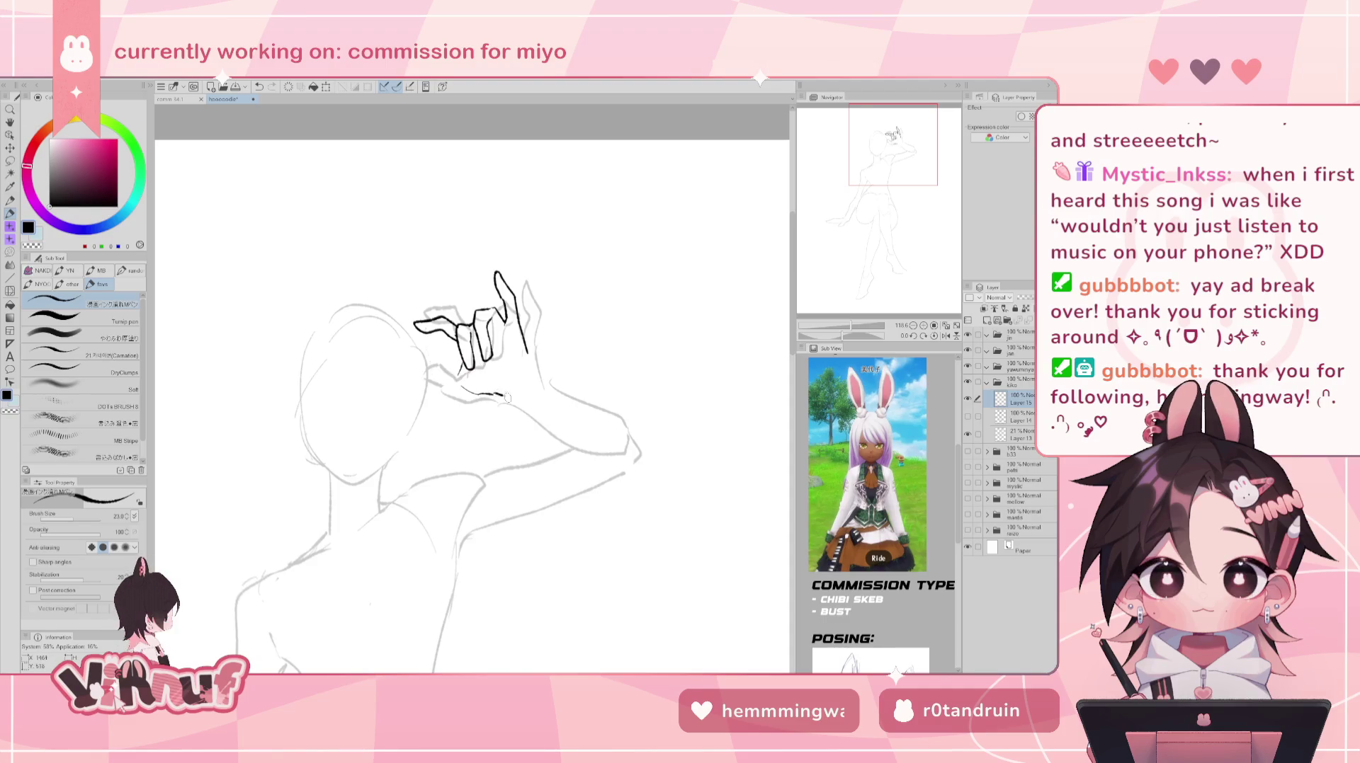
drag(423, 367, 459, 390)
key(ctrl+z)
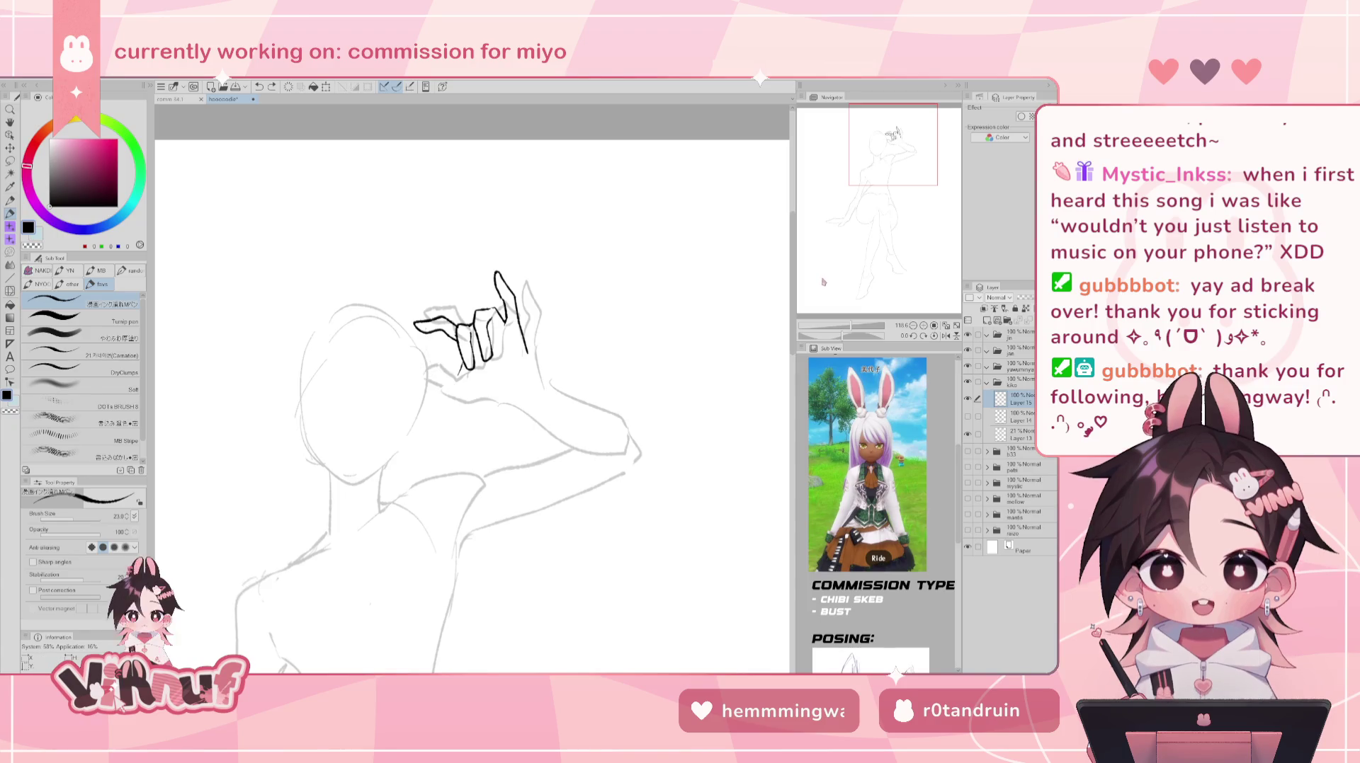
key(asciicircum)
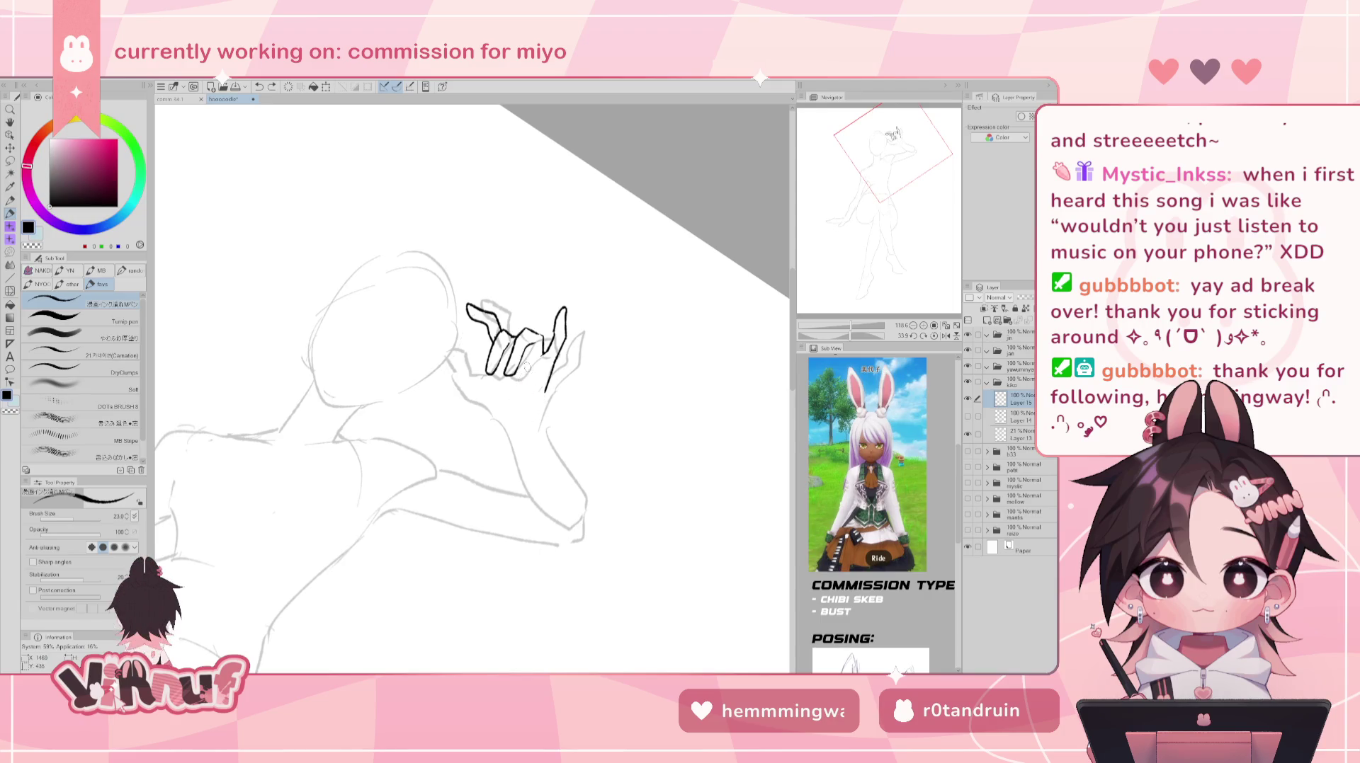
- Ink short lines under the hand, undoing the stroke beside it
drag(516, 409, 494, 403)
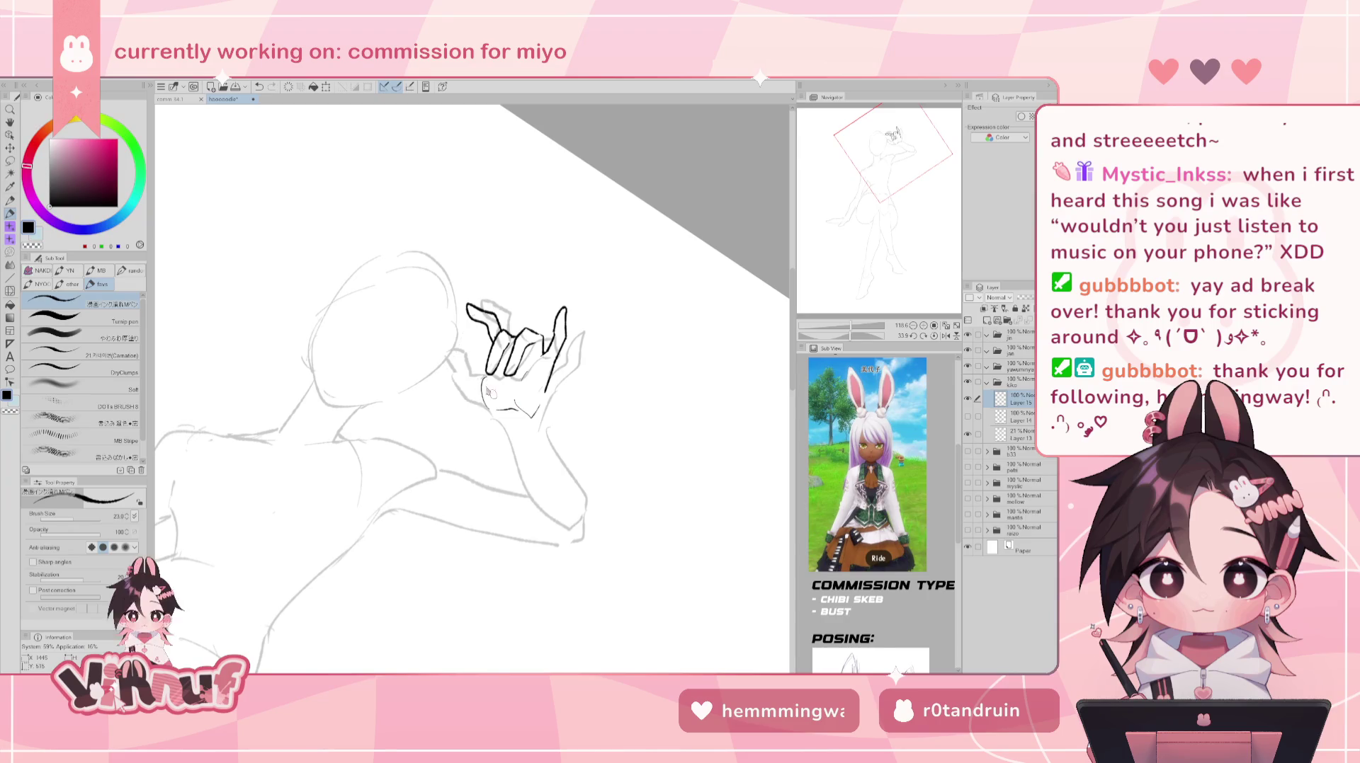
drag(498, 409, 460, 346)
key(ctrl+z)
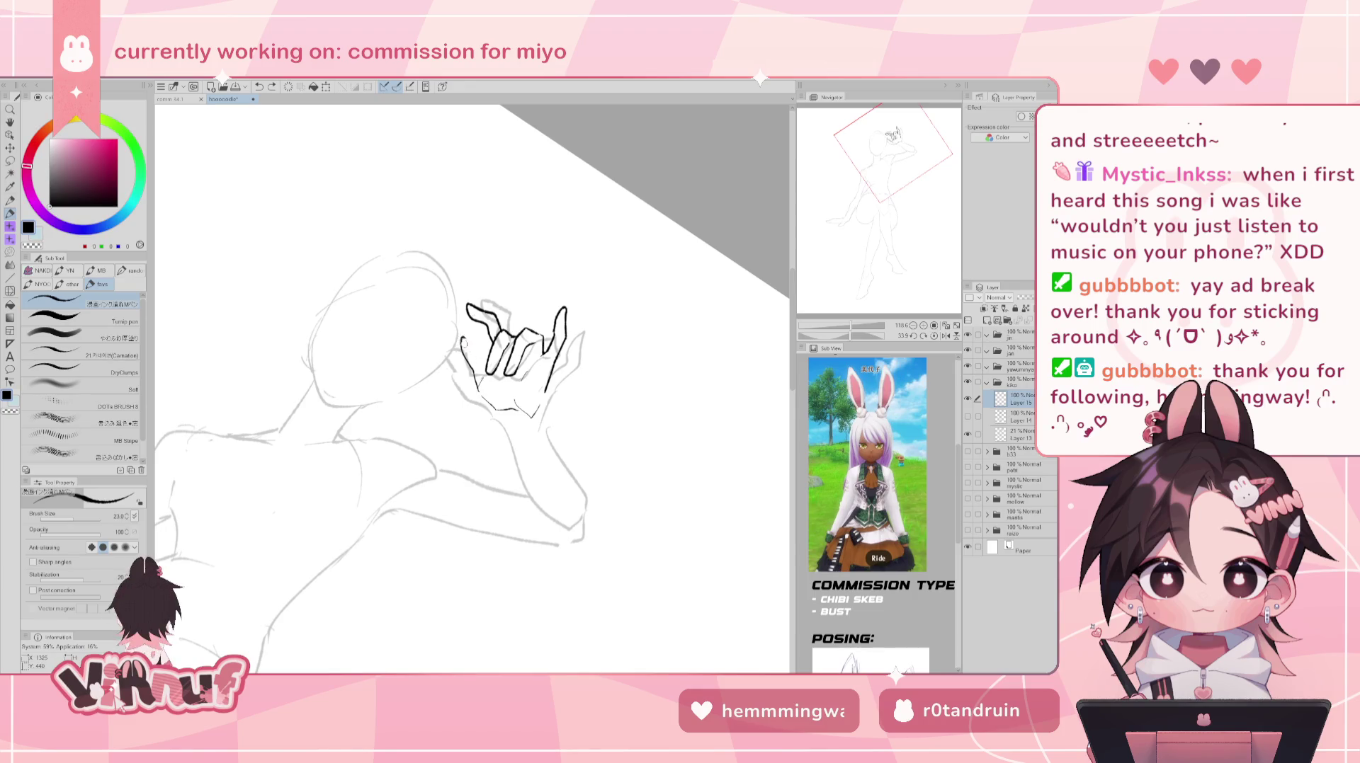
key(e)
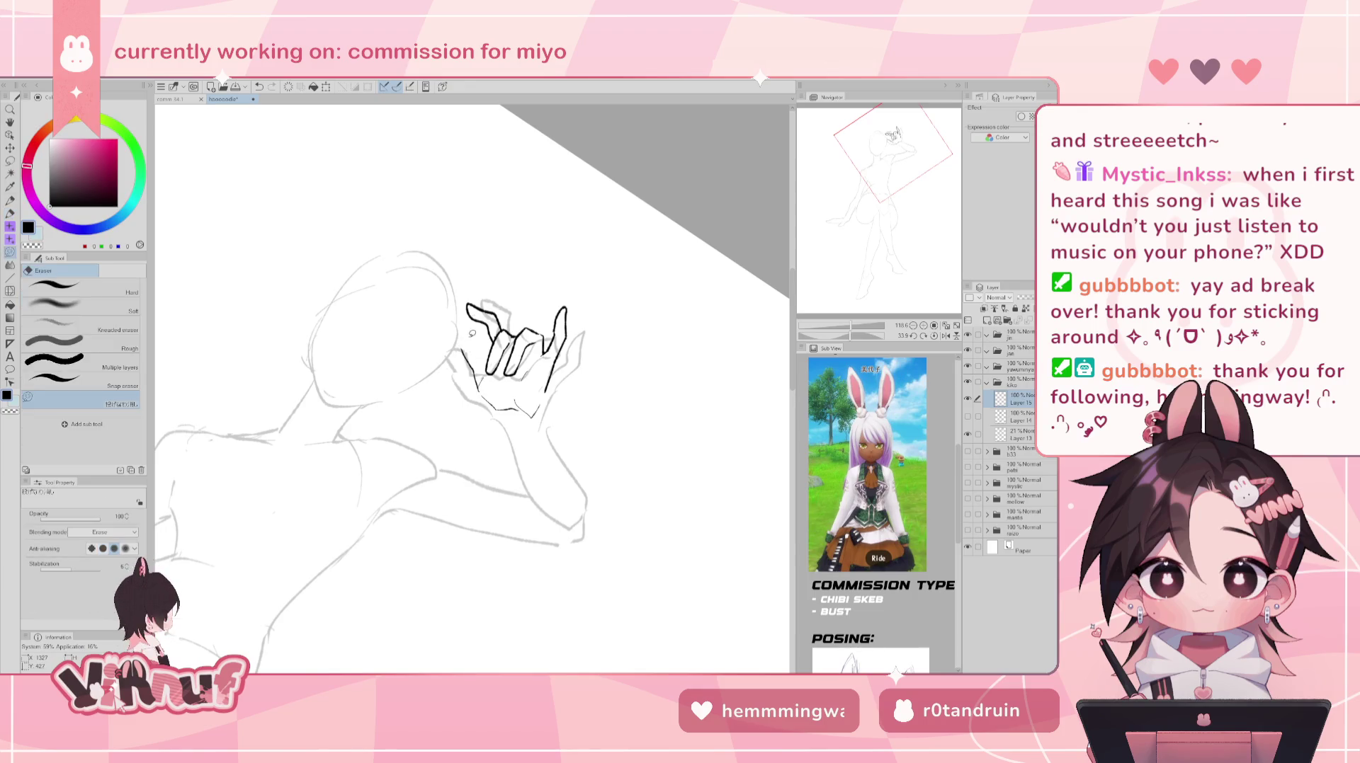
key(p)
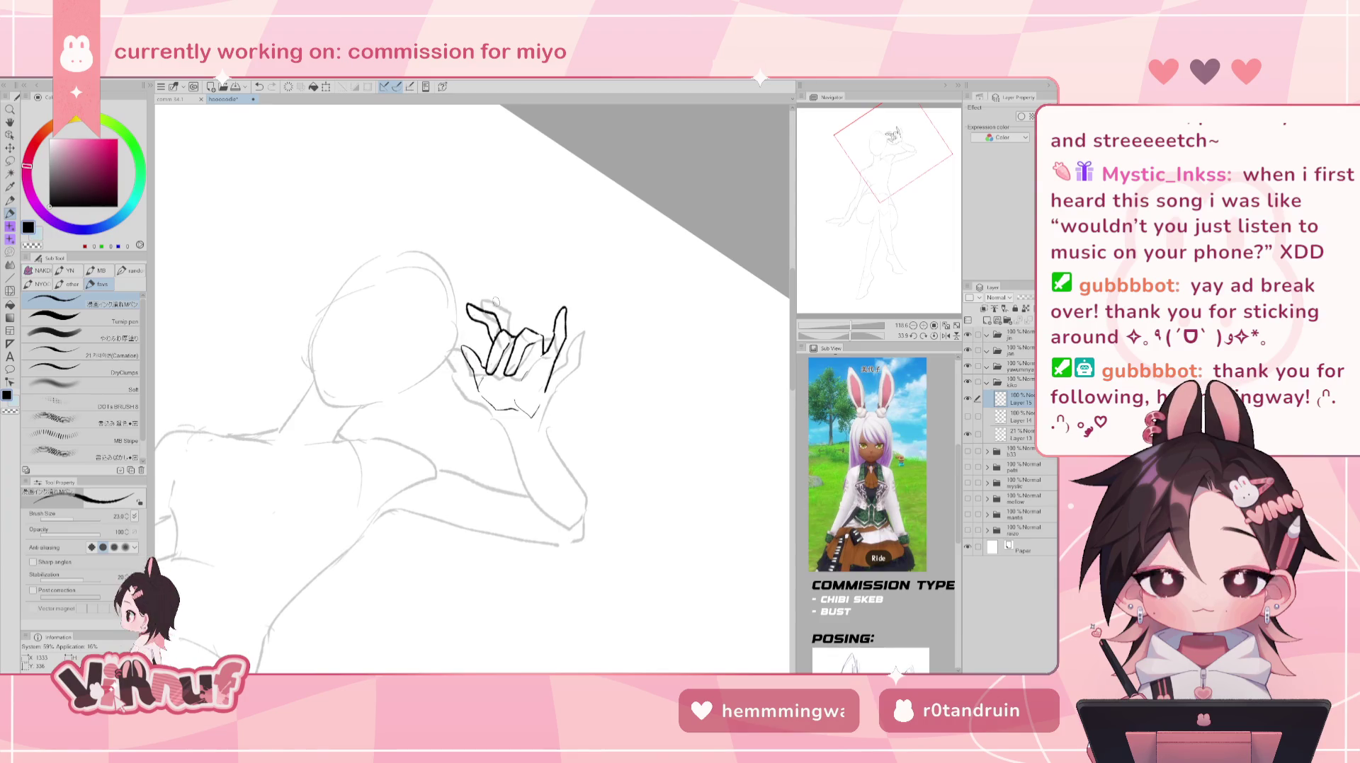
key(e)
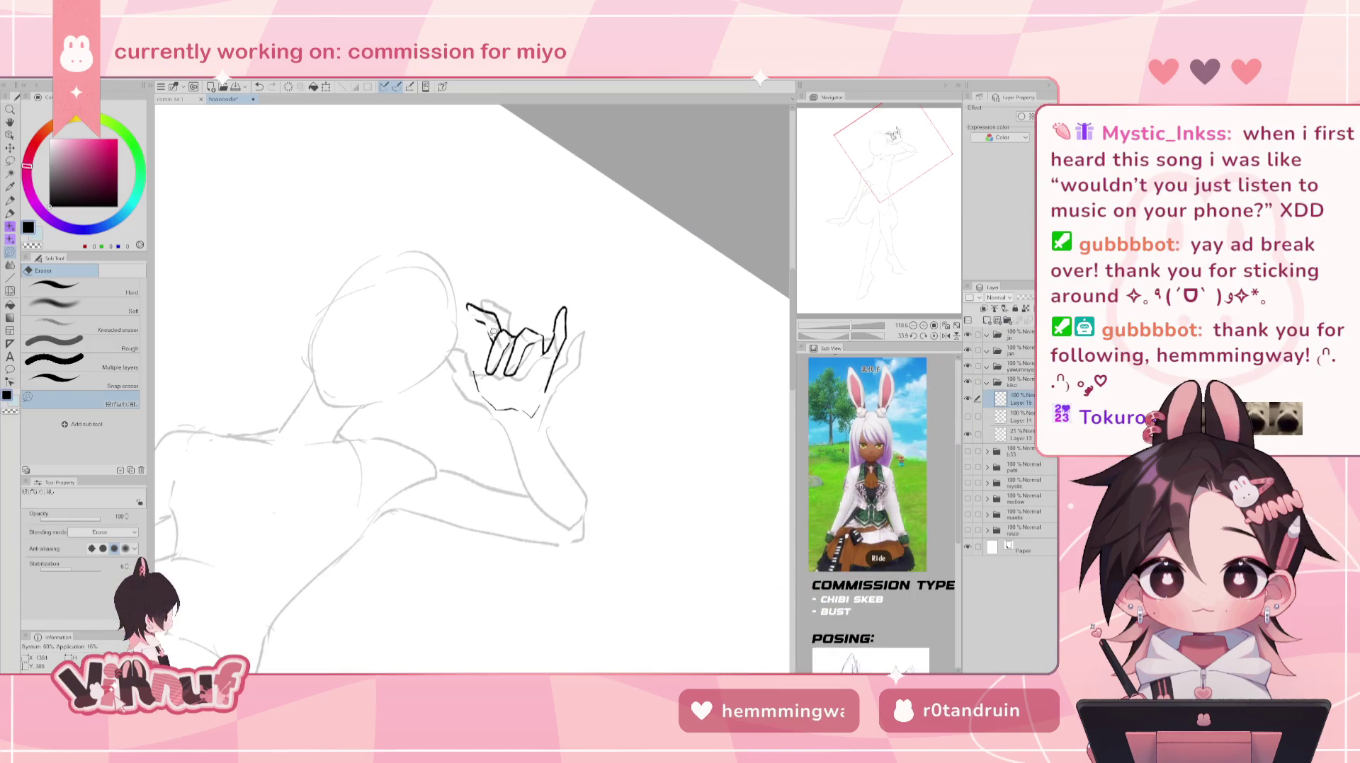
key(p)
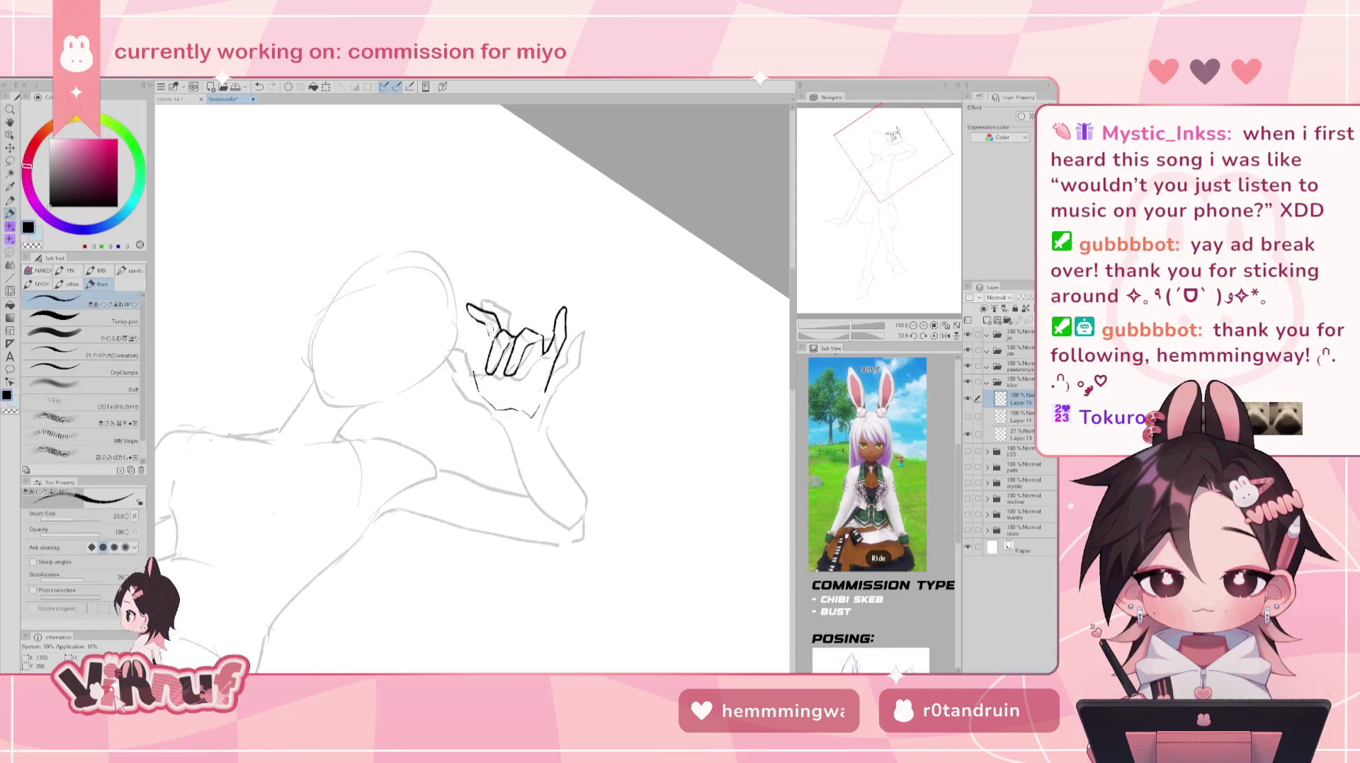
- Add two short strokes along the hand's left edge and reset the canvas rotation
drag(491, 337, 484, 349)
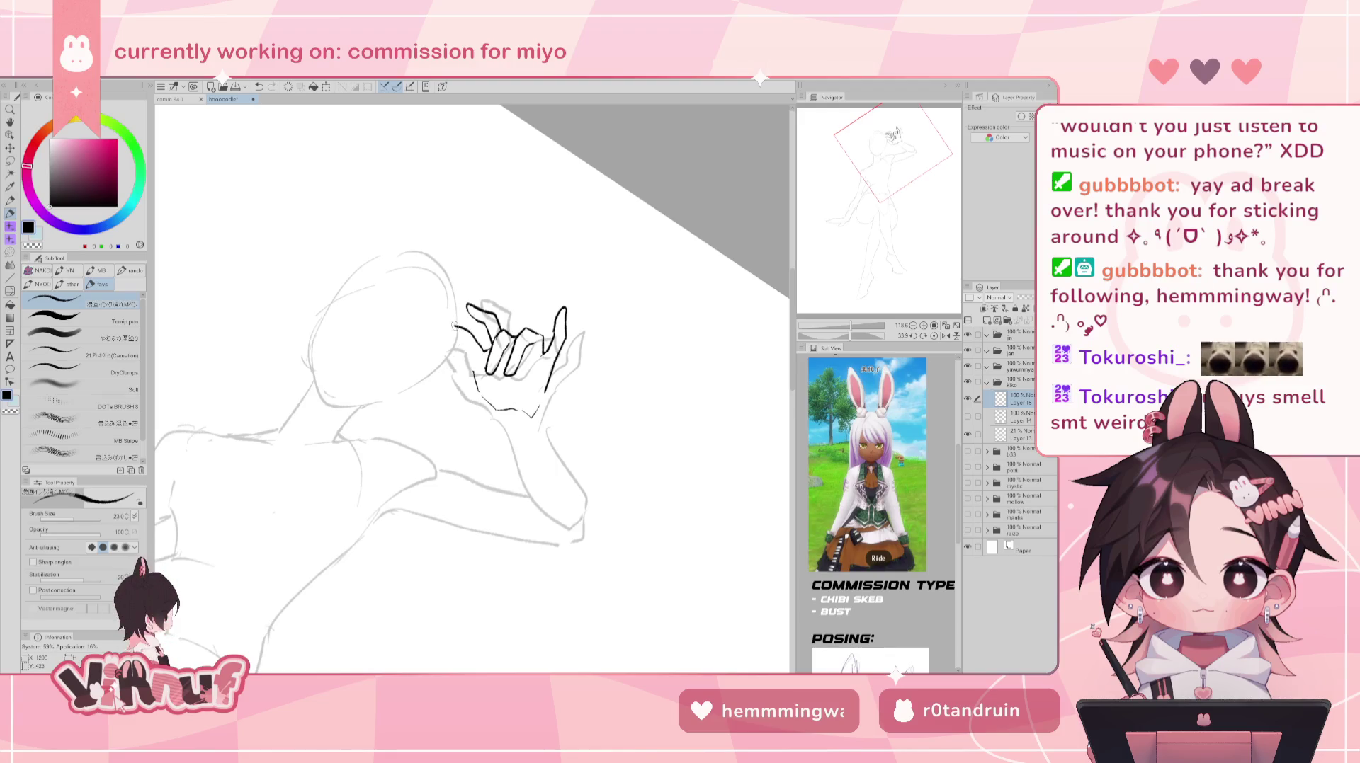
drag(459, 330, 479, 382)
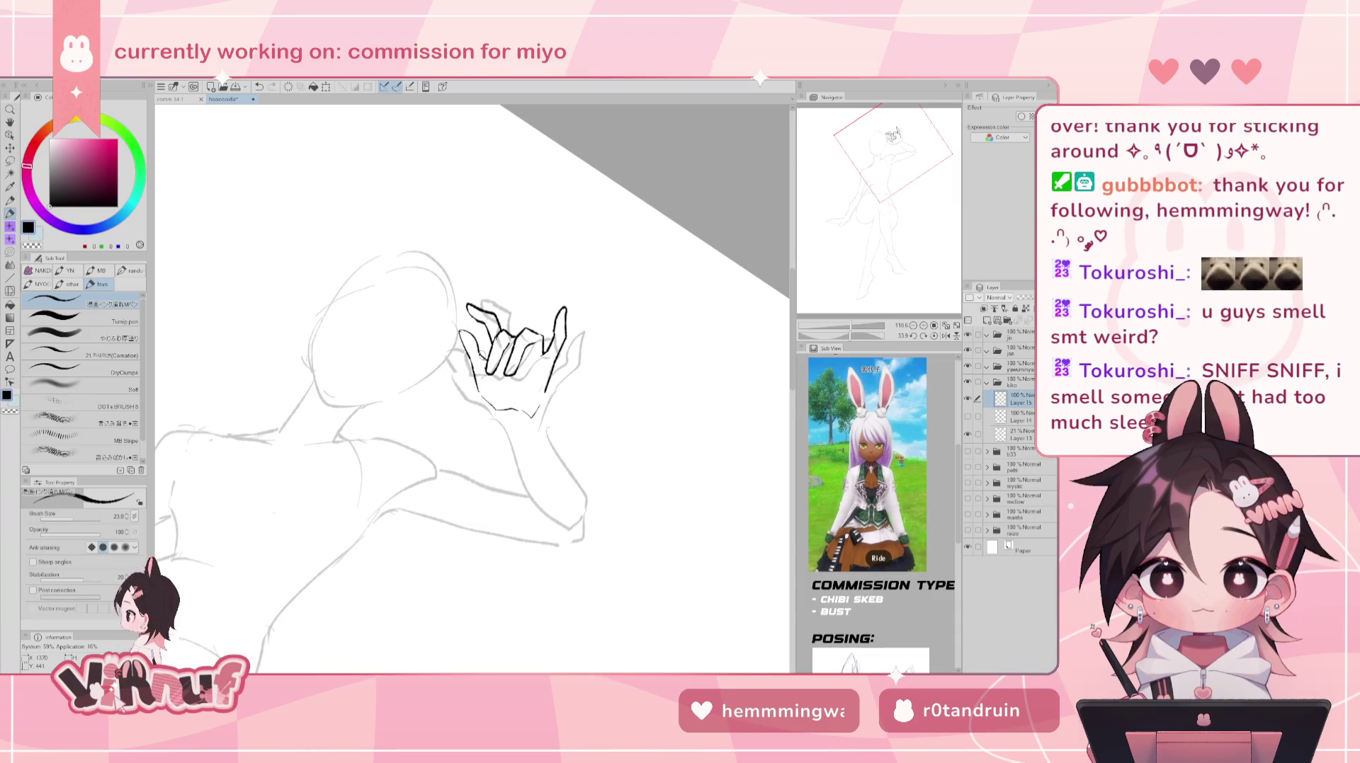
click(934, 336)
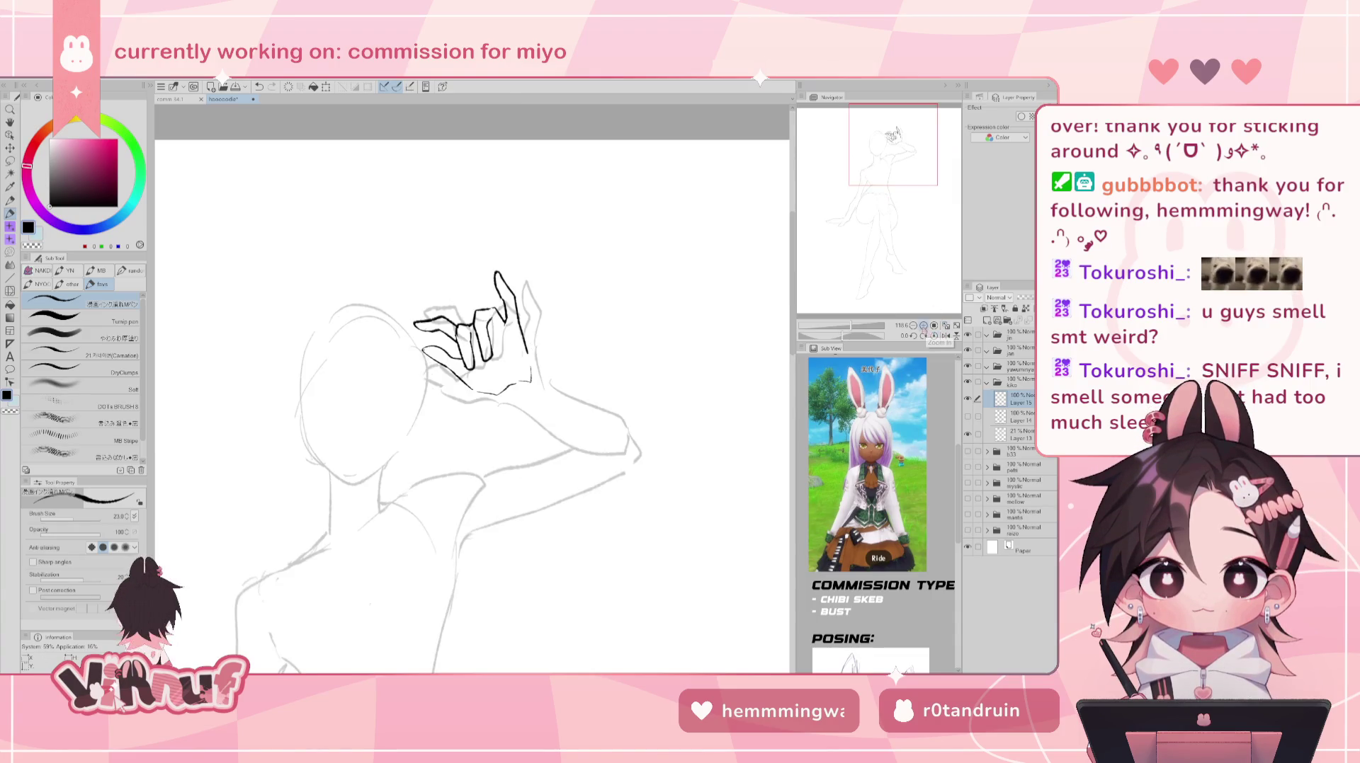
- Lasso the hand and rotate it slightly clockwise above the head
key(m)
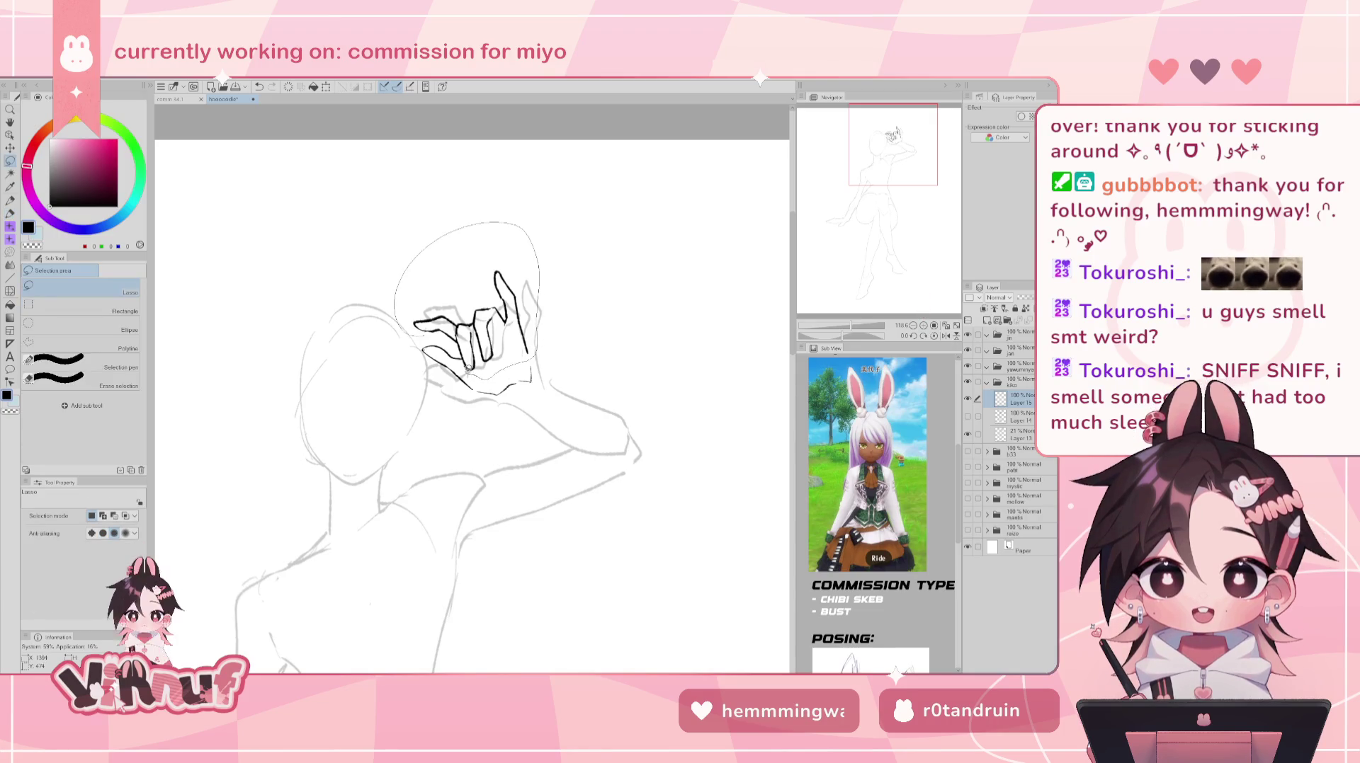
drag(540, 324, 461, 352)
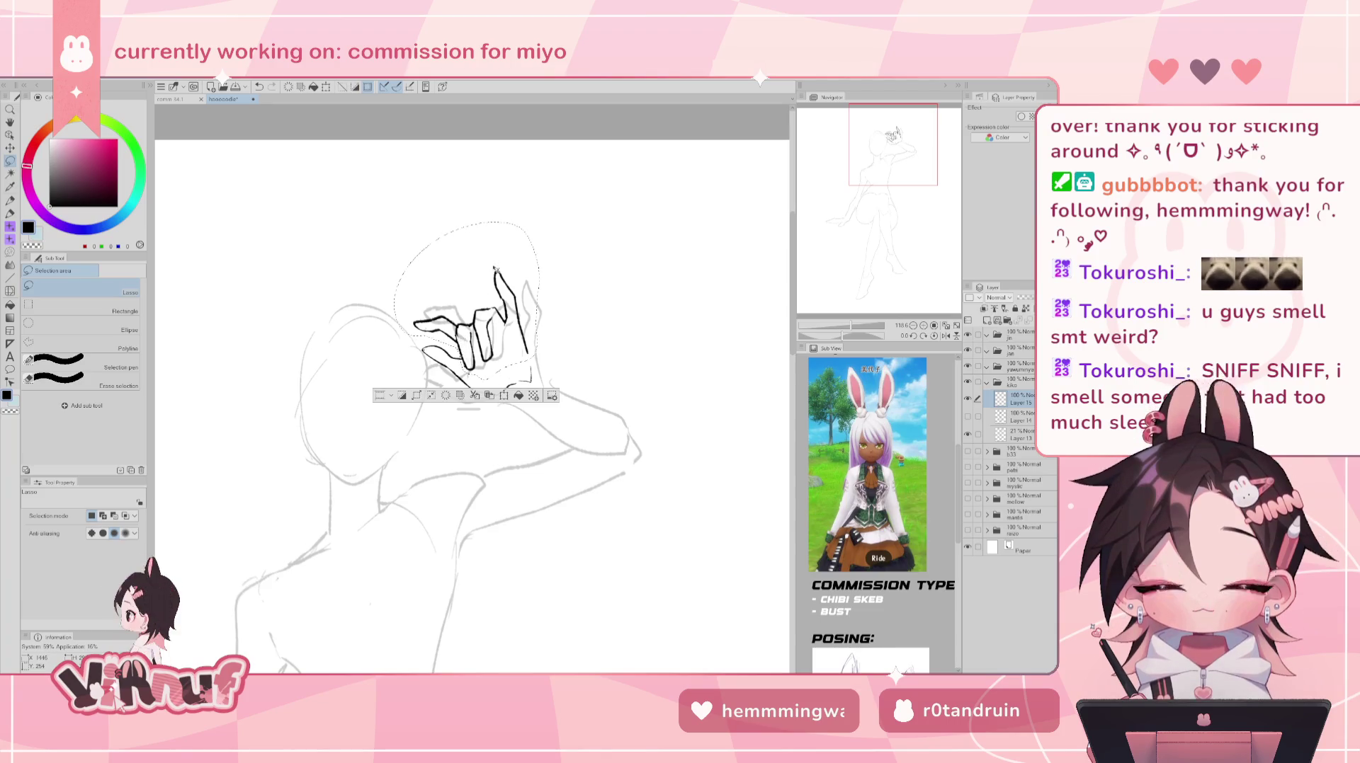
key(ctrl+t)
mouse_move(526, 345)
mouse_down()
mouse_move(509, 287)
mouse_move(511, 300)
mouse_up()
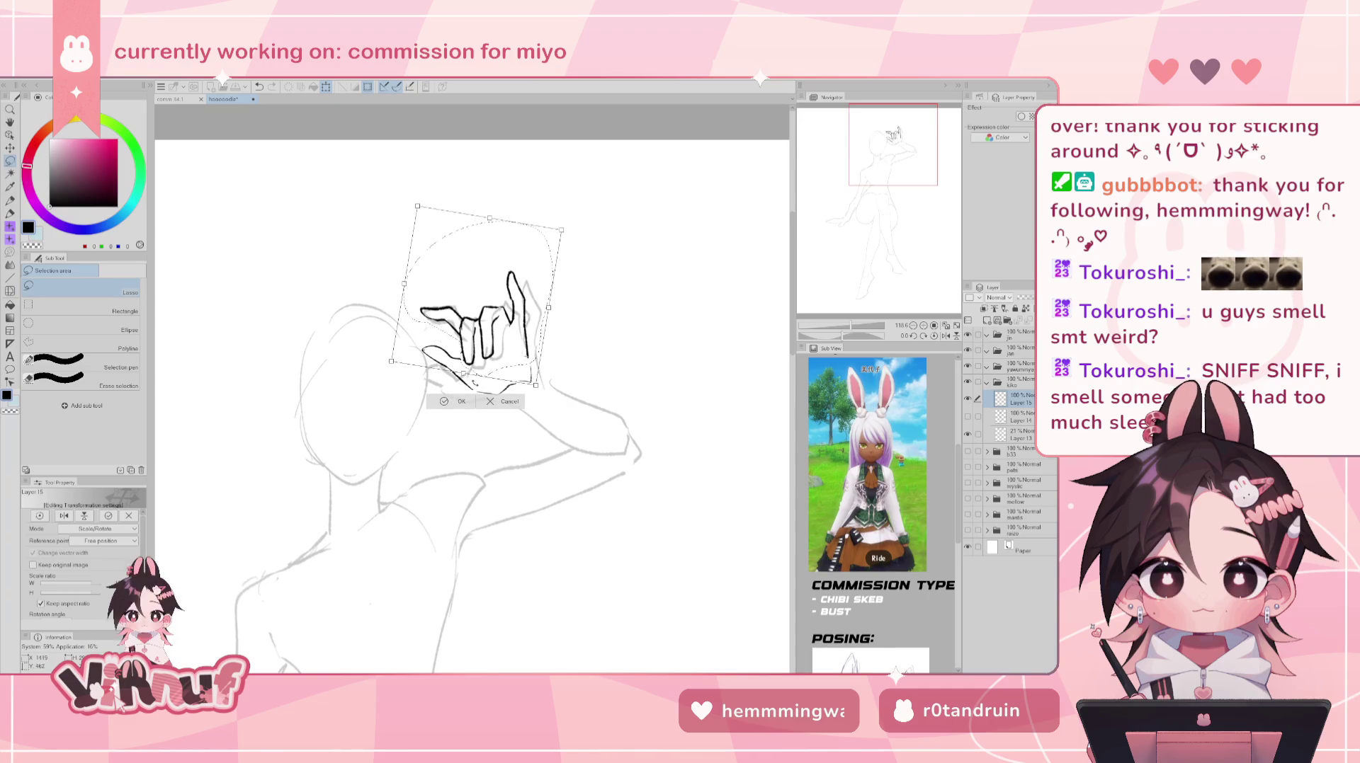
key(Return)
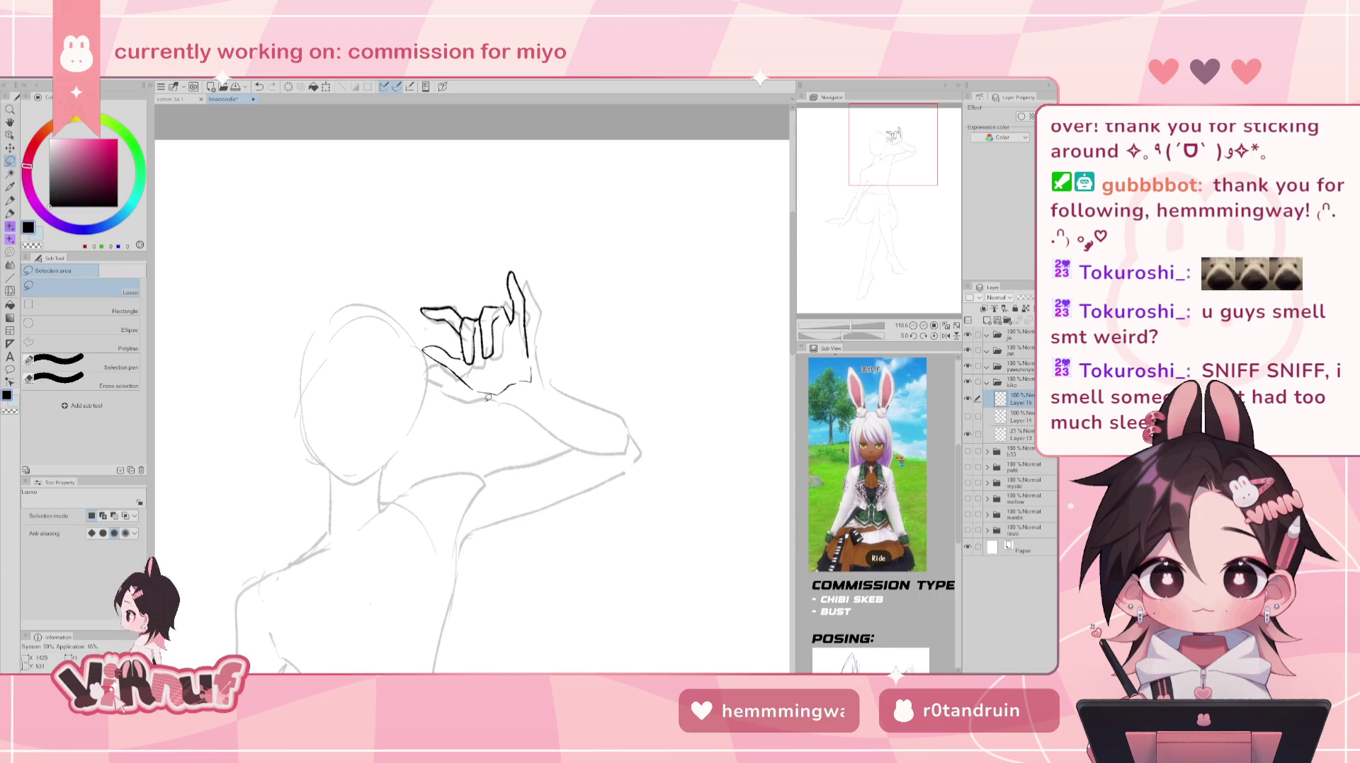
- Extend the hand's bottom palm line with the pen
key(p)
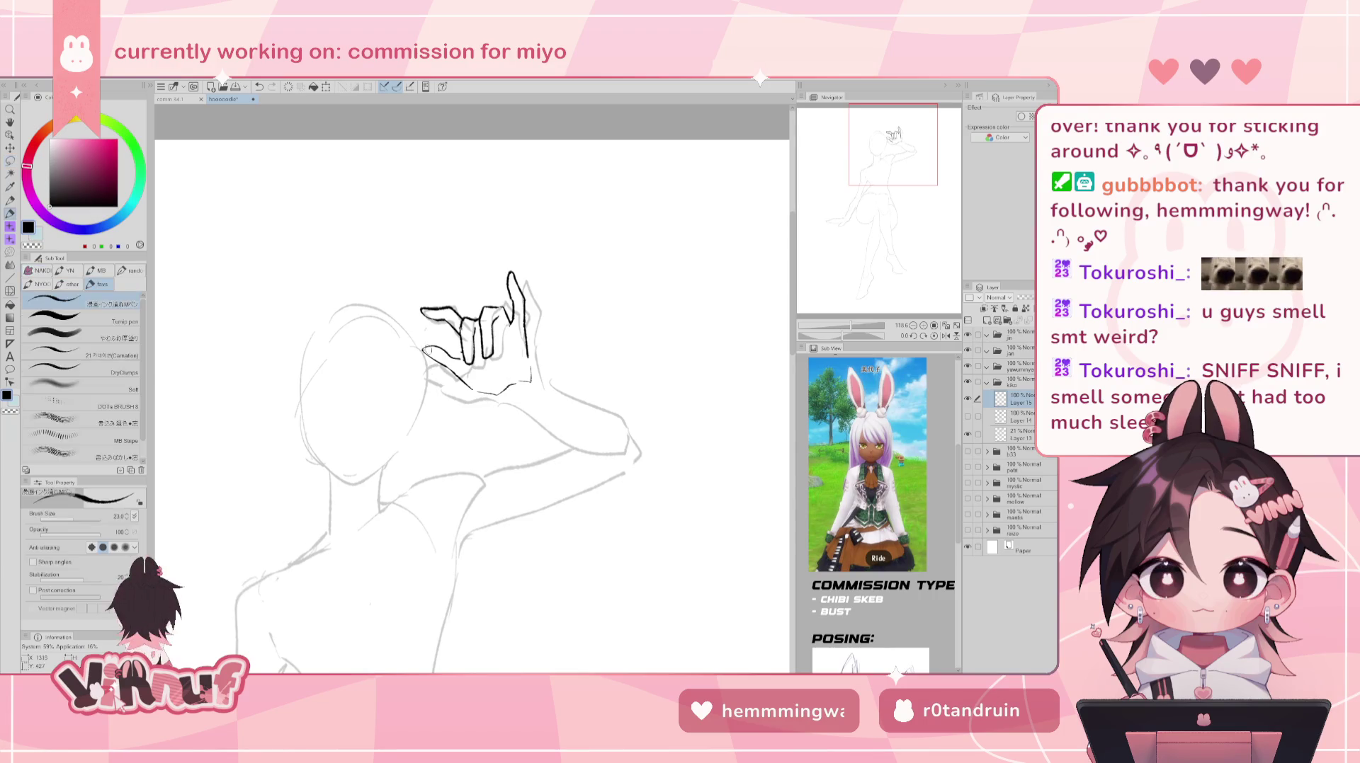
drag(473, 390, 515, 383)
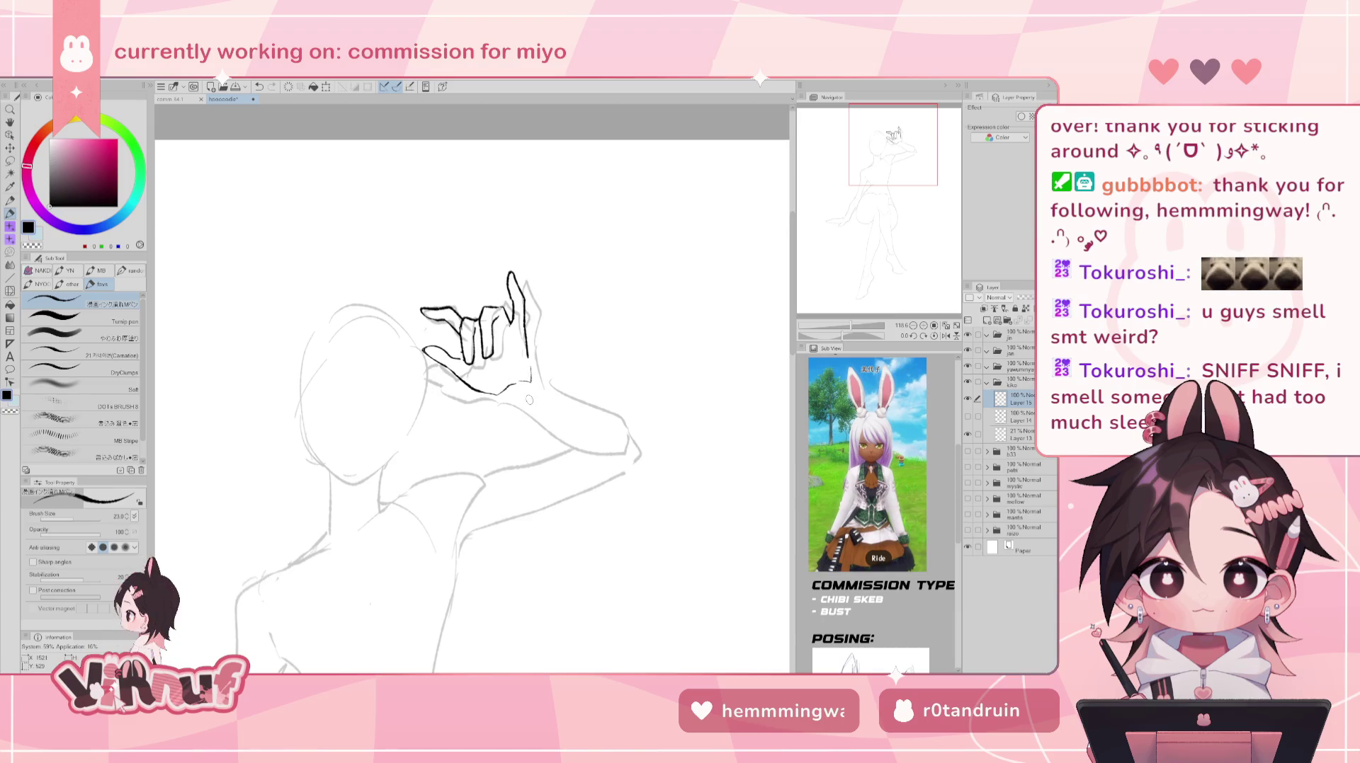
key(j)
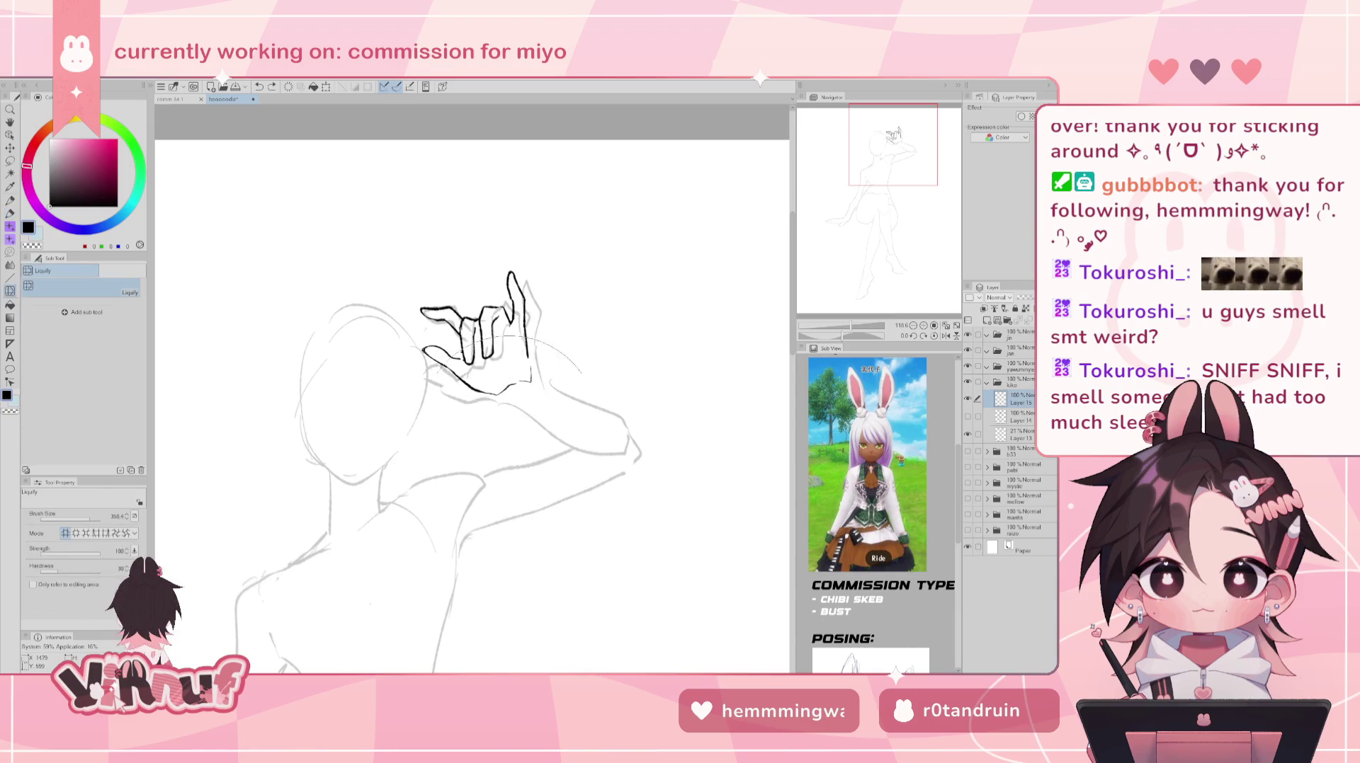
- Liquify the hand's fingers and palm outline with the brush size reduced to 208.7
drag(95, 518, 85, 519)
drag(489, 338, 496, 334)
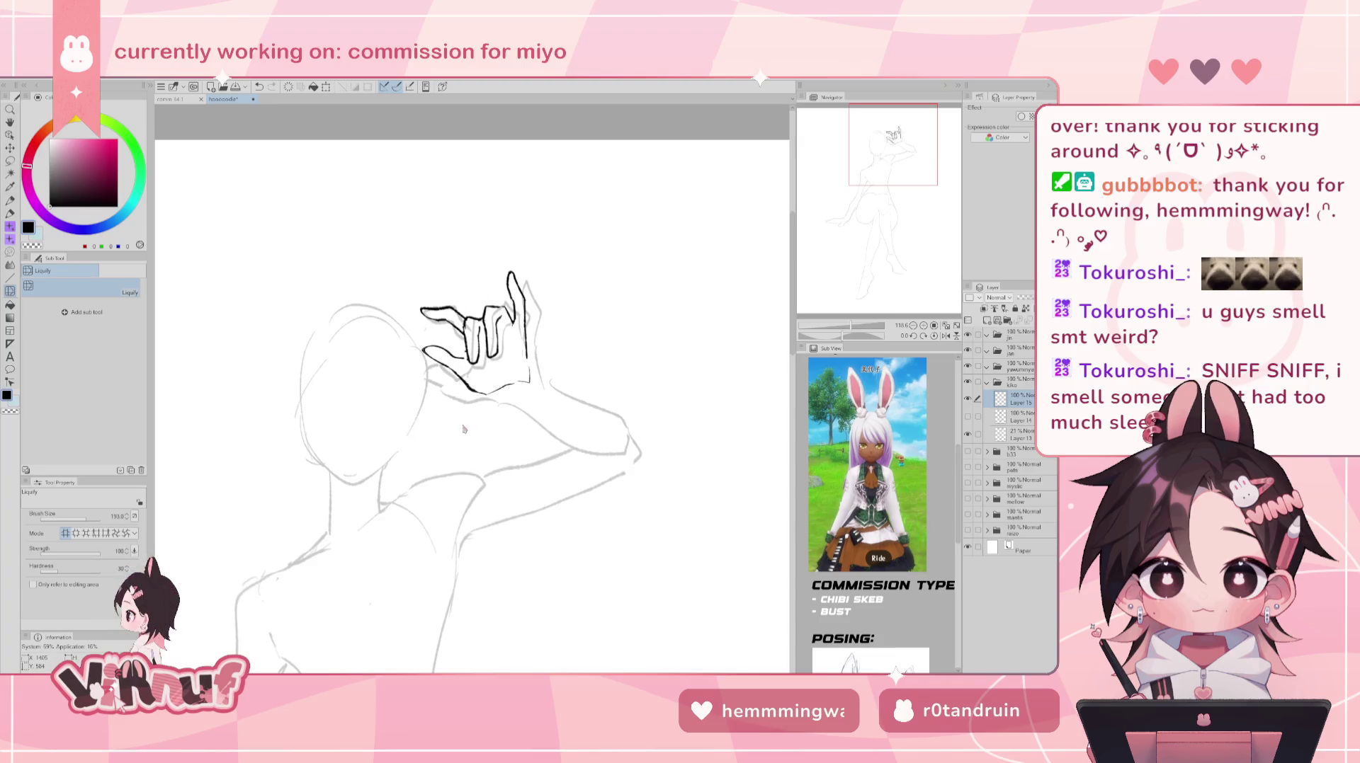
mouse_move(465, 425)
mouse_down()
mouse_move(463, 393)
mouse_move(426, 378)
mouse_move(482, 423)
mouse_move(433, 372)
mouse_move(460, 382)
mouse_move(489, 425)
mouse_move(559, 364)
mouse_move(507, 418)
mouse_move(549, 368)
mouse_move(512, 431)
mouse_move(495, 393)
mouse_up()
mouse_move(413, 286)
mouse_down()
mouse_move(419, 248)
mouse_move(415, 312)
mouse_move(417, 292)
mouse_up()
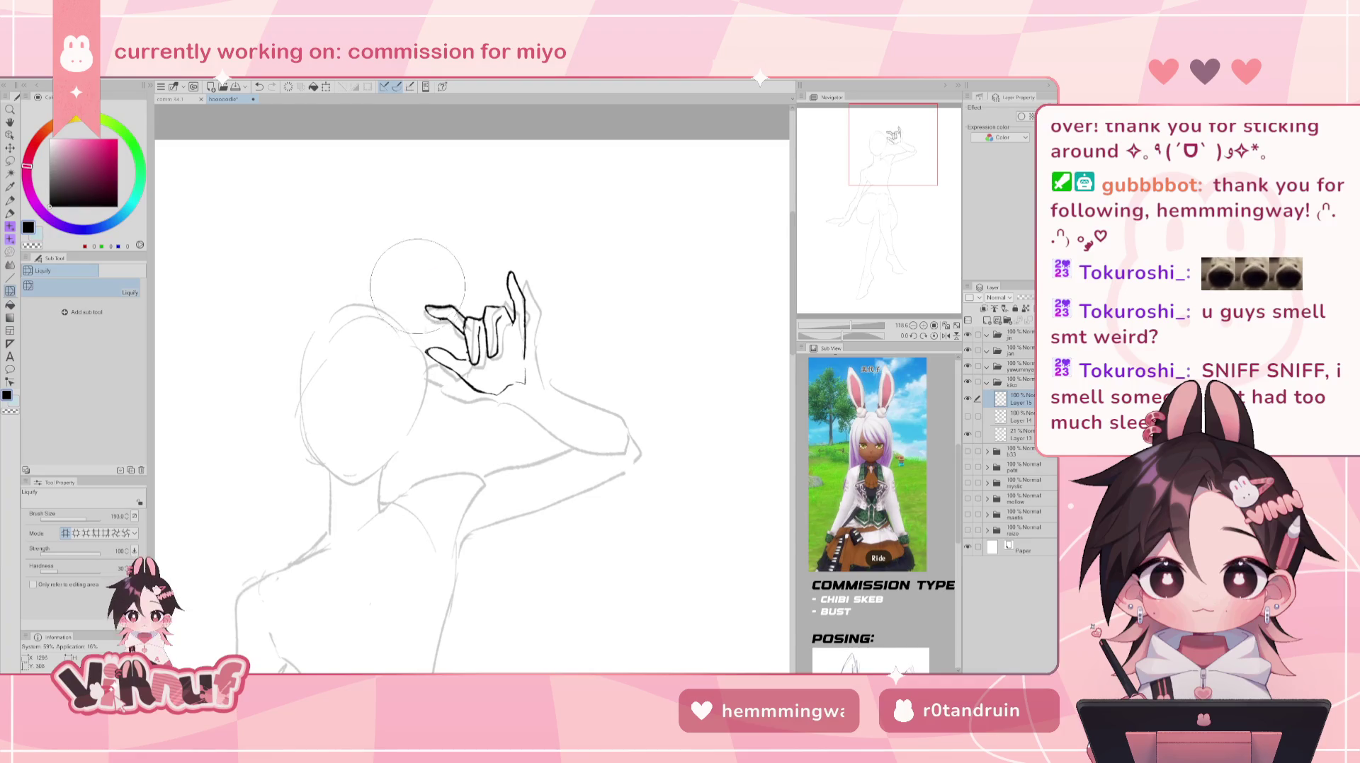
- Mirror the view to check the hand, then show Layer 14's clean line art
key(h)
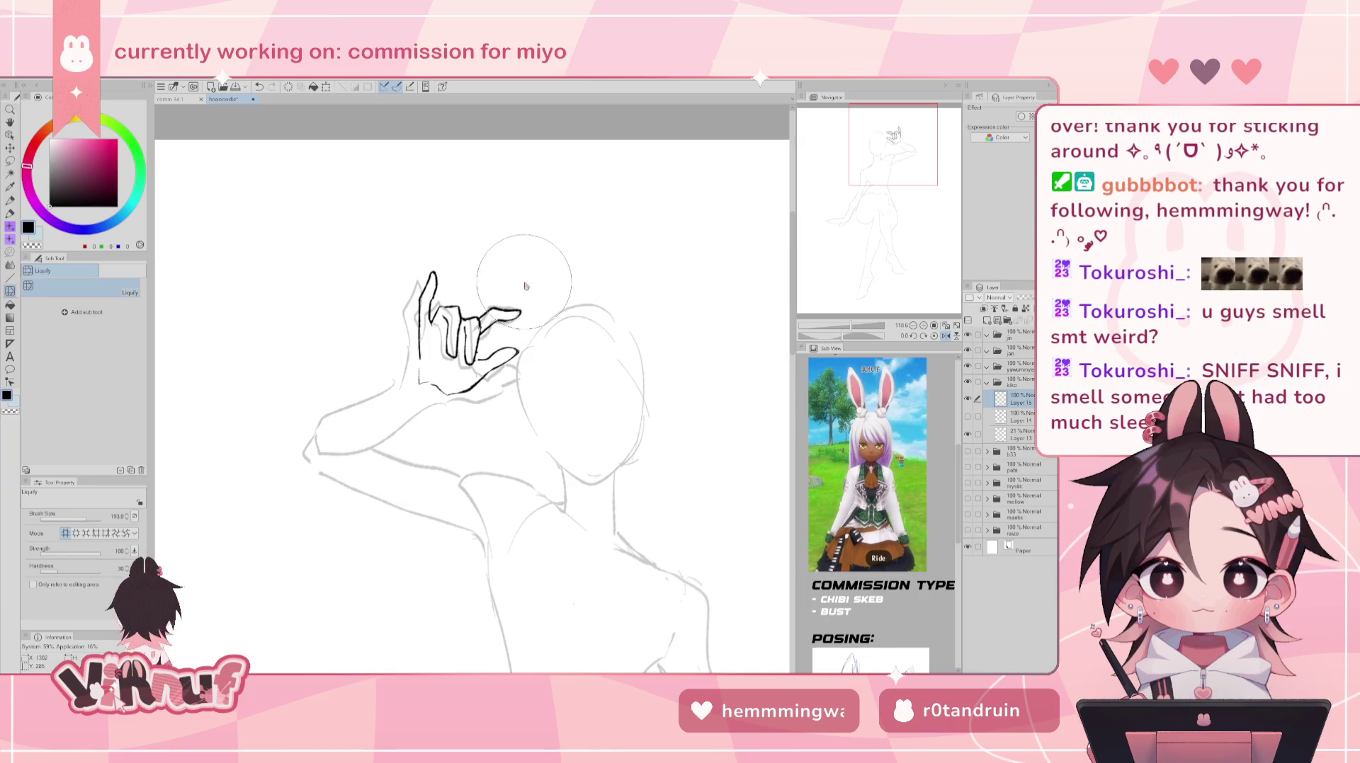
key(h)
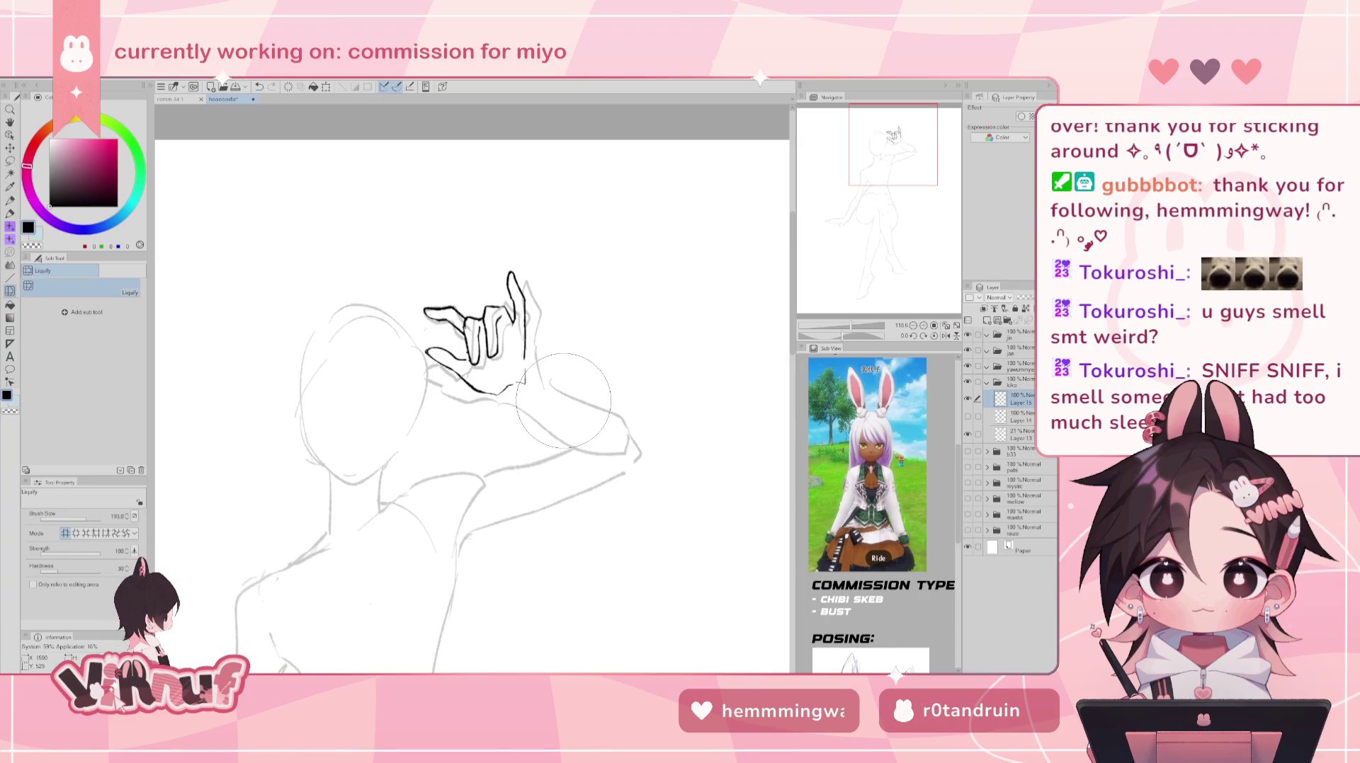
click(967, 417)
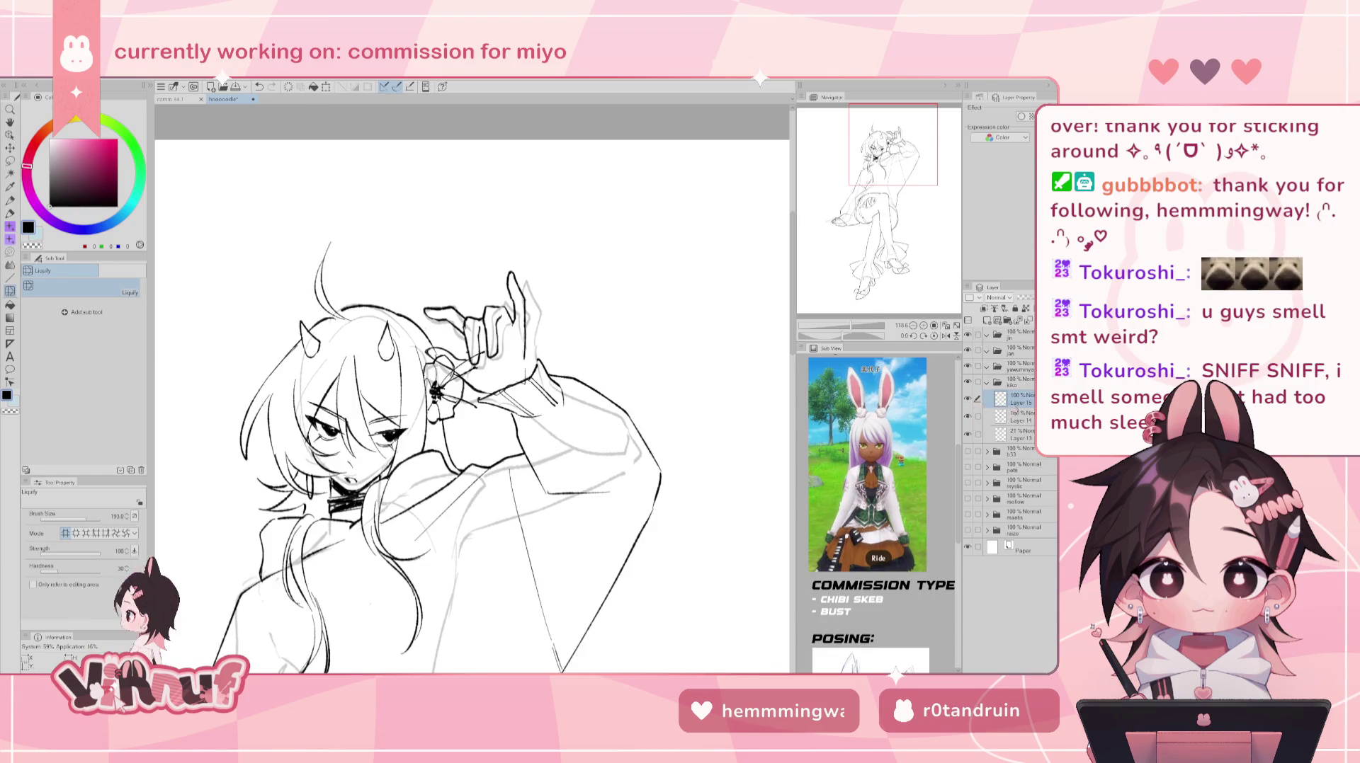
- Shift Layer 15's hand slightly down-right, transform it into place, and erase stray lines
key(k)
drag(561, 430, 573, 436)
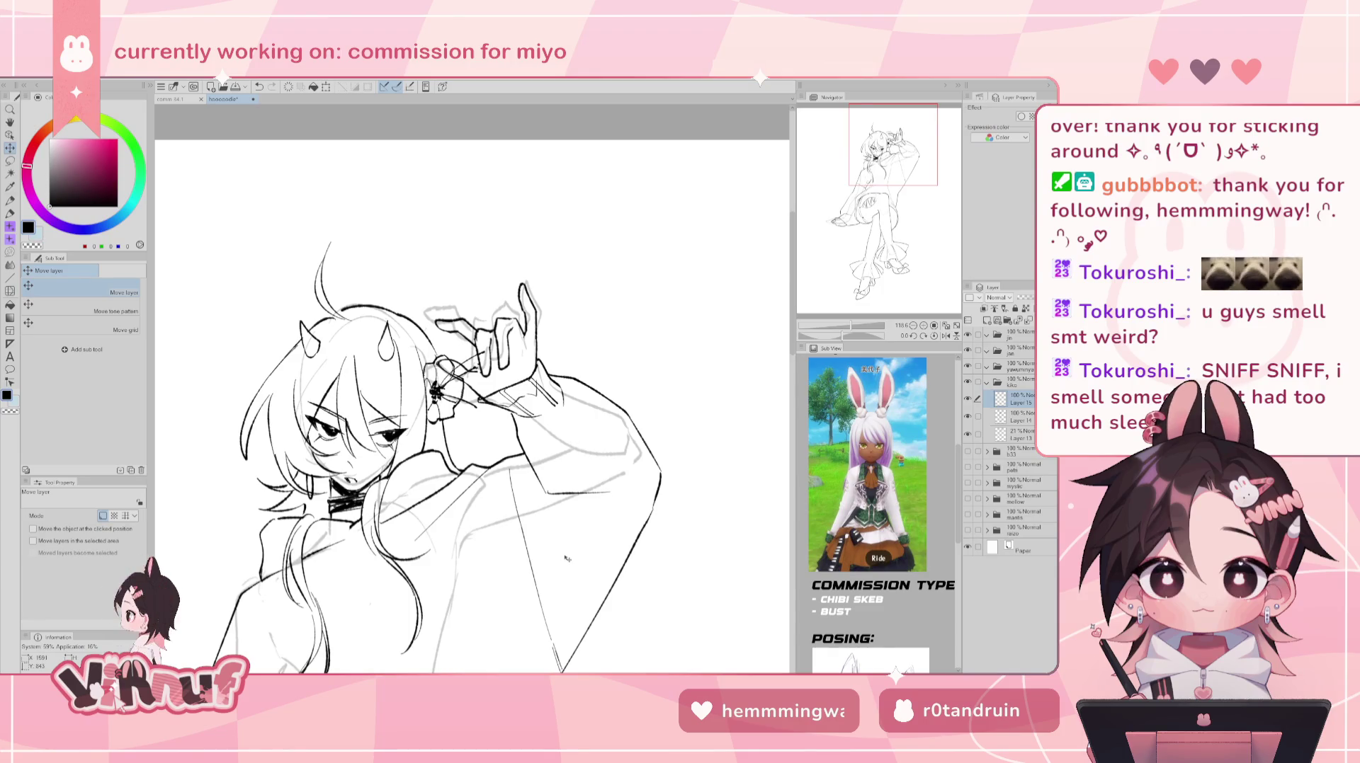
key(ctrl+t)
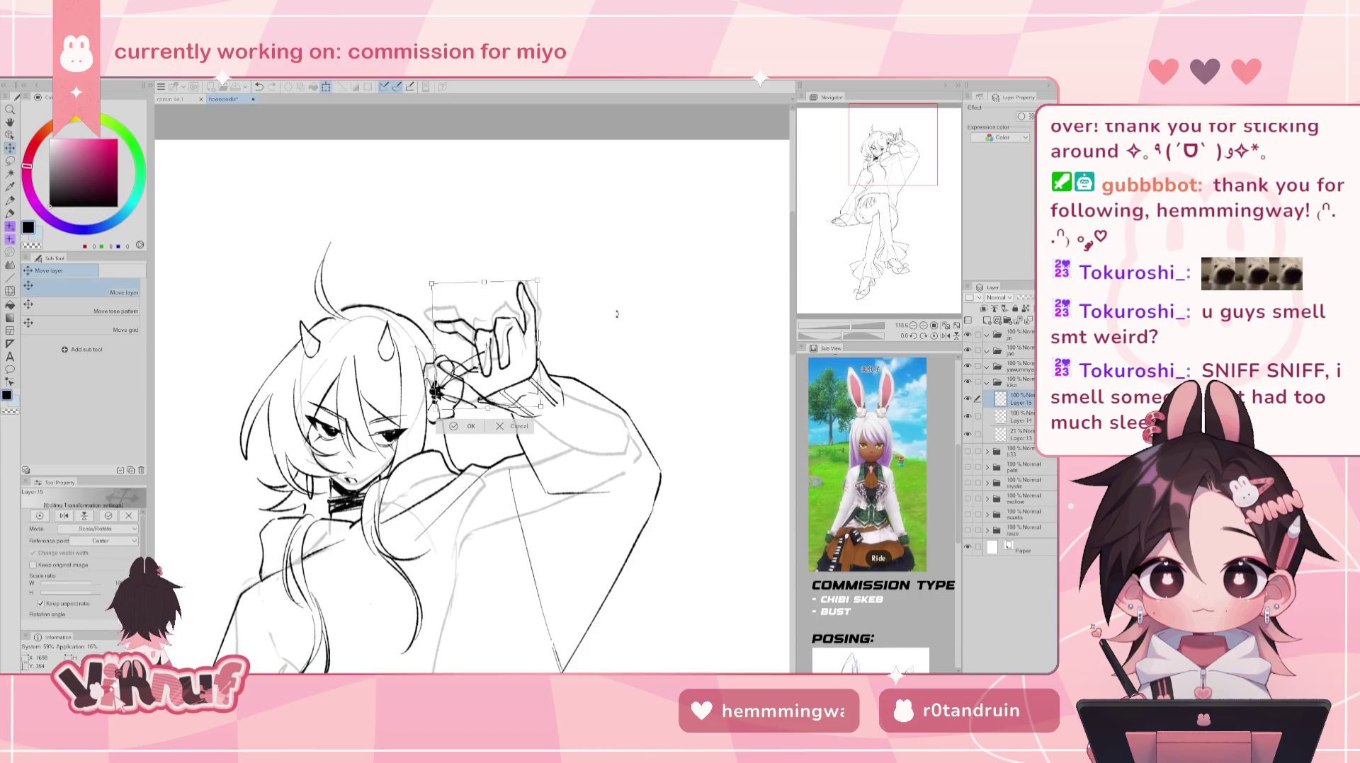
drag(513, 383, 515, 376)
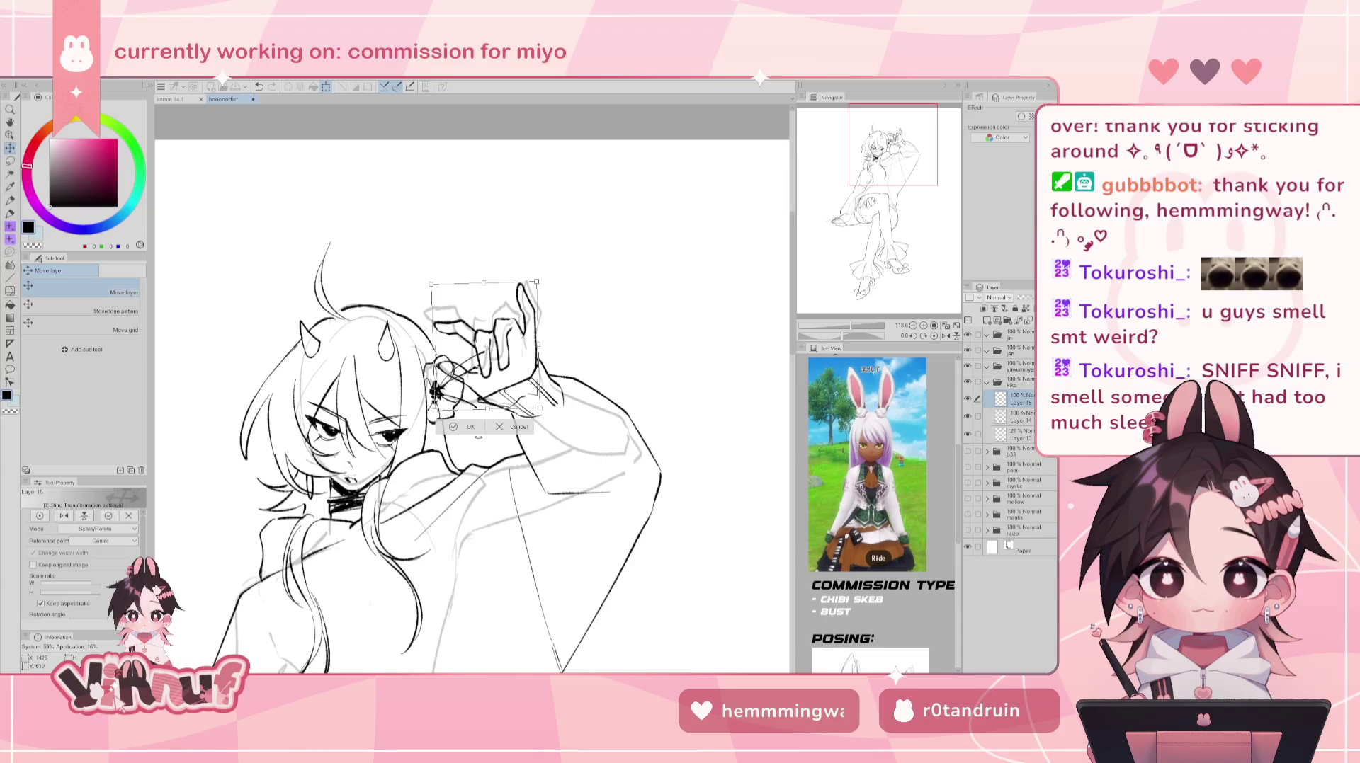
key(Return)
key(e)
mouse_move(533, 394)
mouse_down()
mouse_move(508, 402)
mouse_move(544, 405)
mouse_up()
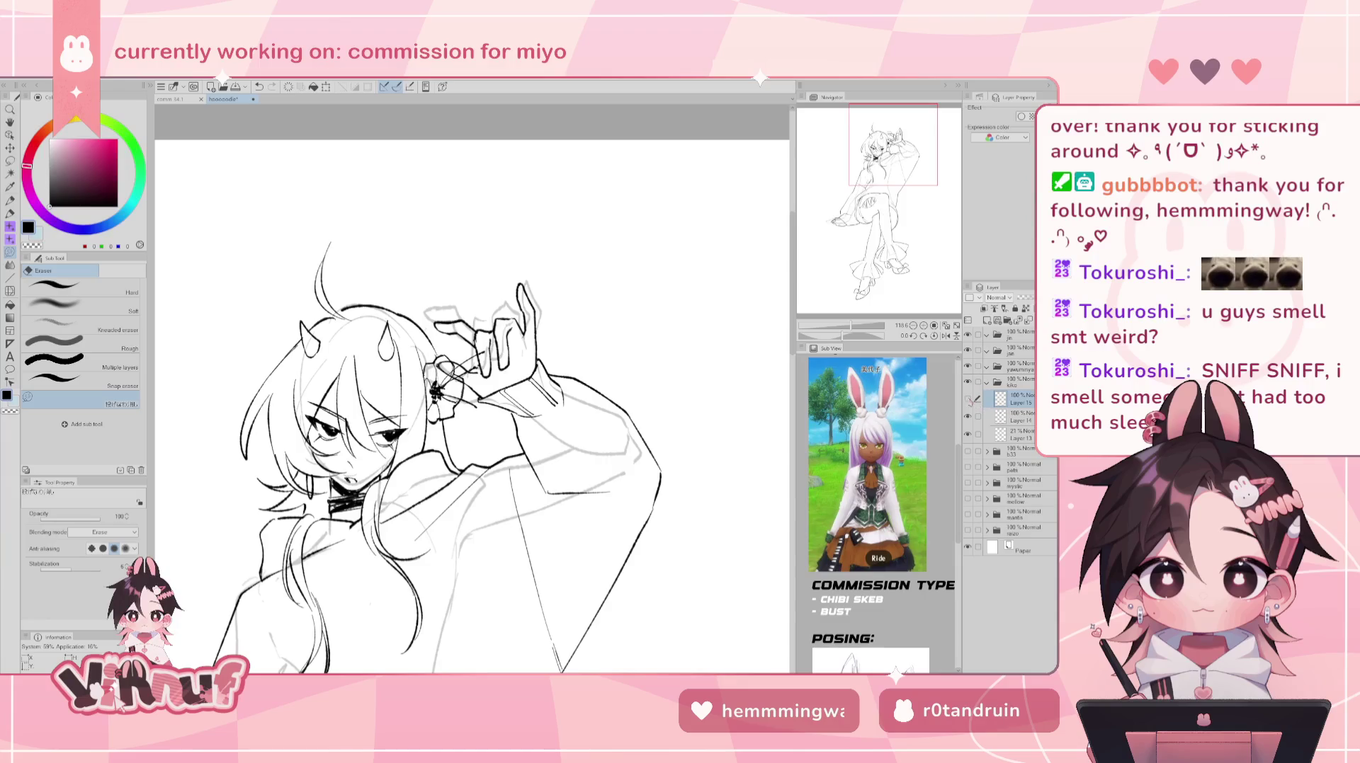
- Hide and delete the rough sketch Layer 13, mirroring the view to check the figure
click(1020, 417)
click(967, 399)
key(ctrl+z)
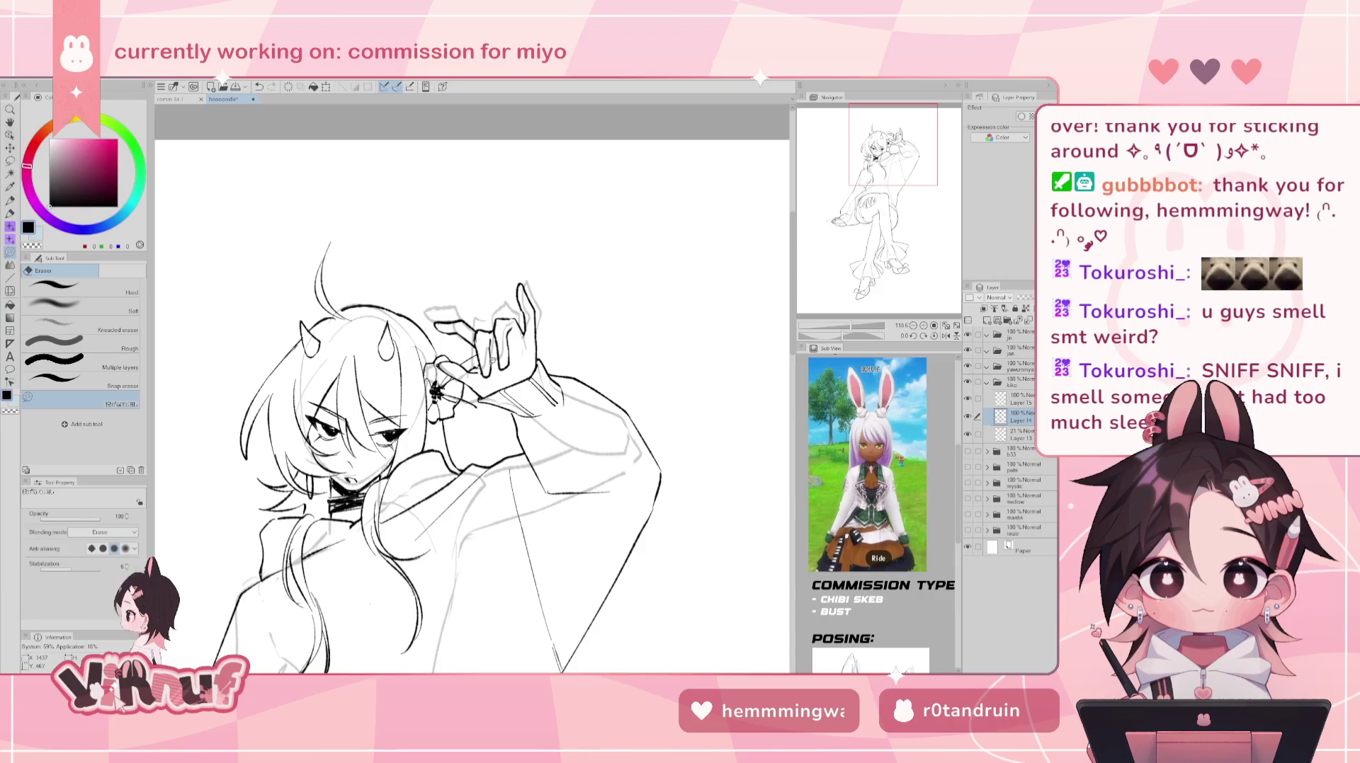
click(946, 326)
click(1000, 434)
key(h)
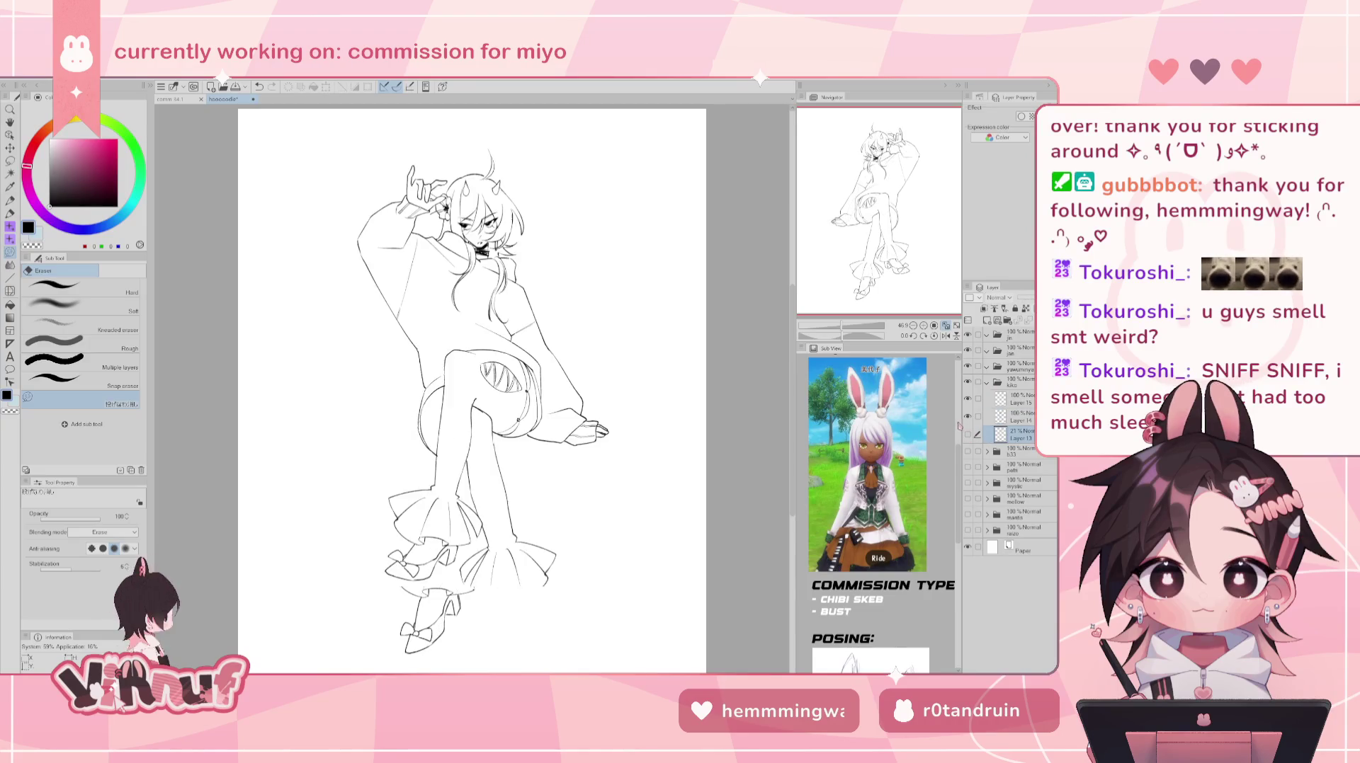
key(h)
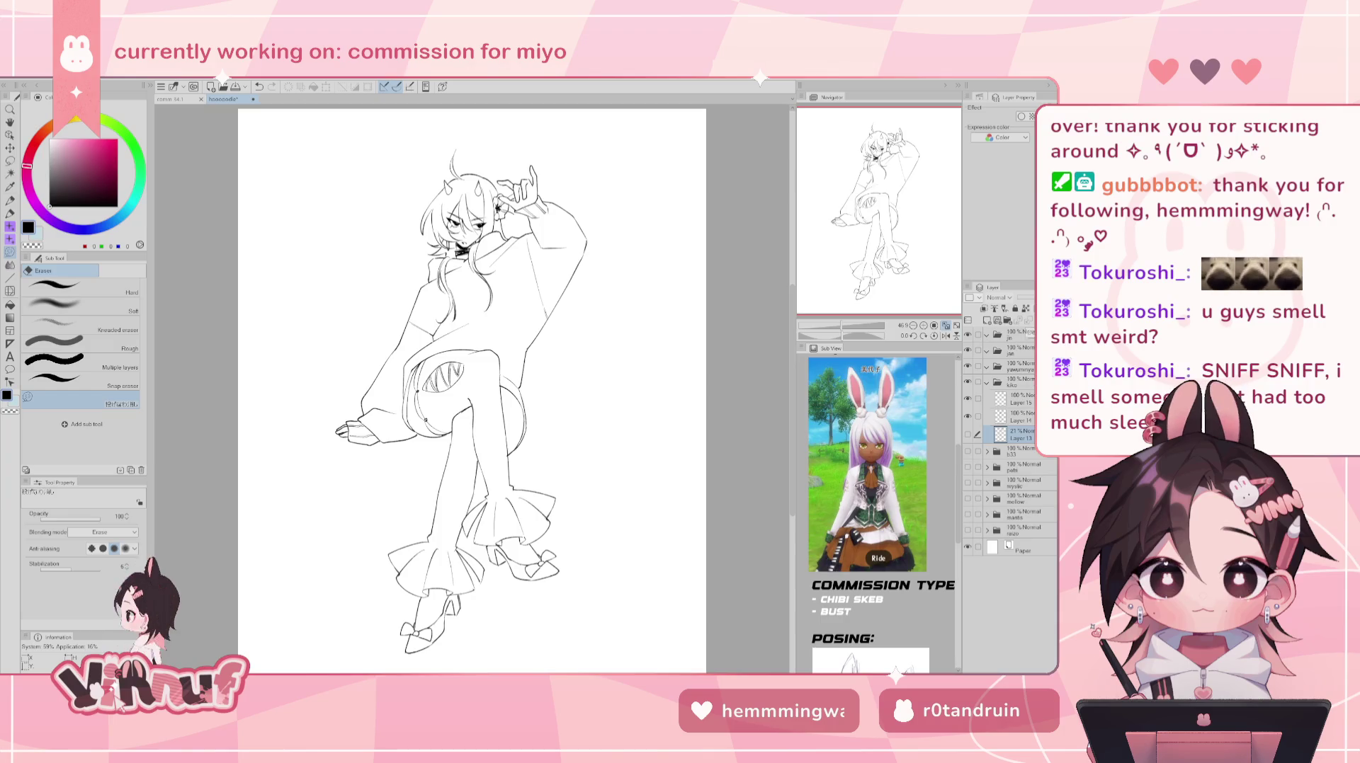
click(1027, 320)
click(1020, 398)
- Add a small pen stroke to the lower-left hand and fit the view to the window
scroll(368, 139, up, 2)
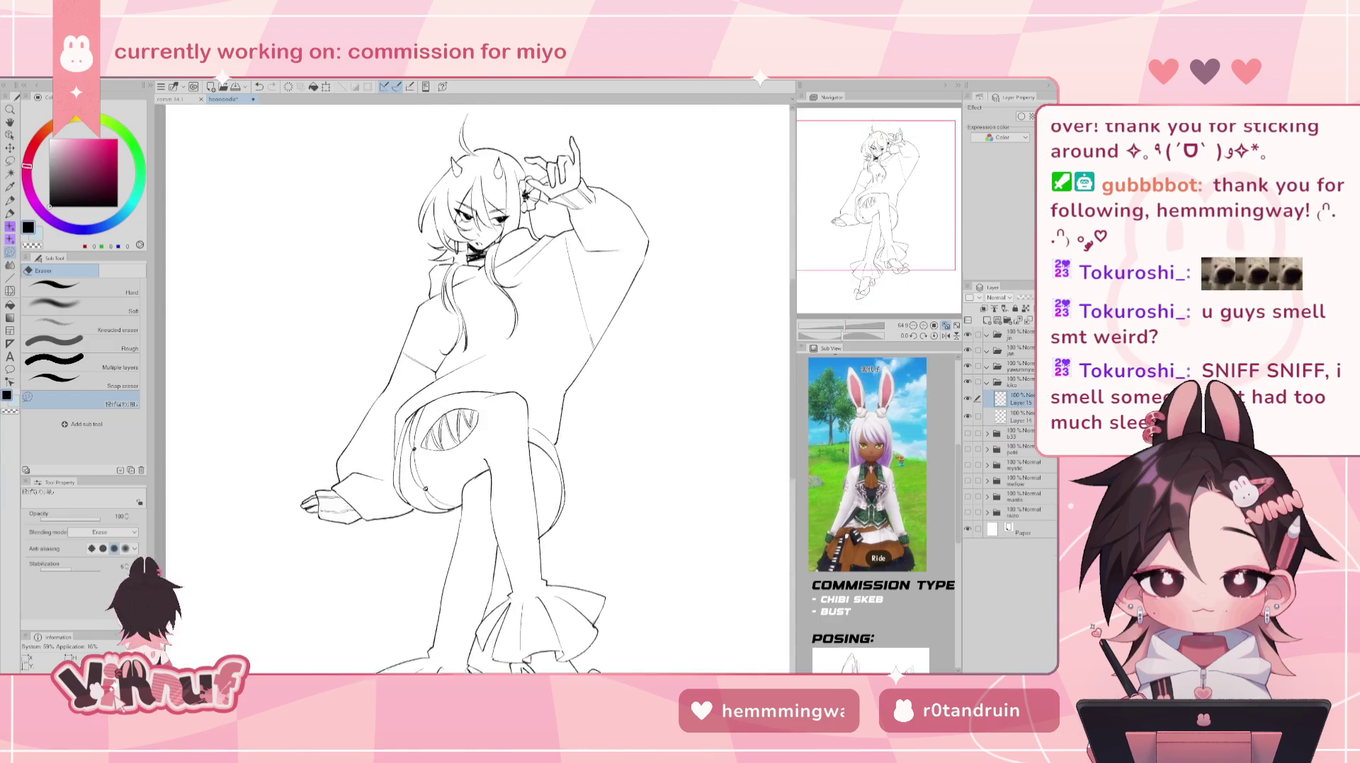
key(p)
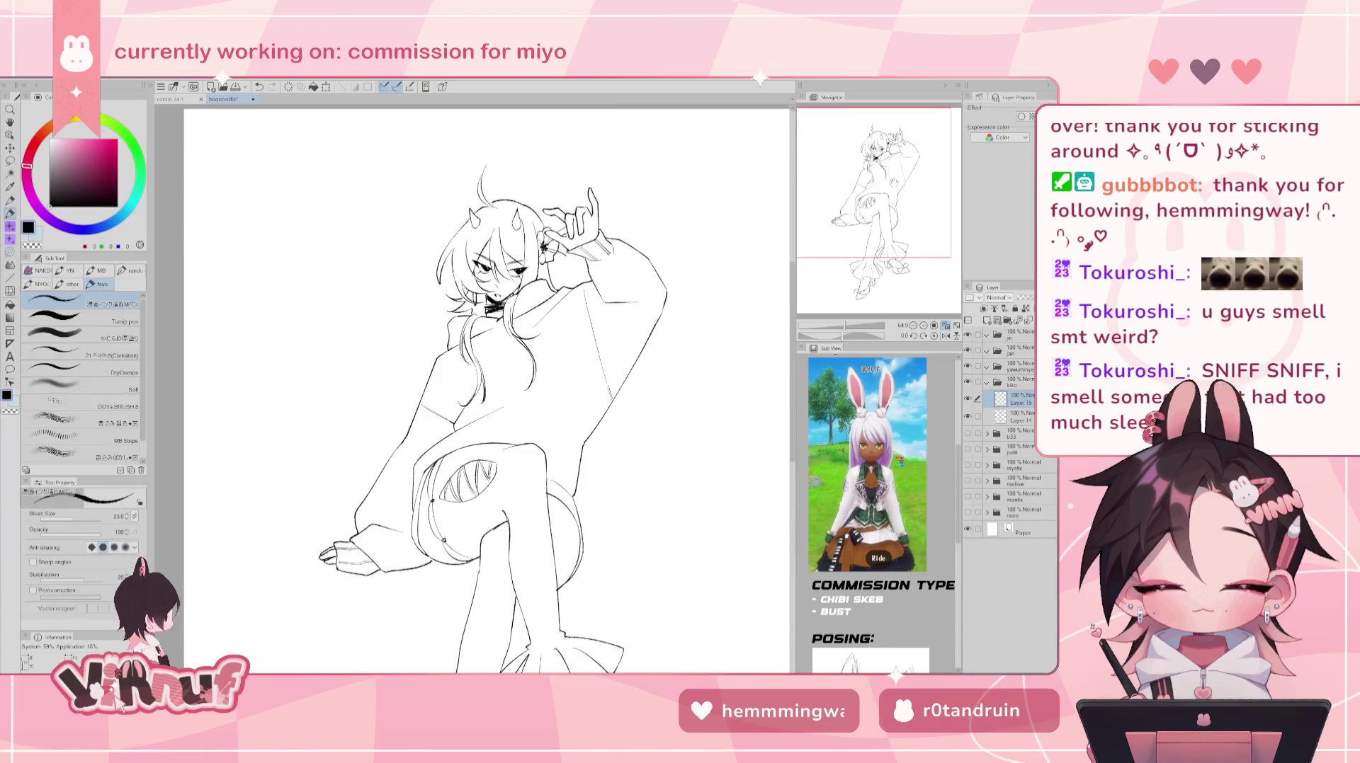
scroll(481, 390, up, 1)
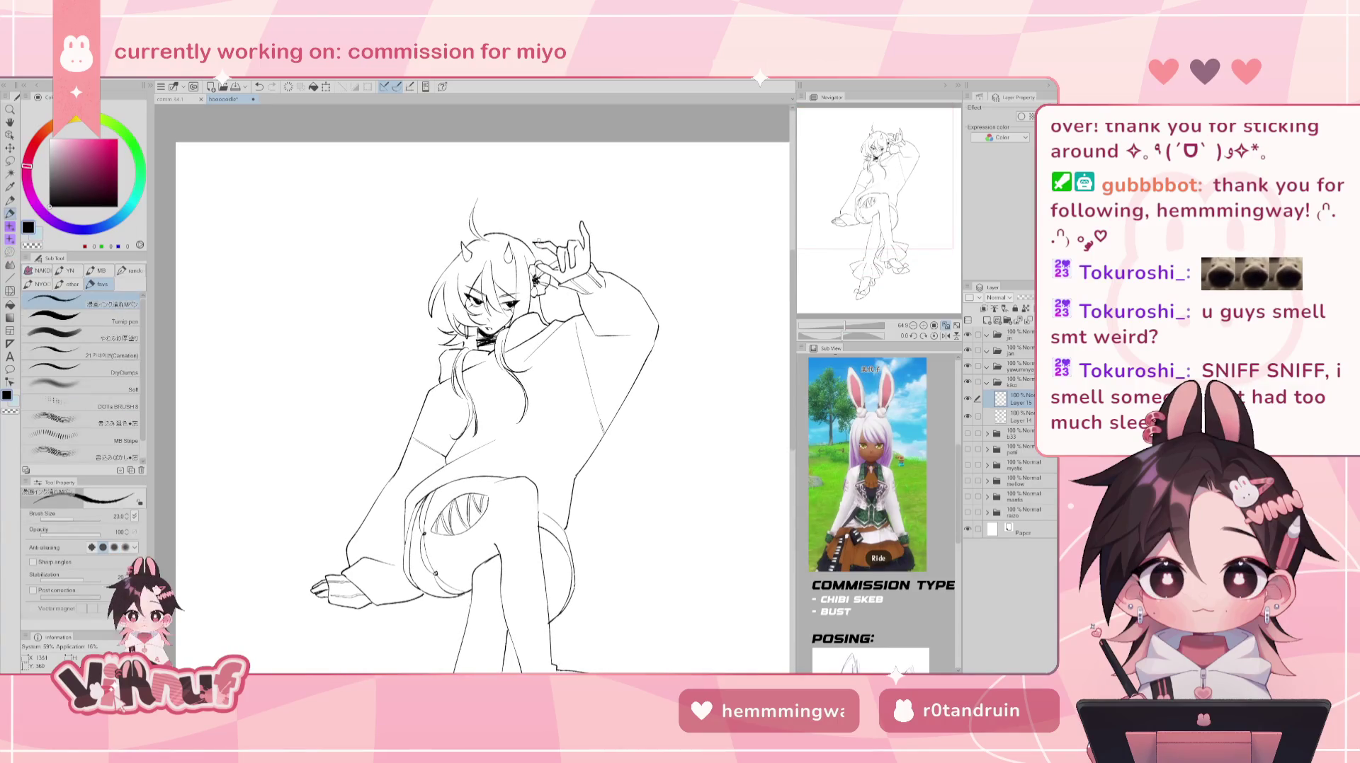
key(ctrl+z)
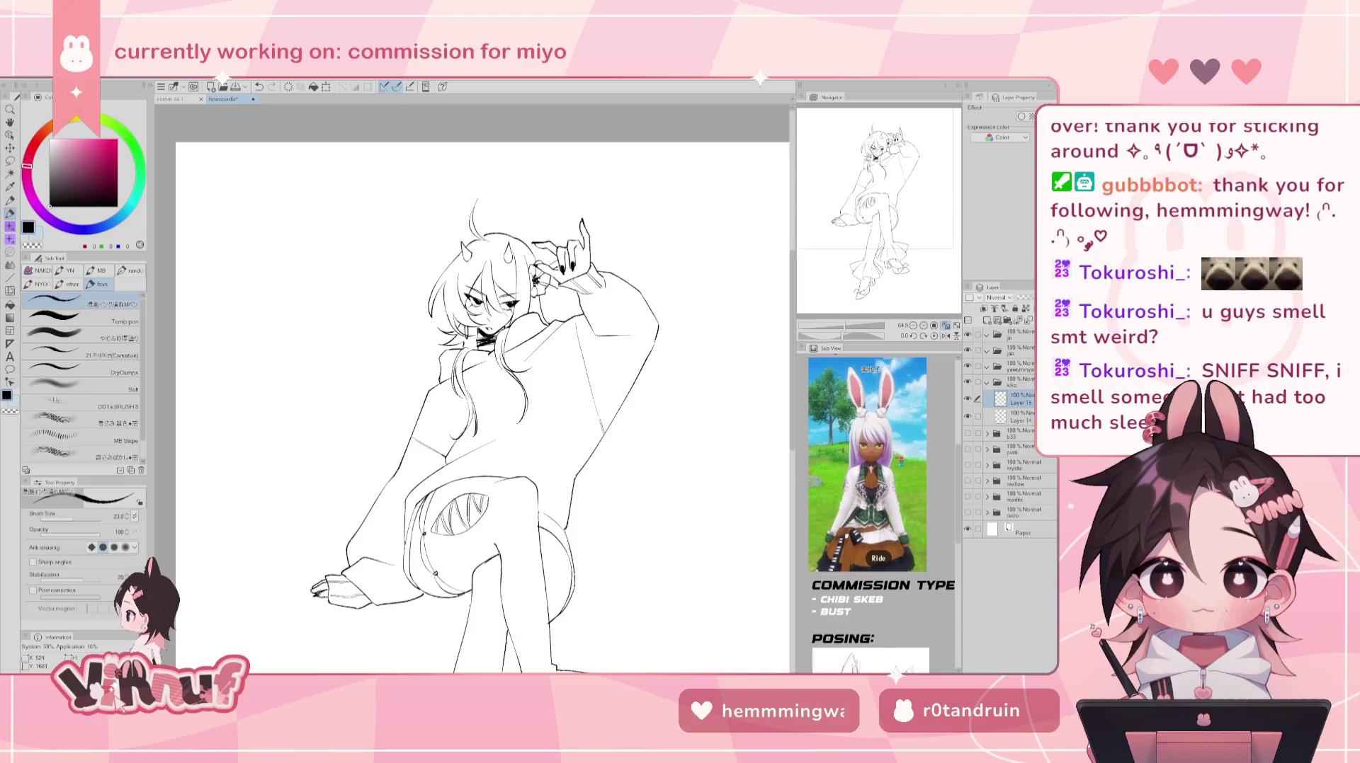
drag(312, 591, 320, 581)
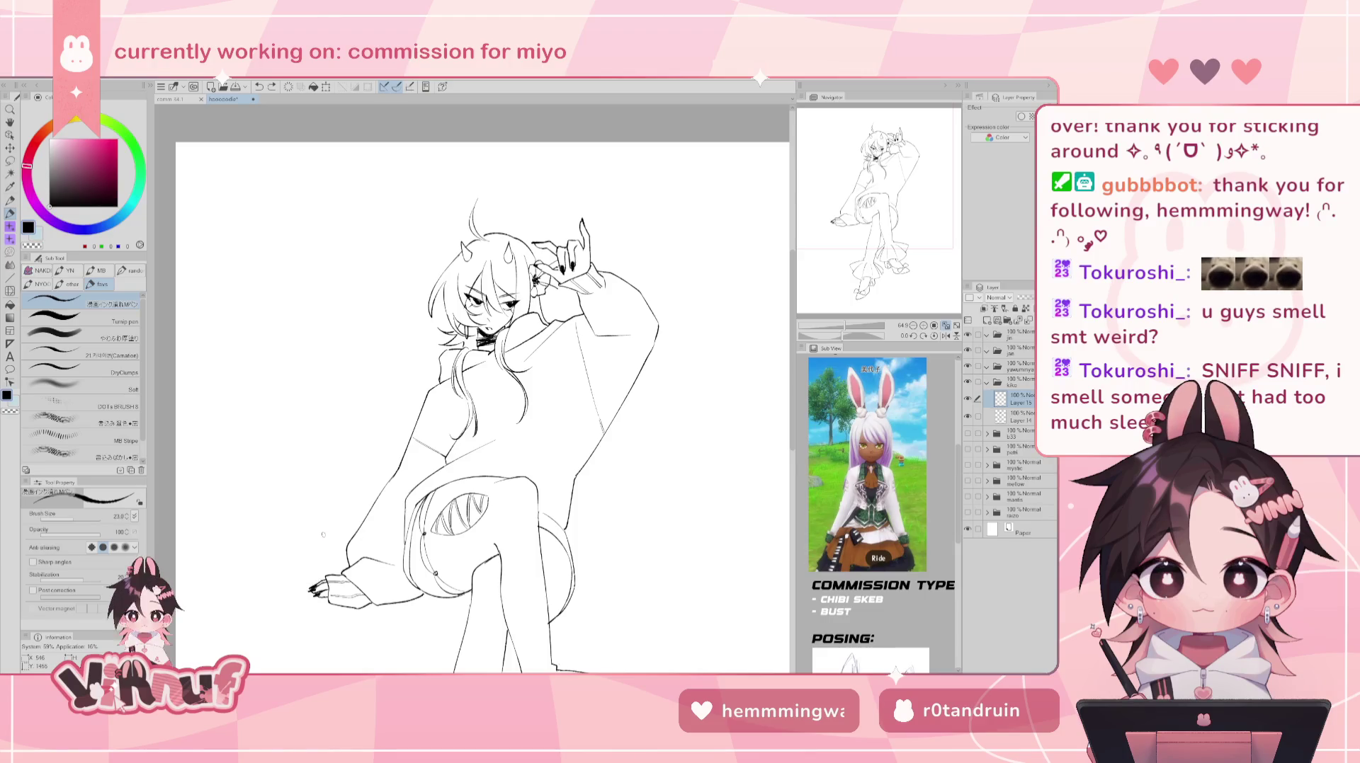
key(ctrl+0)
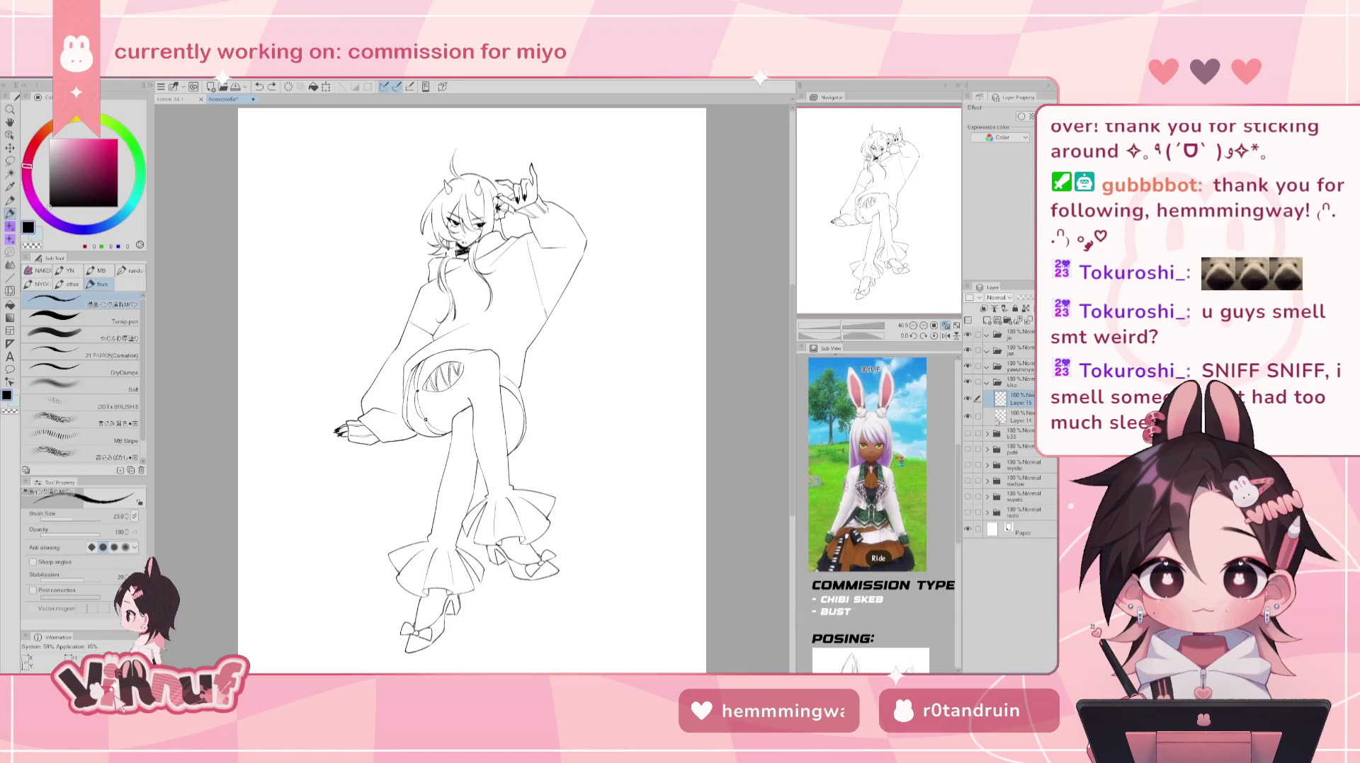
- Move Layer 15 below Layer 14 in the layer stack
click(967, 398)
click(968, 399)
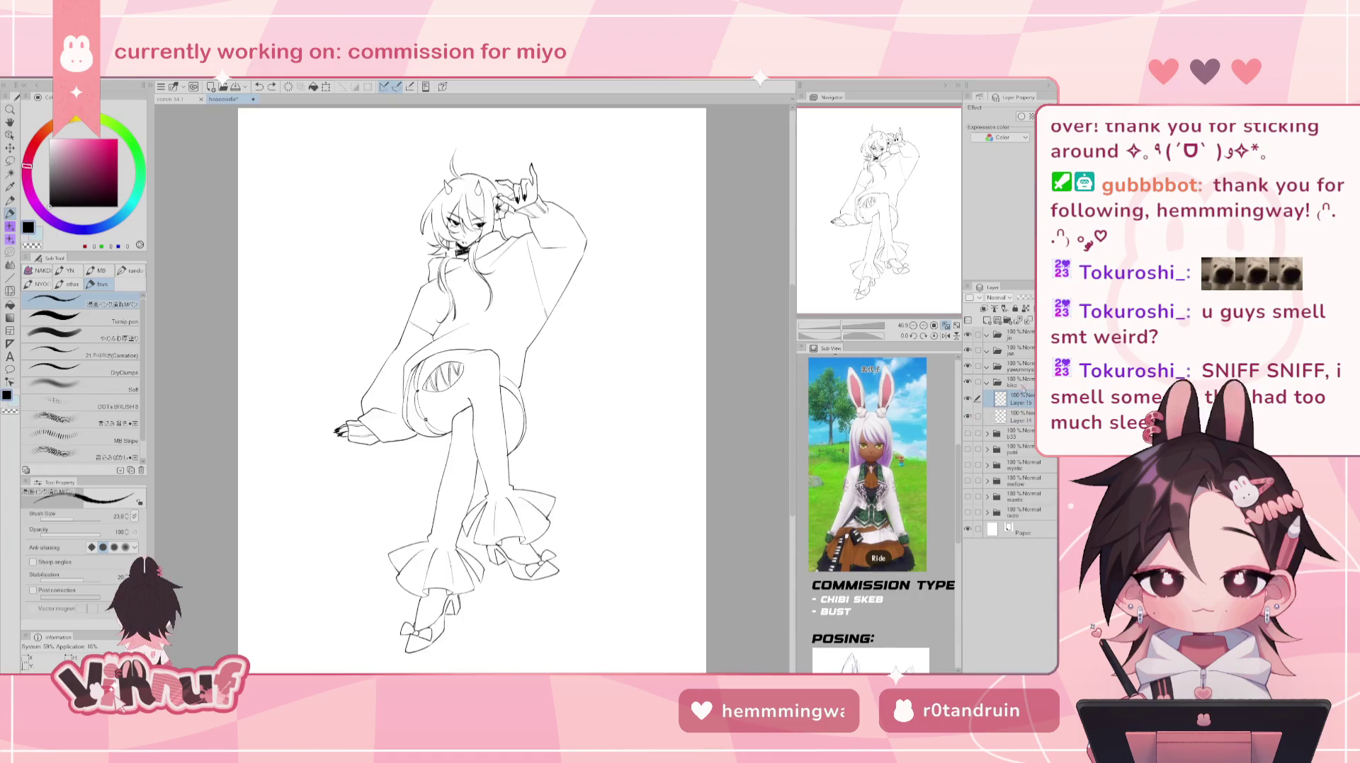
drag(1020, 399, 1020, 419)
click(1010, 423)
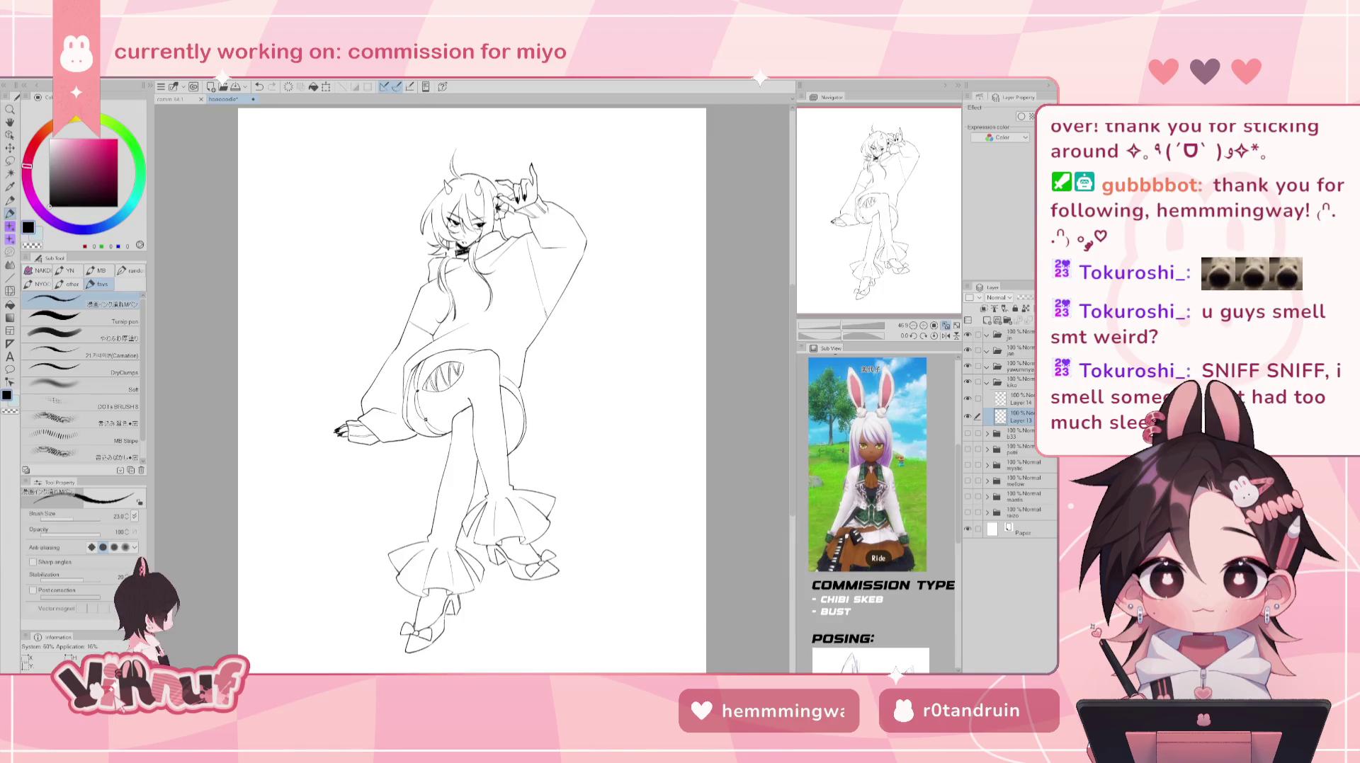
- Bring the pink rectangle and lettering layers from the mystic folder into the main stack
click(1018, 450)
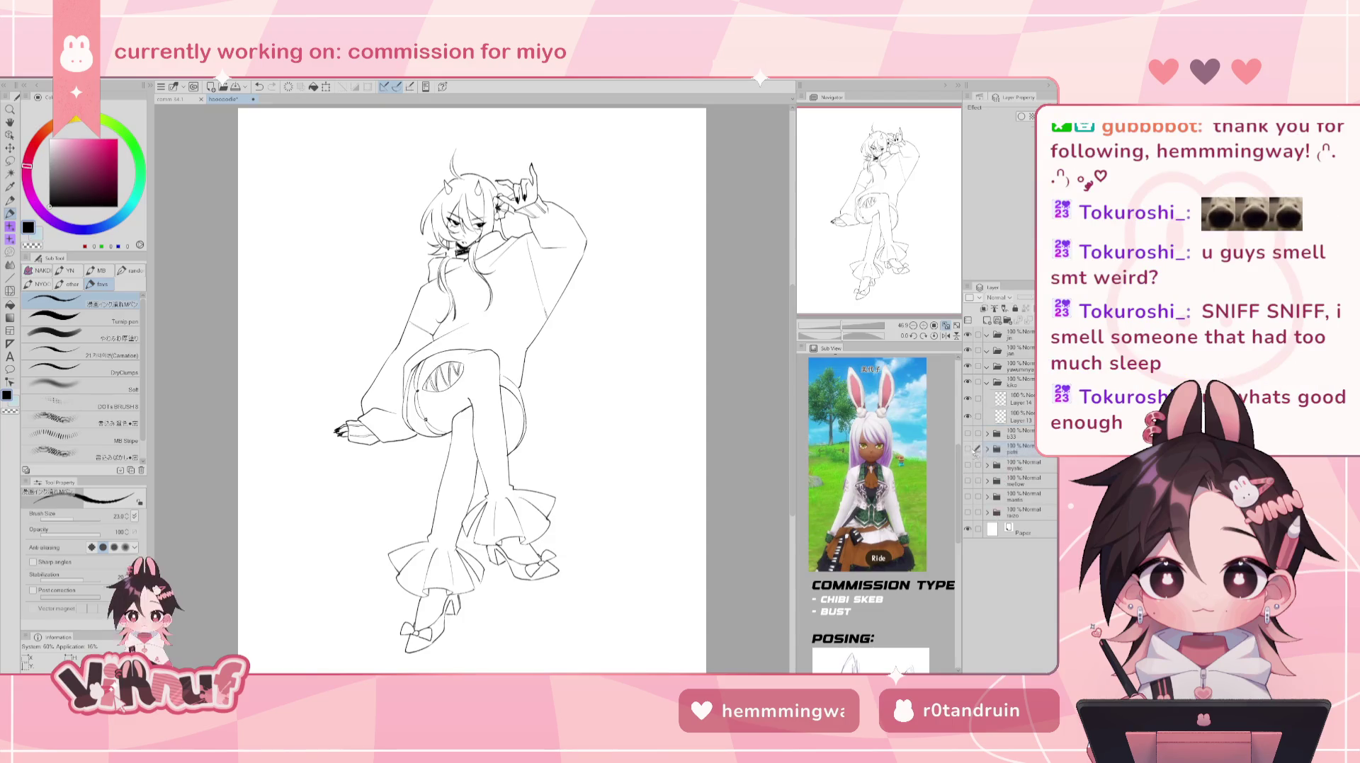
click(988, 466)
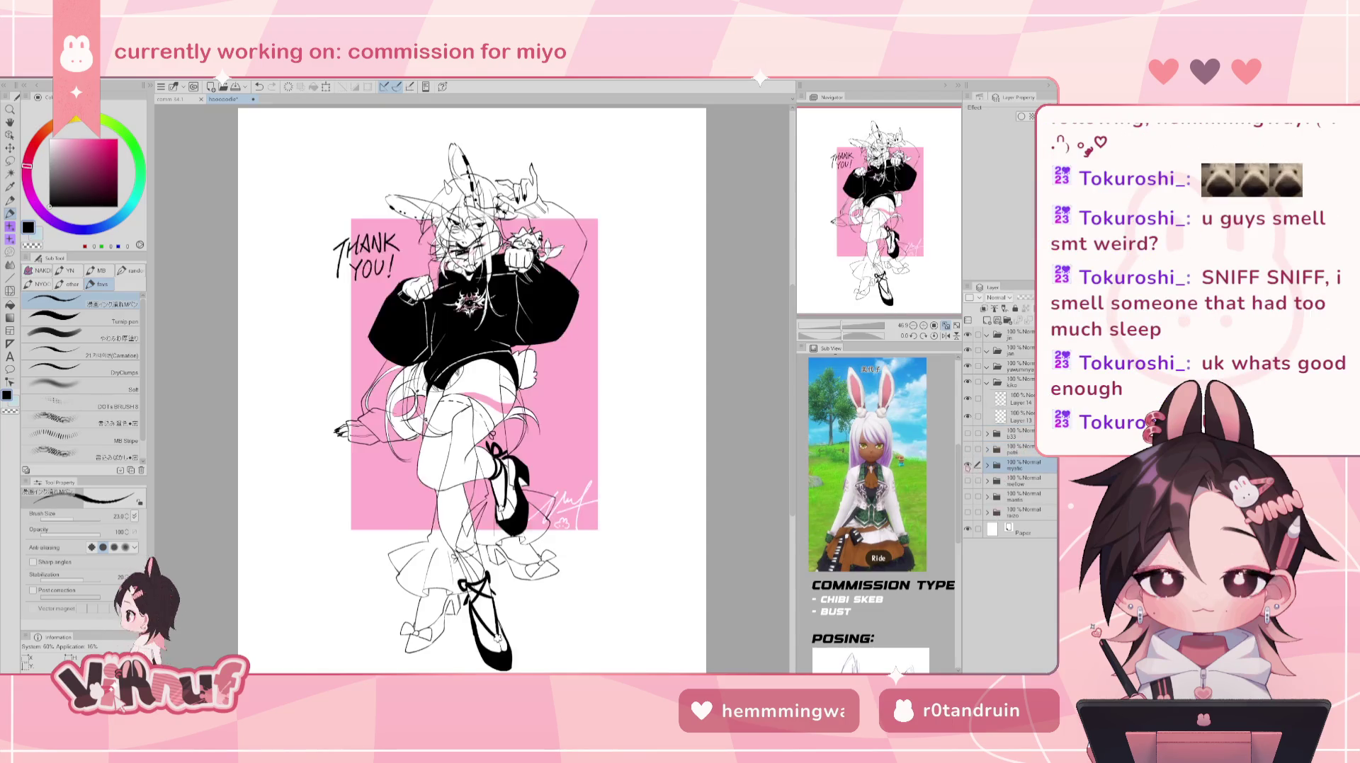
click(987, 466)
shift+click(1012, 537)
click(1022, 536)
ctrl+click(1023, 553)
drag(1021, 493, 1012, 428)
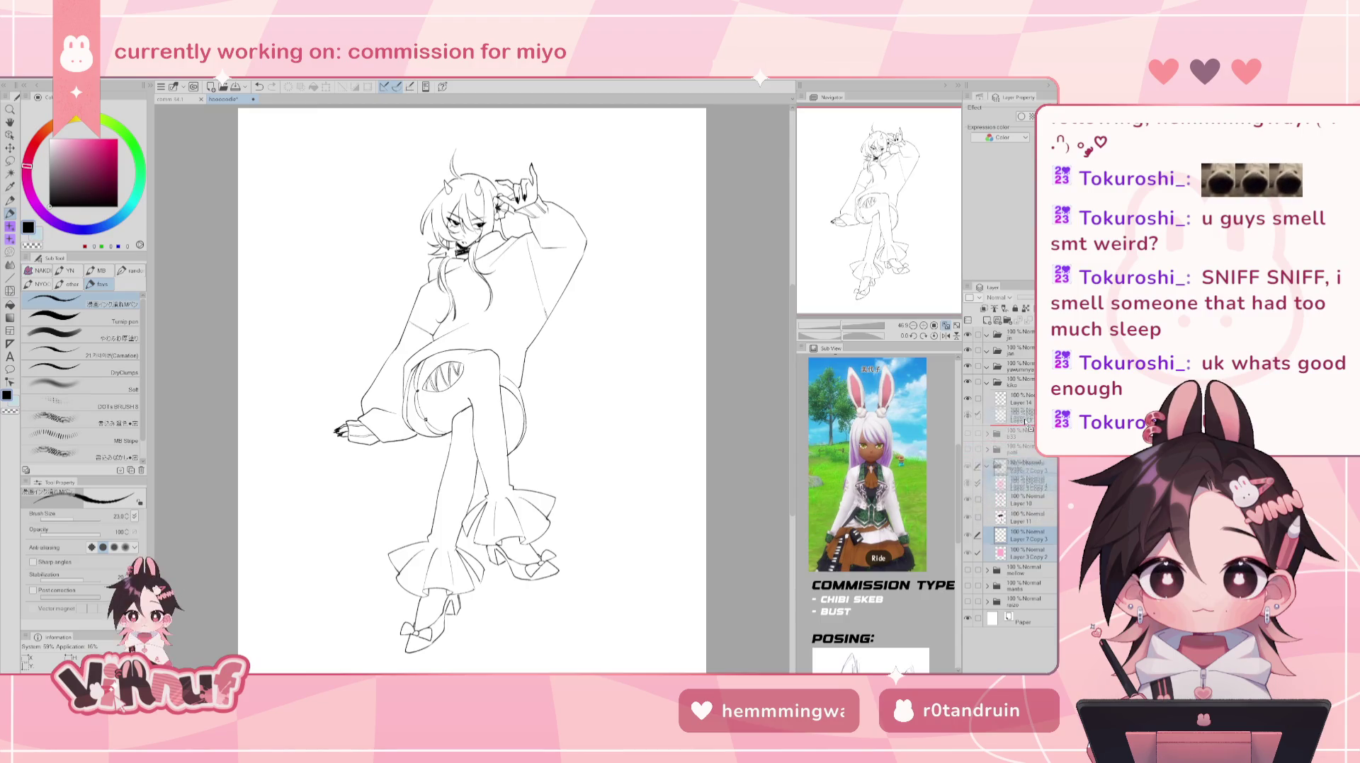
click(987, 519)
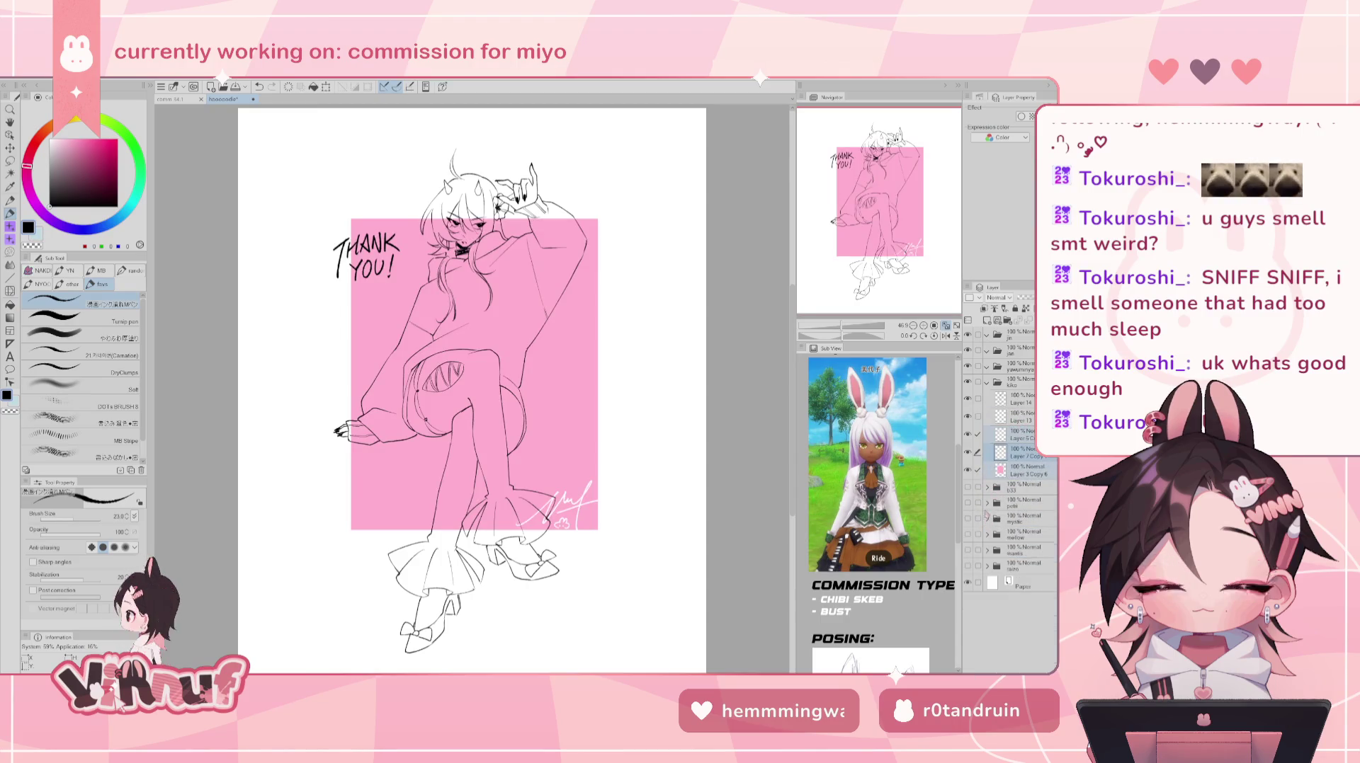
drag(1024, 441, 1023, 386)
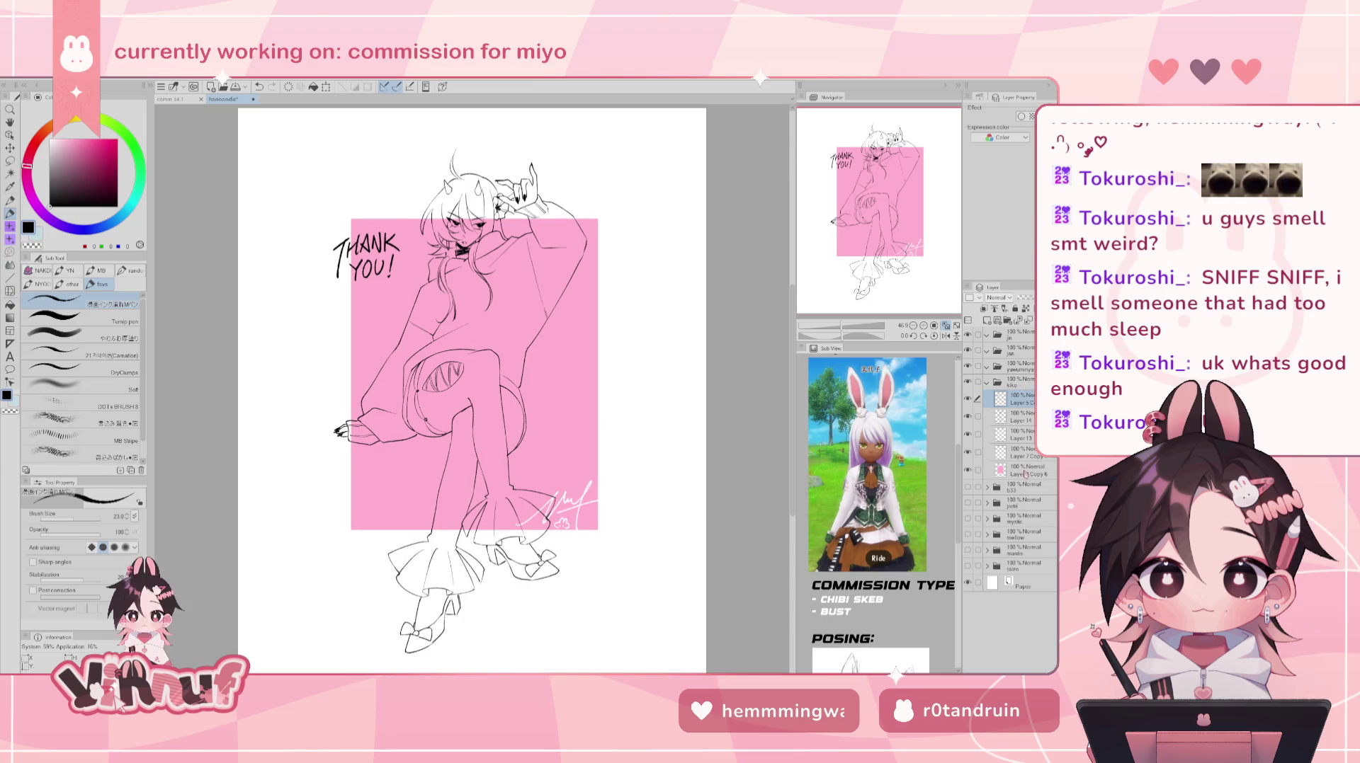
- Raise the pink rectangle upward behind the character with Move layer
click(1016, 456)
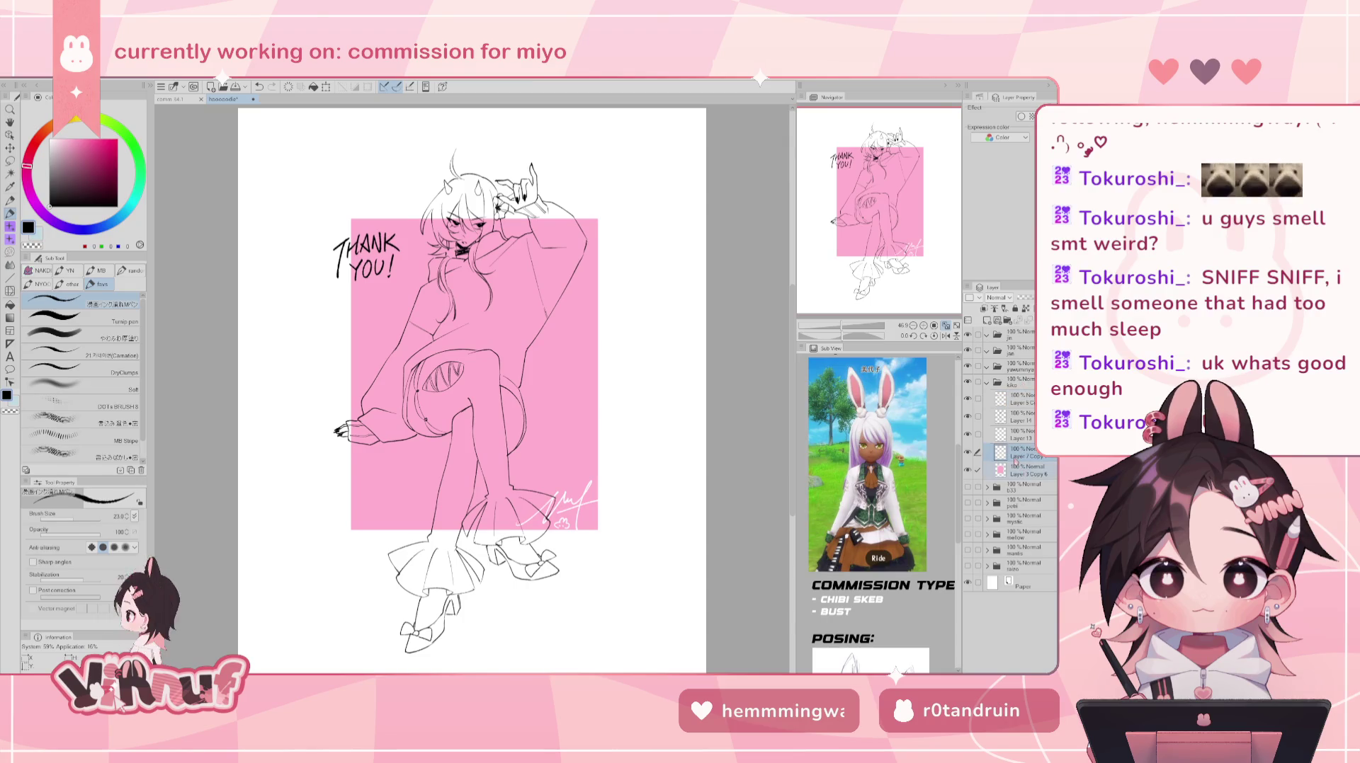
key(k)
drag(622, 483, 623, 450)
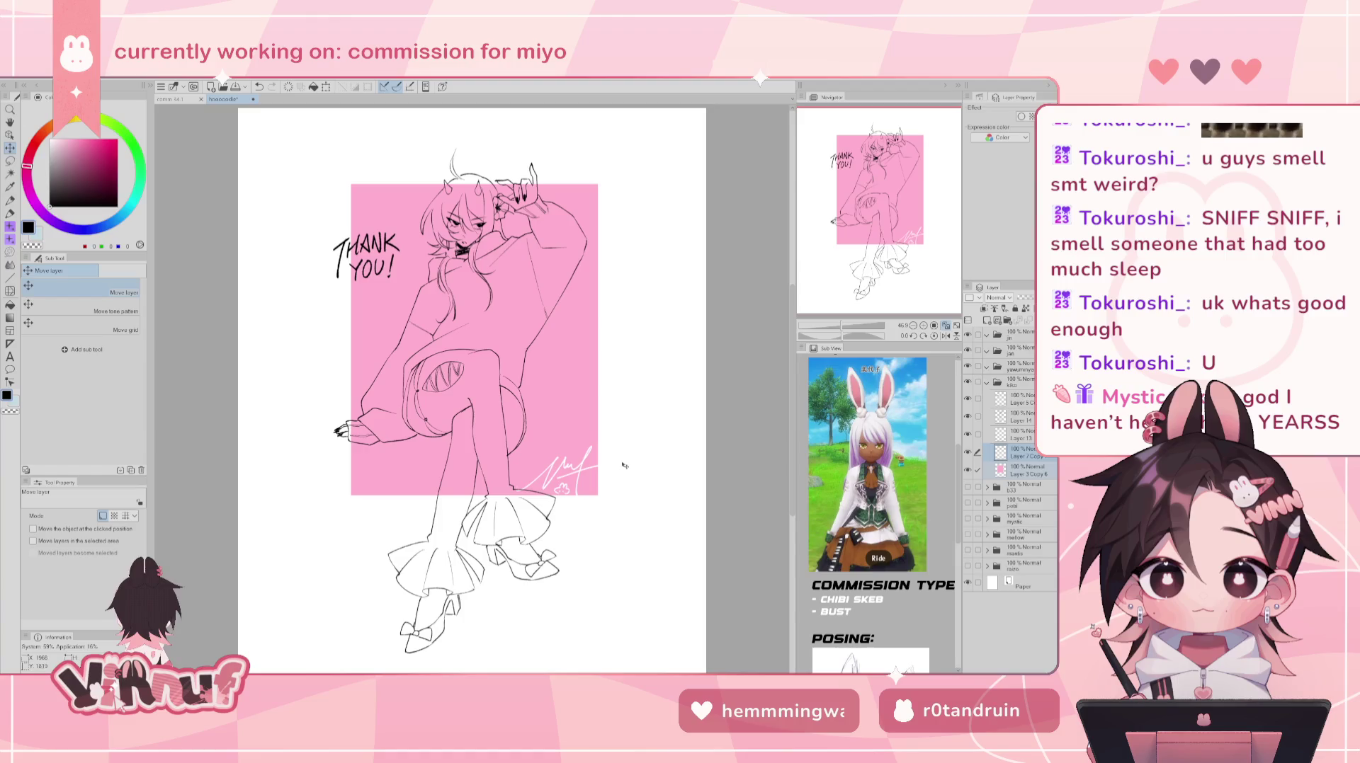
- Nudge the pink rectangle a few pixels up, down, right and left into place
drag(624, 464, 627, 461)
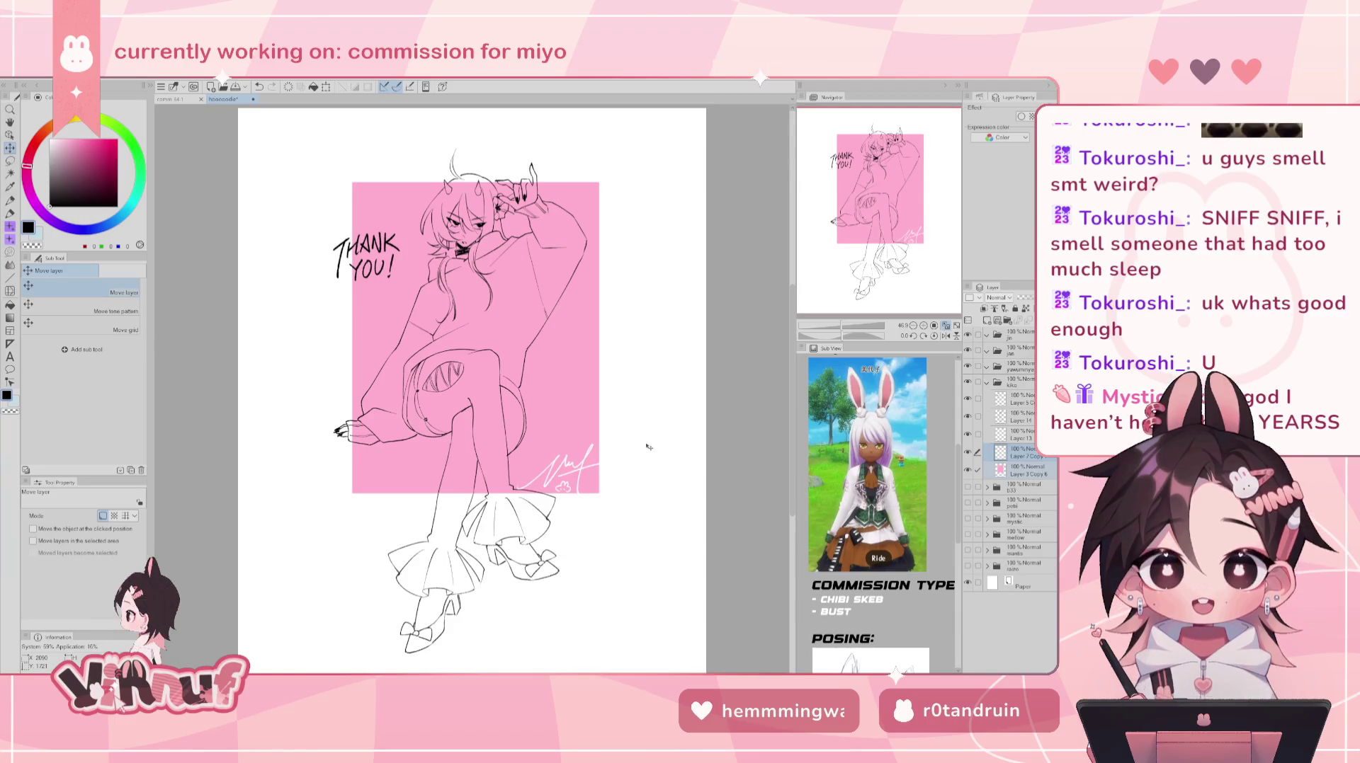
drag(903, 210, 881, 212)
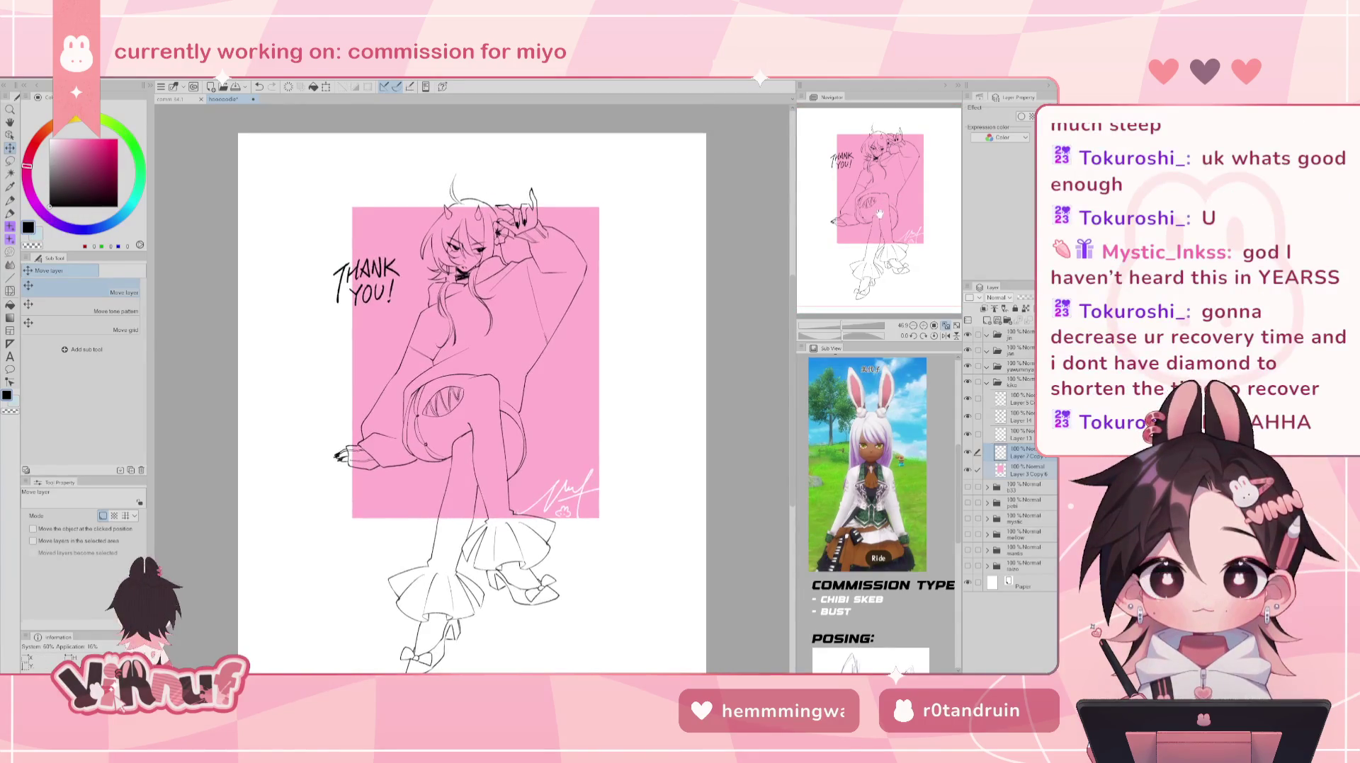
drag(624, 504, 622, 501)
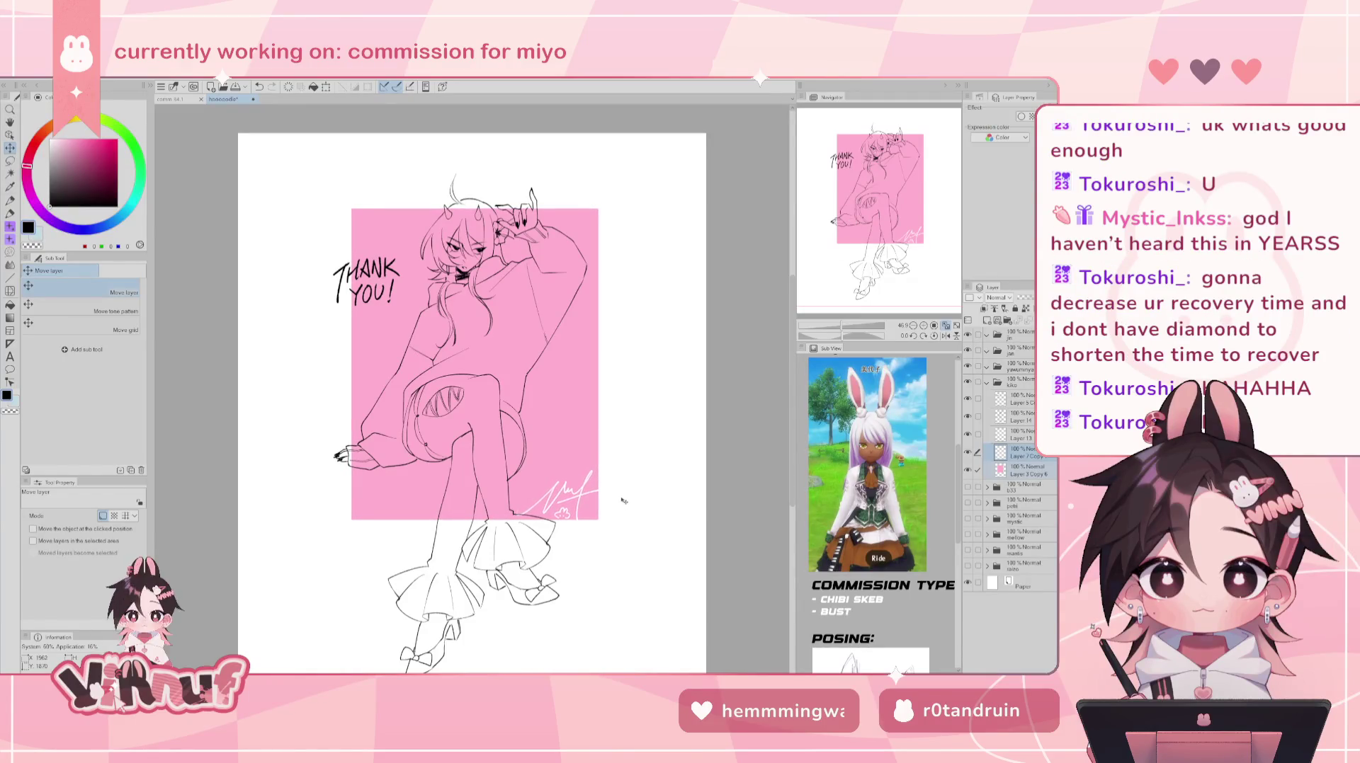
drag(624, 499, 627, 495)
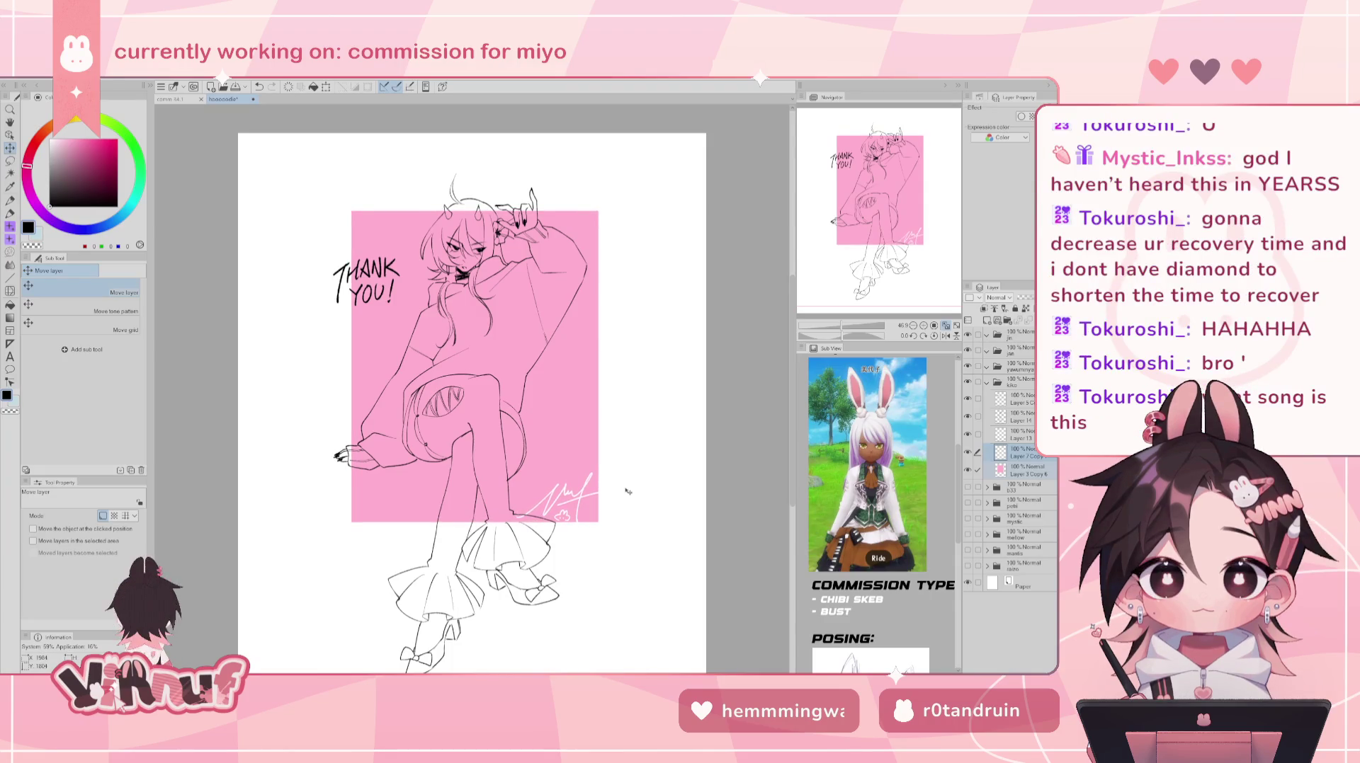
drag(631, 493, 632, 494)
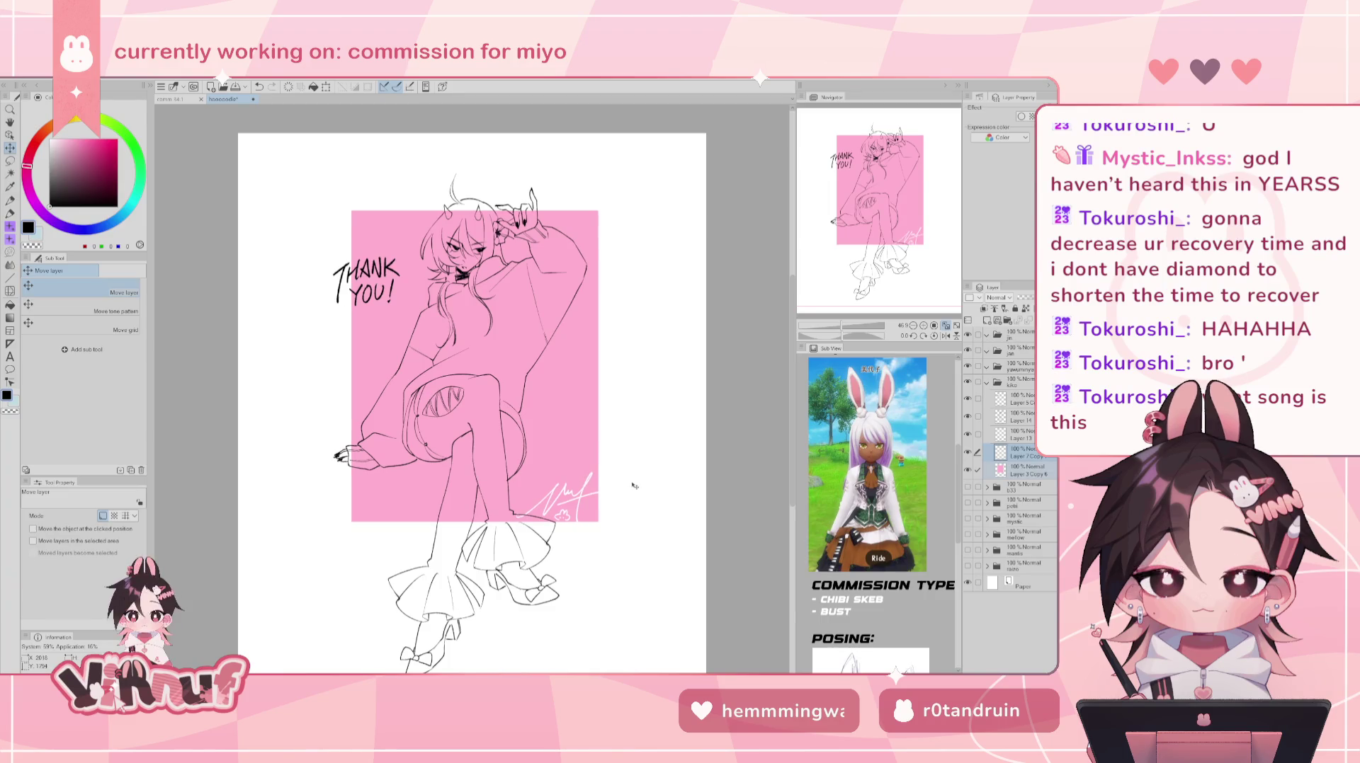
drag(671, 489, 668, 490)
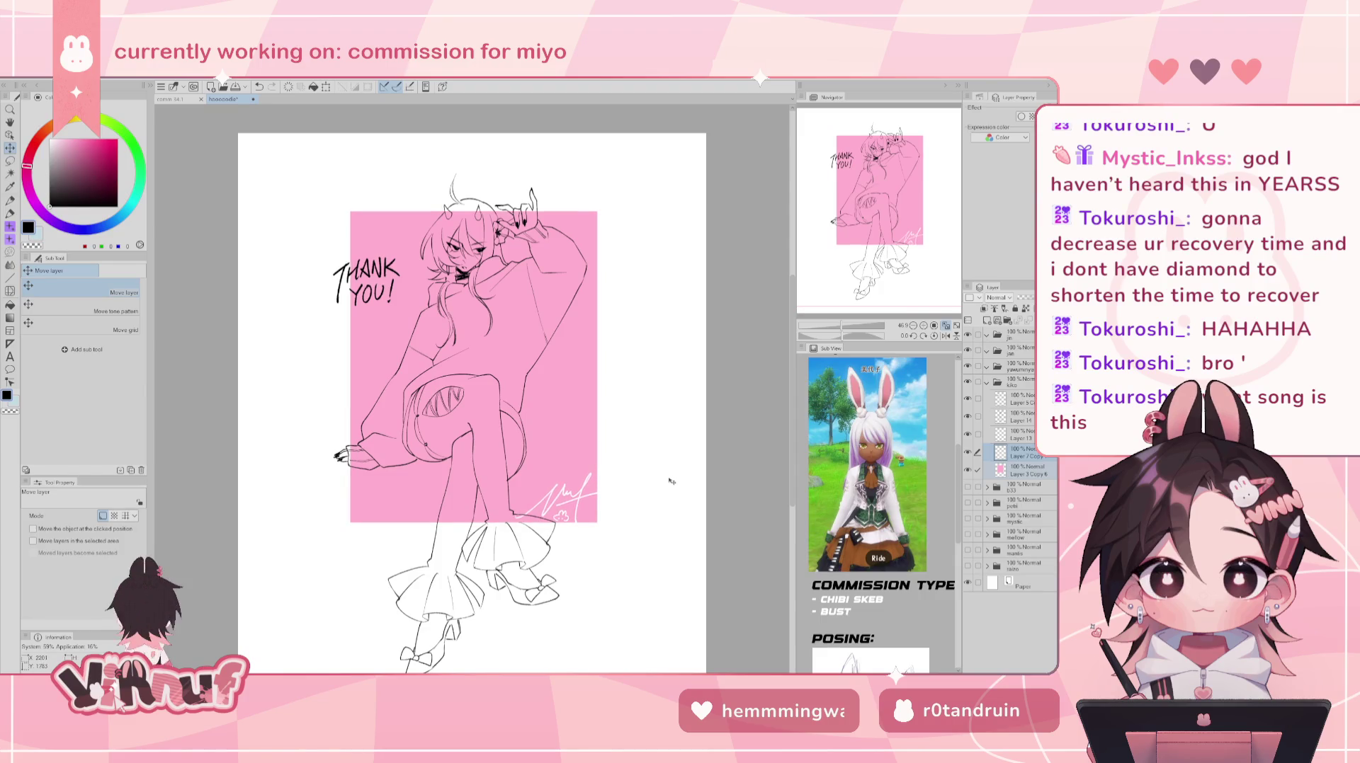
- Reposition the 'THANK YOU!' lettering, then make Layer 13 active with the Fill tool
key(alt+bracketright)
key(alt+bracketright)
key(alt+bracketright)
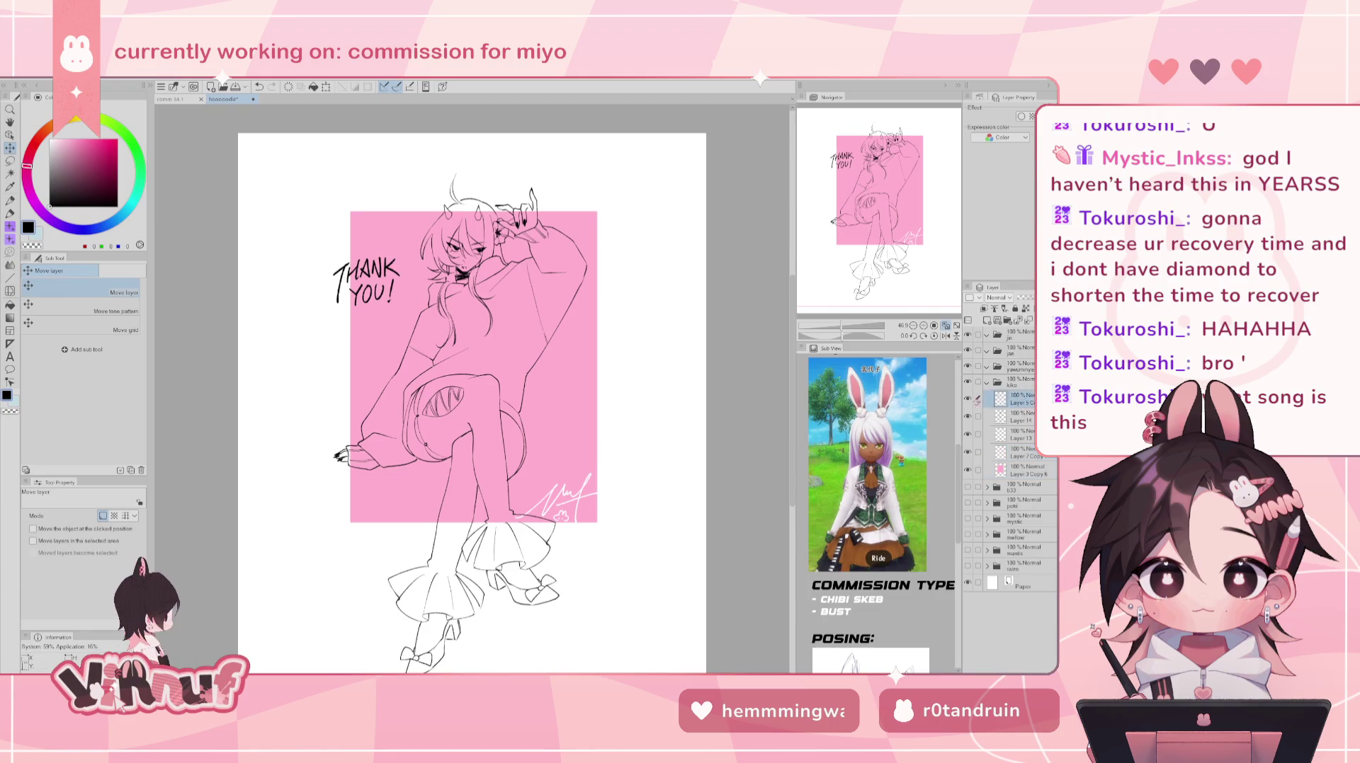
drag(611, 478, 627, 446)
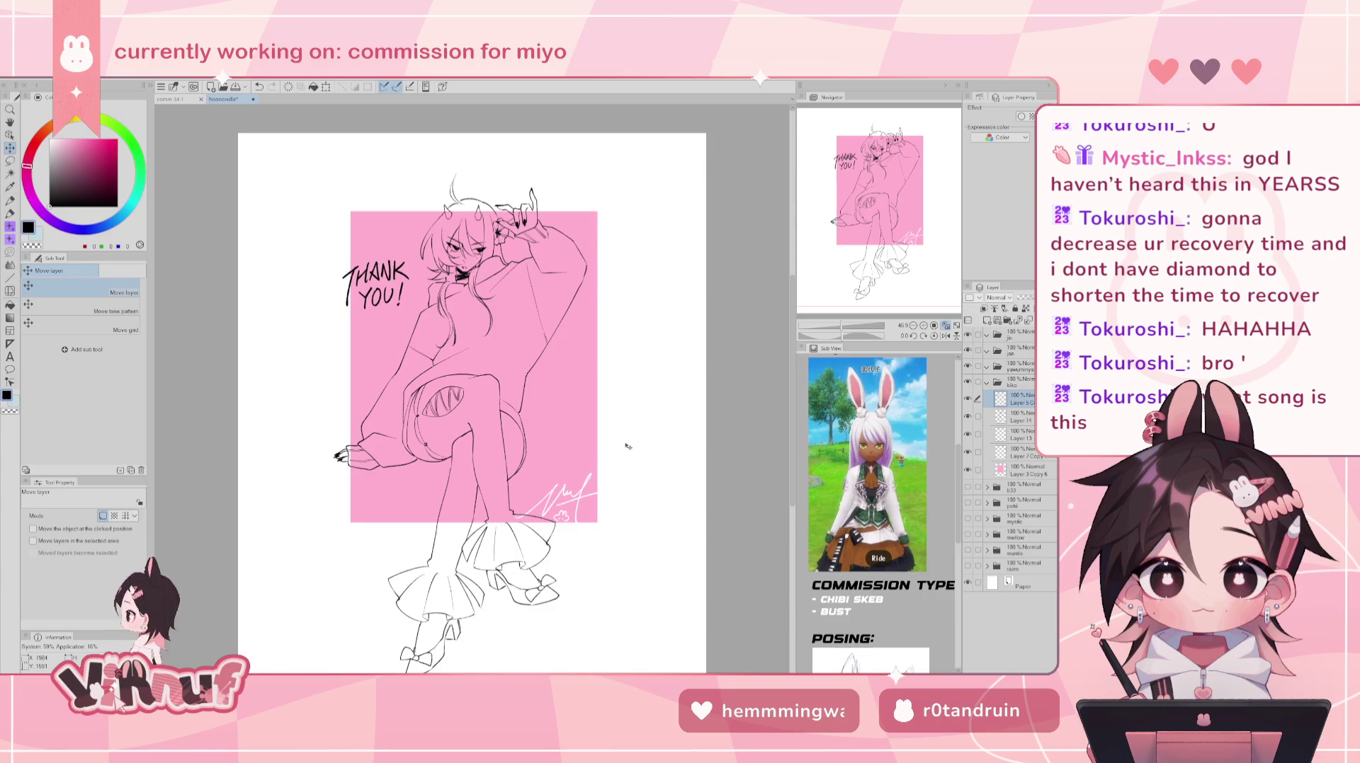
drag(627, 446, 665, 478)
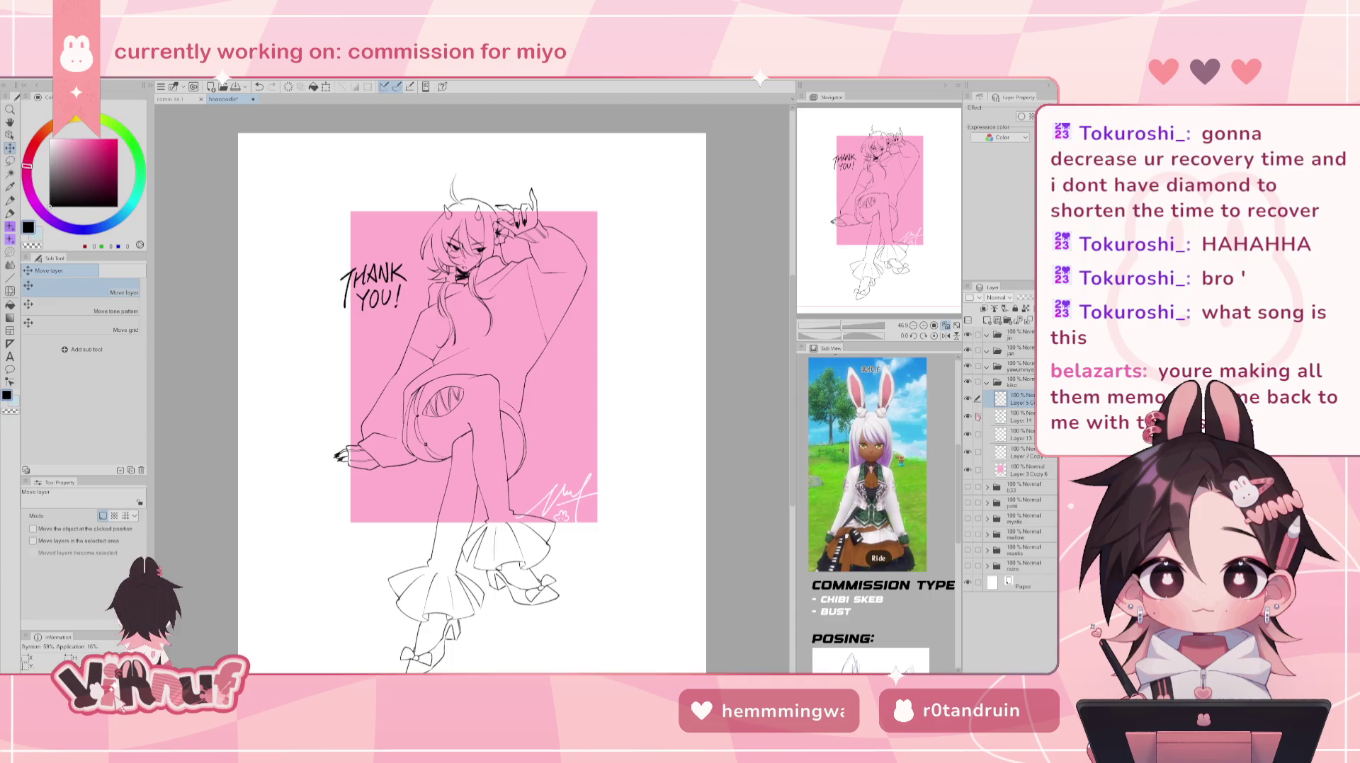
click(1018, 452)
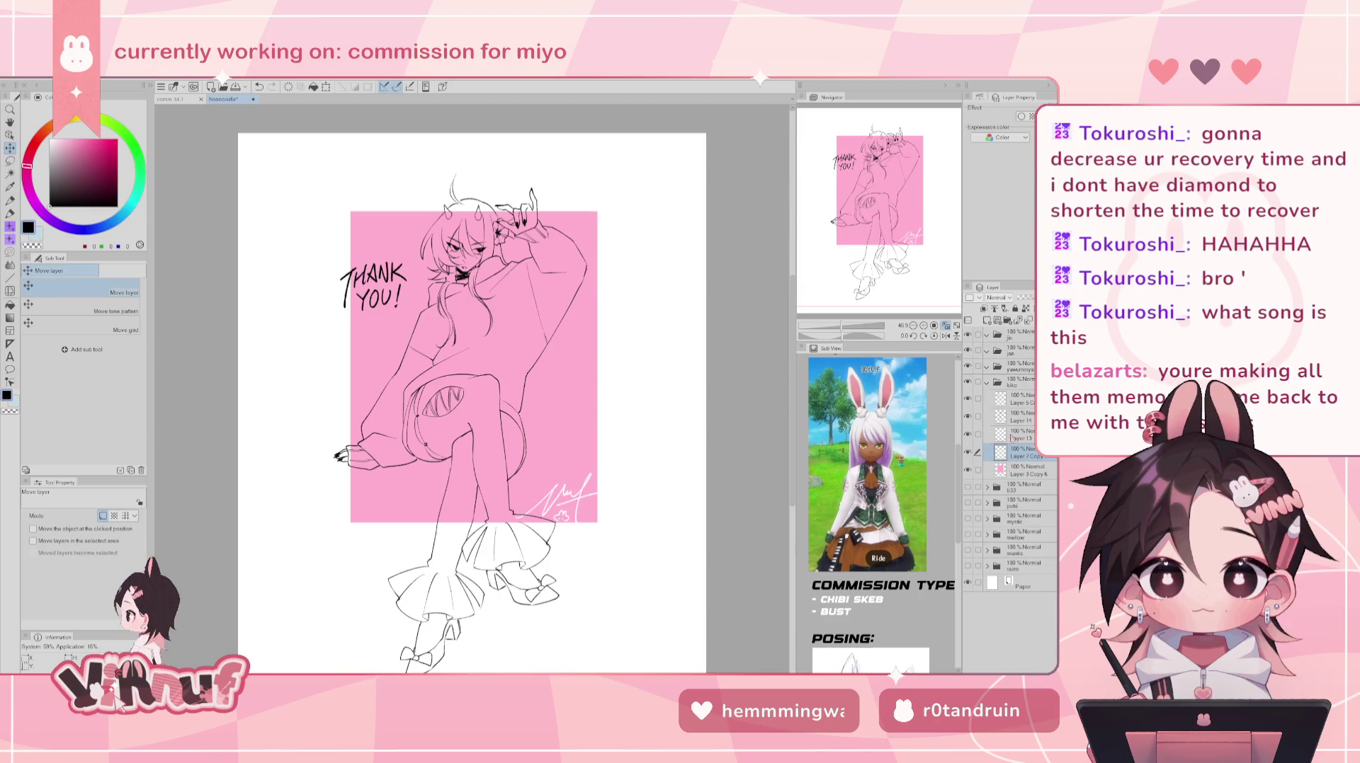
click(1019, 434)
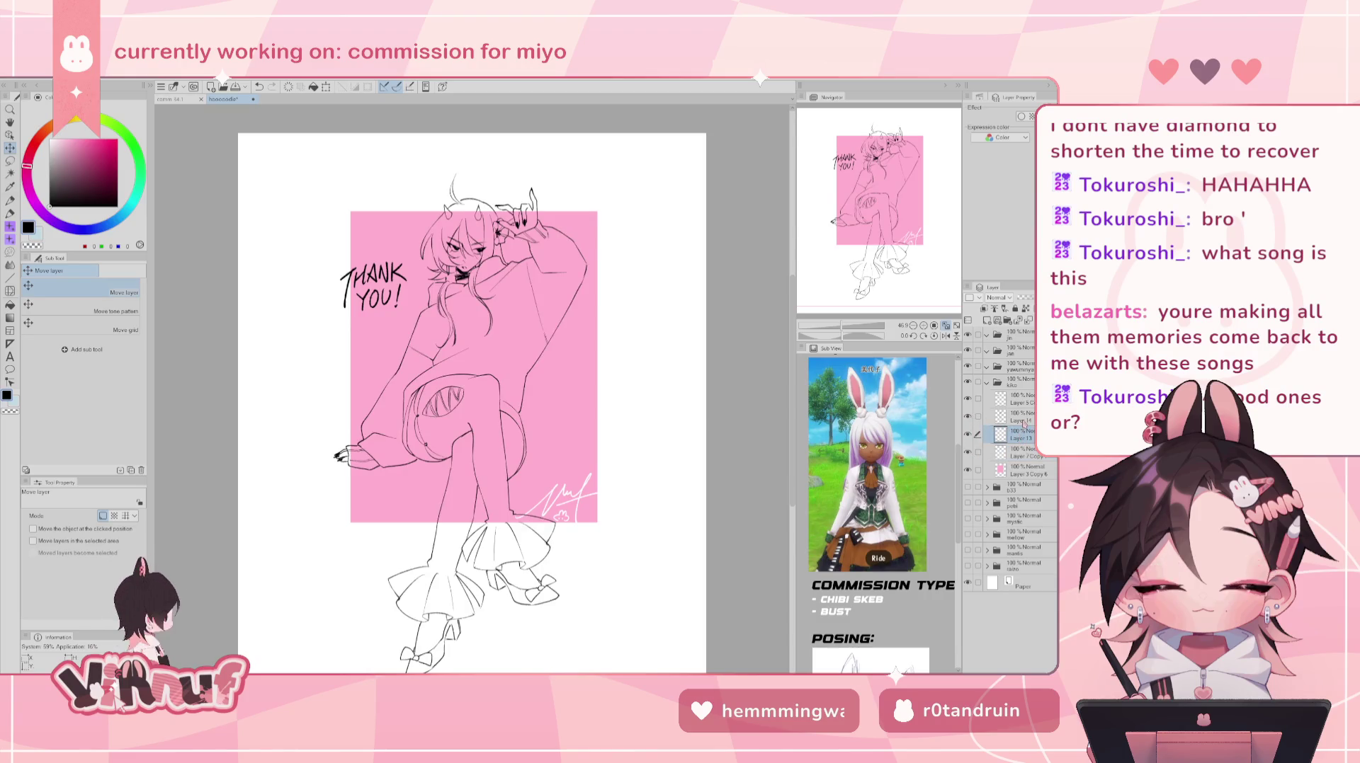
key(g)
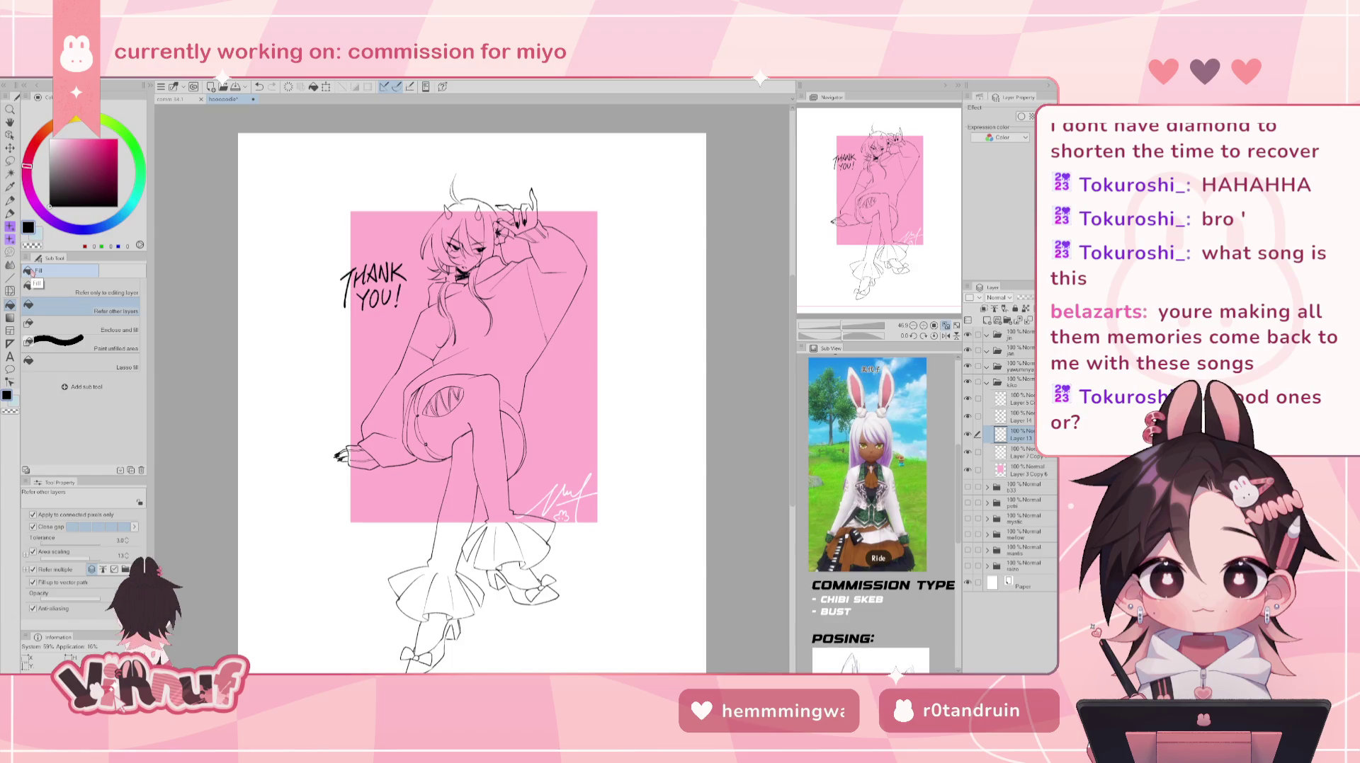
- Fill the sweater body, both sleeves and a small hair gap with black
click(525, 333)
click(439, 338)
click(428, 388)
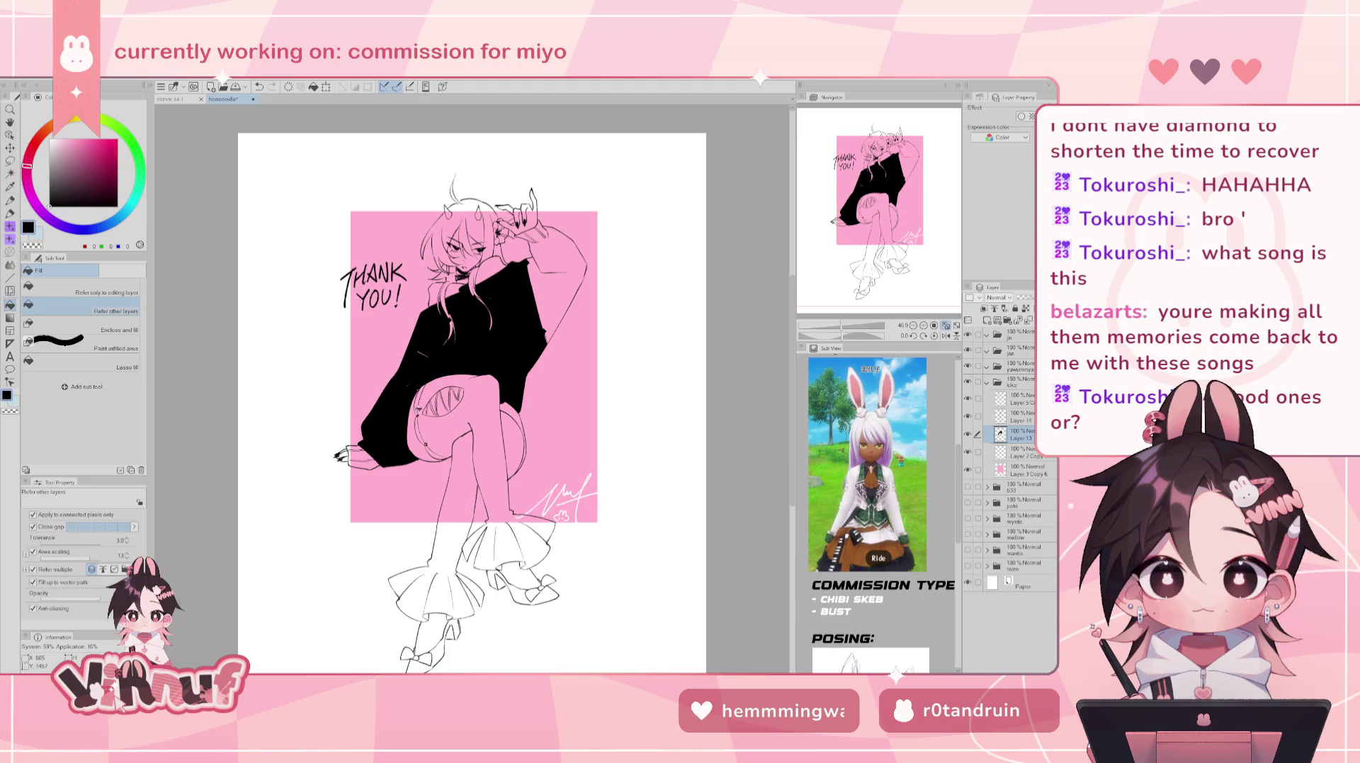
click(523, 424)
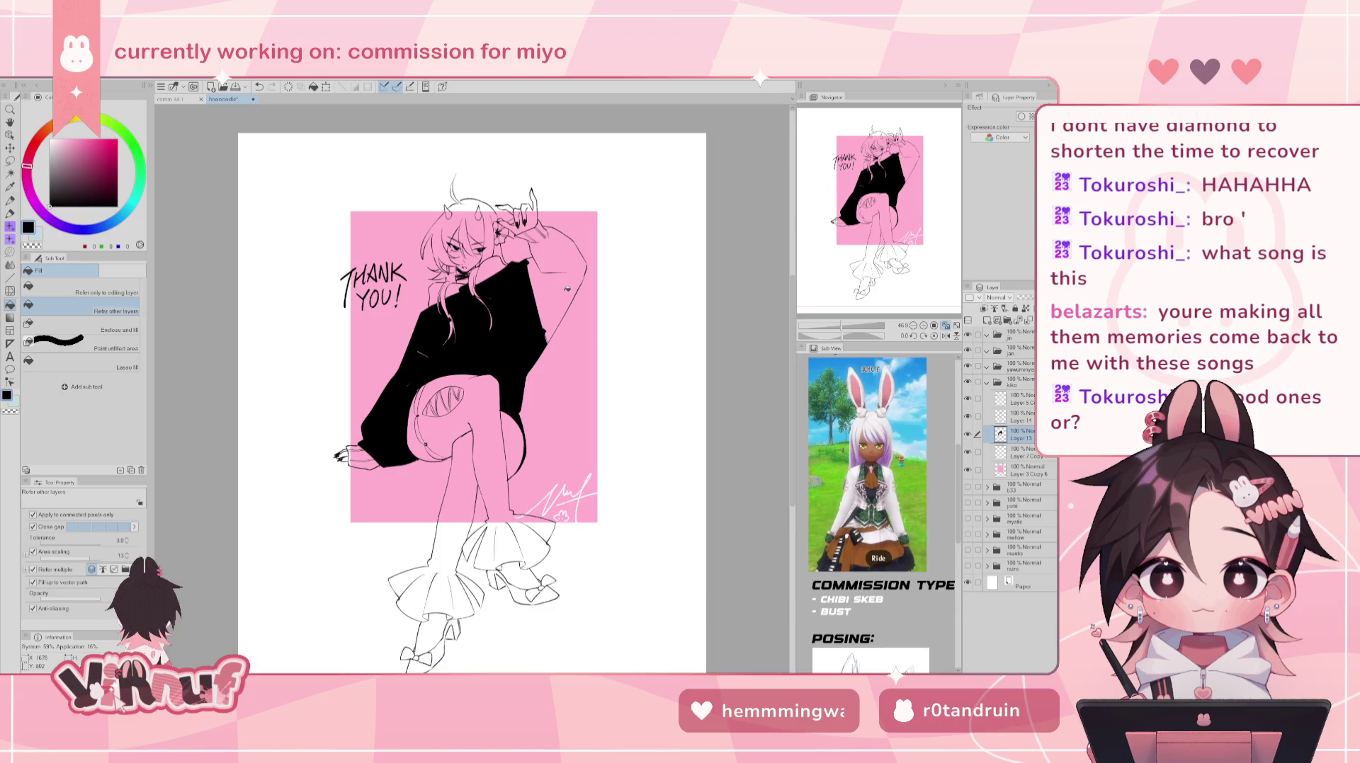
click(567, 288)
click(495, 268)
click(432, 282)
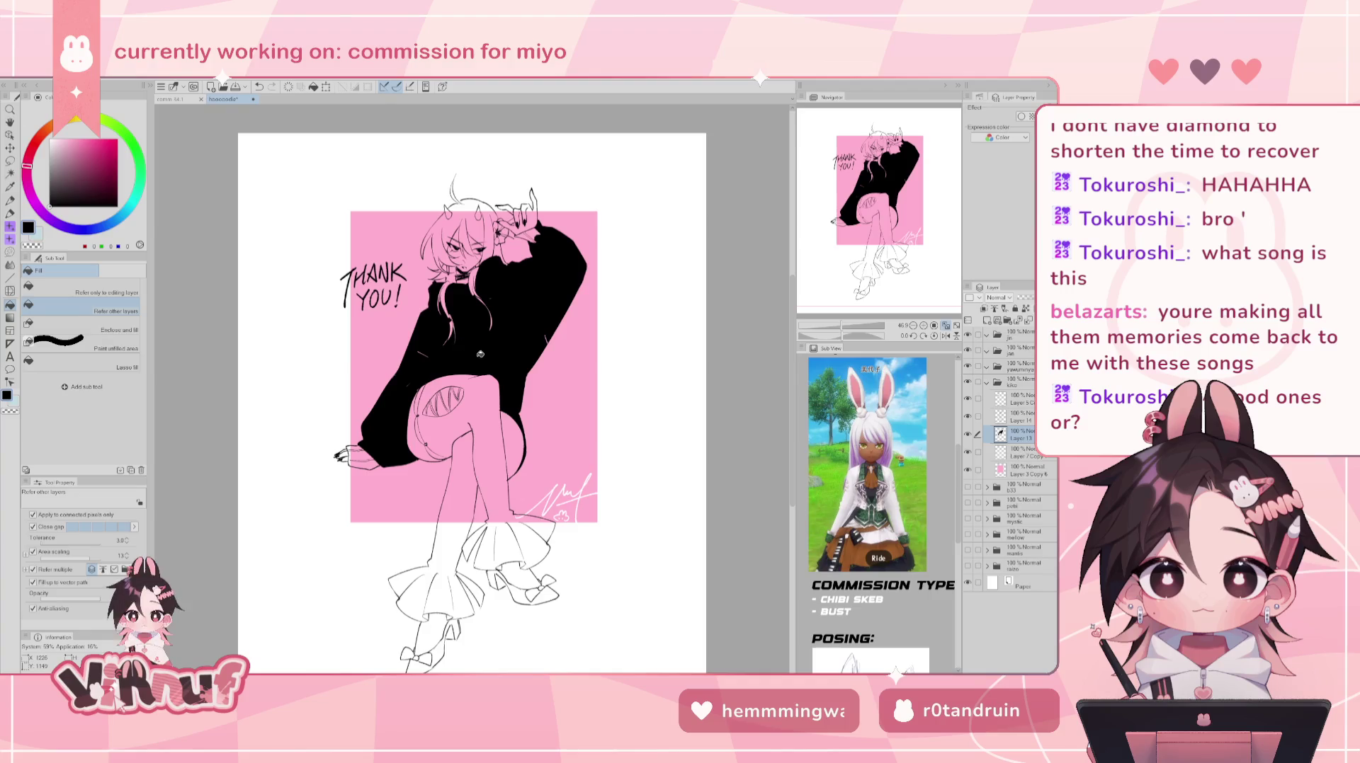
- Fill both shoes solid black, redoing the left shoe's toe after a stray fill
click(546, 582)
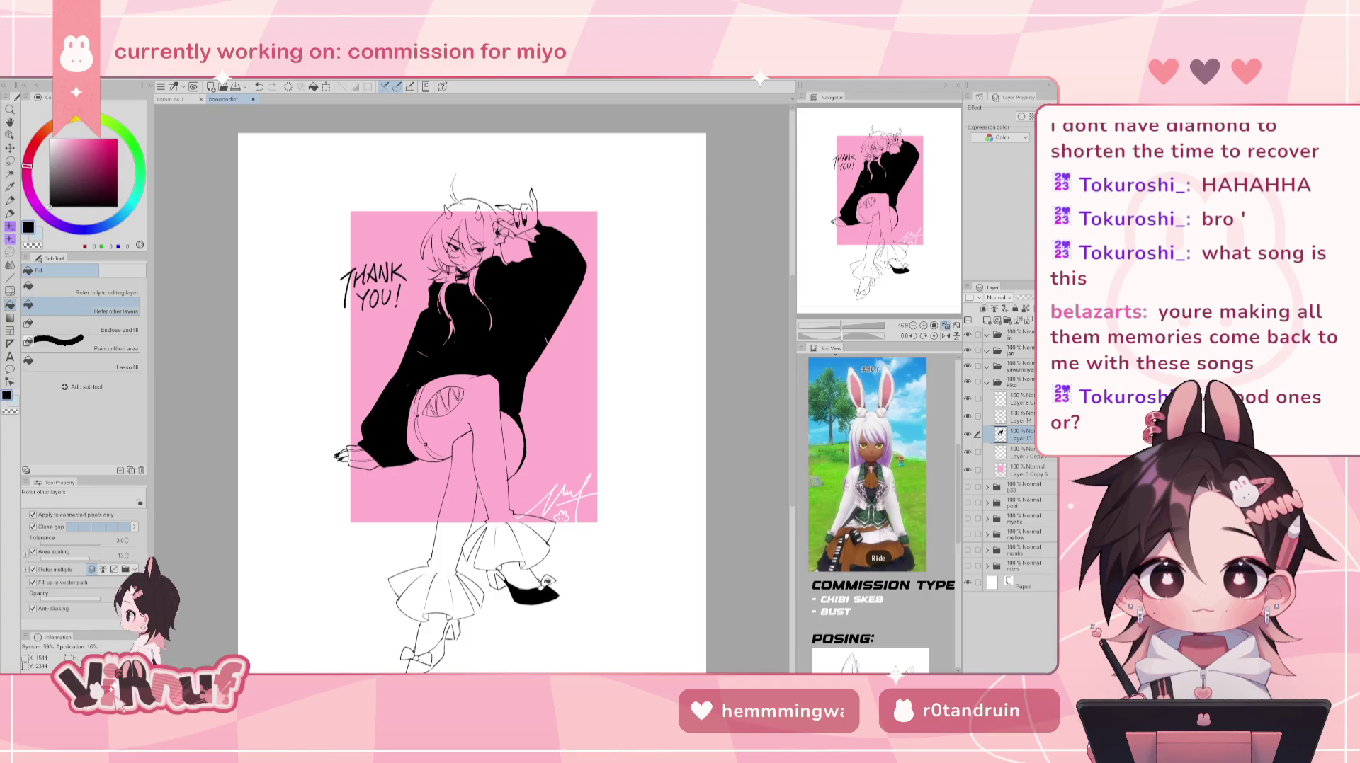
click(496, 579)
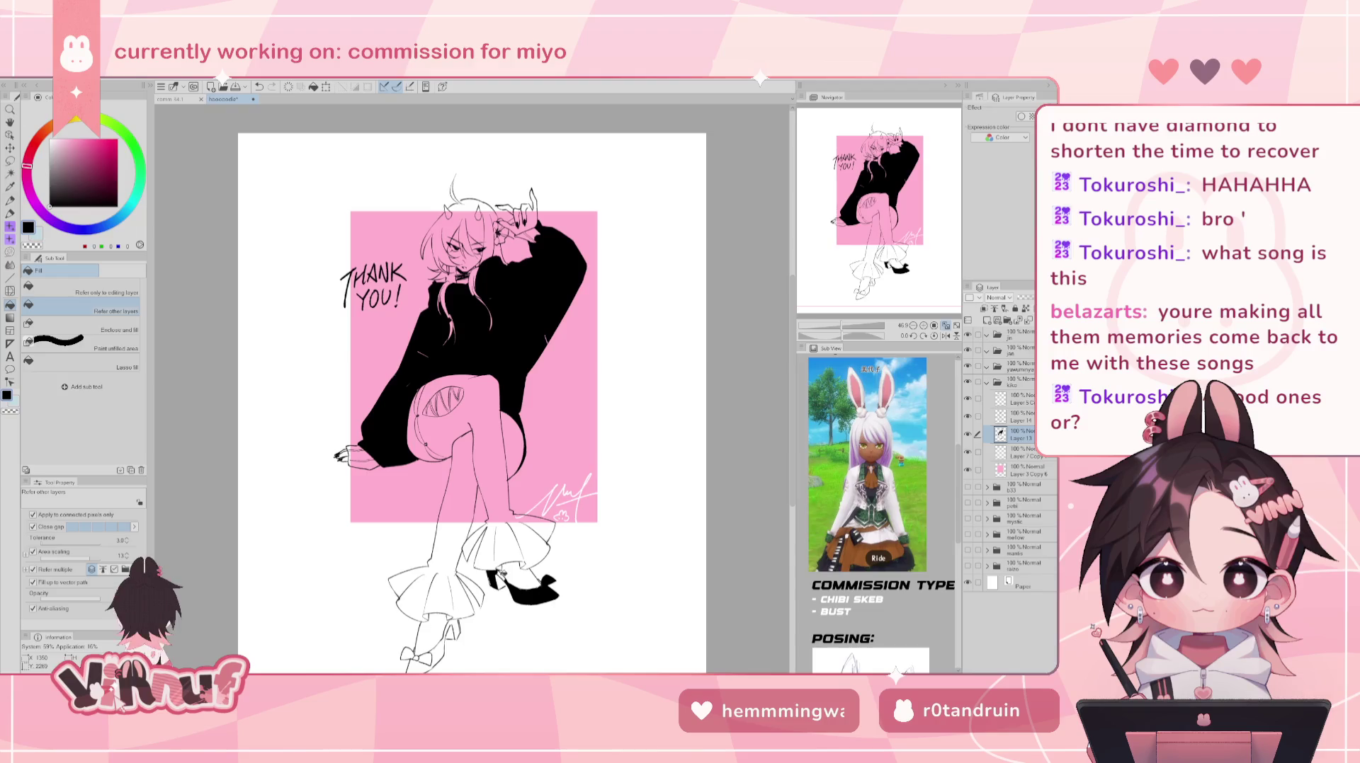
click(446, 648)
click(422, 665)
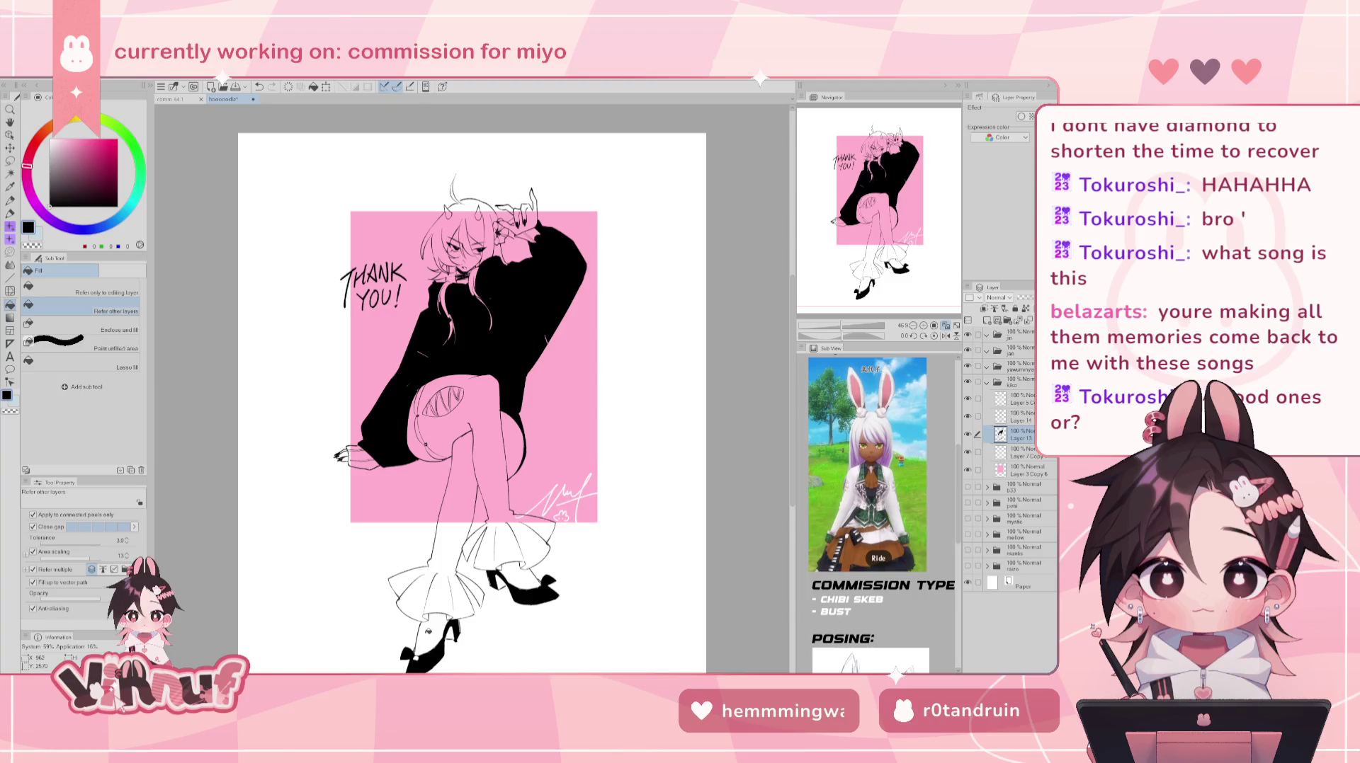
key(ctrl+z)
key(ctrl+z)
key(ctrl+z)
key(ctrl+z)
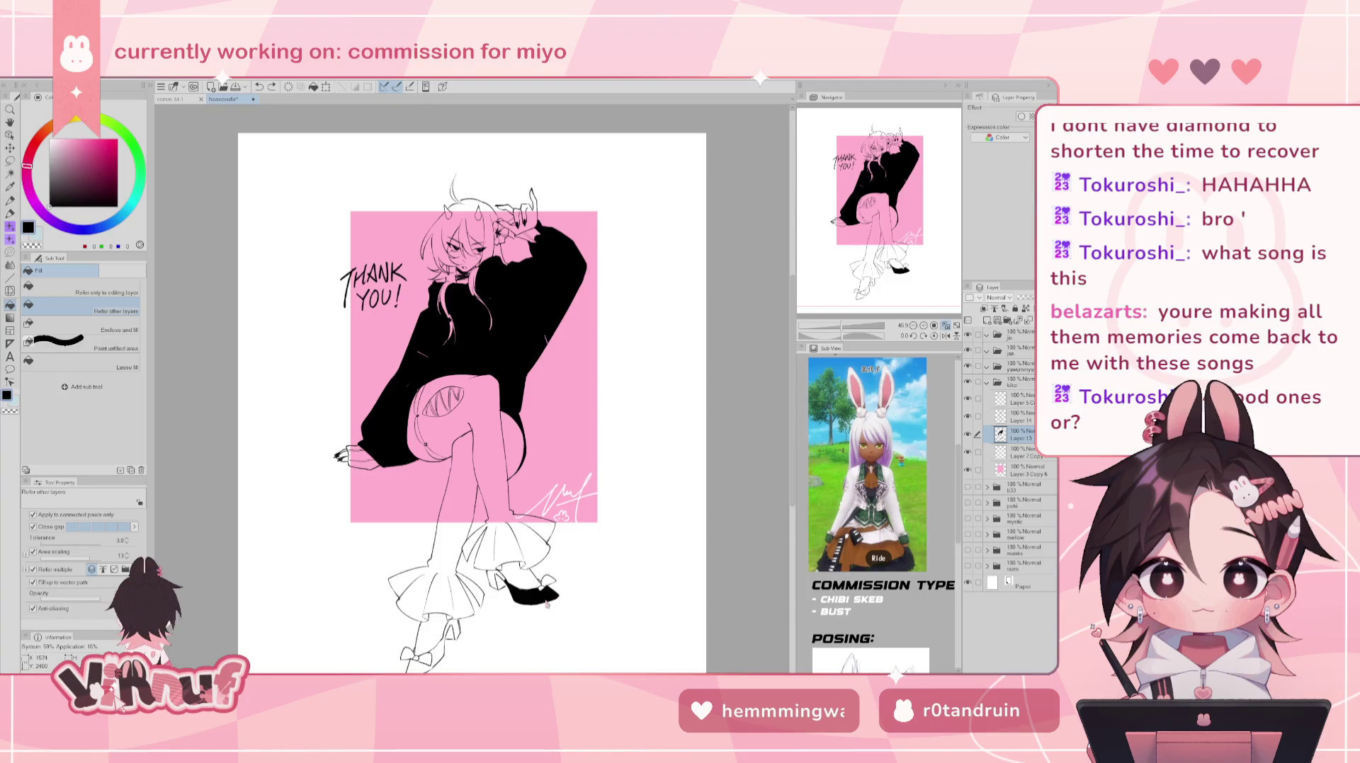
click(505, 577)
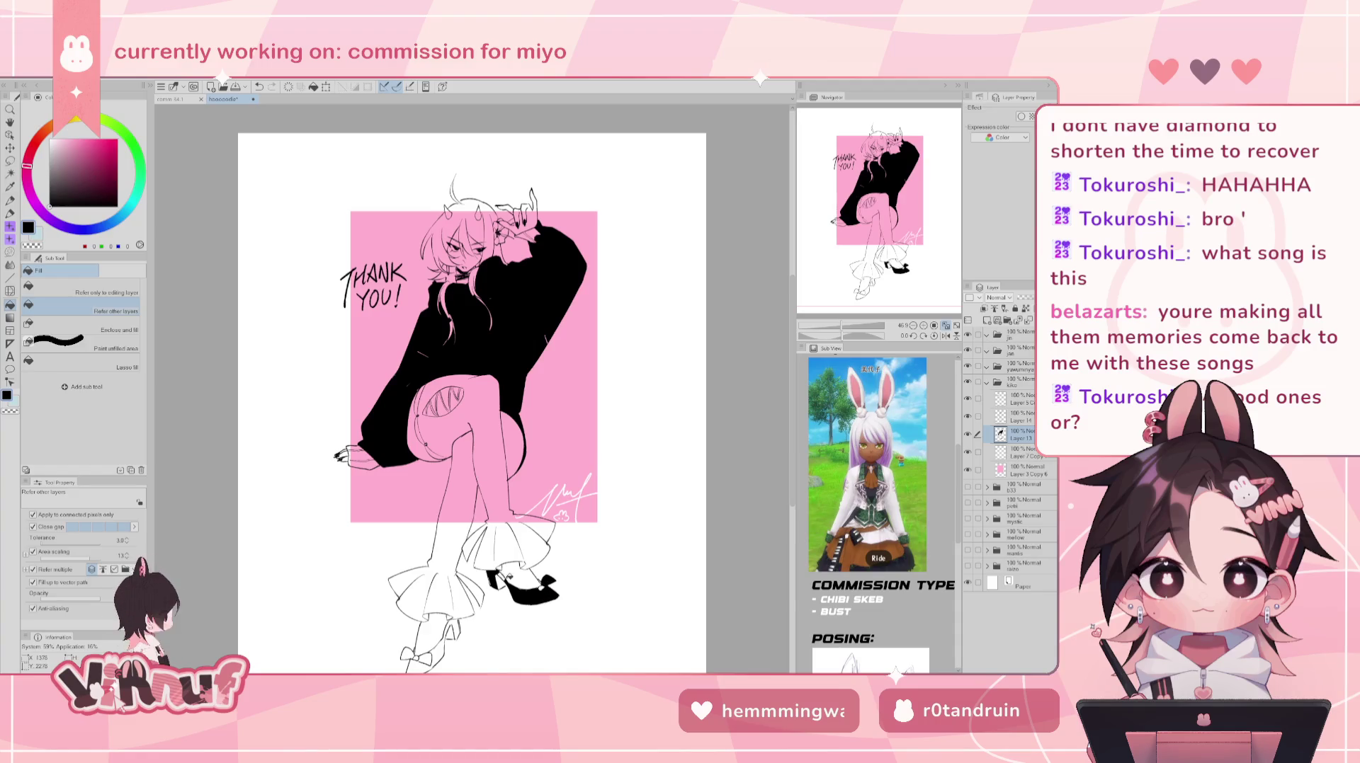
click(442, 641)
click(418, 660)
- Set the Turnip pen to size 22.3 and pan up to the upper body and lettering
key(e)
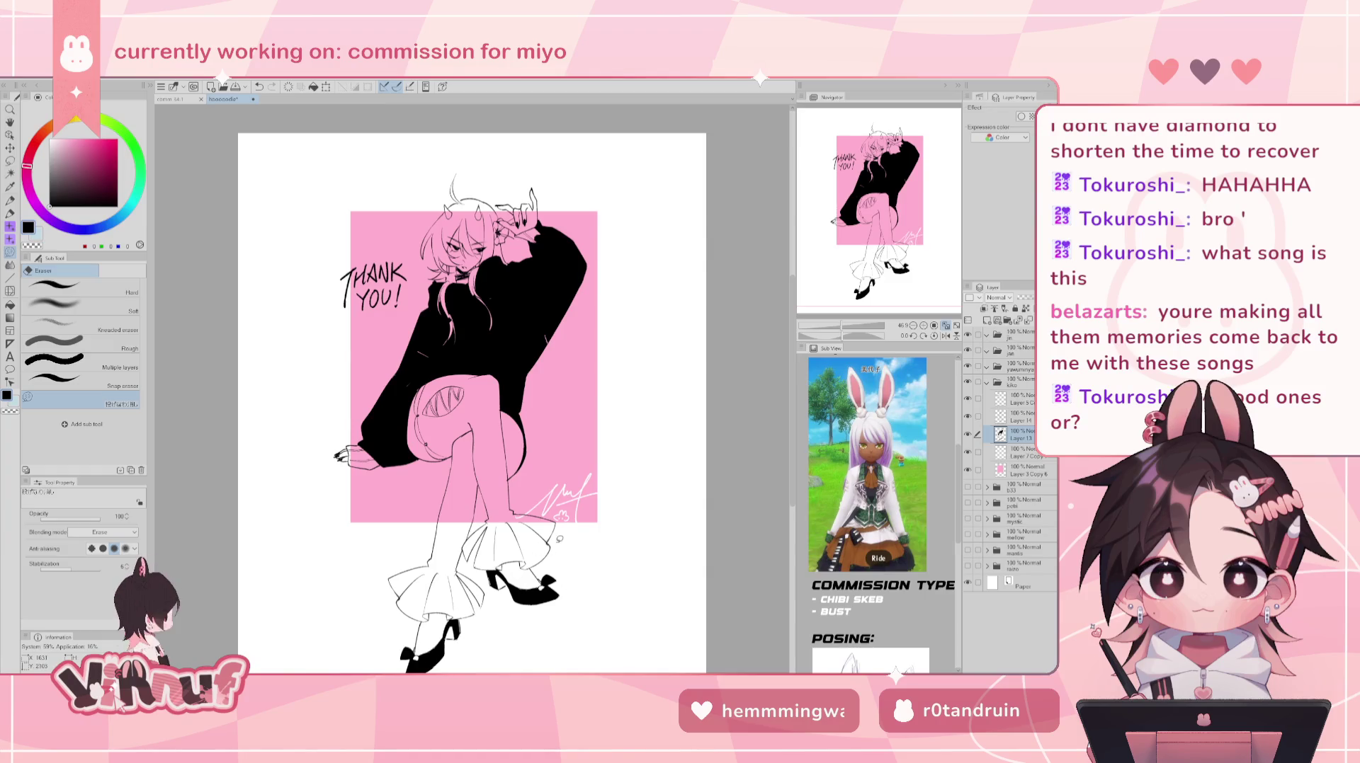
scroll(559, 539, up, 2)
scroll(559, 539, up, 2)
scroll(559, 539, up, 1)
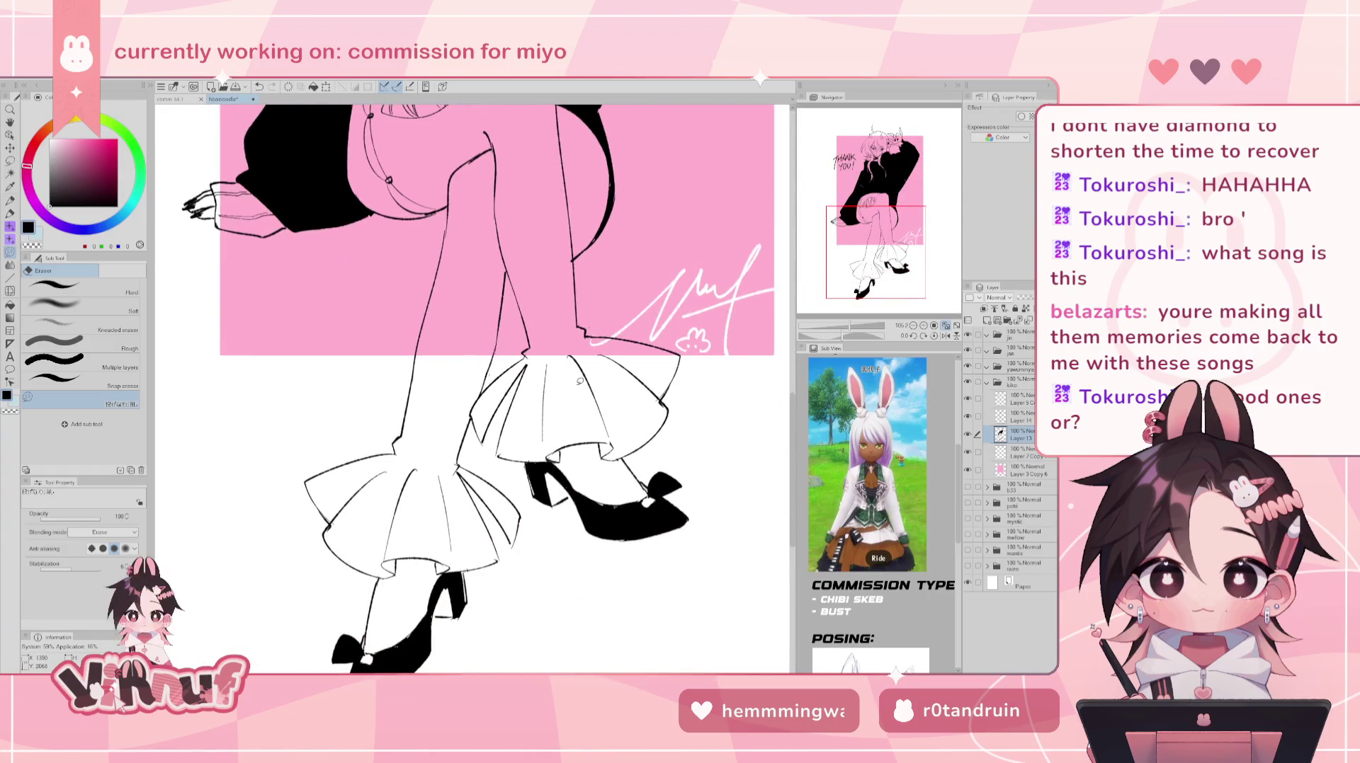
key(p)
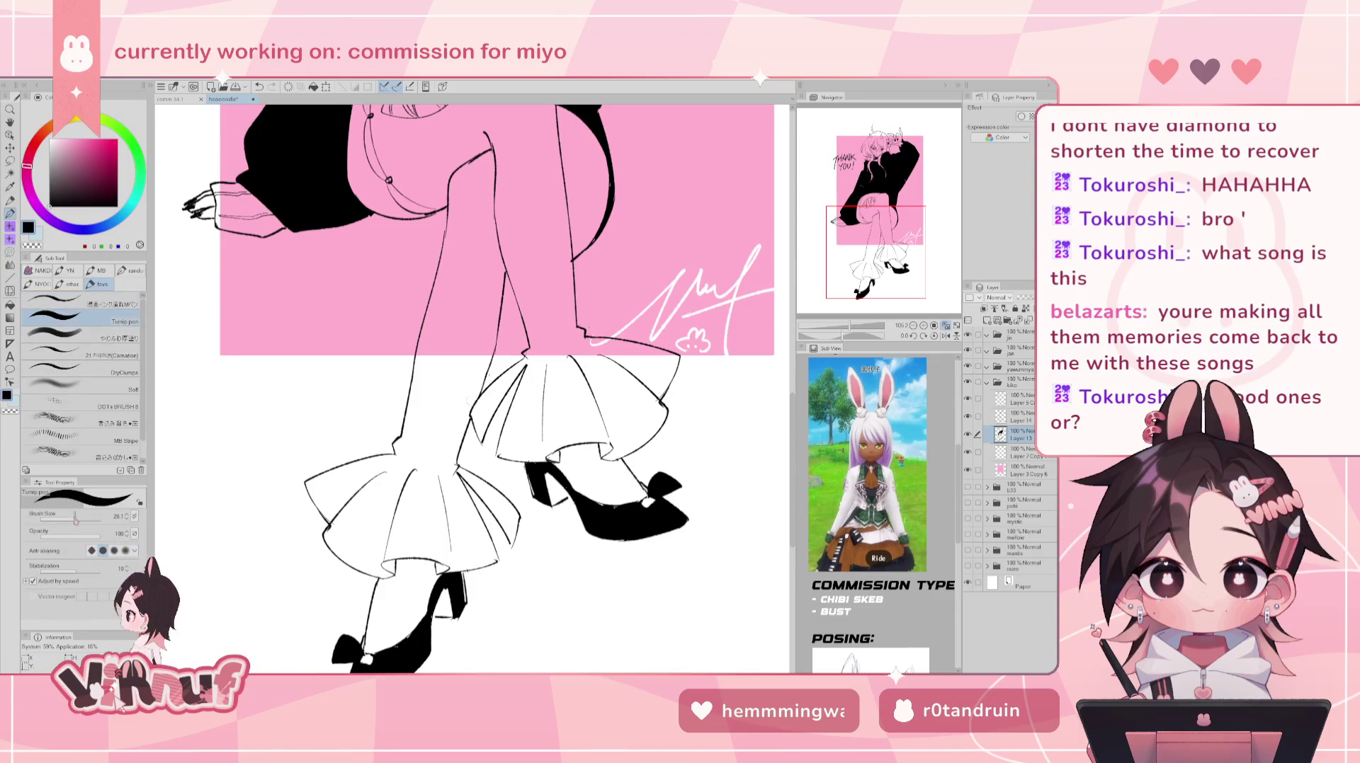
drag(69, 521, 82, 521)
drag(659, 496, 715, 375)
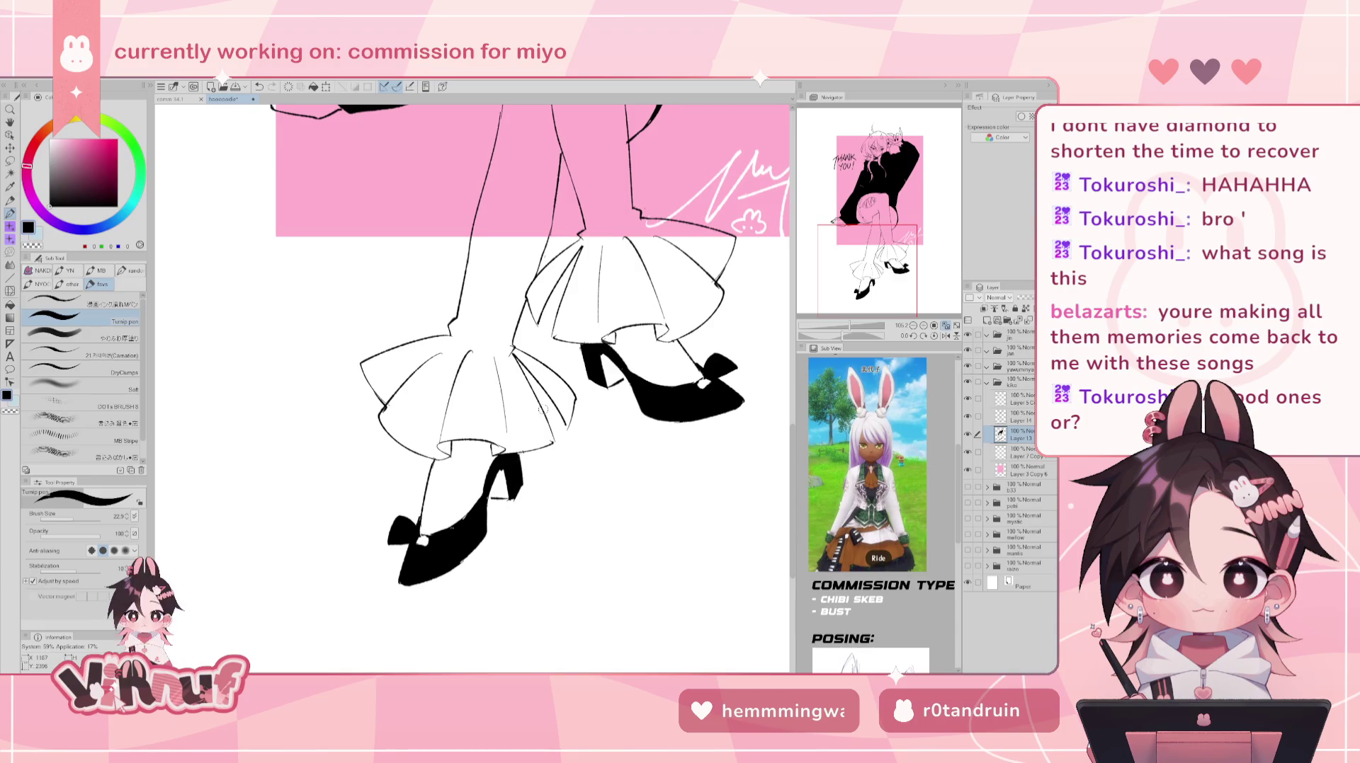
drag(685, 151, 642, 392)
drag(651, 135, 665, 400)
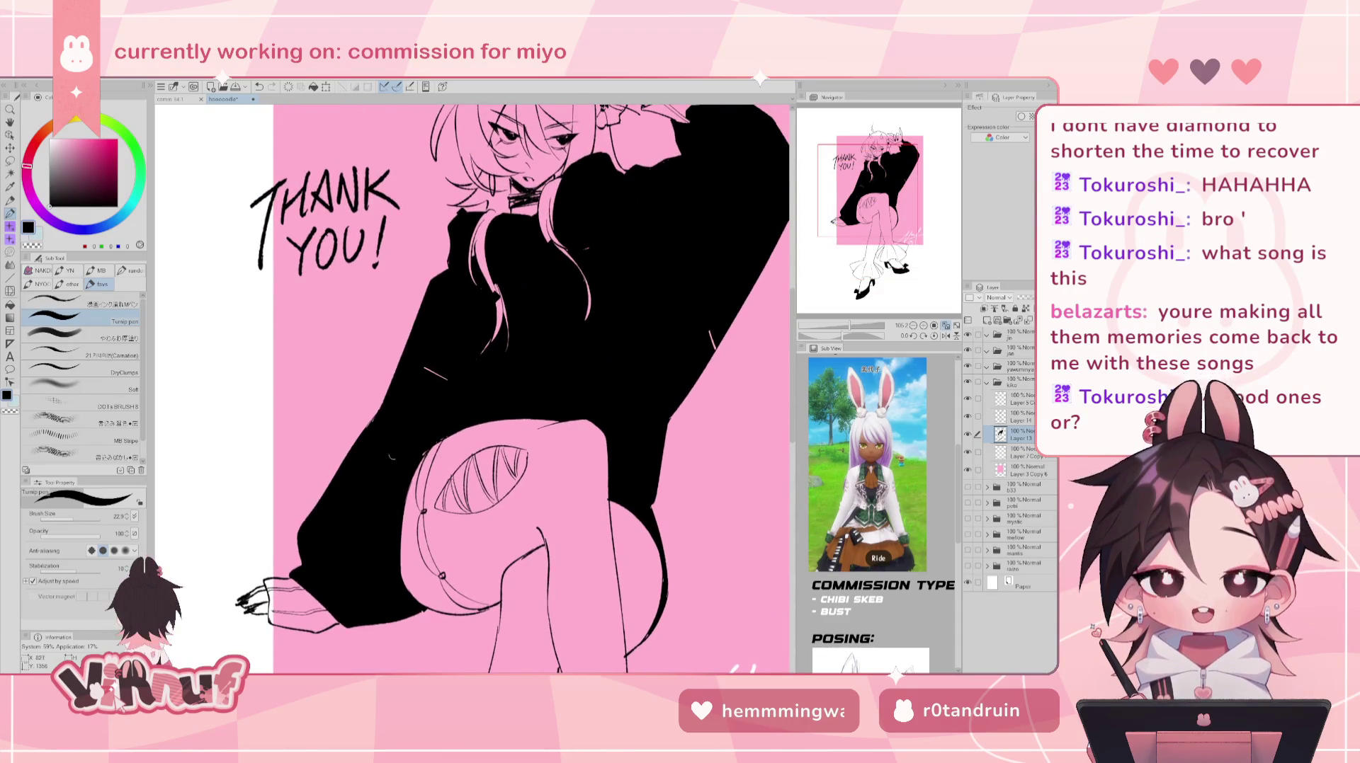
- Paint over the thin pink line in the sweater with the Turnip pen
drag(423, 368, 453, 383)
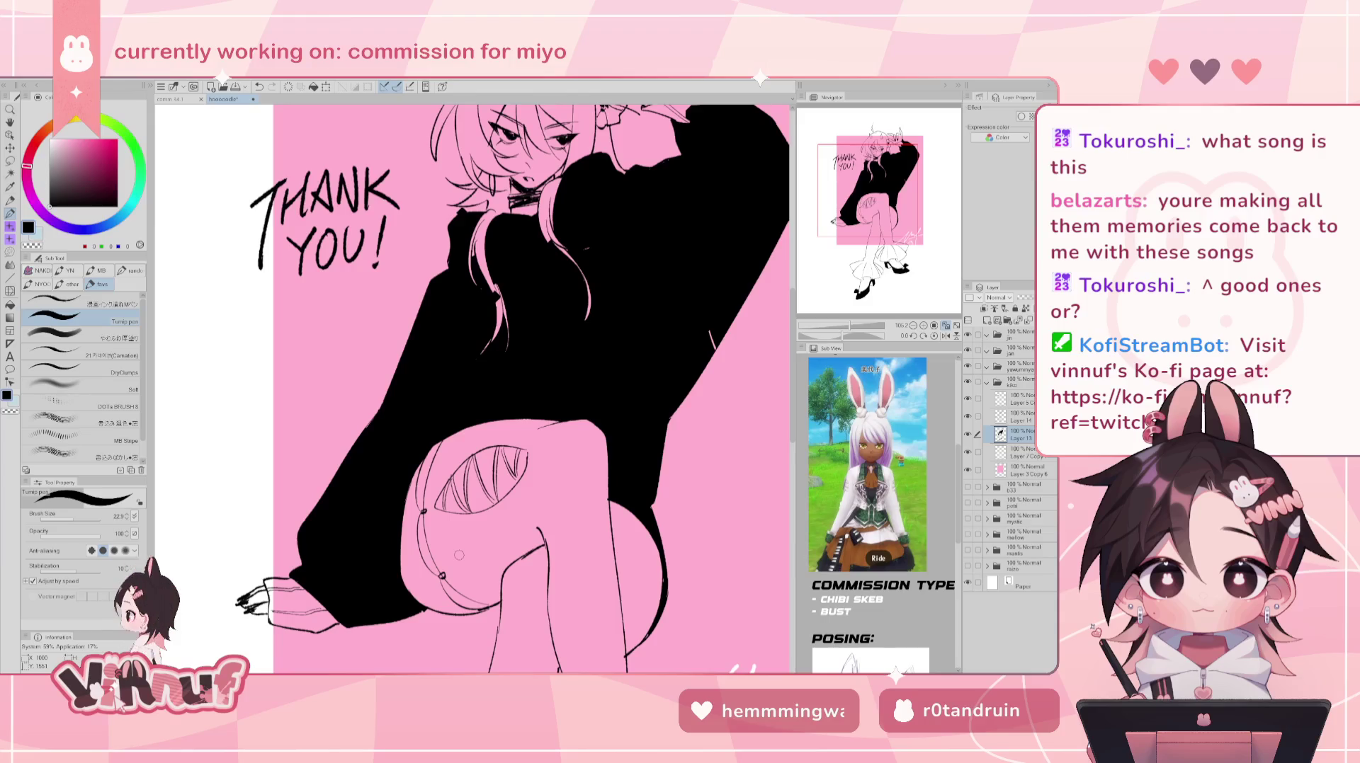
drag(849, 348, 306, 533)
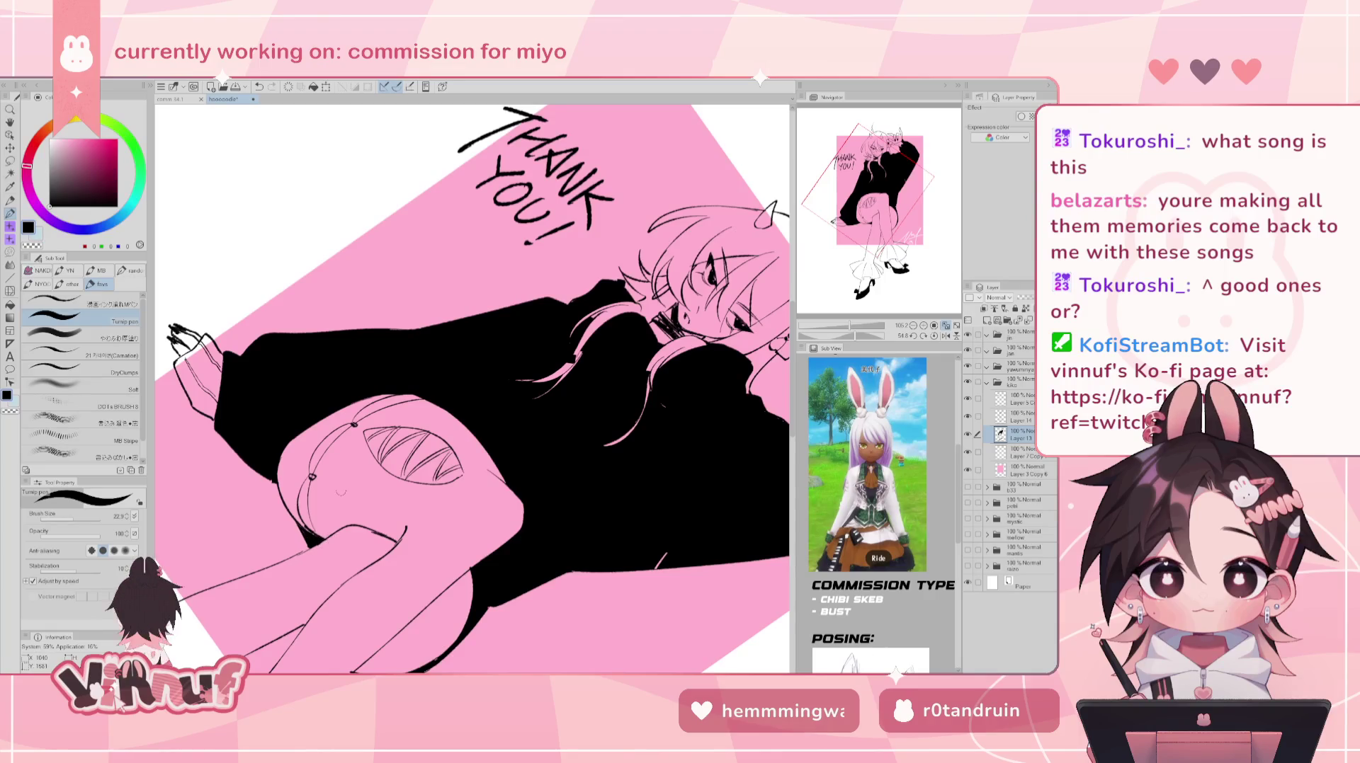
click(934, 336)
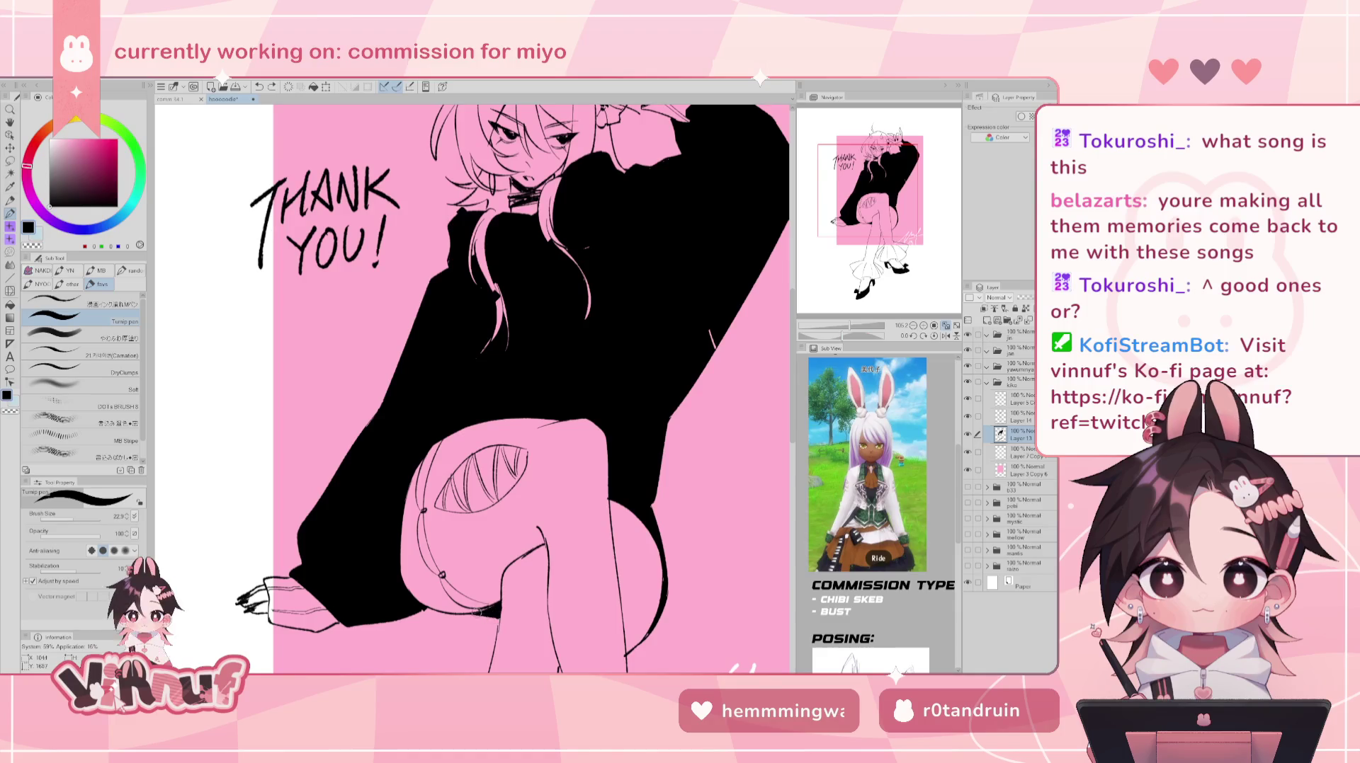
key(e)
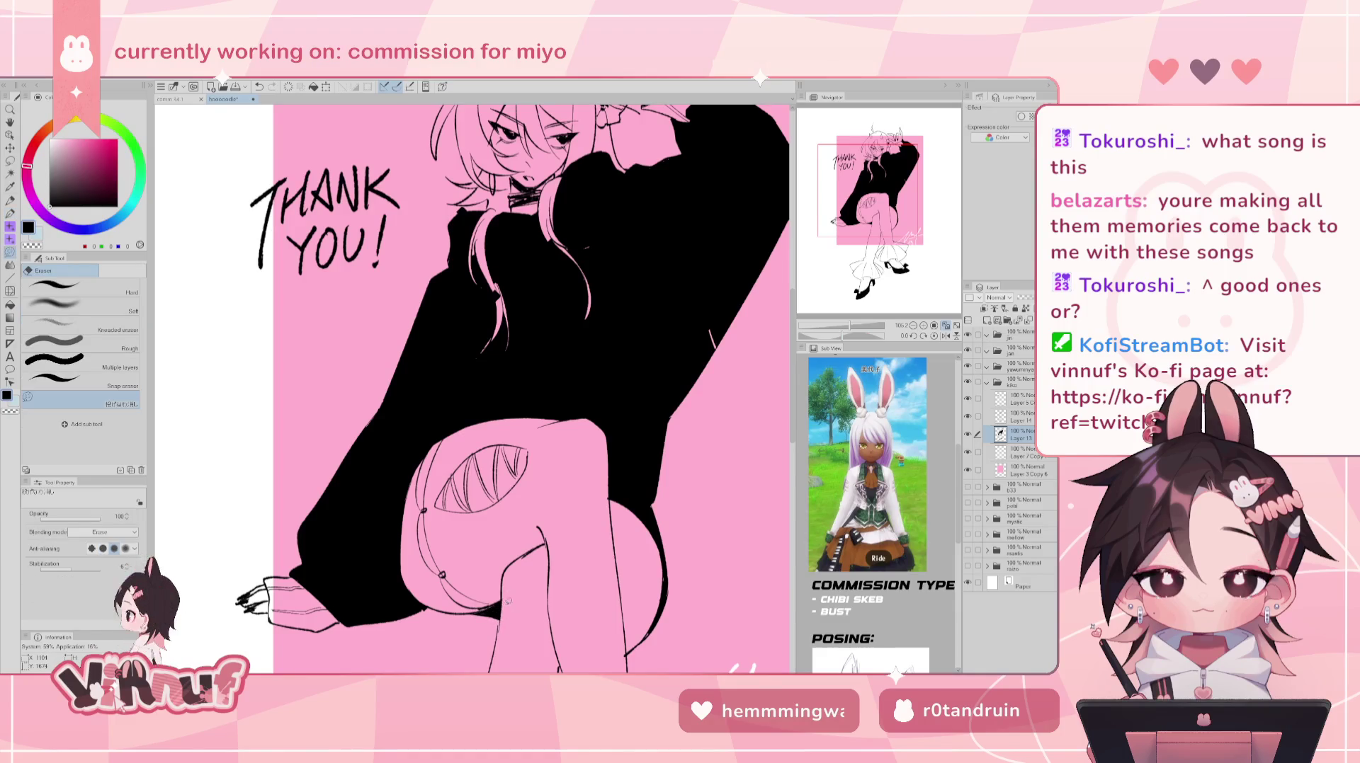
scroll(646, 508, down, 3)
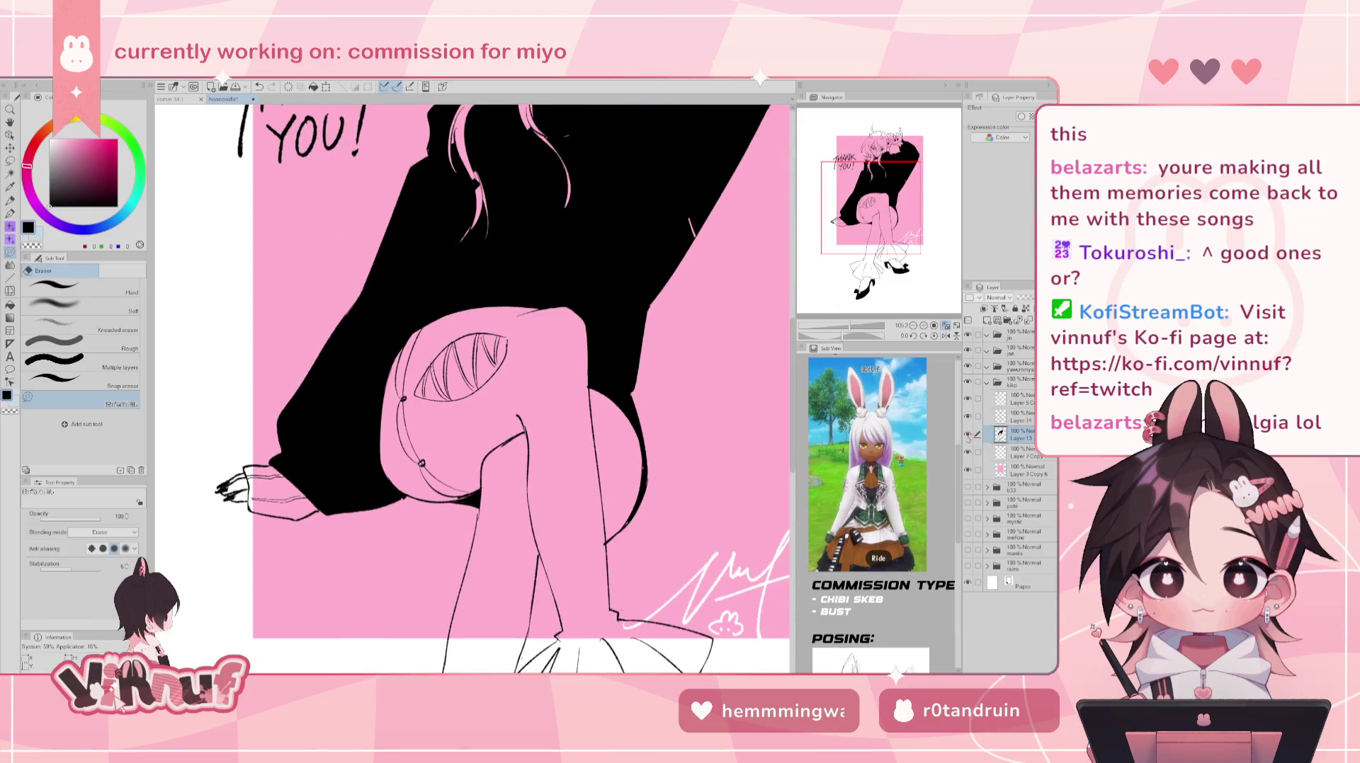
- Switch between Layers 14 and 13 and mirror the view to check the drawing
click(1013, 418)
click(967, 434)
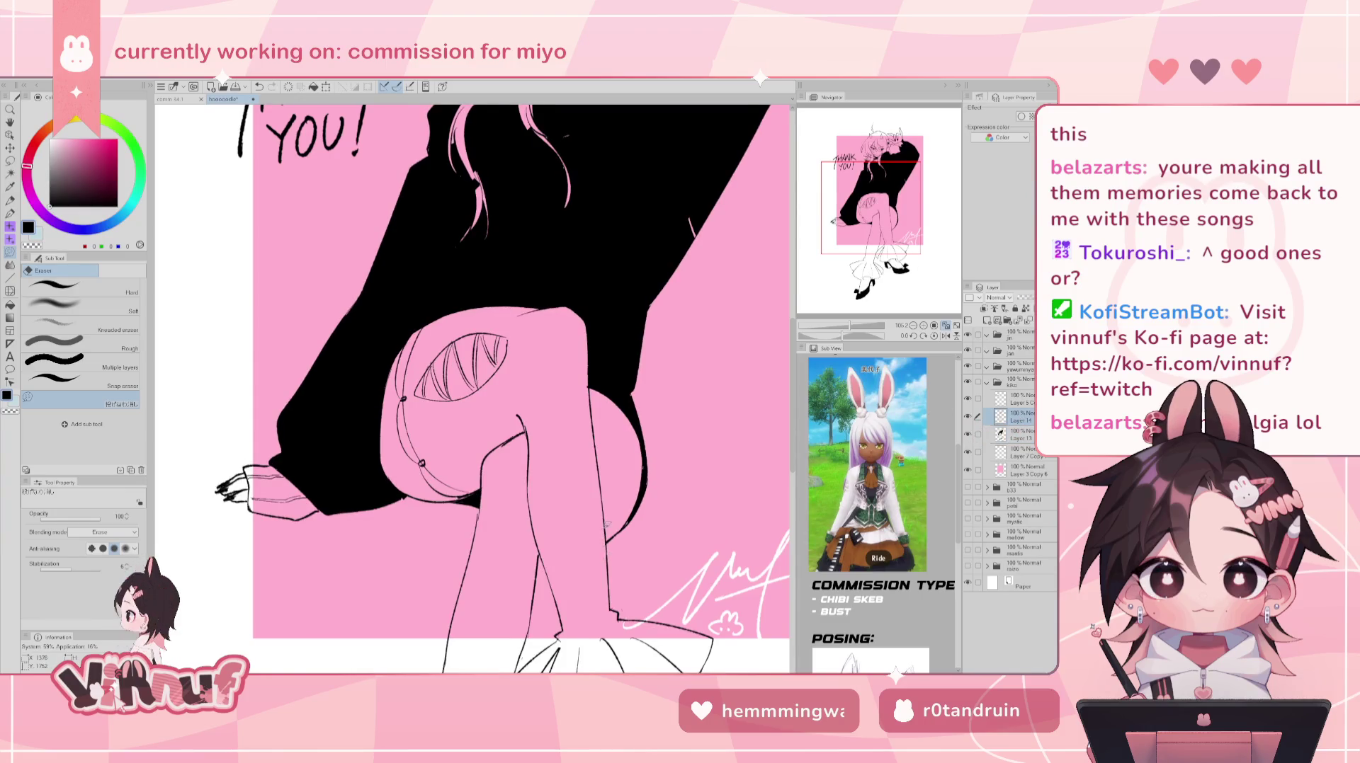
click(1017, 433)
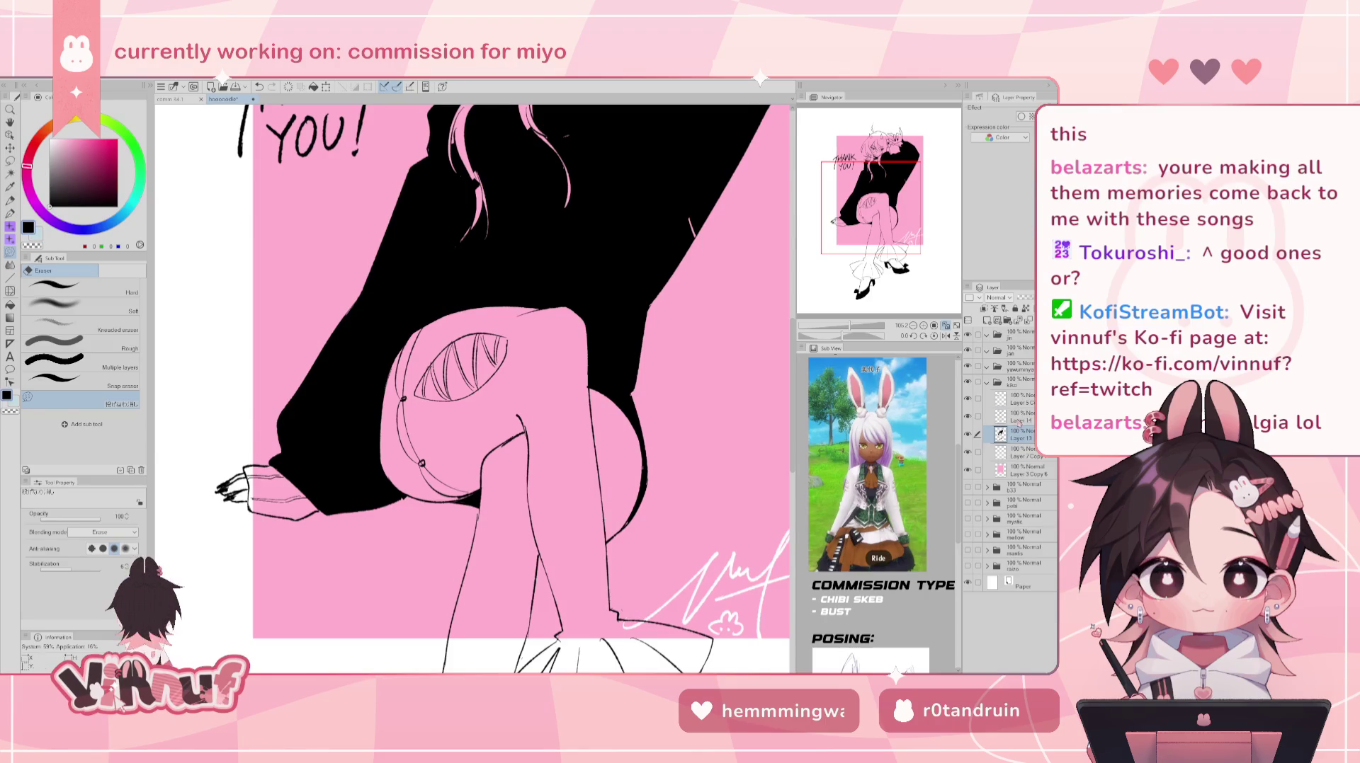
key(h)
key(p)
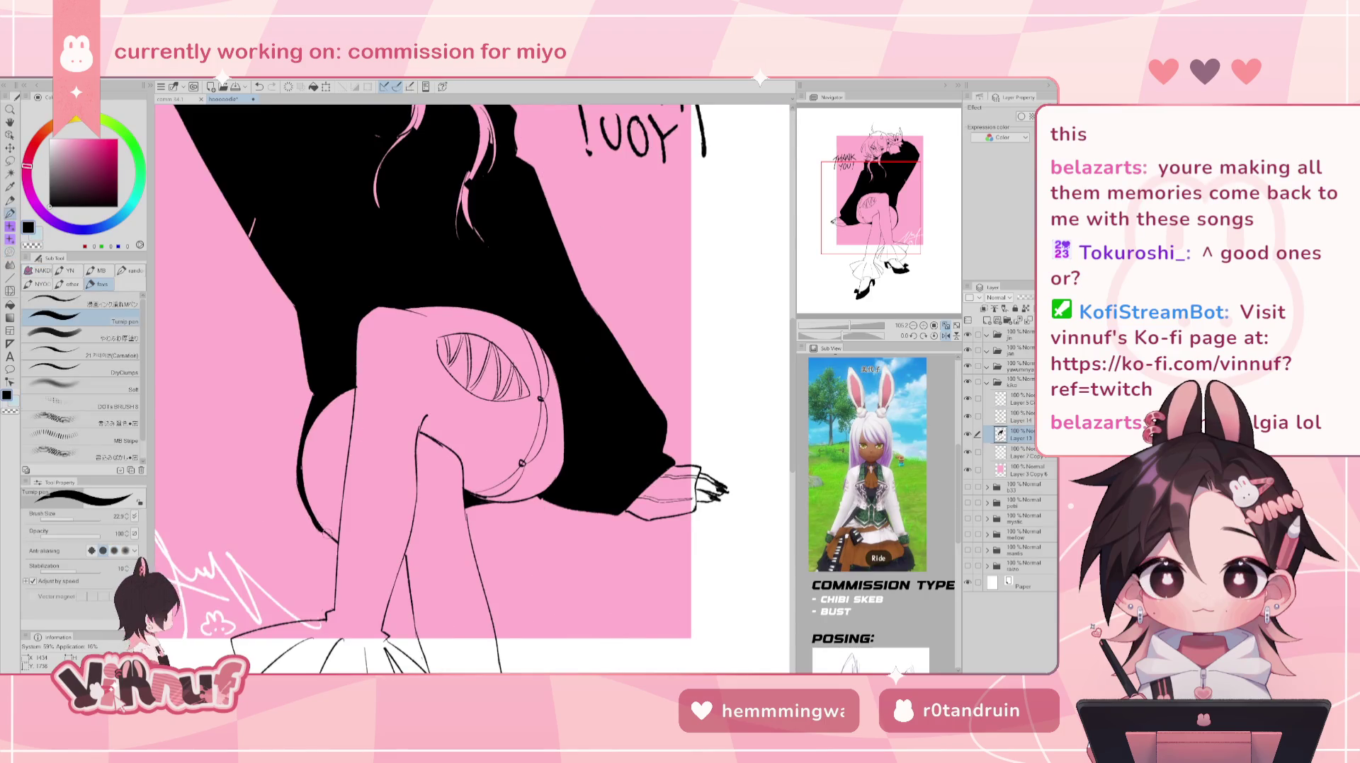
key(h)
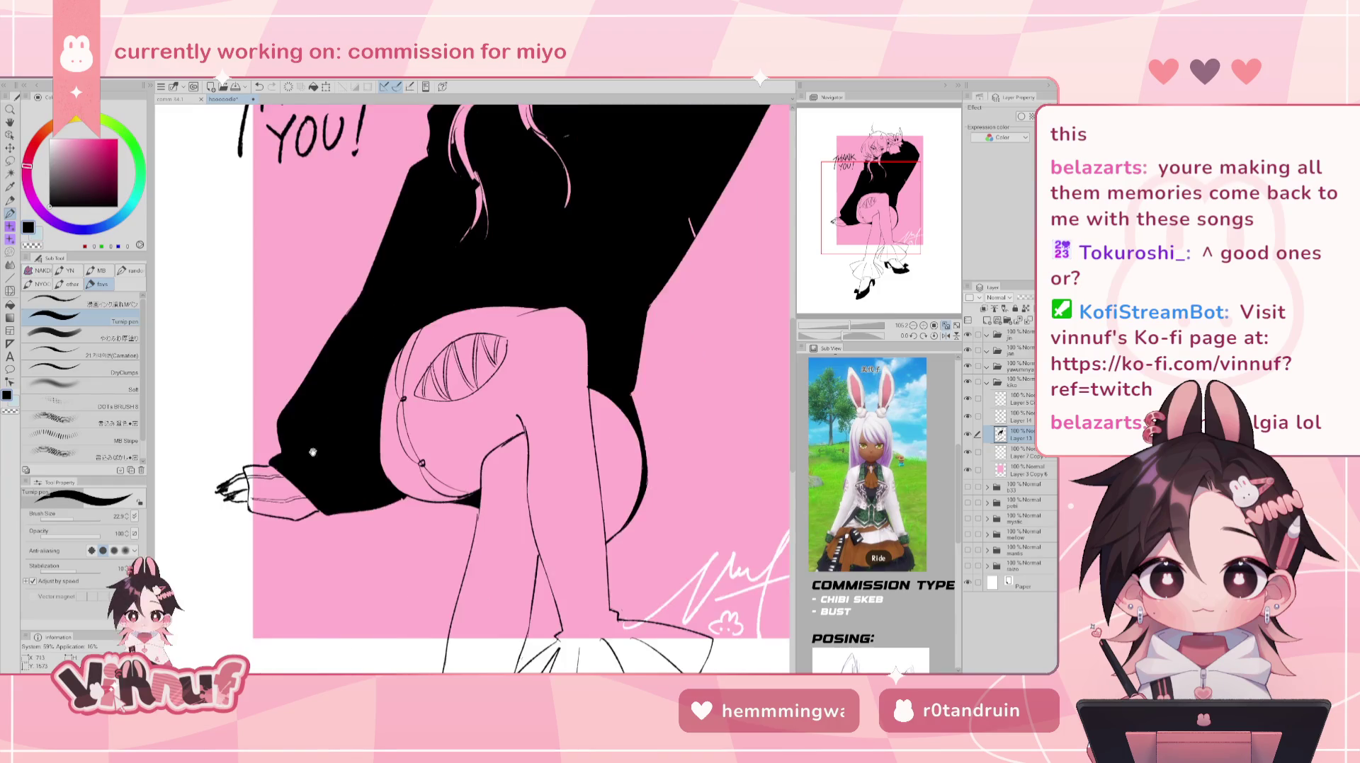
scroll(369, 474, down, 2)
scroll(418, 484, up, 2)
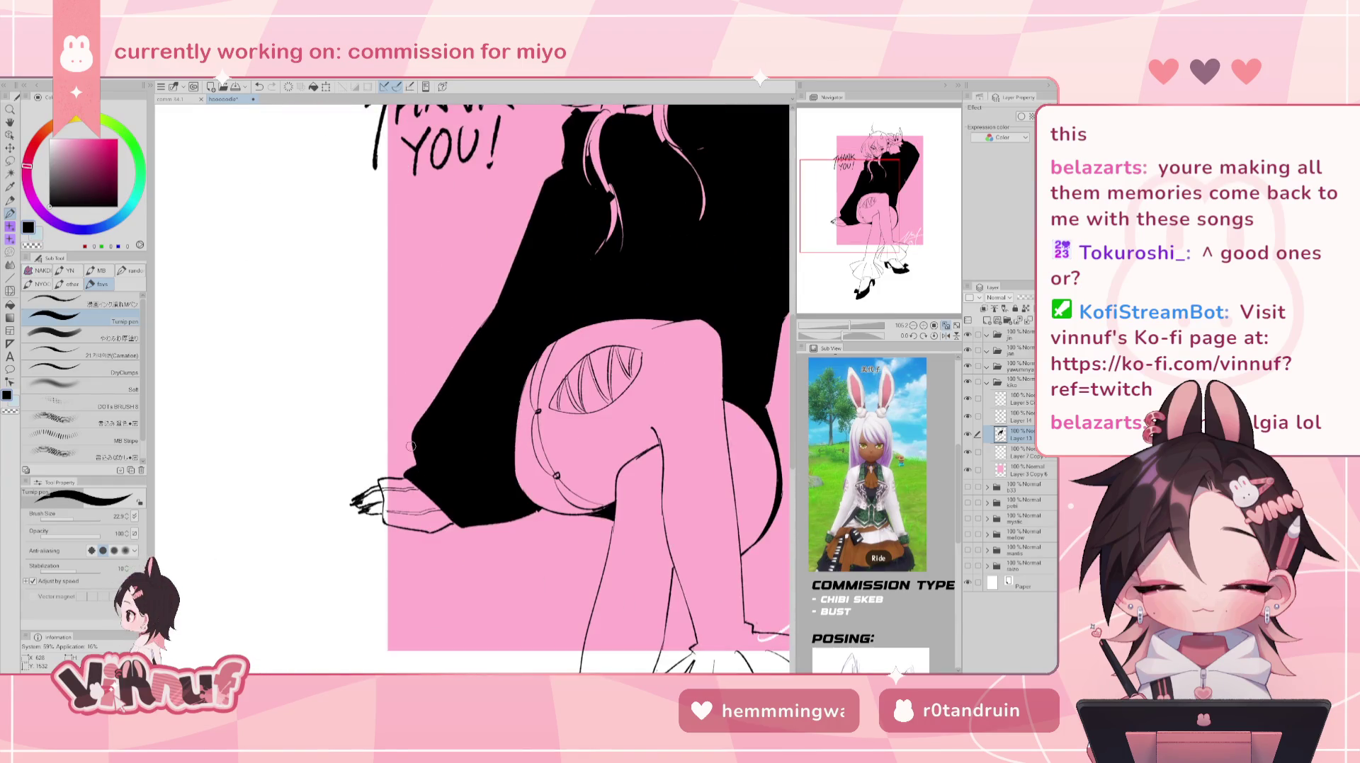
- Fill the white gaps at the sleeve cuff near the hand with black
key(g)
click(425, 521)
click(407, 483)
click(388, 493)
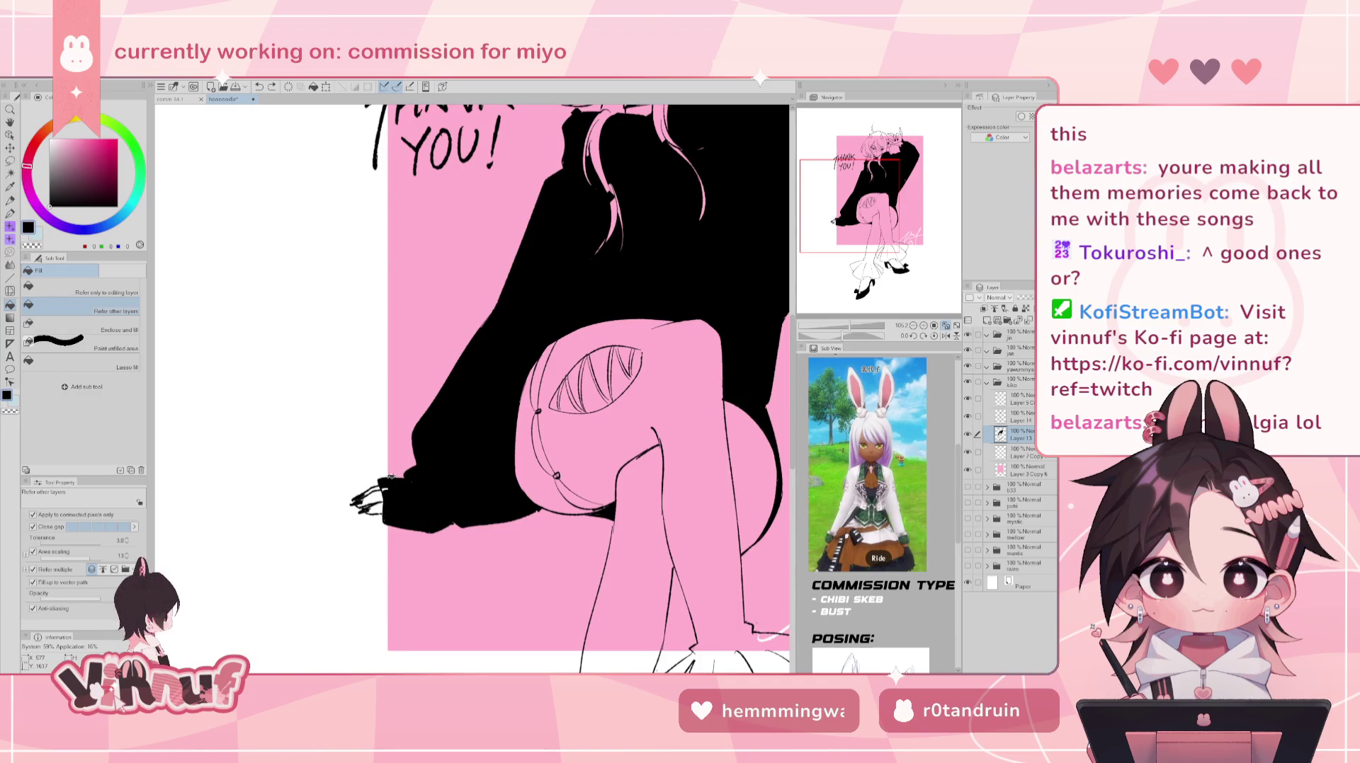
key(p)
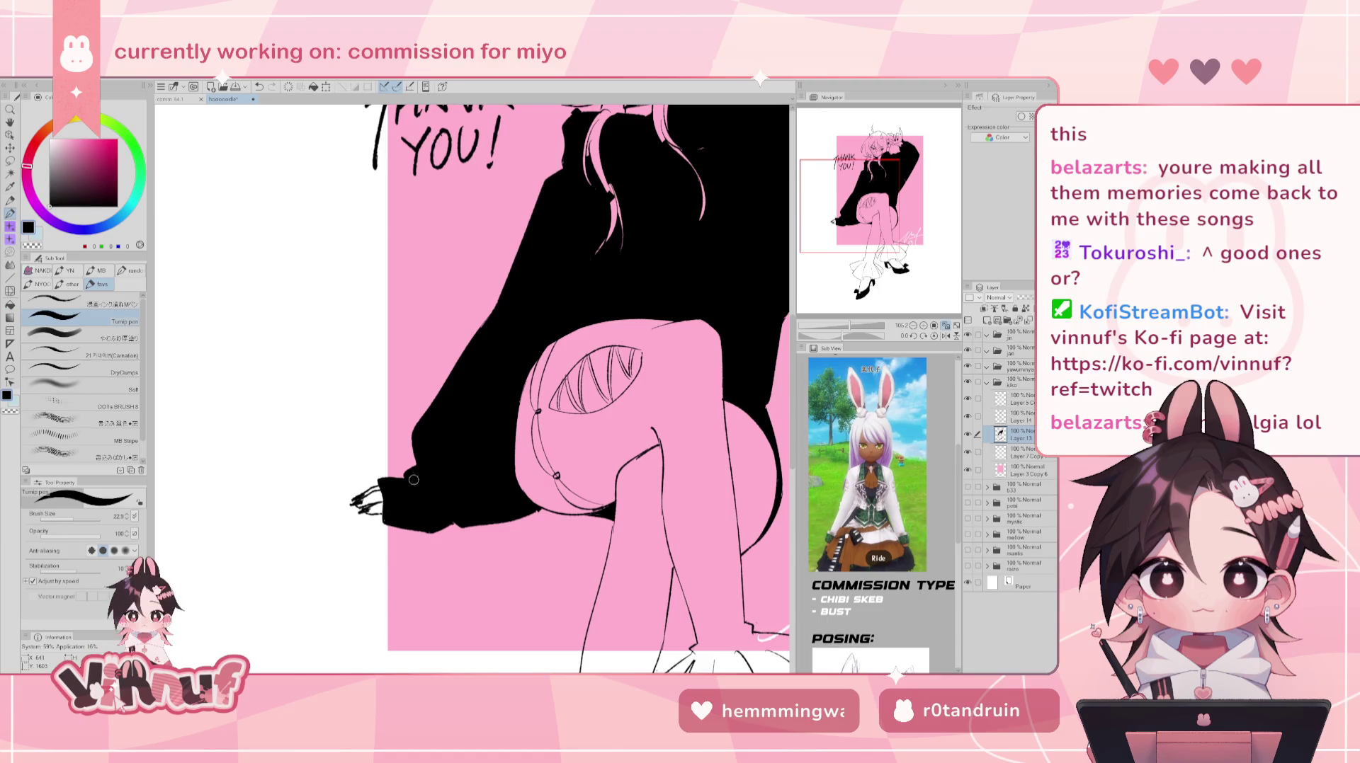
drag(415, 481, 297, 687)
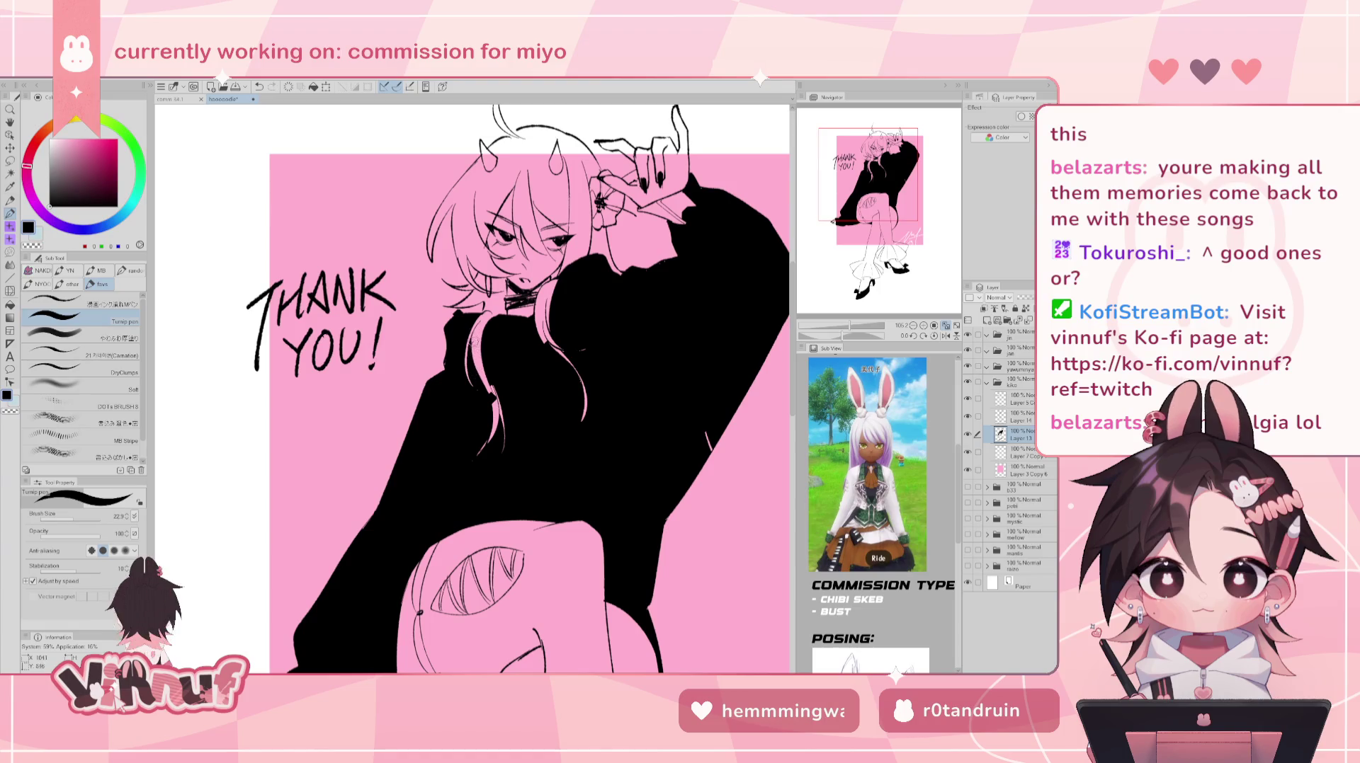
- Mirror the canvas back and forth to check the drawing's proportions
key(e)
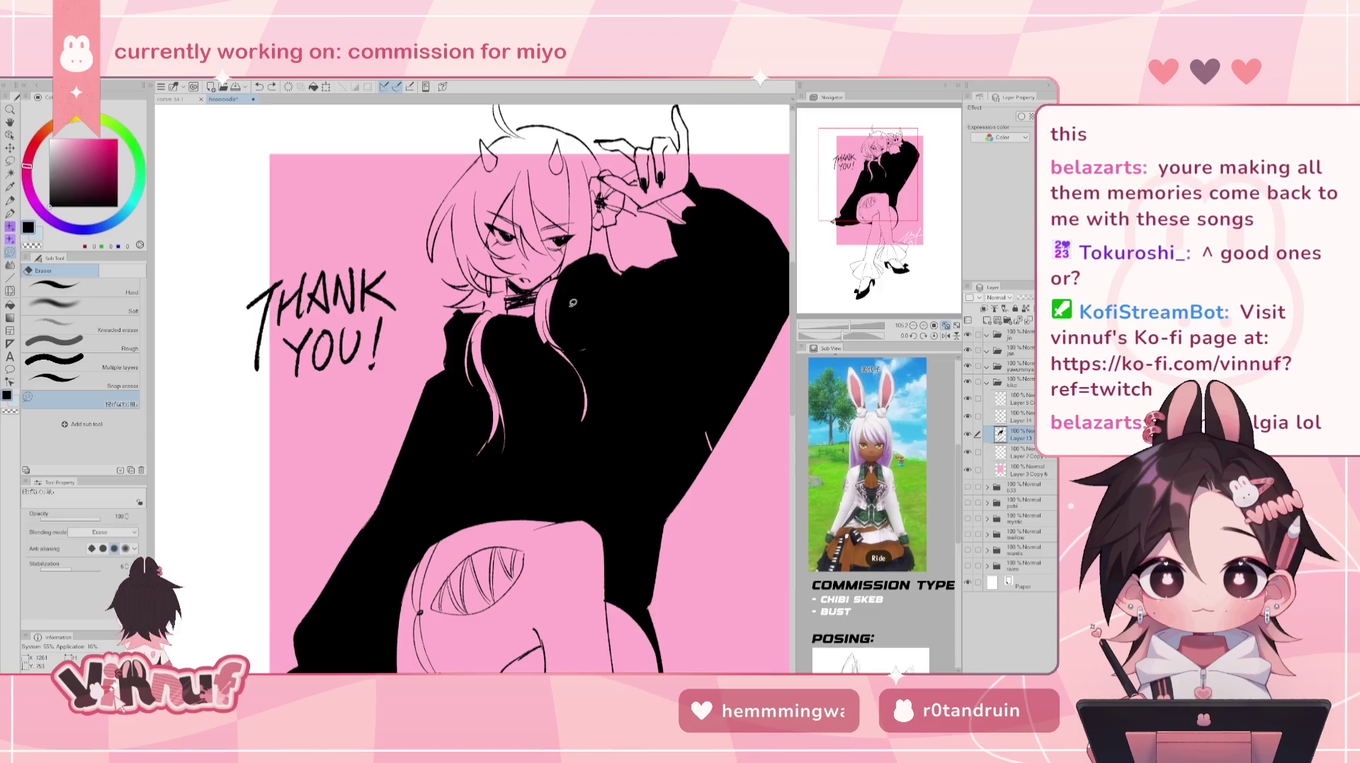
key(p)
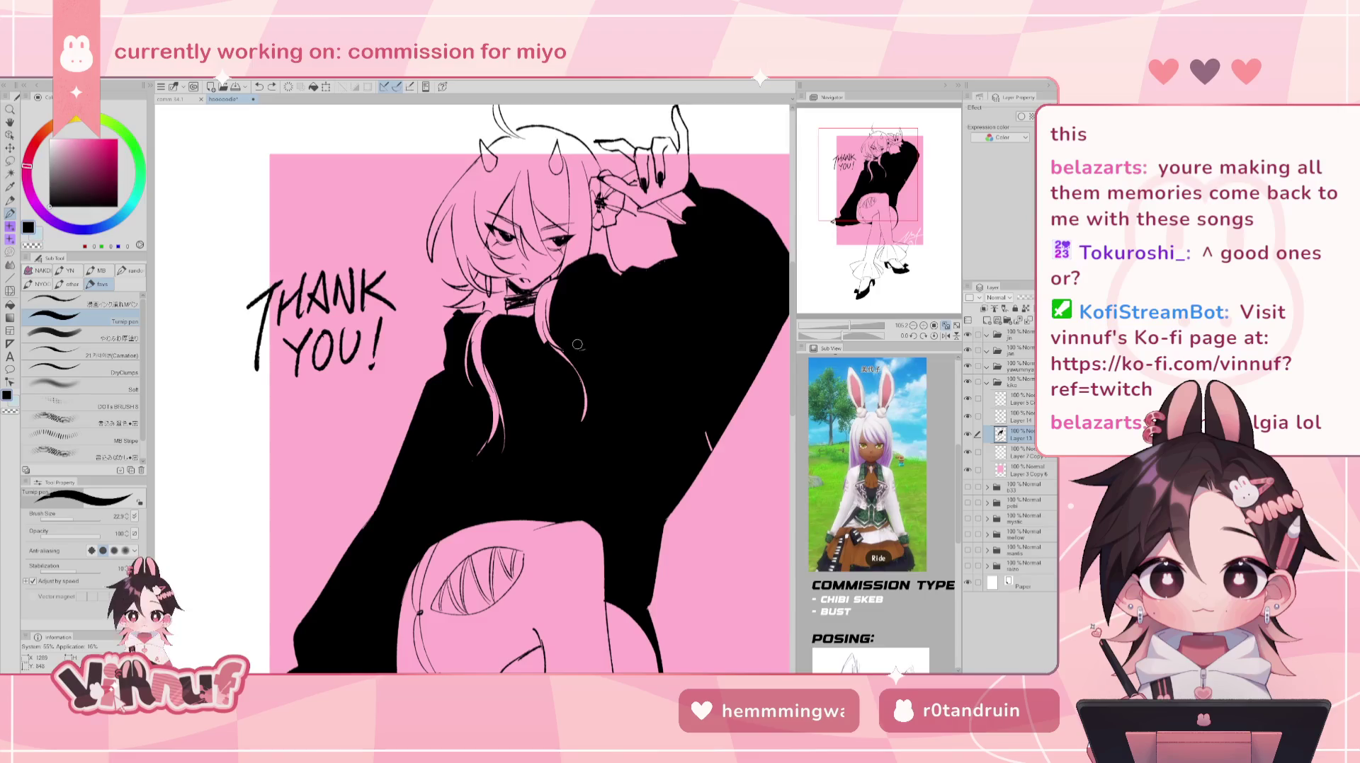
key(e)
key(h)
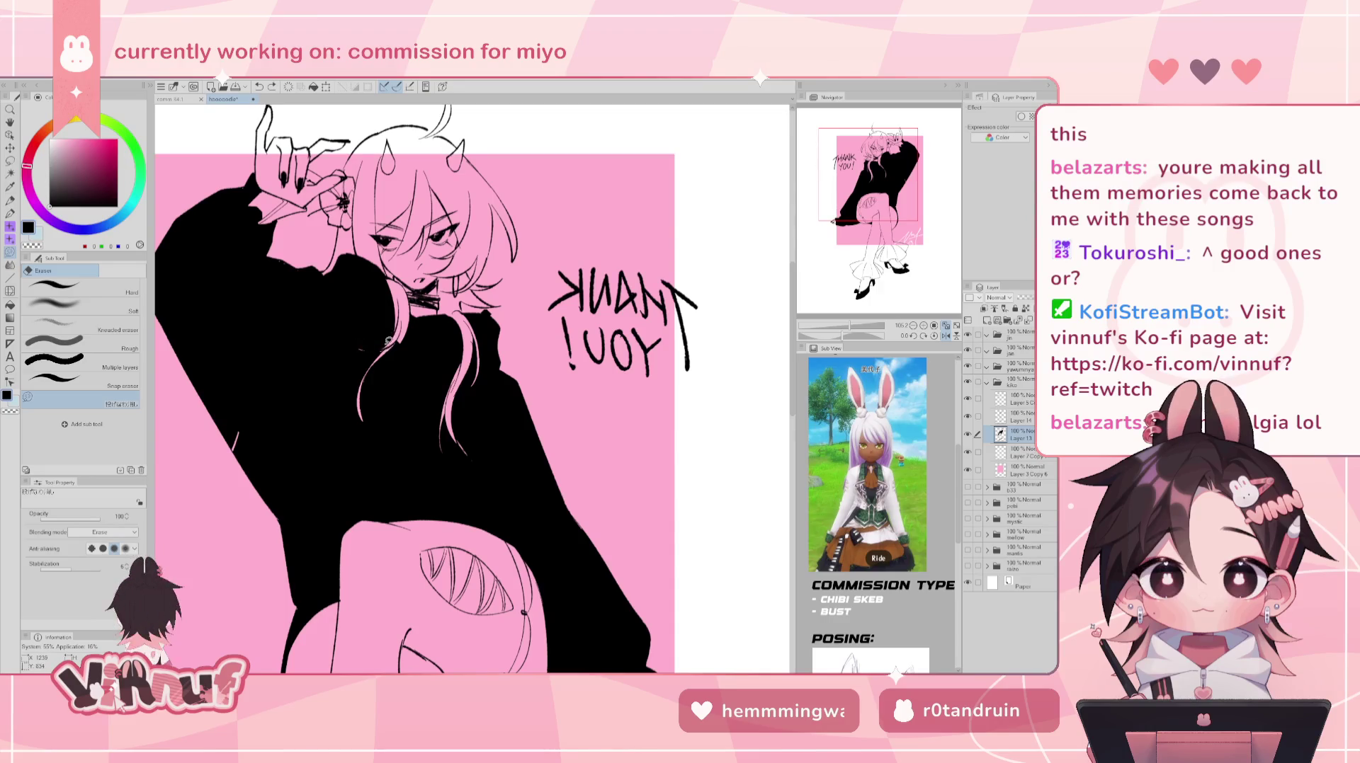
key(h)
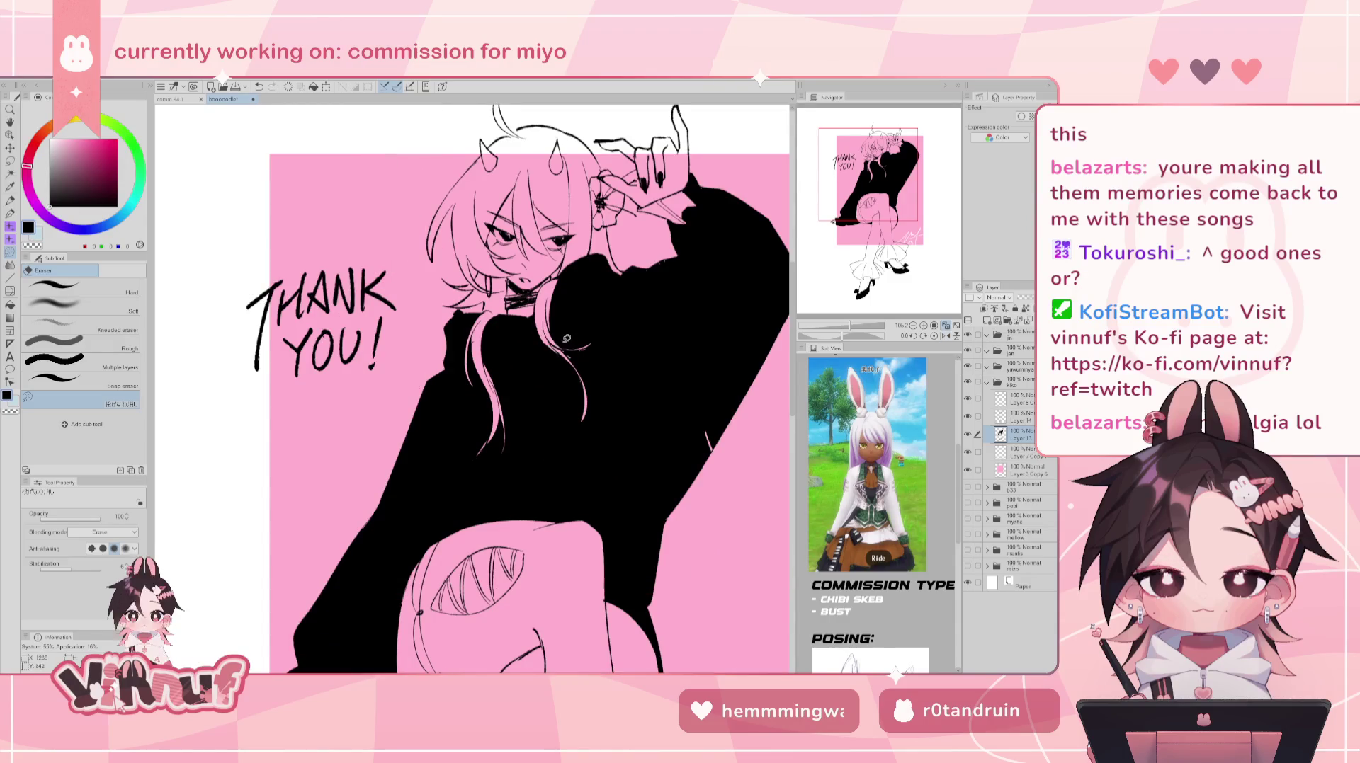
key(h)
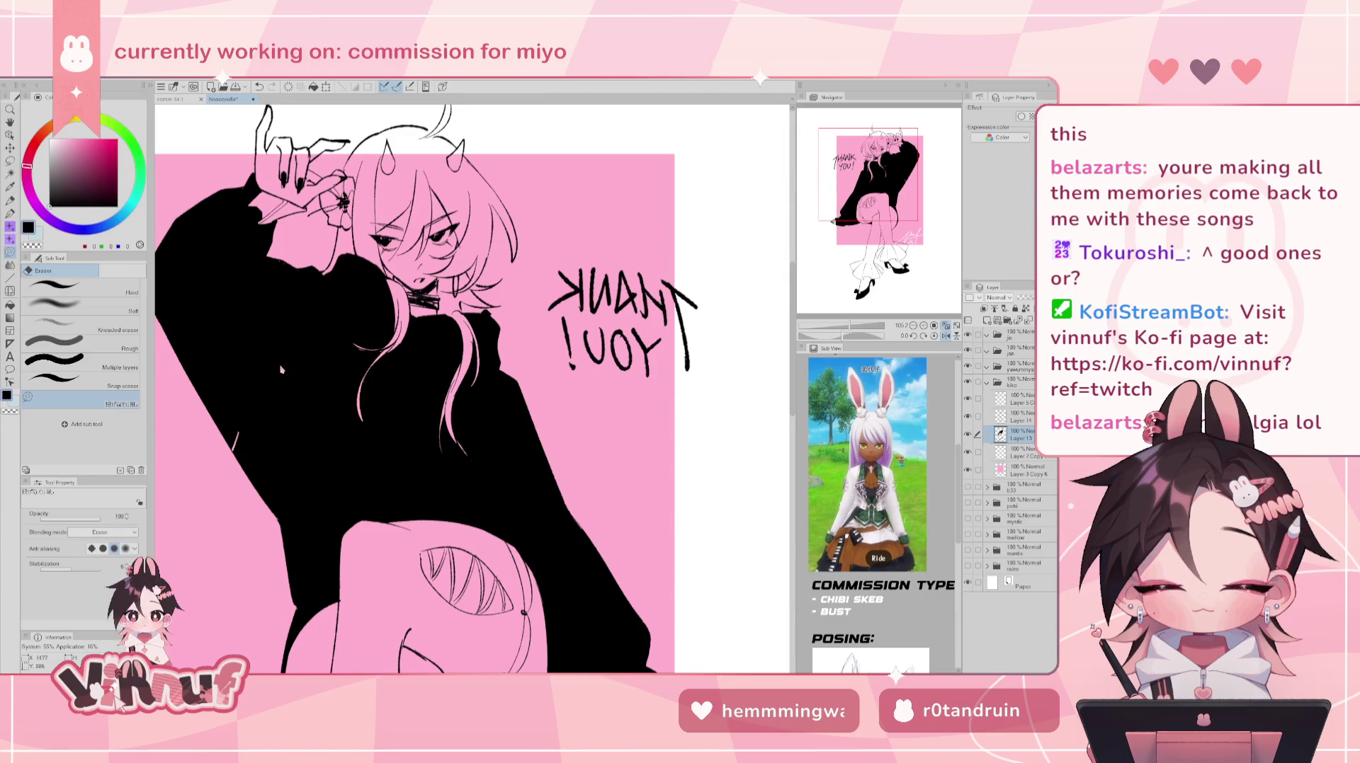
key(p)
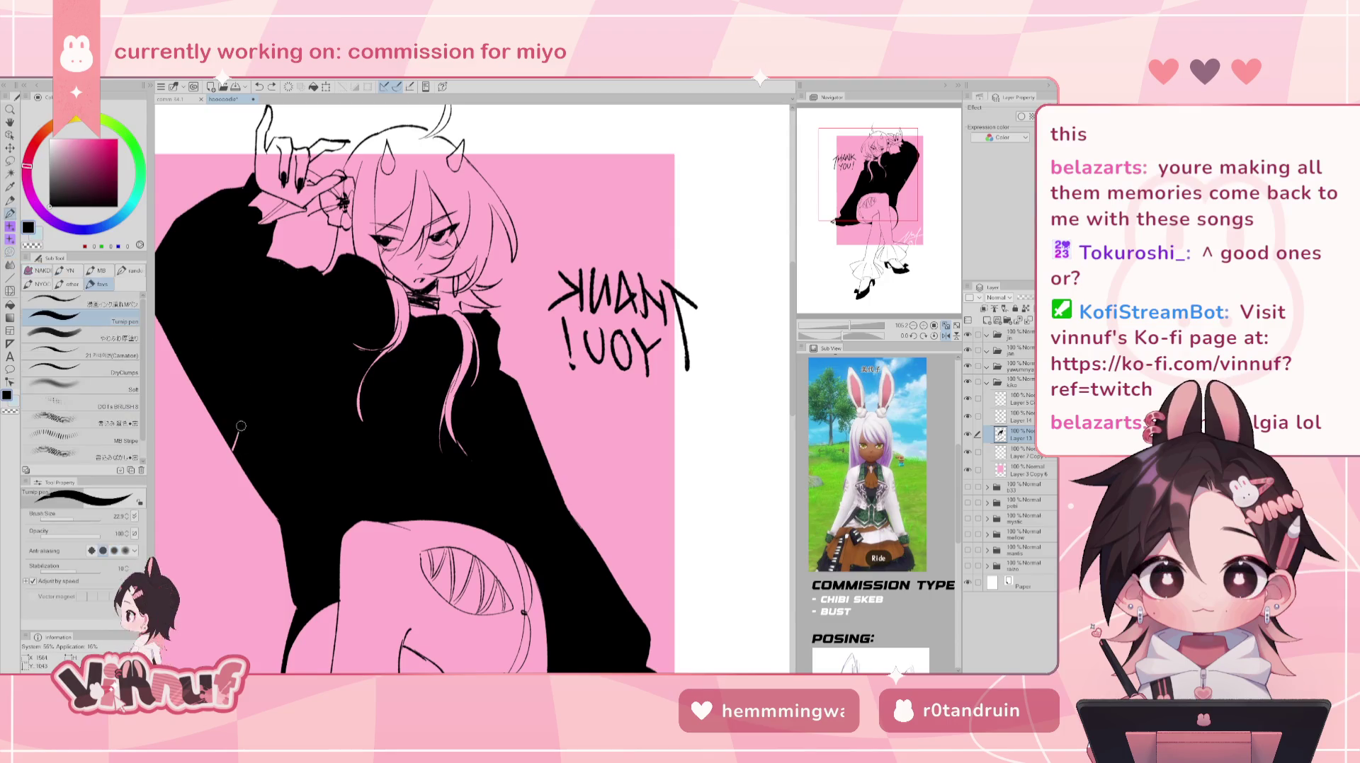
key(h)
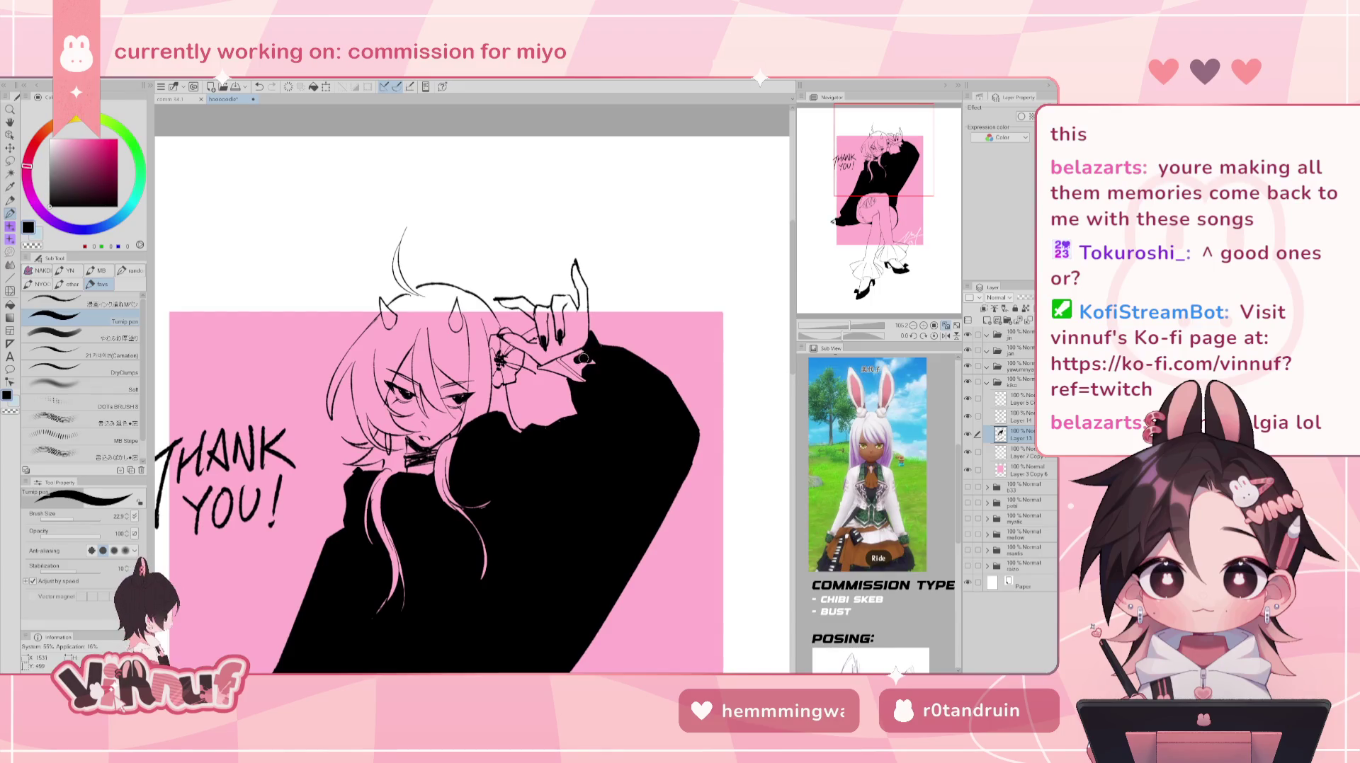
- Fill the white gap by the hand, paint the sleeve edge black, and frame the whole figure
key(g)
click(563, 365)
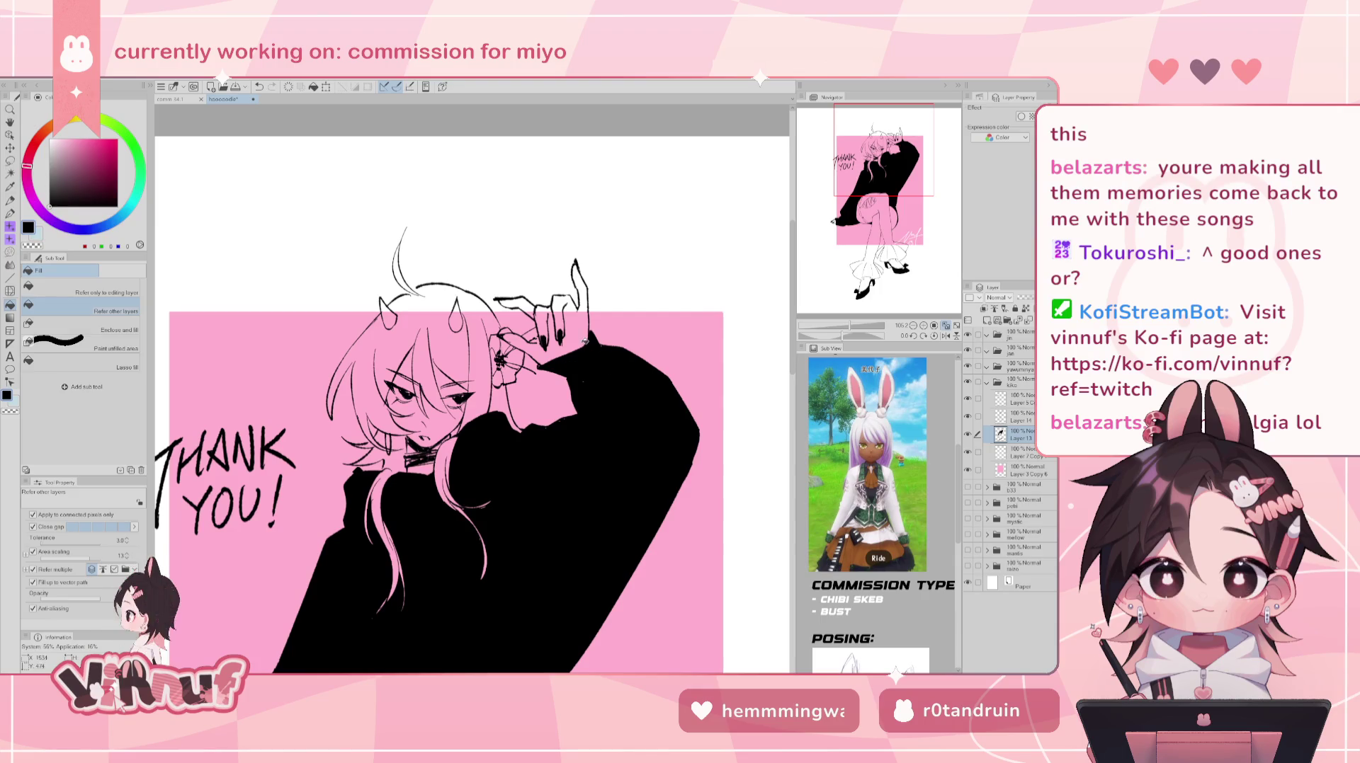
key(p)
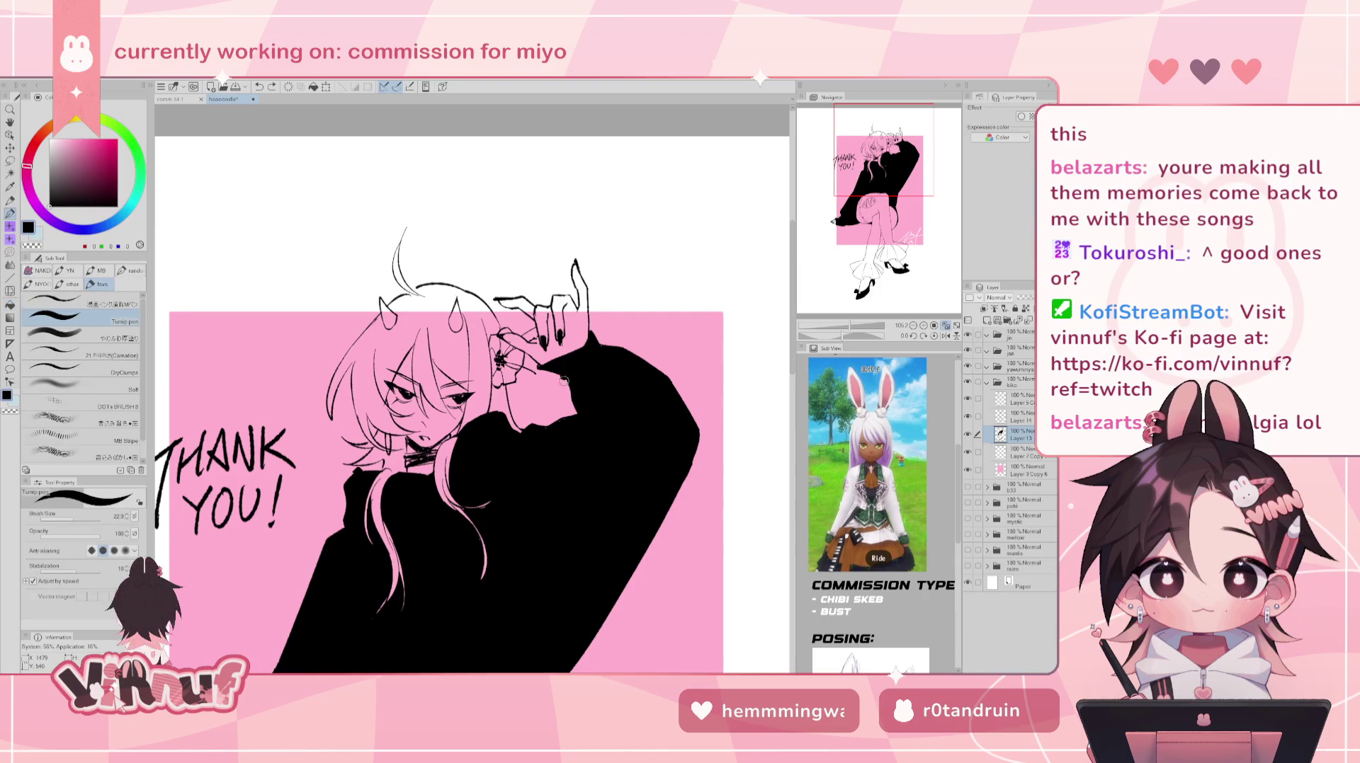
drag(565, 390, 575, 416)
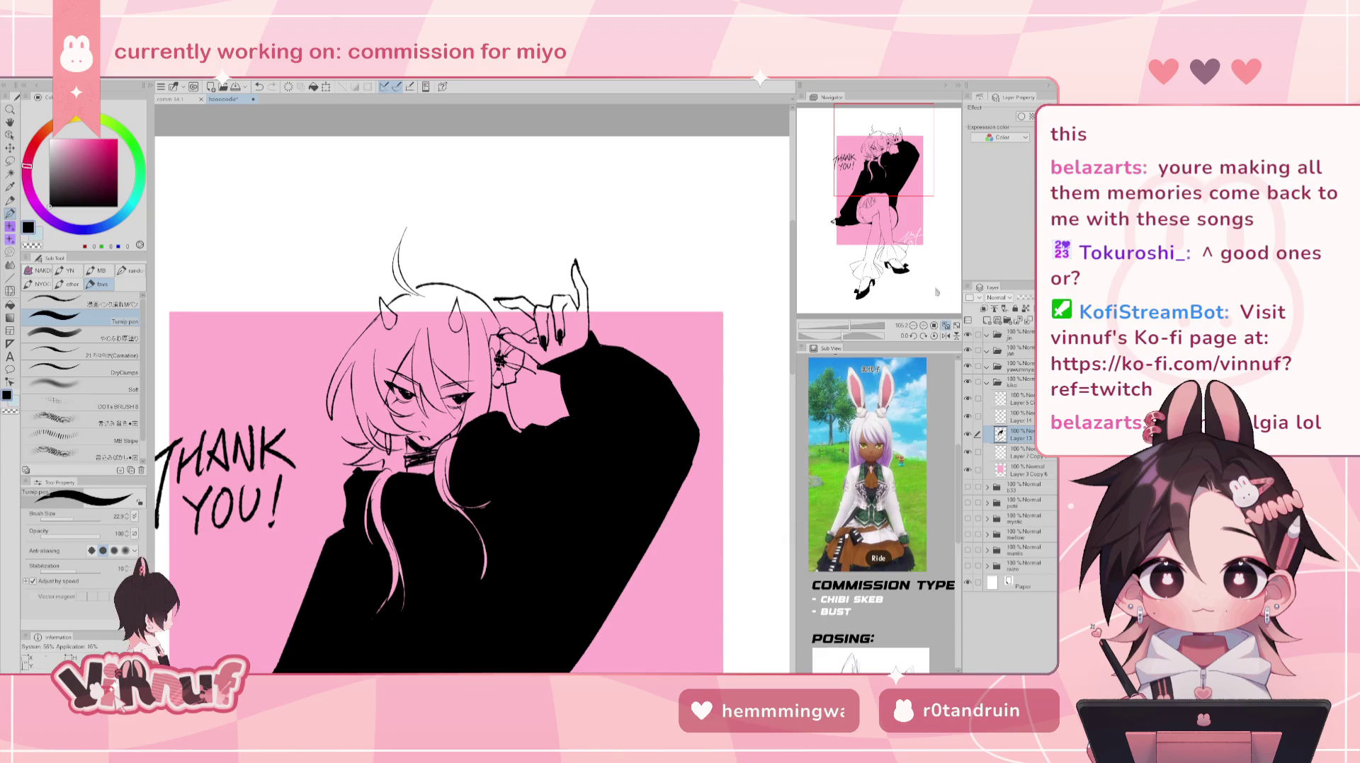
drag(853, 328, 856, 327)
drag(878, 199, 887, 216)
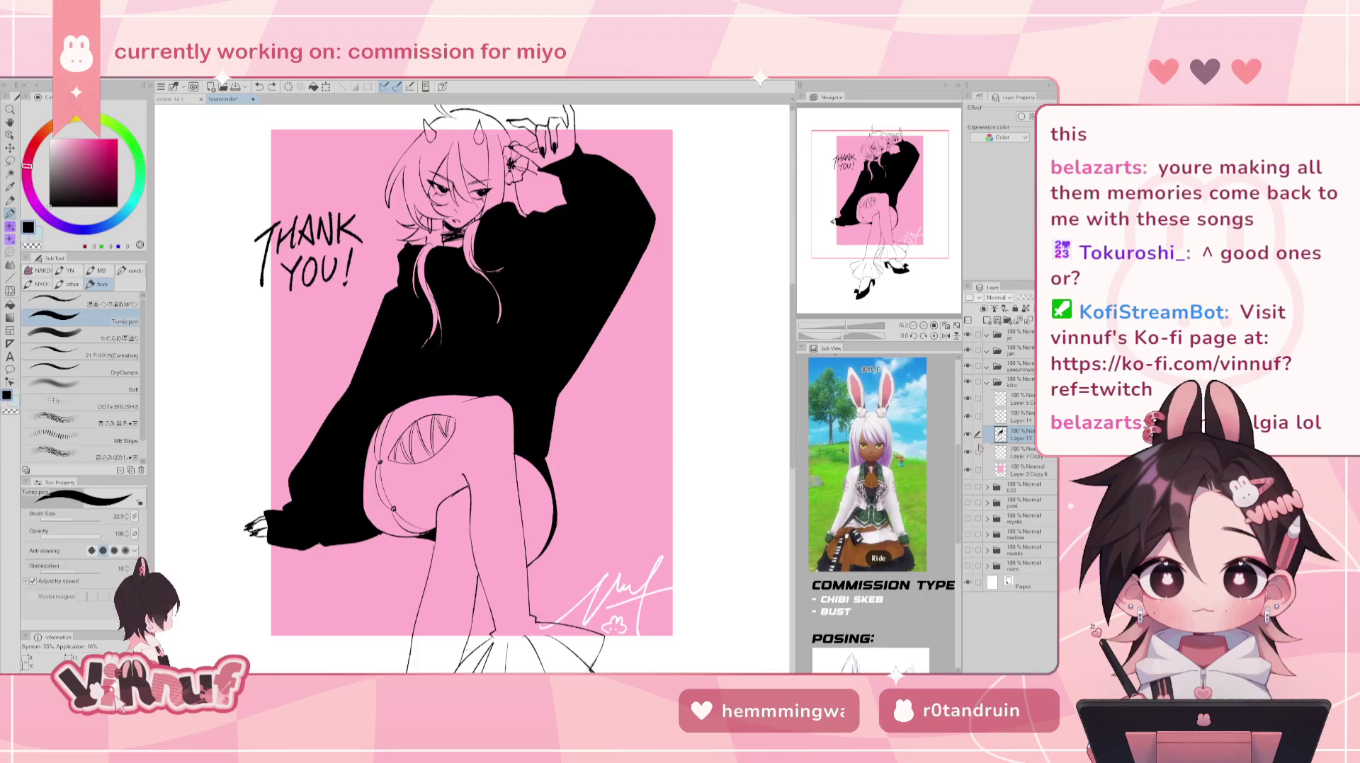
click(1022, 420)
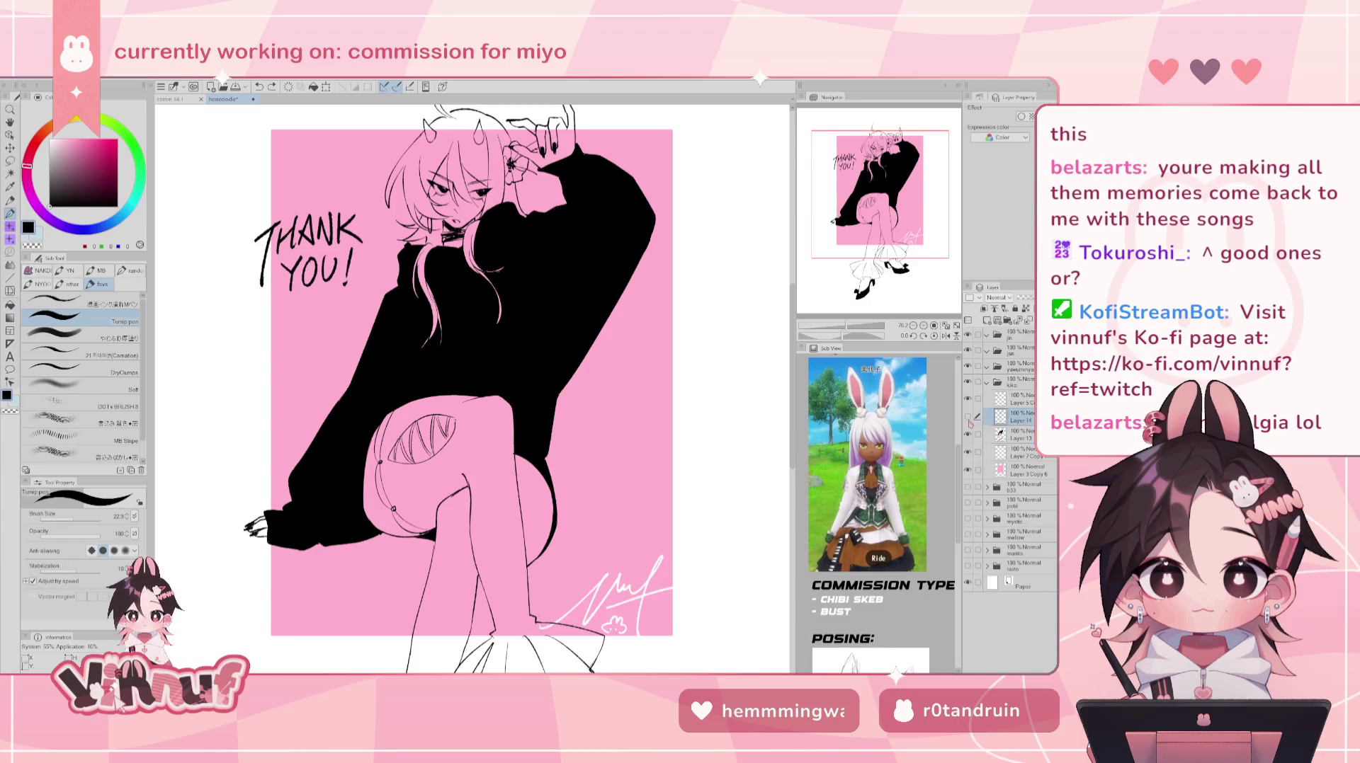
- Pick a different brush and try leg and hip curves, undoing each attempt
drag(888, 213, 890, 208)
click(105, 297)
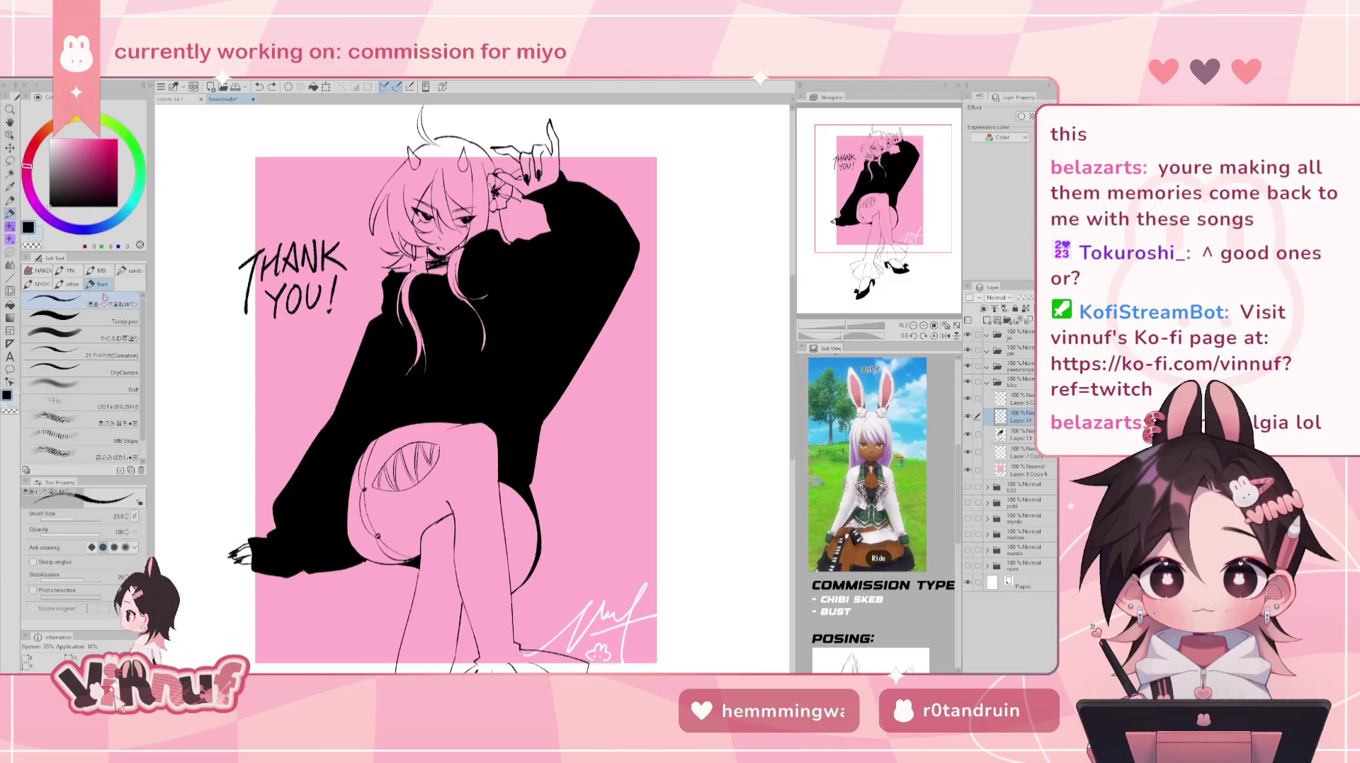
scroll(869, 300, down, 1)
scroll(869, 299, down, 1)
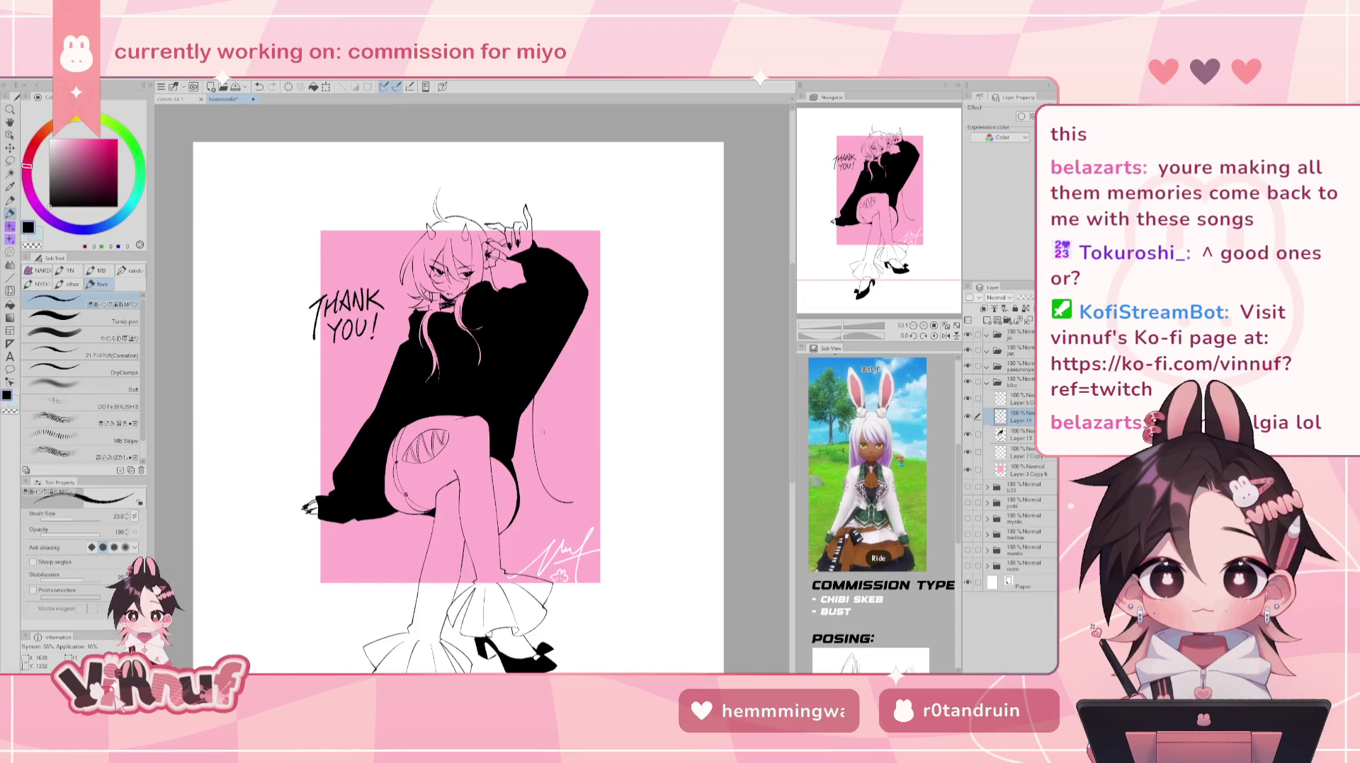
key(ctrl+z)
drag(525, 445, 570, 514)
key(ctrl+z)
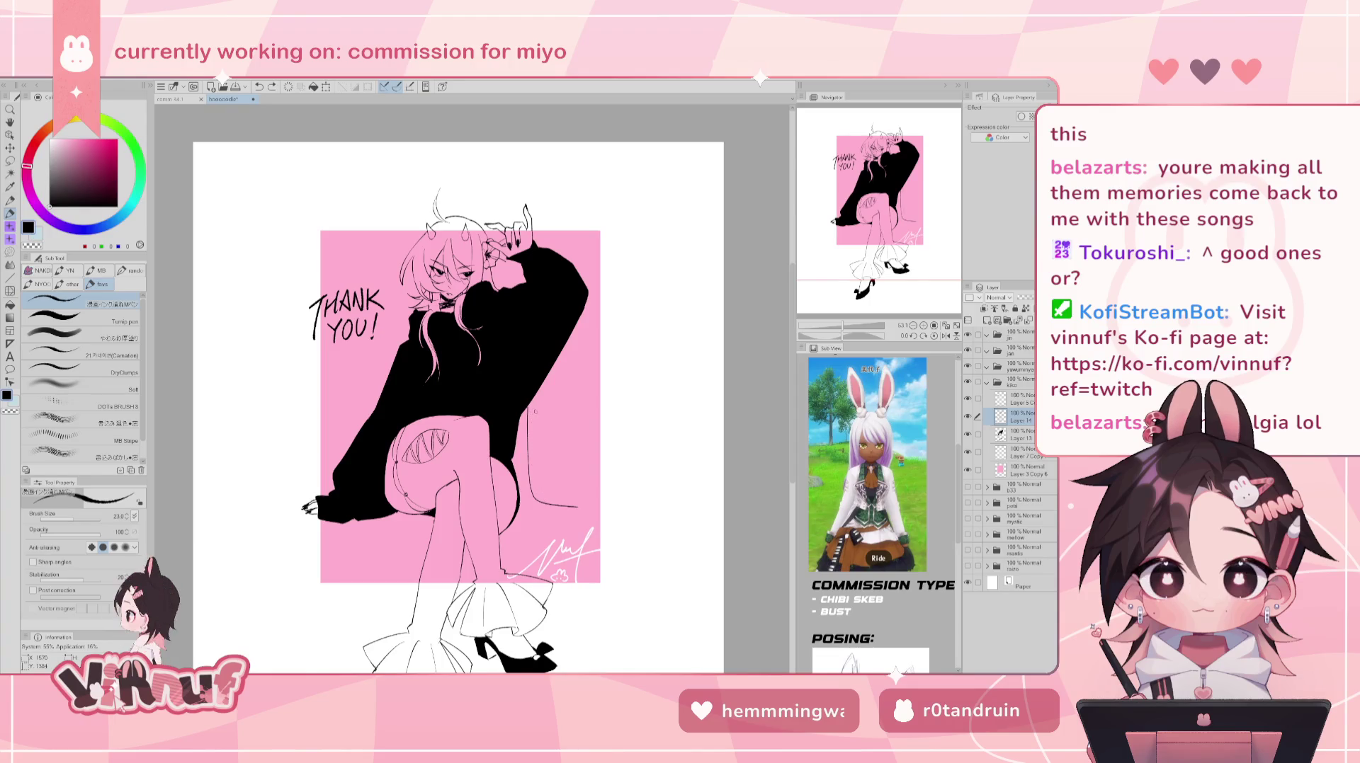
drag(537, 443, 537, 498)
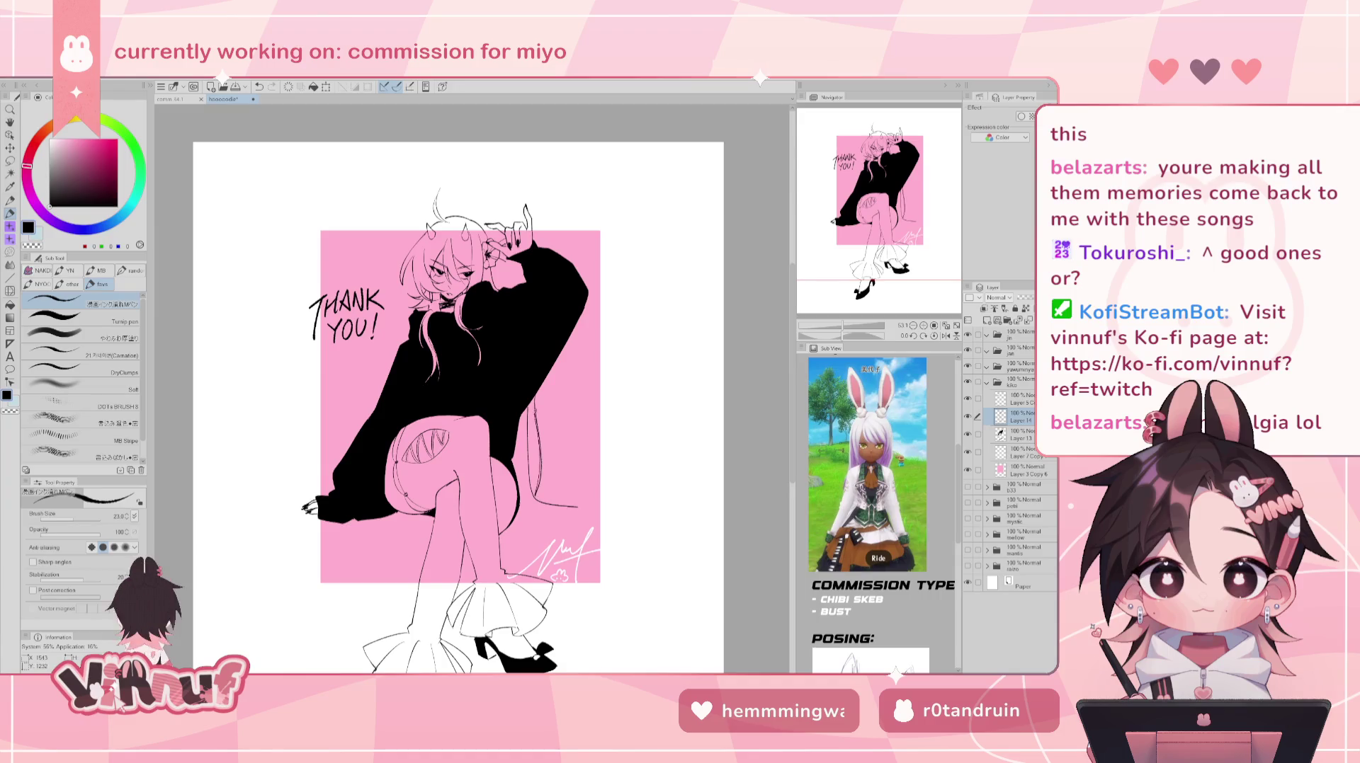
key(ctrl+z)
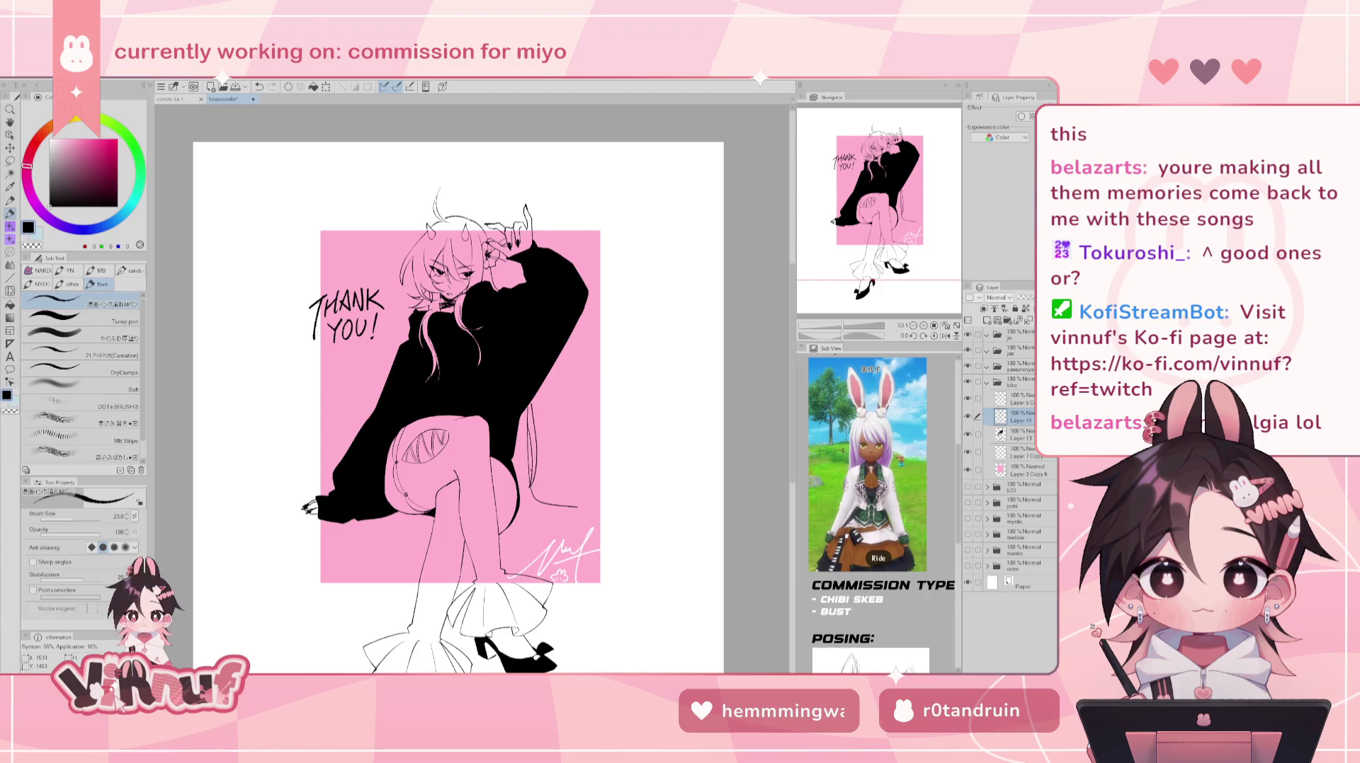
- Ink a hair strand curving down to the right of the knee, then mirror the view
key(e)
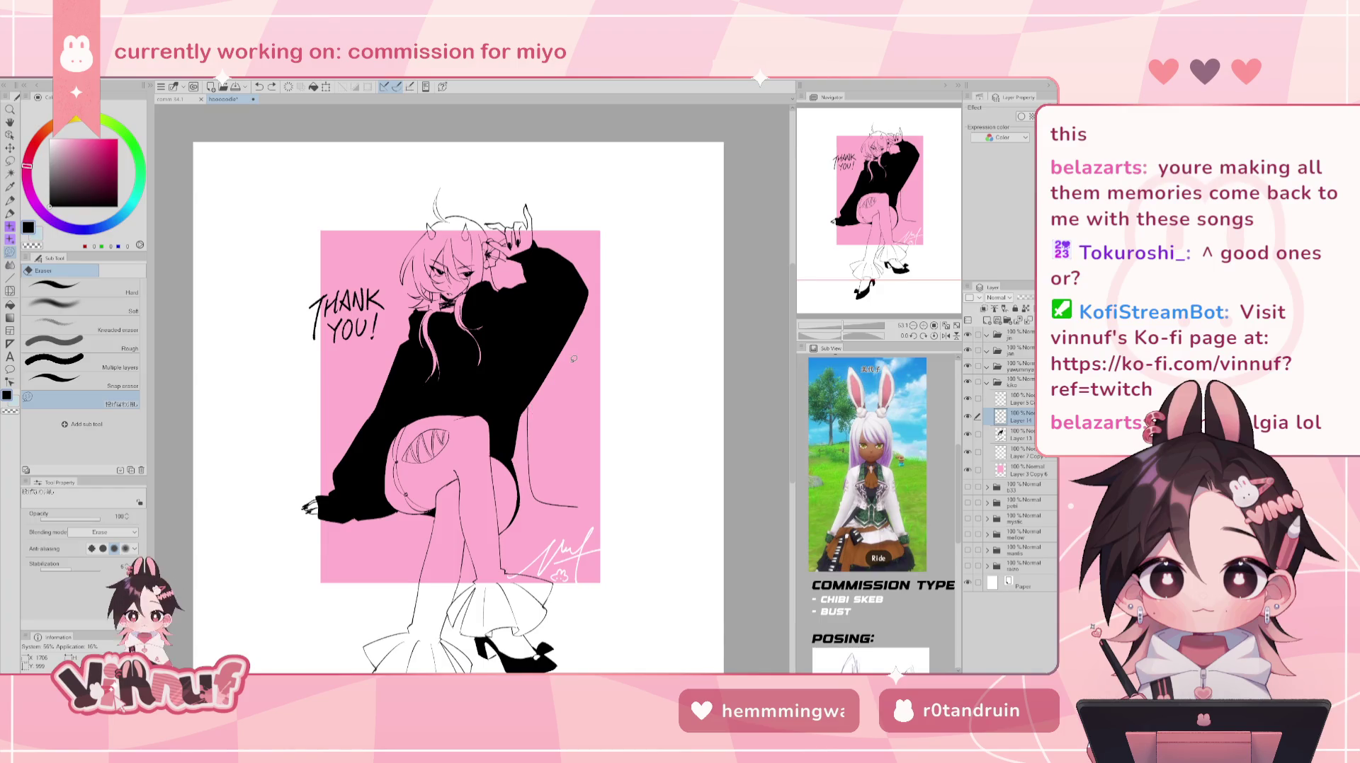
key(p)
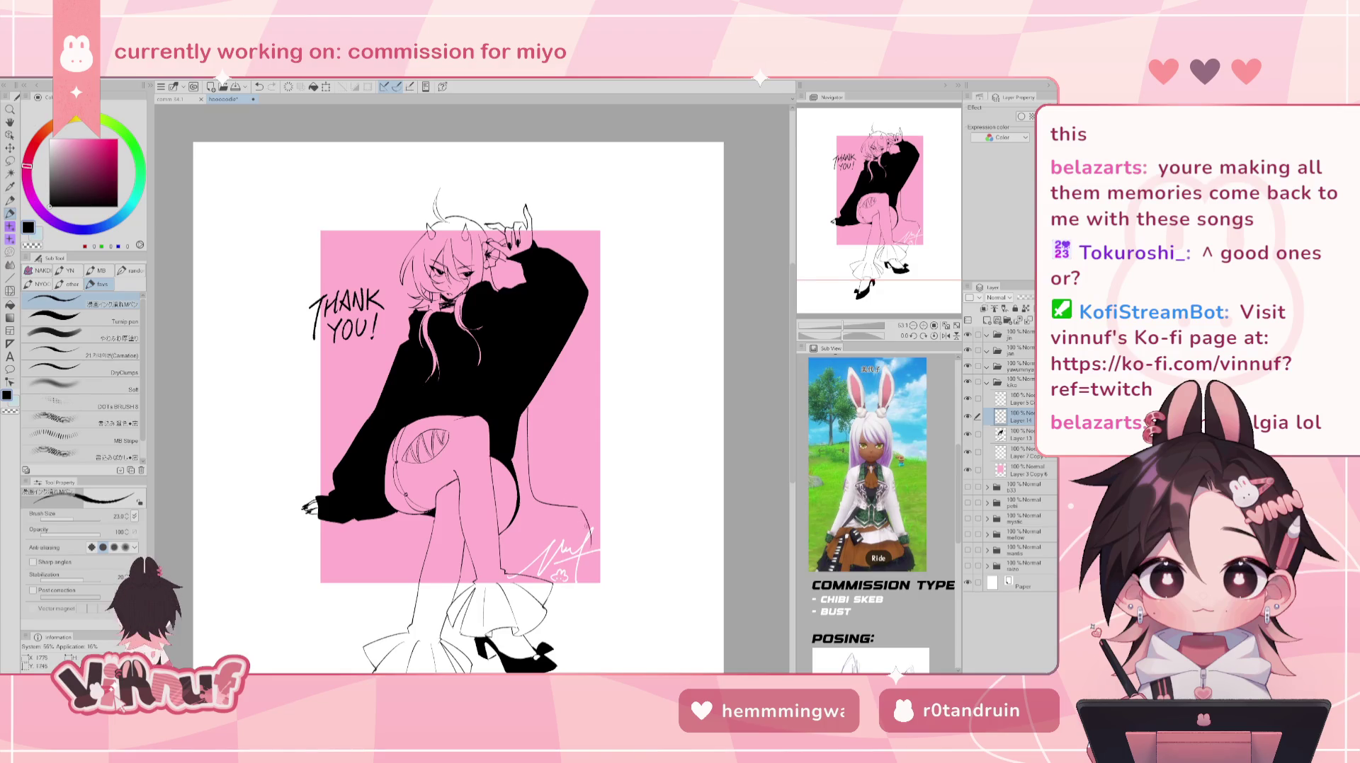
drag(522, 507, 561, 505)
key(ctrl+z)
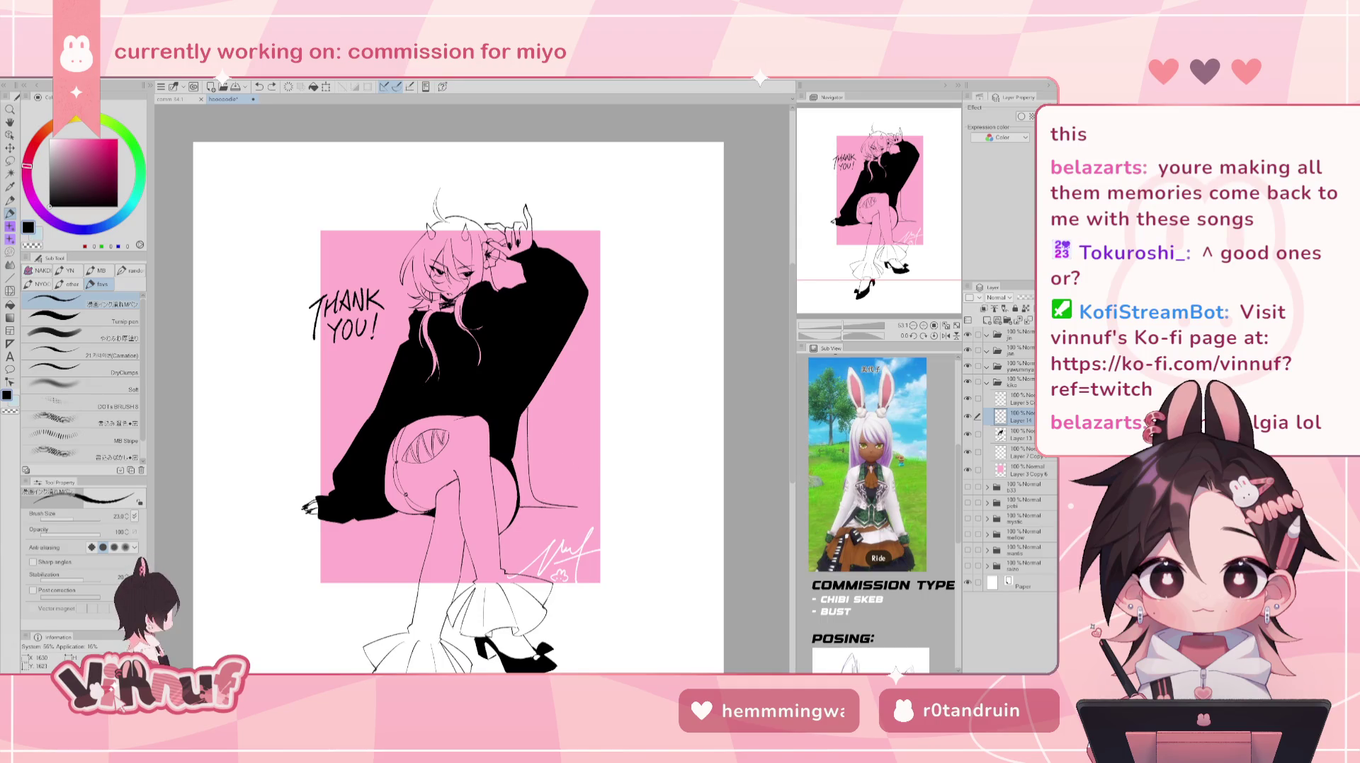
mouse_move(555, 489)
mouse_down()
mouse_move(585, 488)
mouse_move(578, 503)
mouse_up()
key(ctrl+z)
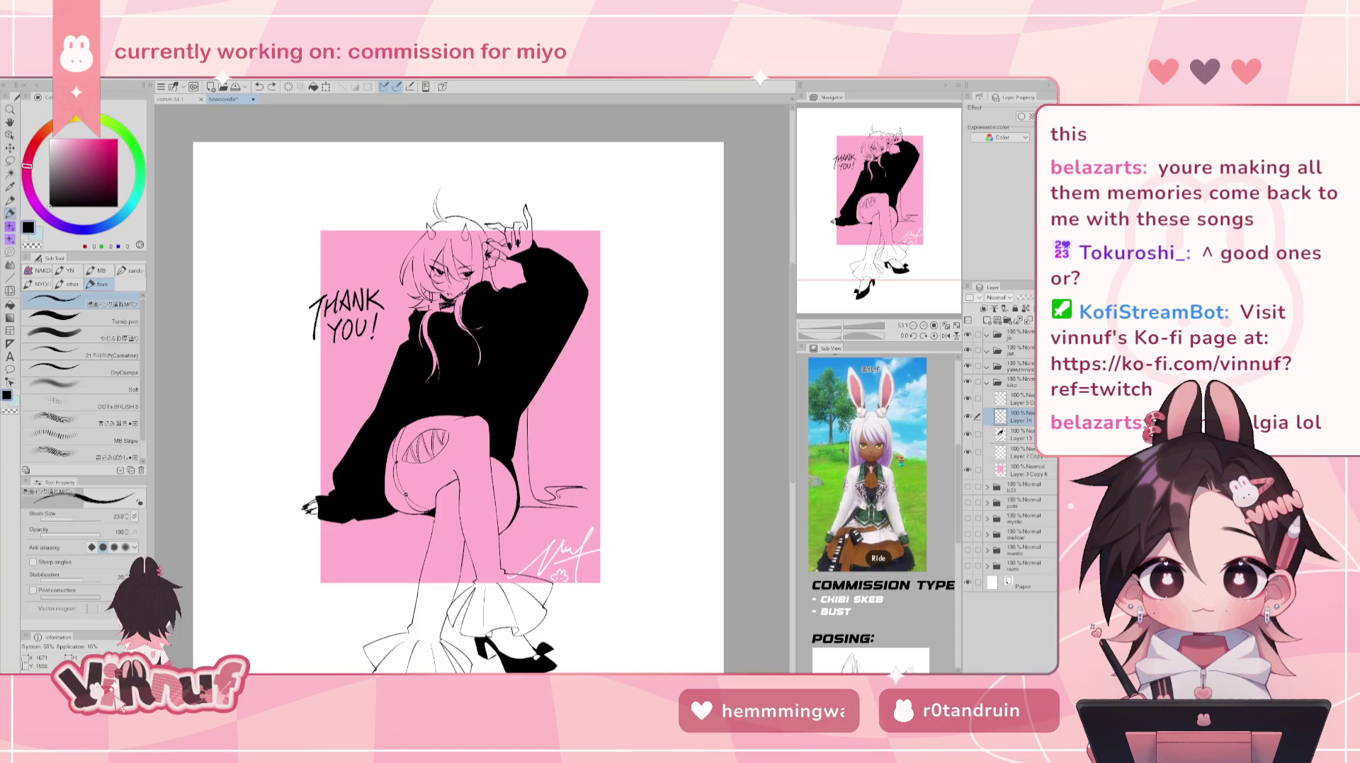
drag(556, 498, 592, 510)
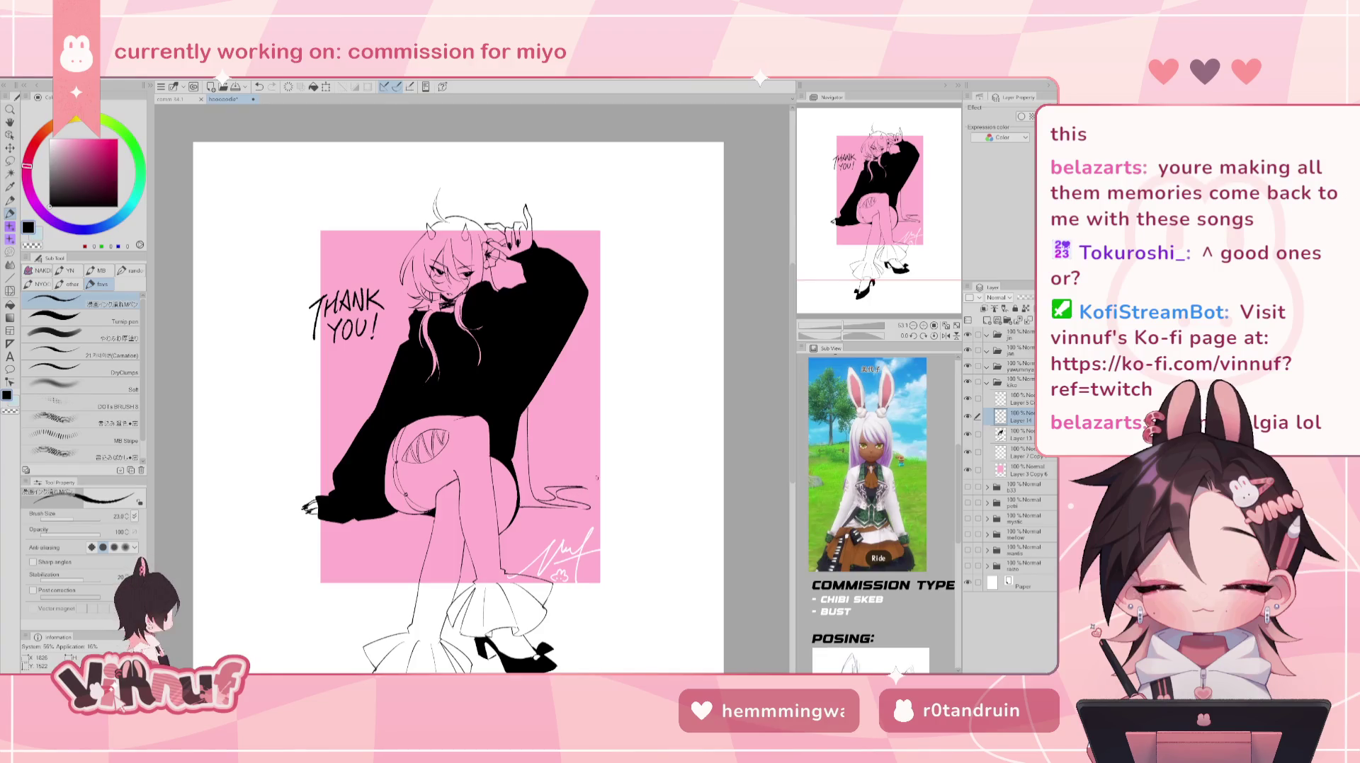
key(h)
key(h)
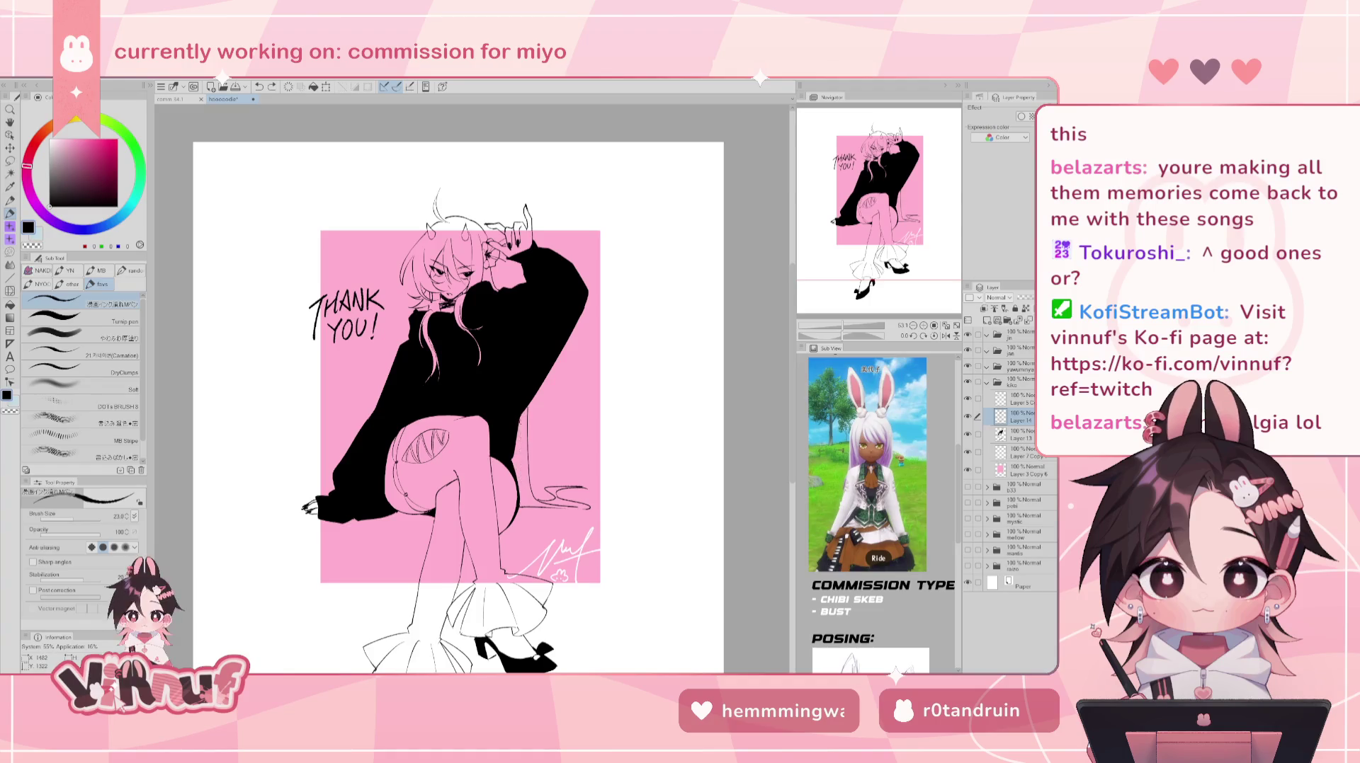
- Retry an ink line along the sweater edge several times, undoing each attempt
drag(521, 469, 519, 421)
key(ctrl+z)
drag(536, 461, 542, 395)
key(ctrl+z)
key(ctrl+z)
drag(546, 468, 545, 388)
key(ctrl+z)
drag(546, 469, 543, 387)
key(h)
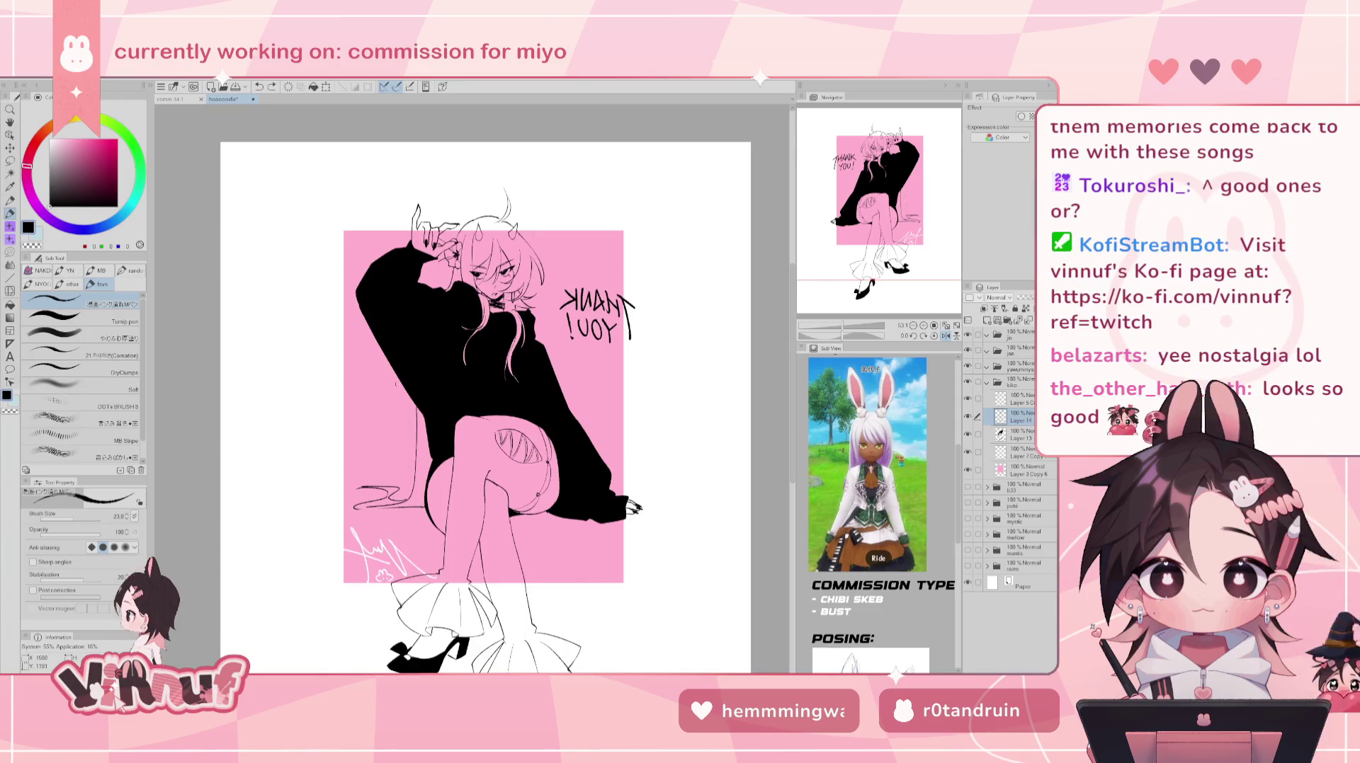
drag(388, 480, 394, 381)
key(ctrl+z)
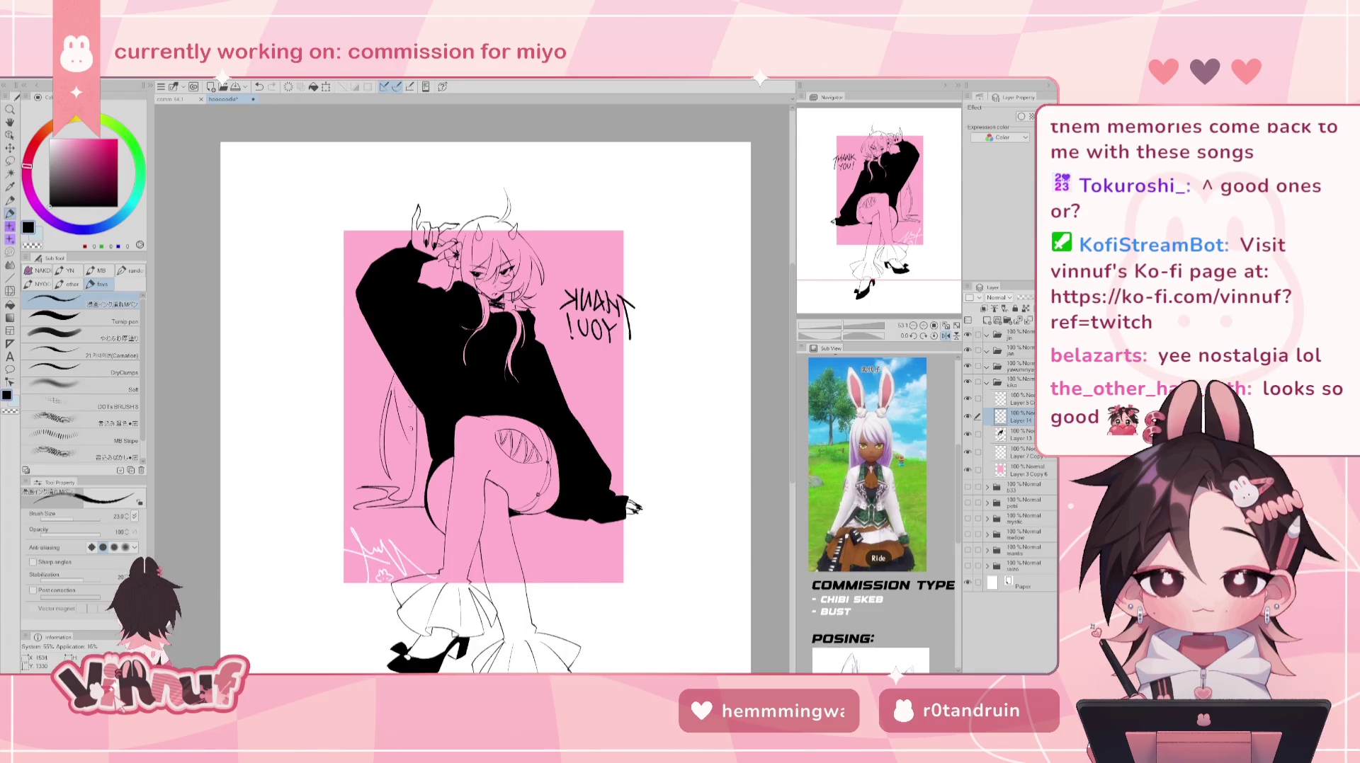
key(h)
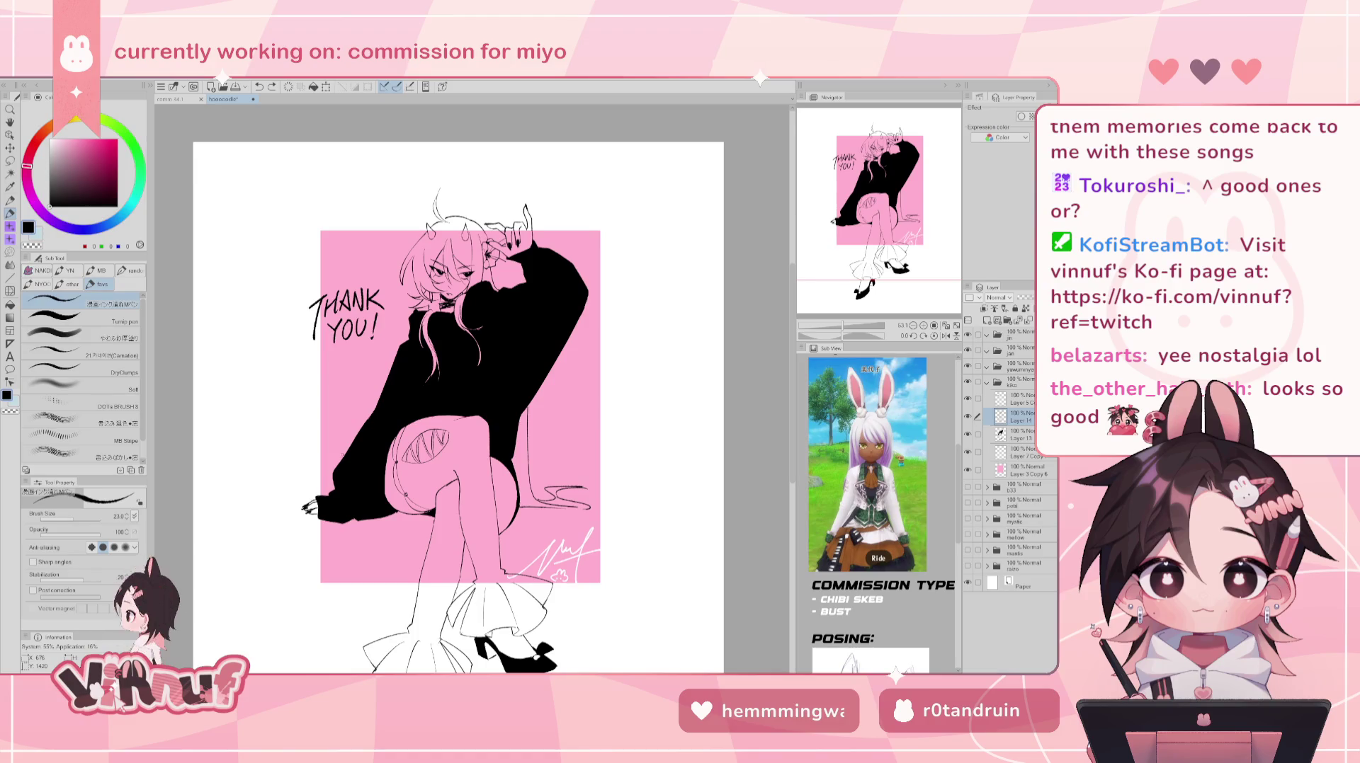
- Hide the pink background and black fill layers, undoing an accidental background nudge
drag(357, 419, 335, 401)
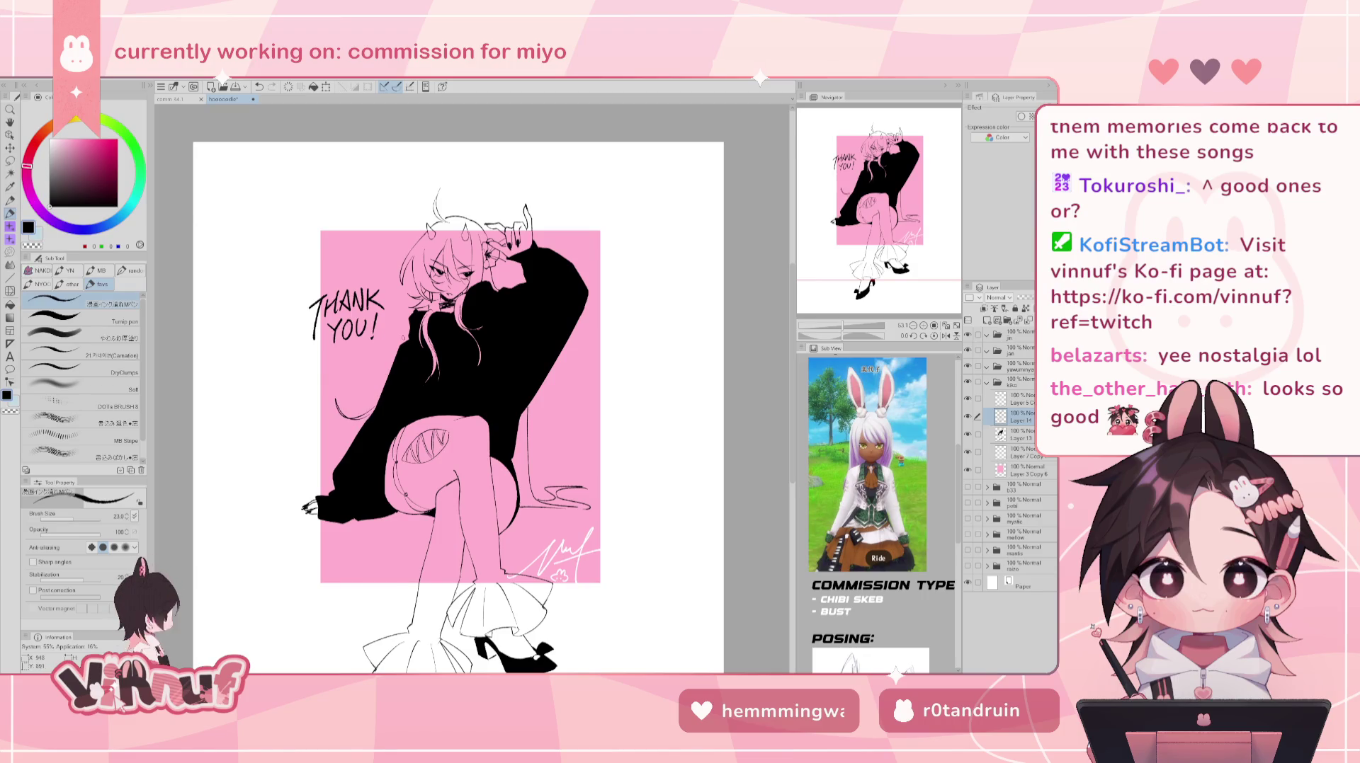
drag(344, 396, 332, 413)
key(ctrl+z)
click(968, 469)
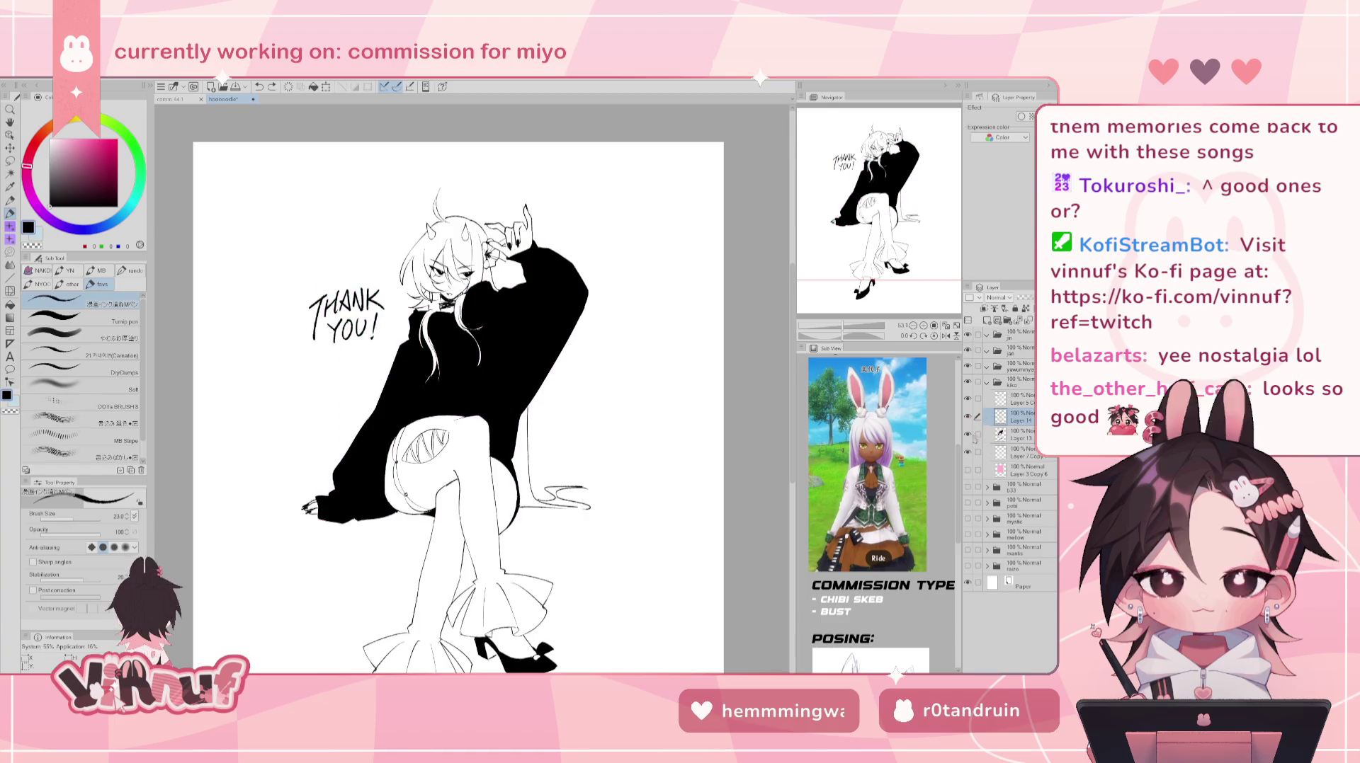
click(967, 433)
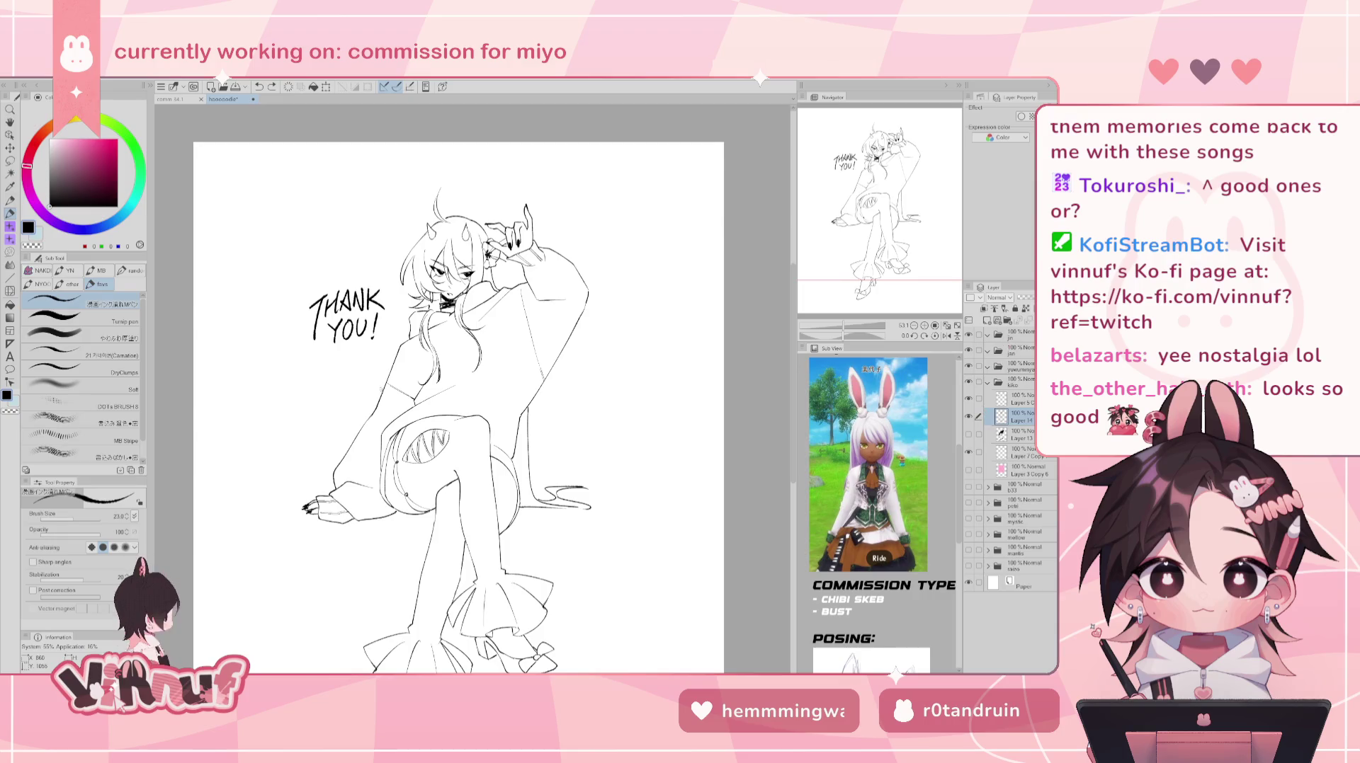
- Ink a long hair strand along the left sleeve, undoing stray trial strokes
drag(376, 401, 307, 456)
drag(382, 393, 300, 457)
key(ctrl+z)
mouse_move(326, 492)
mouse_down()
mouse_move(278, 496)
mouse_move(331, 494)
mouse_up()
key(ctrl+z)
key(ctrl+z)
key(ctrl+z)
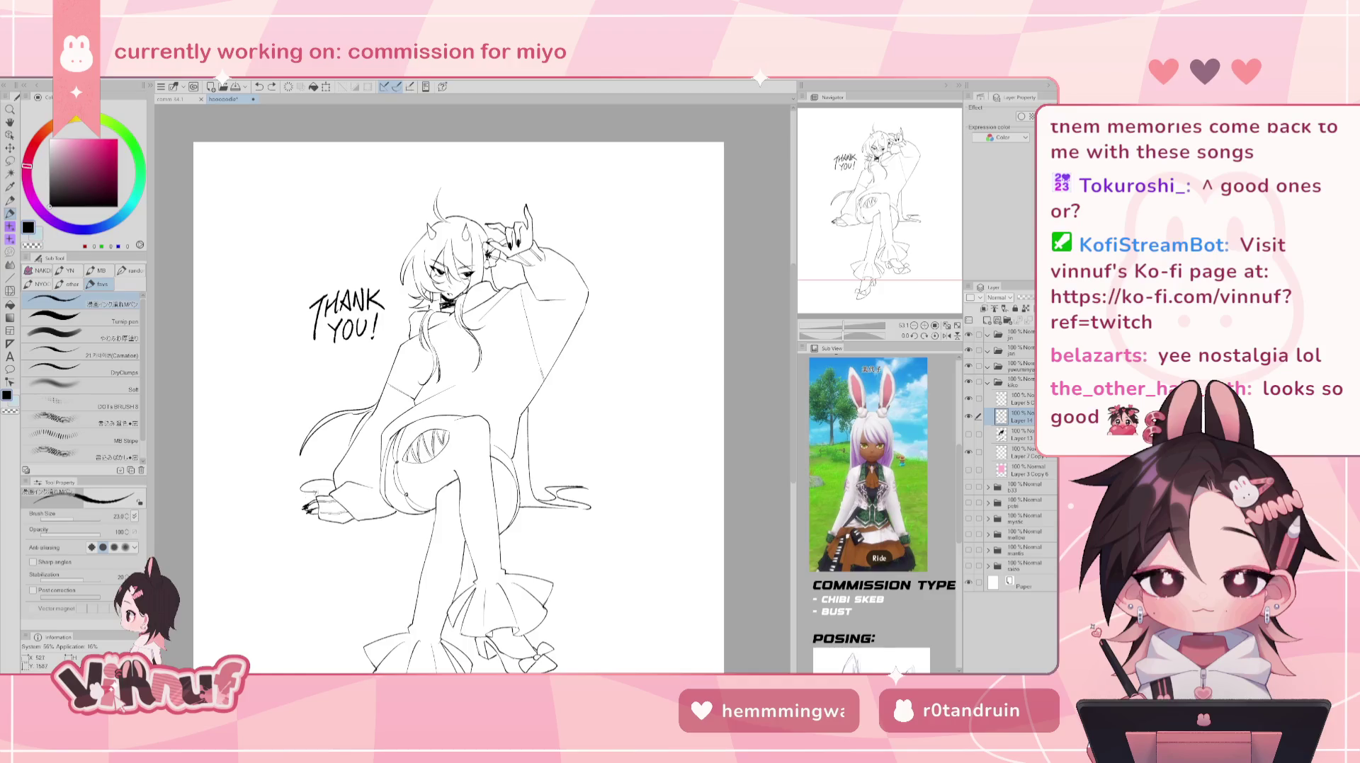
key(ctrl+z)
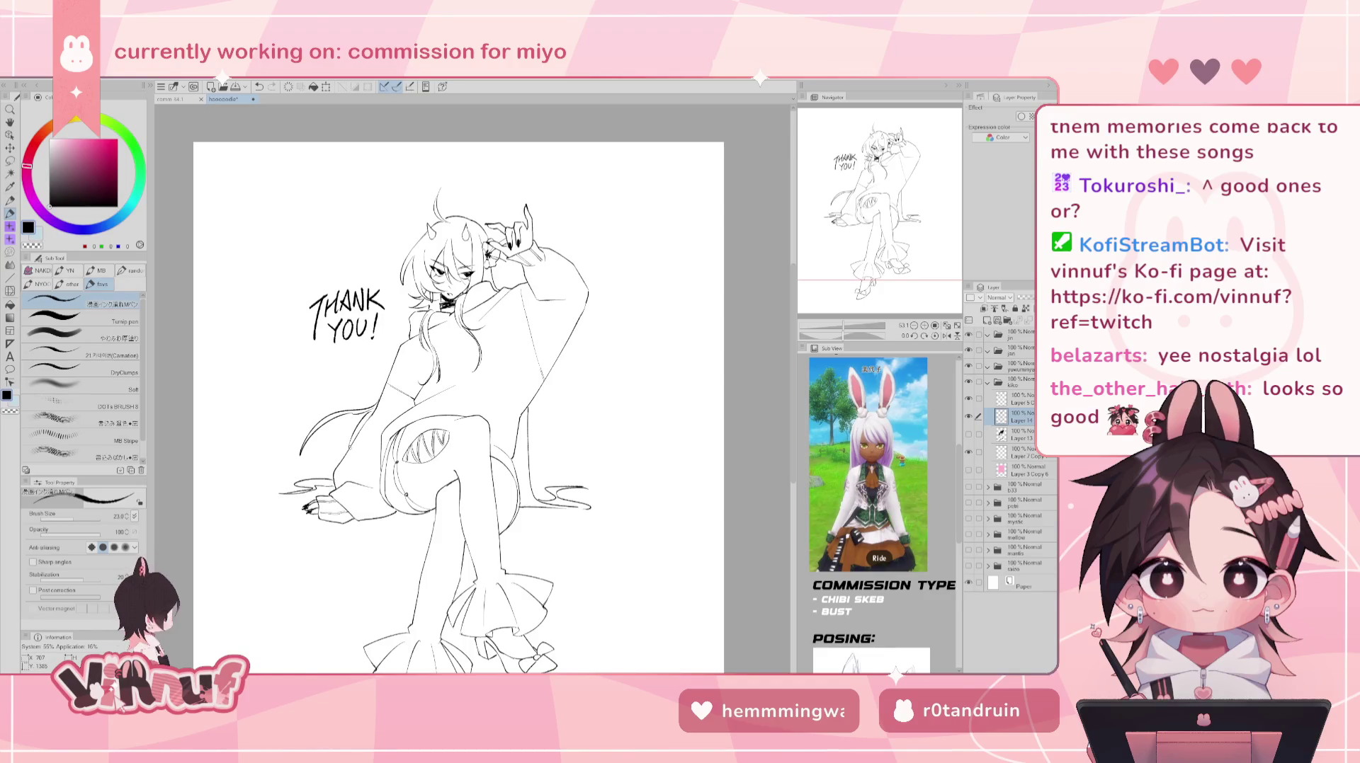
key(ctrl+z)
- Add small curved wisps beside the lower hand and a short stroke at the sleeve edge
key(ctrl+z)
drag(294, 478, 316, 484)
key(ctrl+z)
key(ctrl+z)
drag(303, 466, 332, 470)
key(ctrl+z)
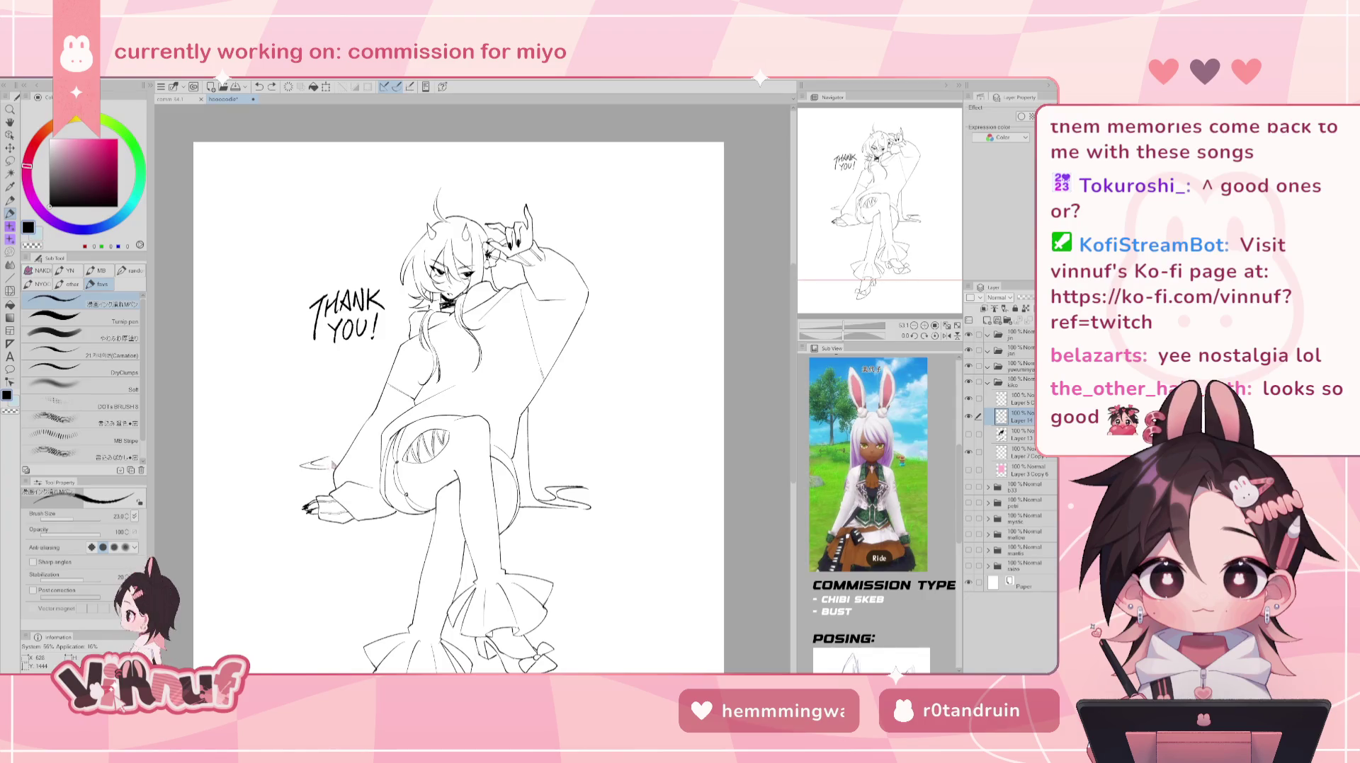
key(ctrl+z)
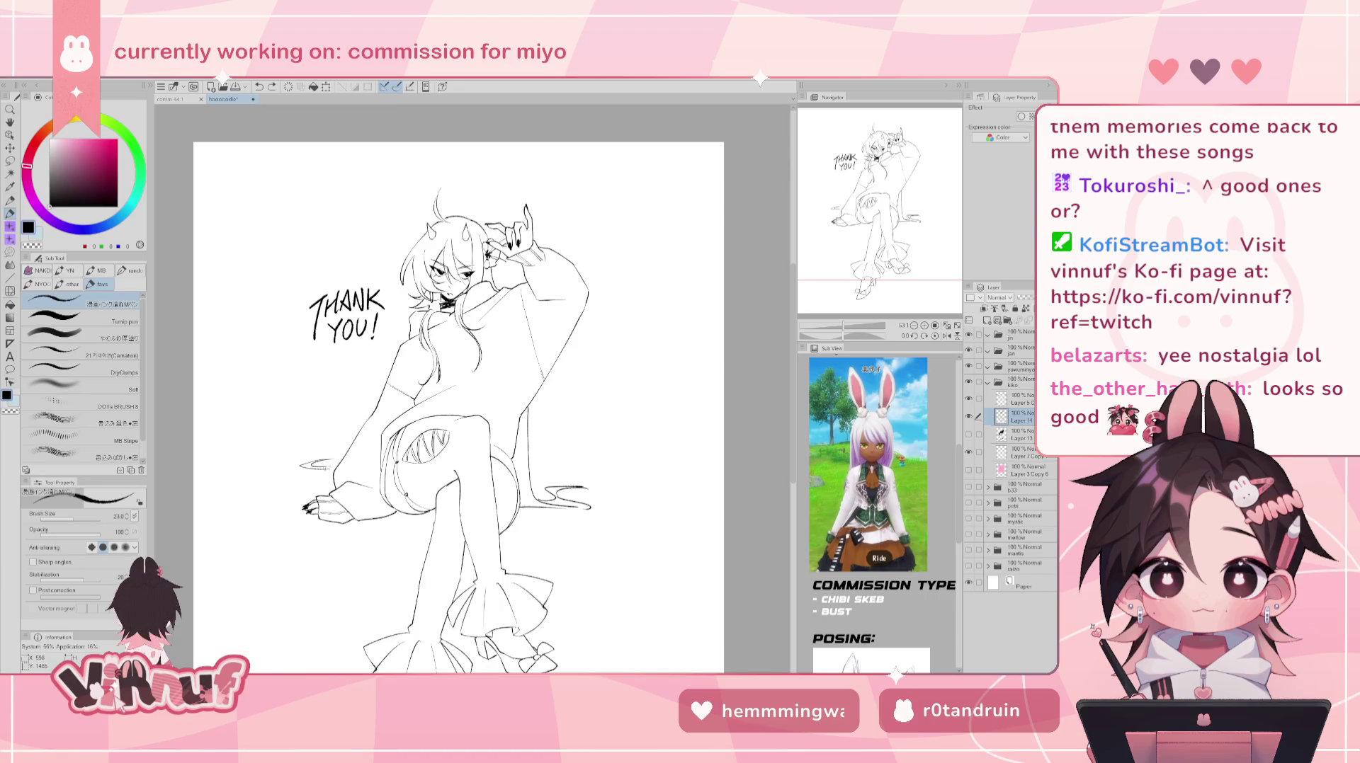
drag(312, 471, 333, 470)
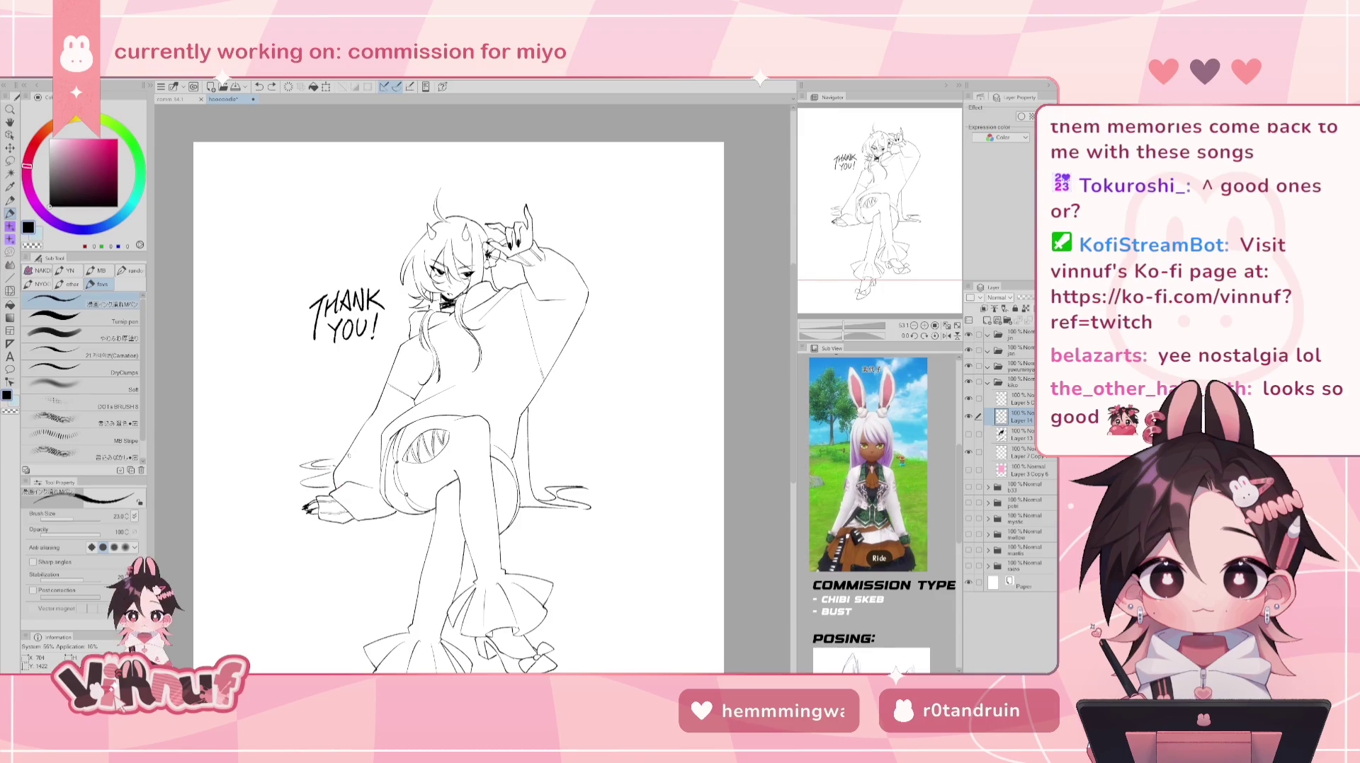
drag(339, 481, 332, 495)
- Draw a long hair strand on the right side, redrawing and undoing attempts
drag(541, 396, 547, 476)
mouse_move(545, 419)
mouse_down()
mouse_move(553, 486)
mouse_move(531, 478)
mouse_up()
key(ctrl+z)
key(ctrl+z)
drag(551, 425, 537, 485)
key(ctrl+z)
drag(542, 396, 530, 453)
key(ctrl+z)
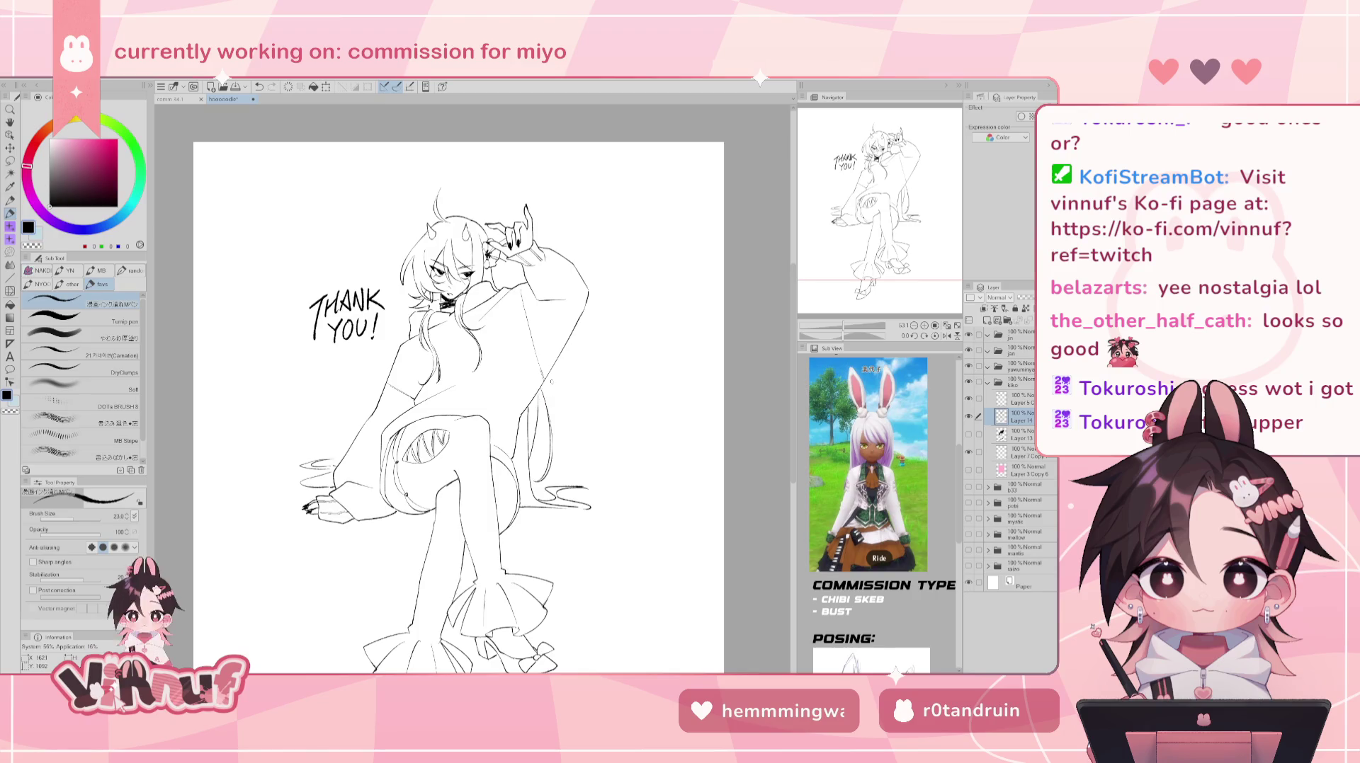
key(h)
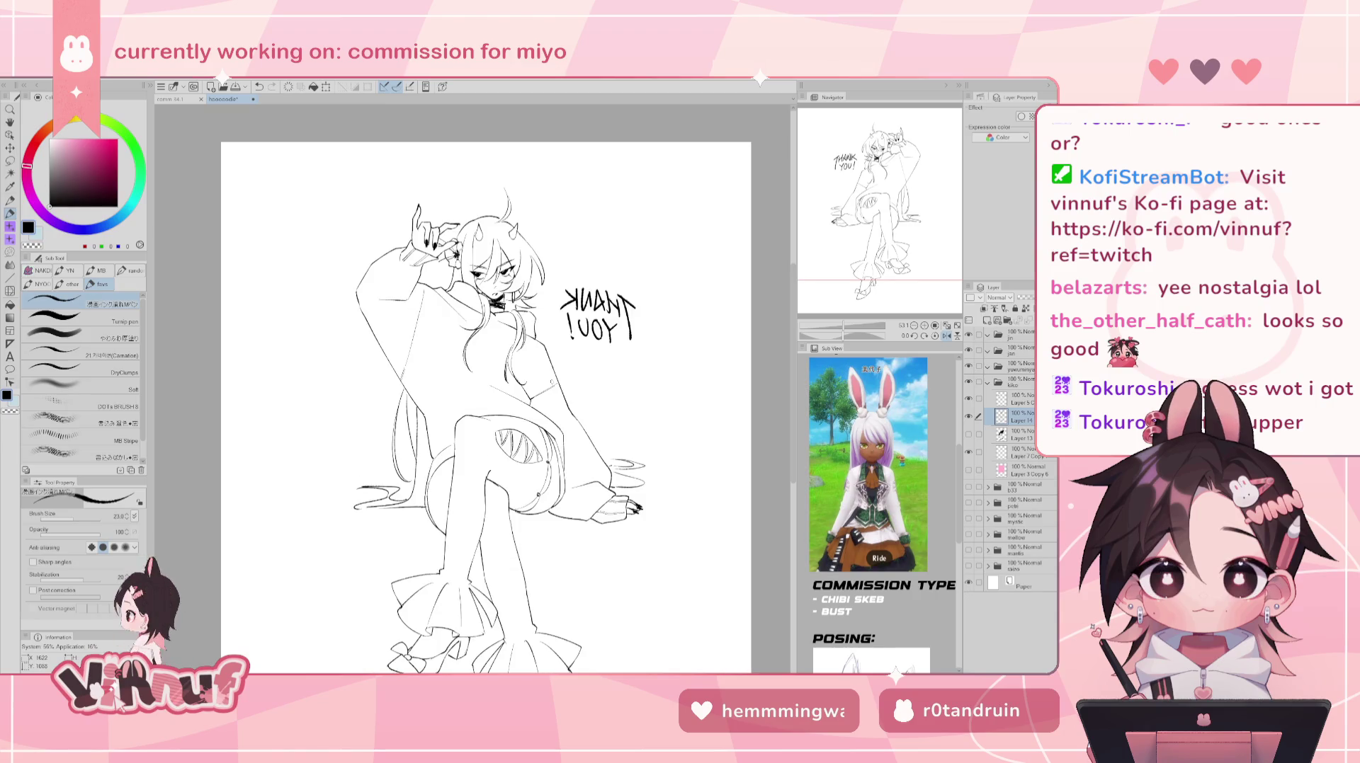
key(h)
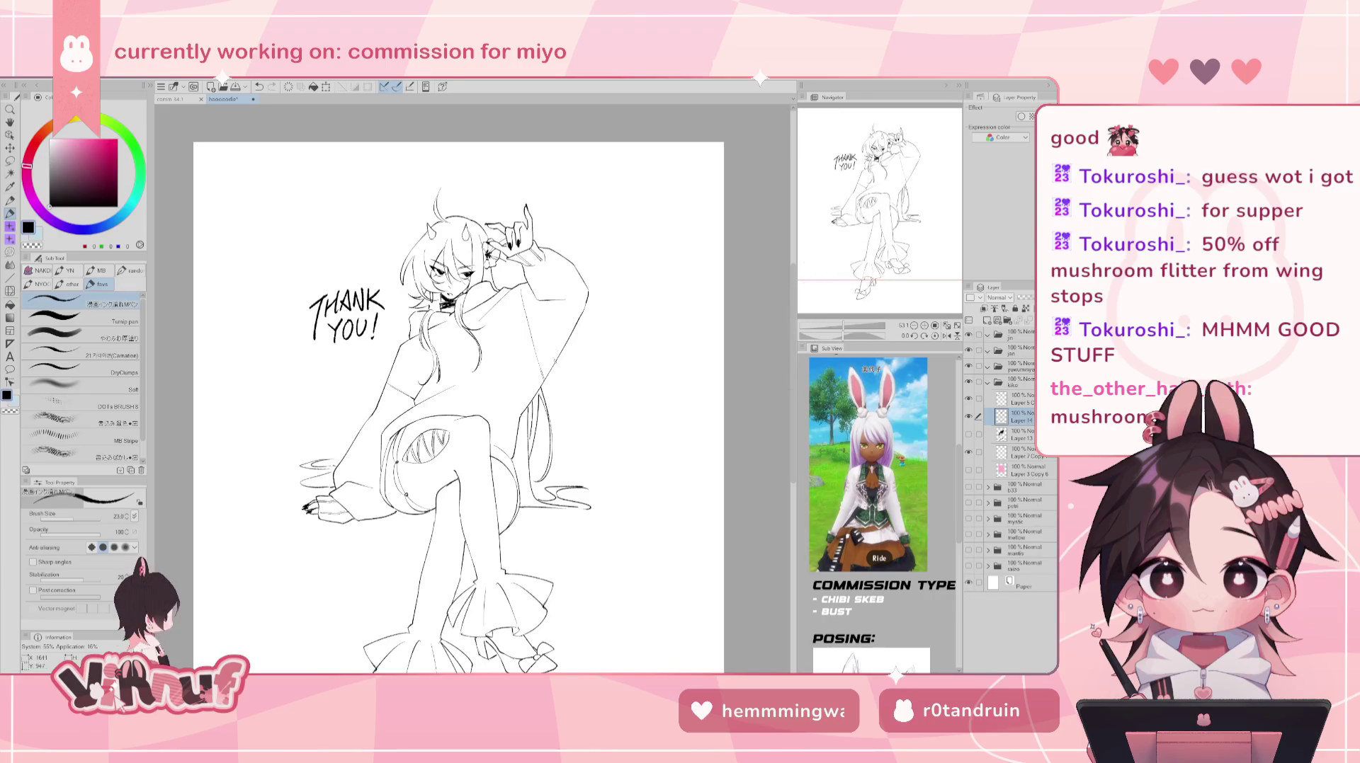
key(h)
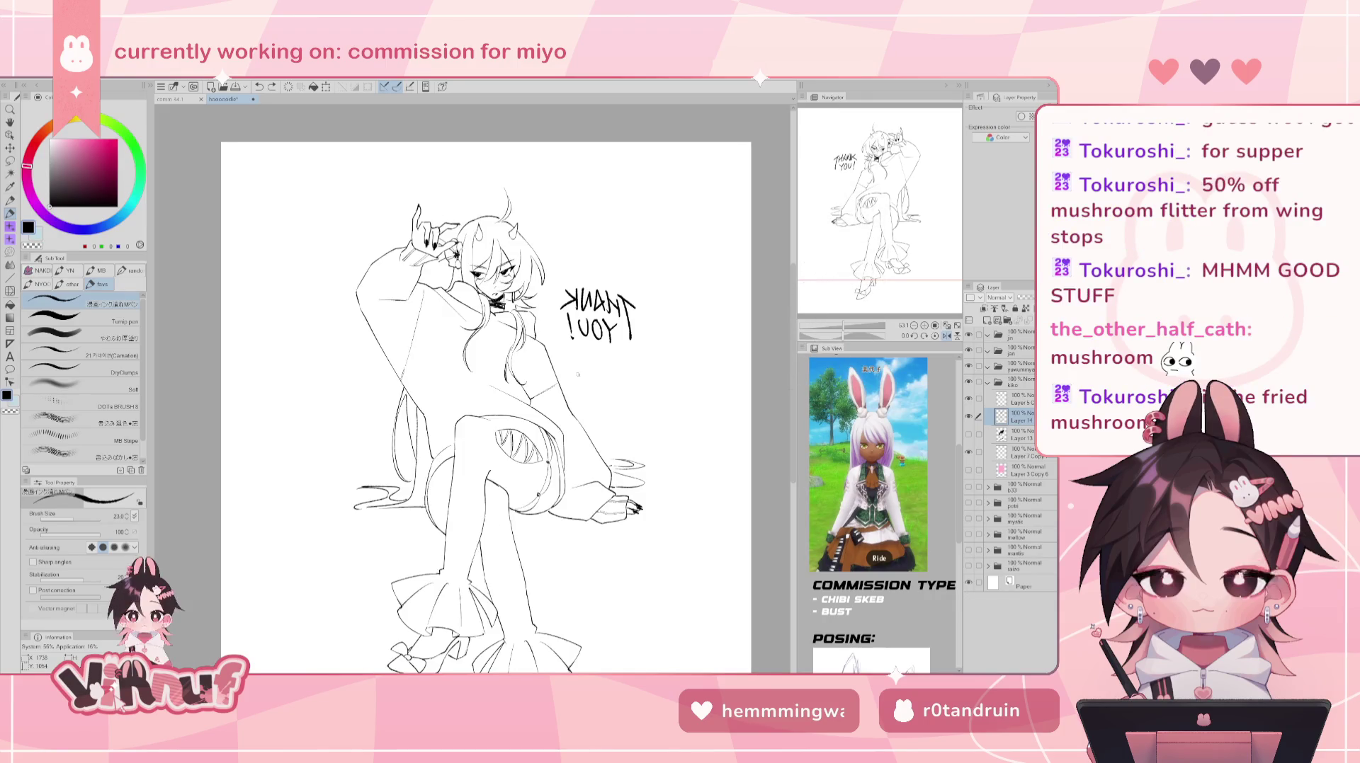
key(h)
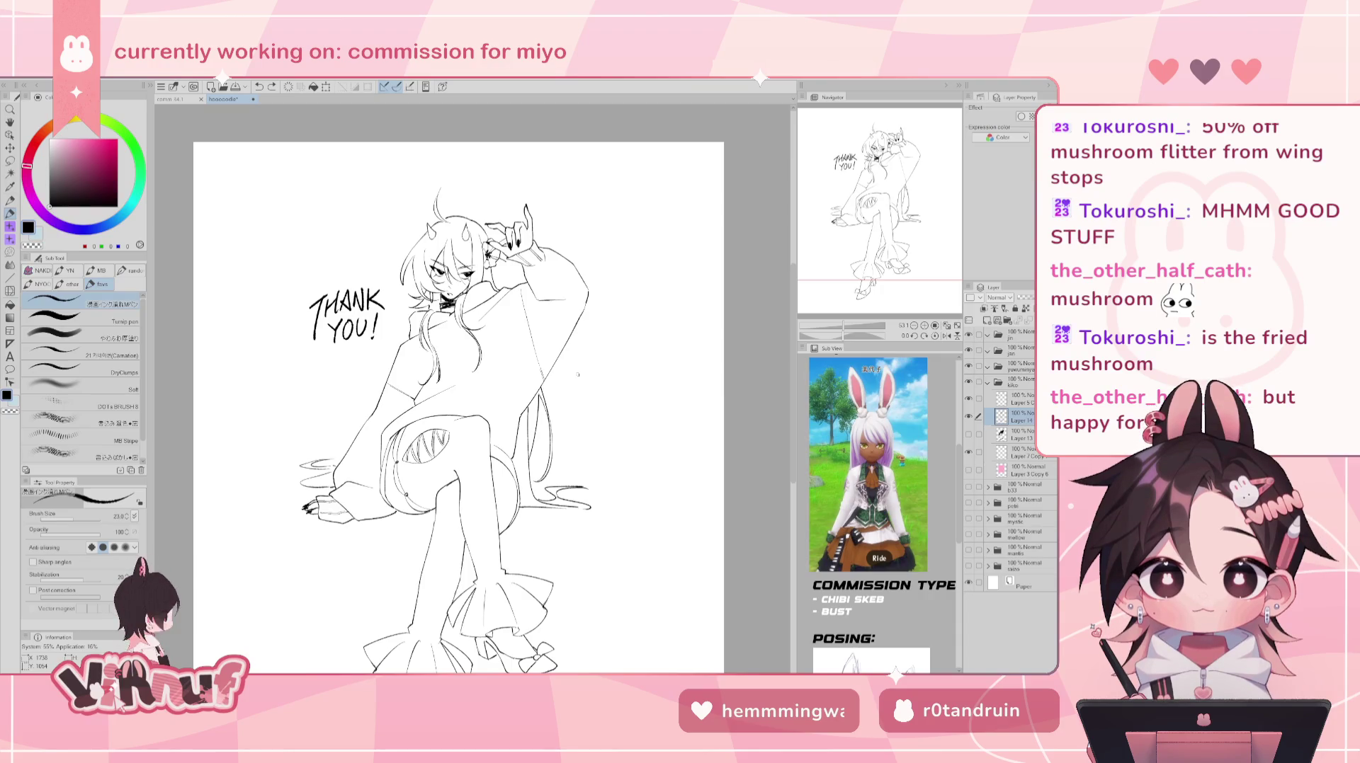
click(968, 435)
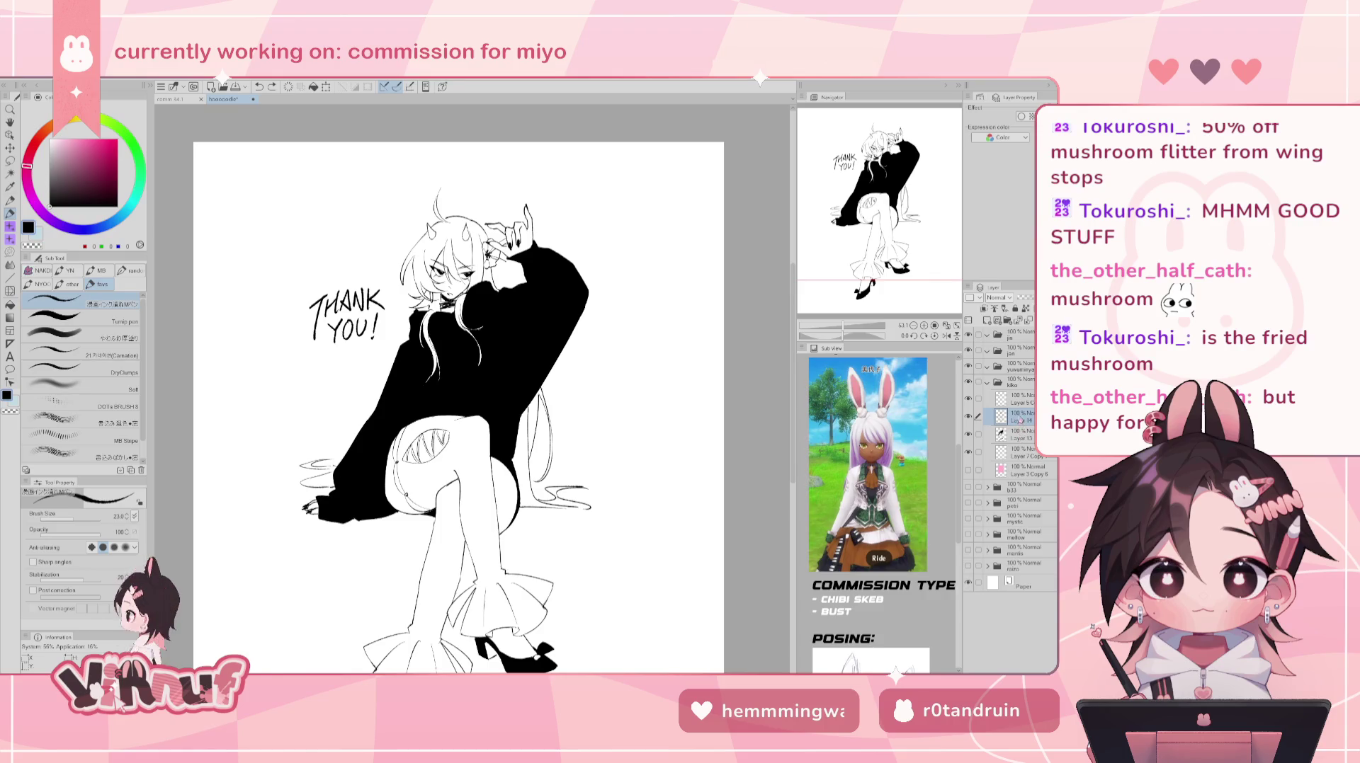
- Show the pink background layer again and turn the black fill layer back on, ending on the line art
click(968, 470)
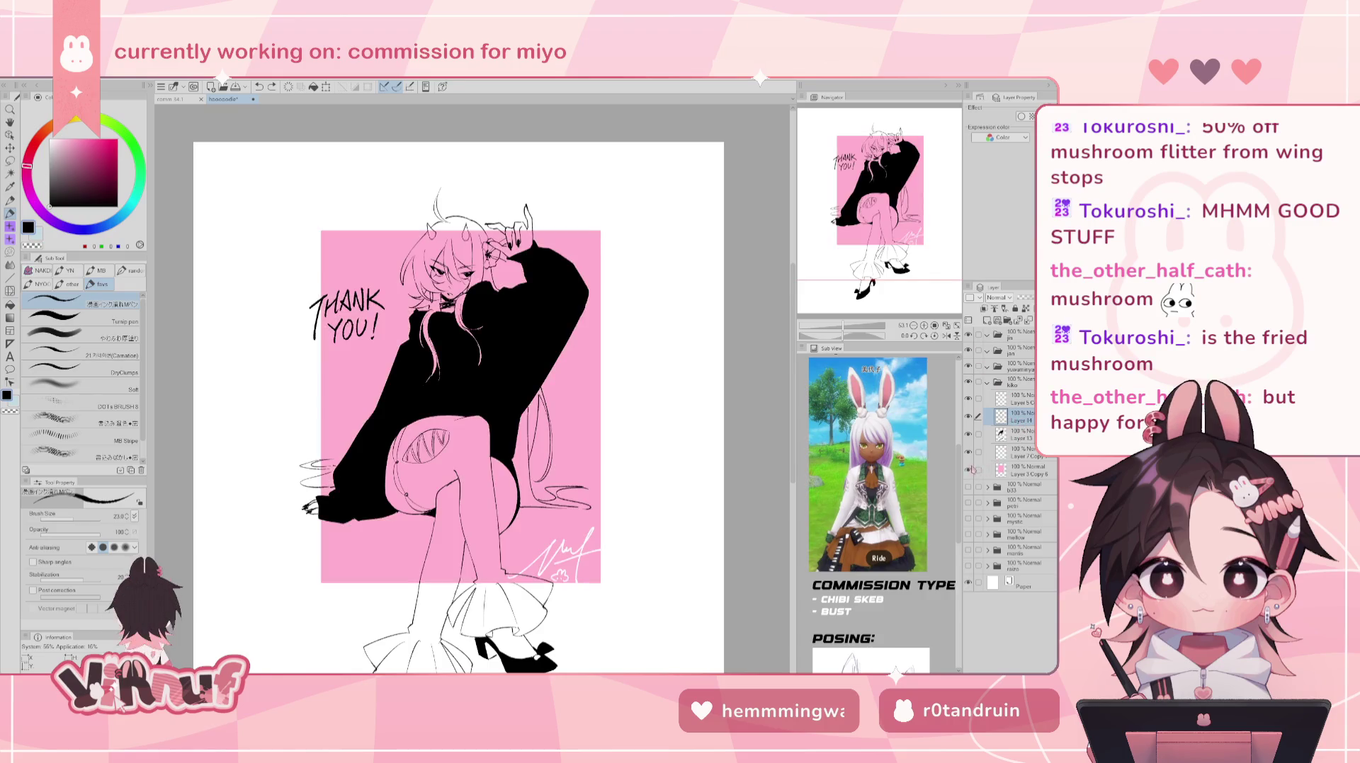
click(1000, 433)
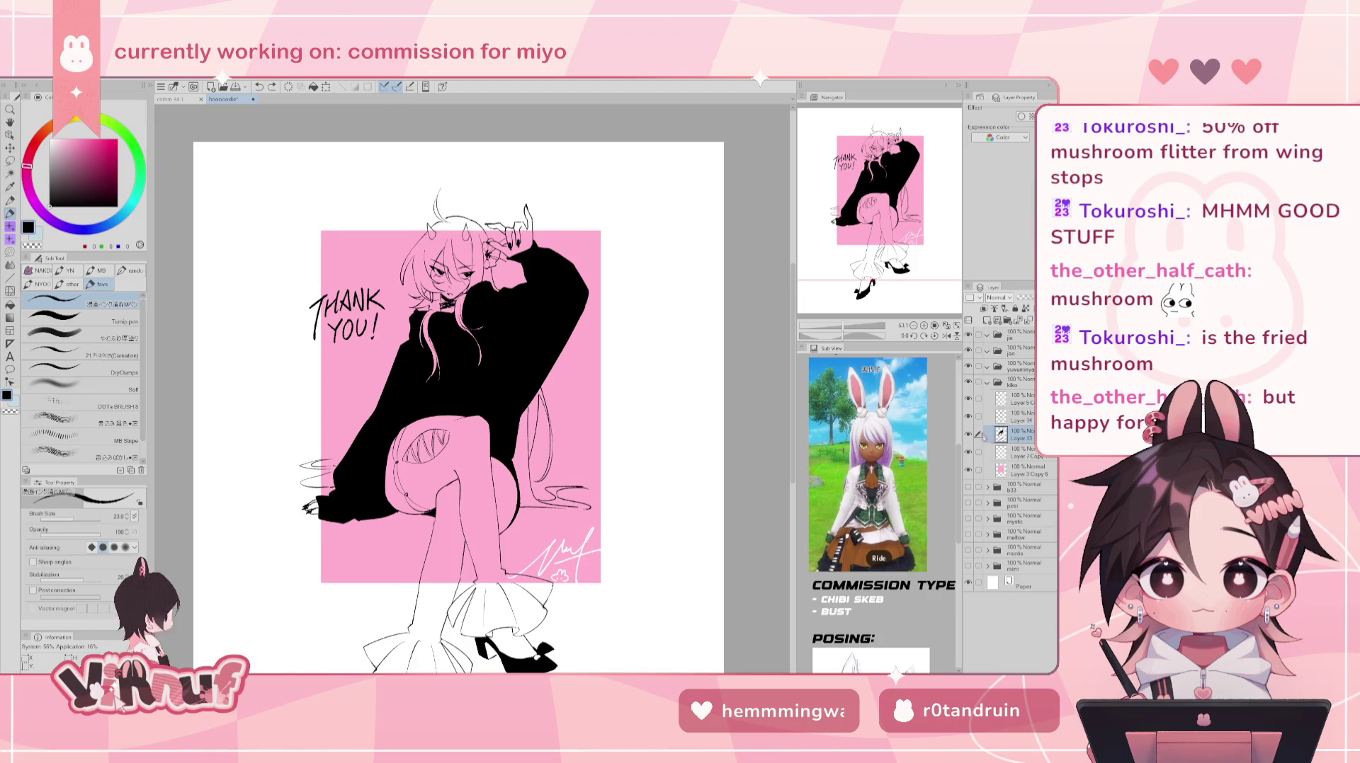
click(968, 434)
click(1000, 417)
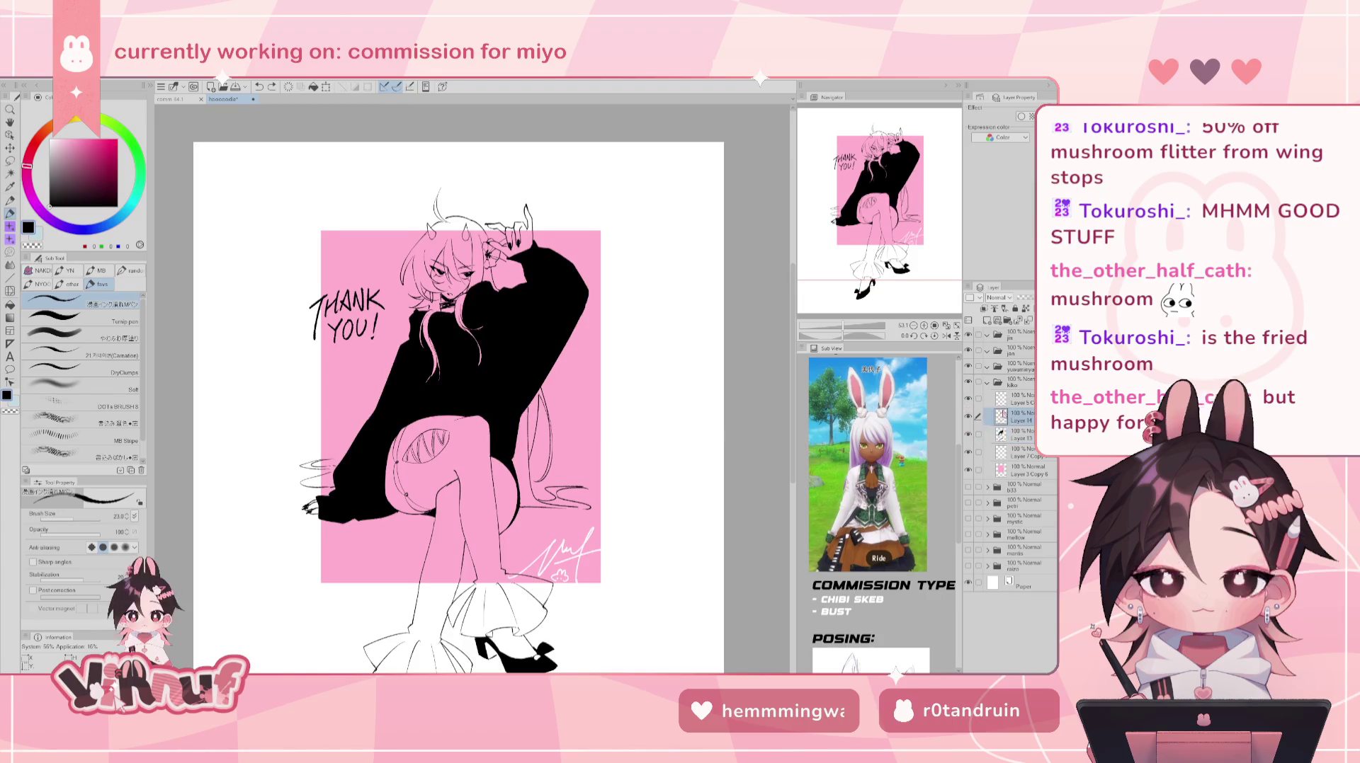
click(968, 417)
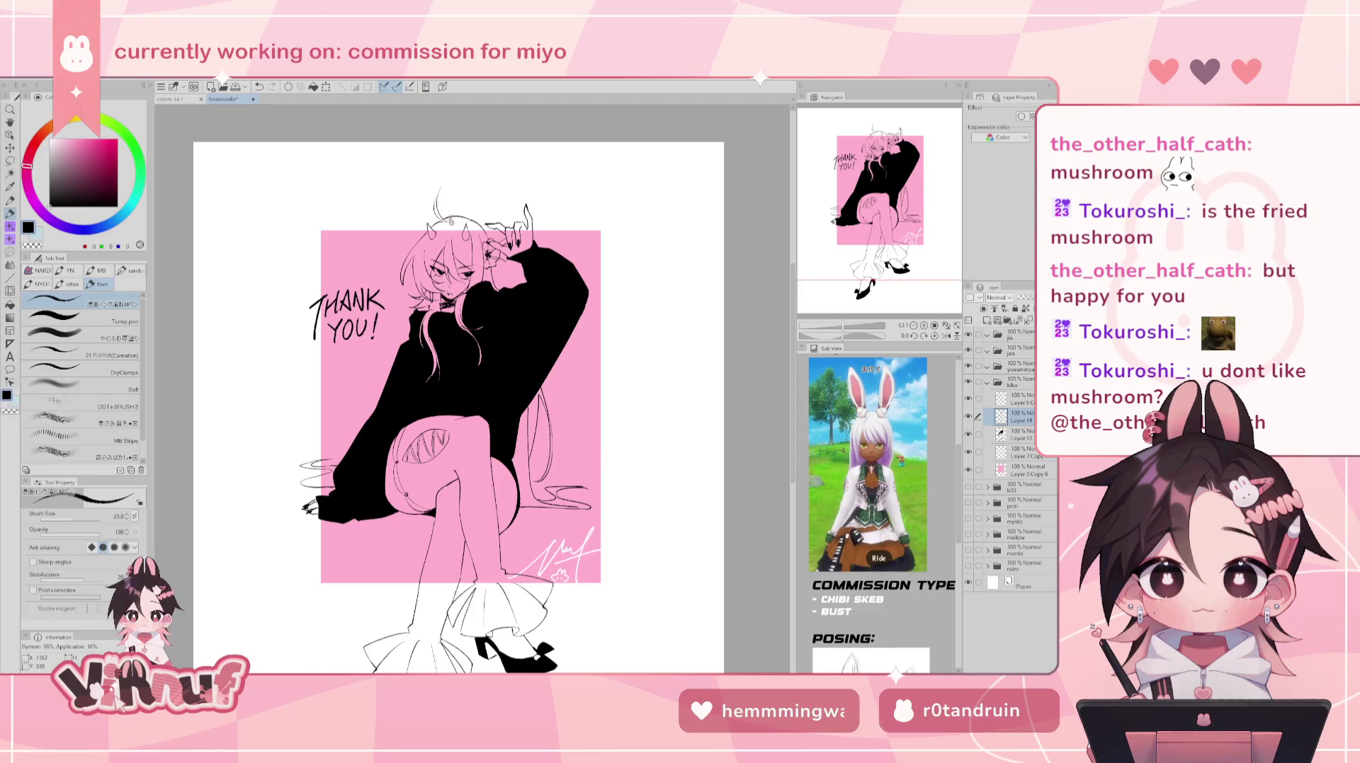
- Hide the pink background and auto-select the white area around the drawing on the black fill layer
key(w)
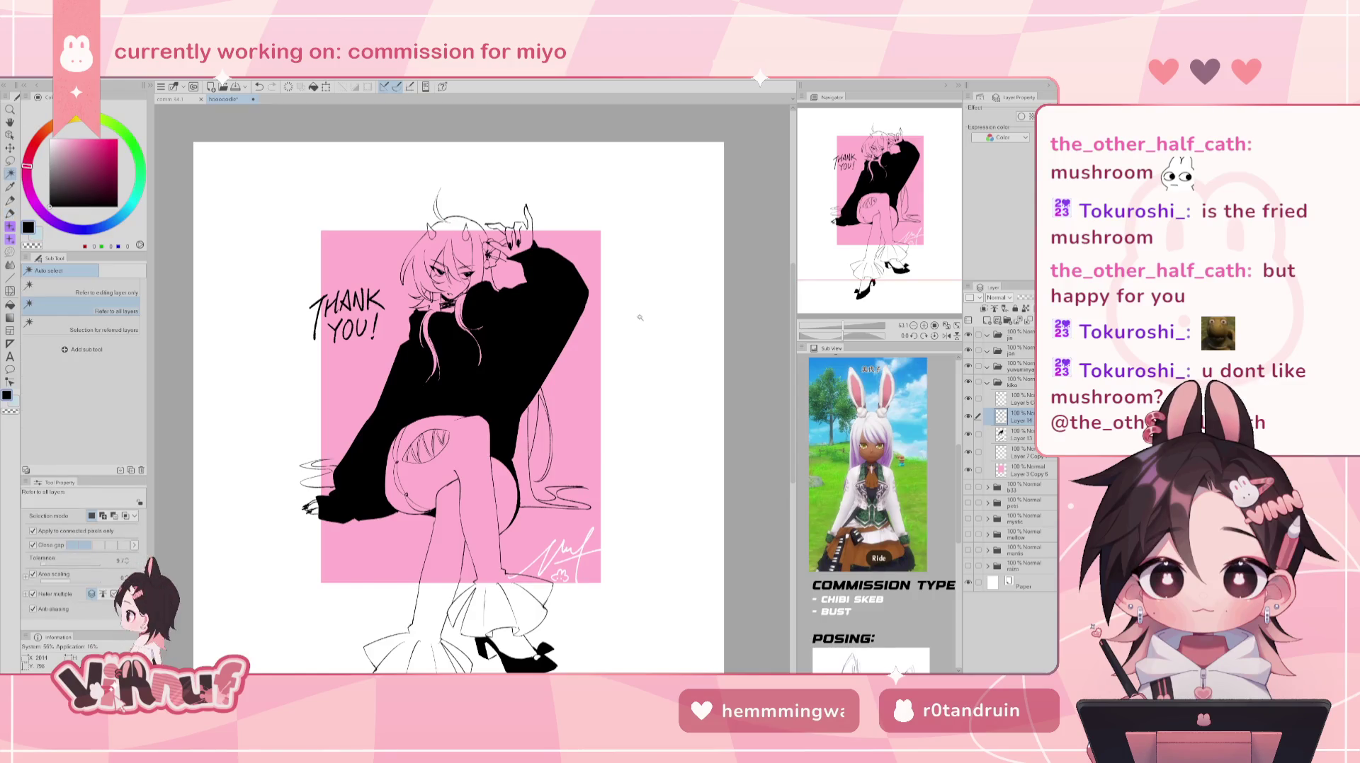
click(968, 470)
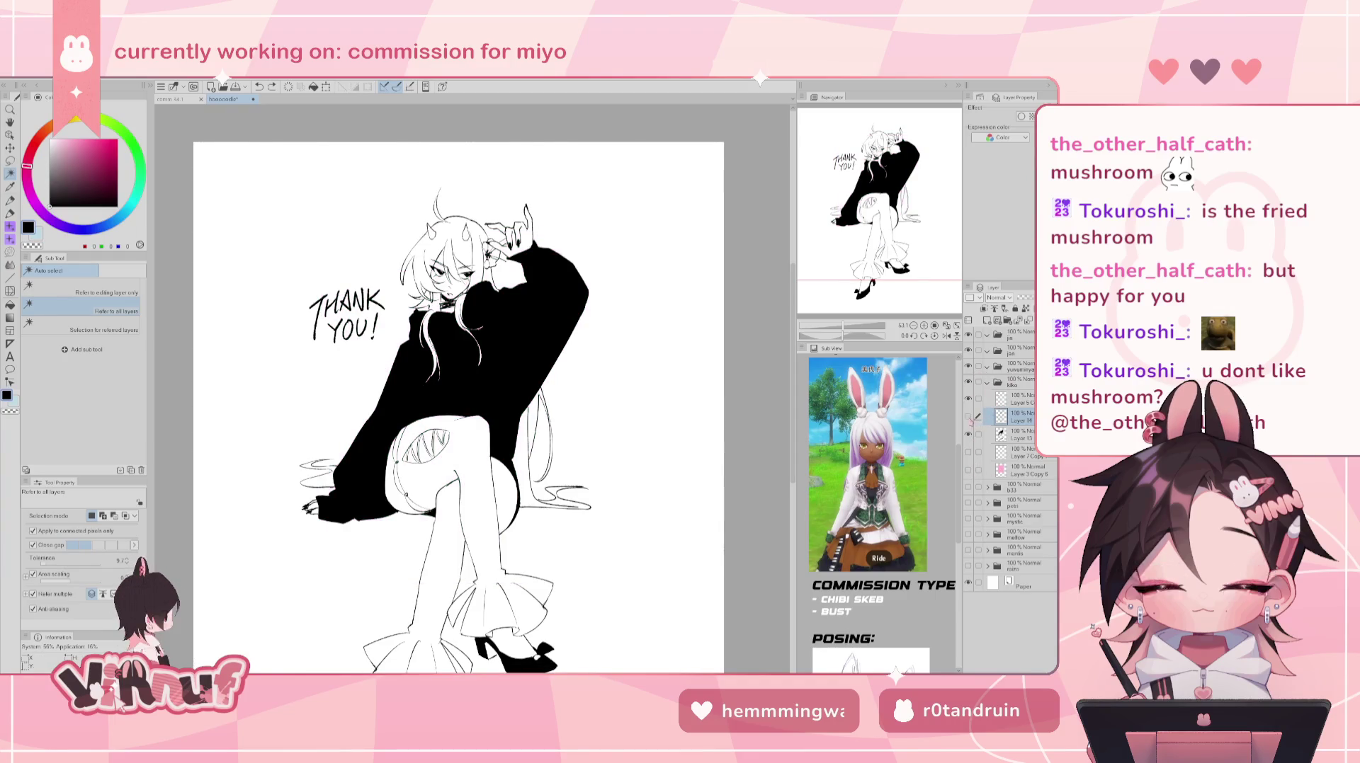
click(1009, 434)
click(624, 393)
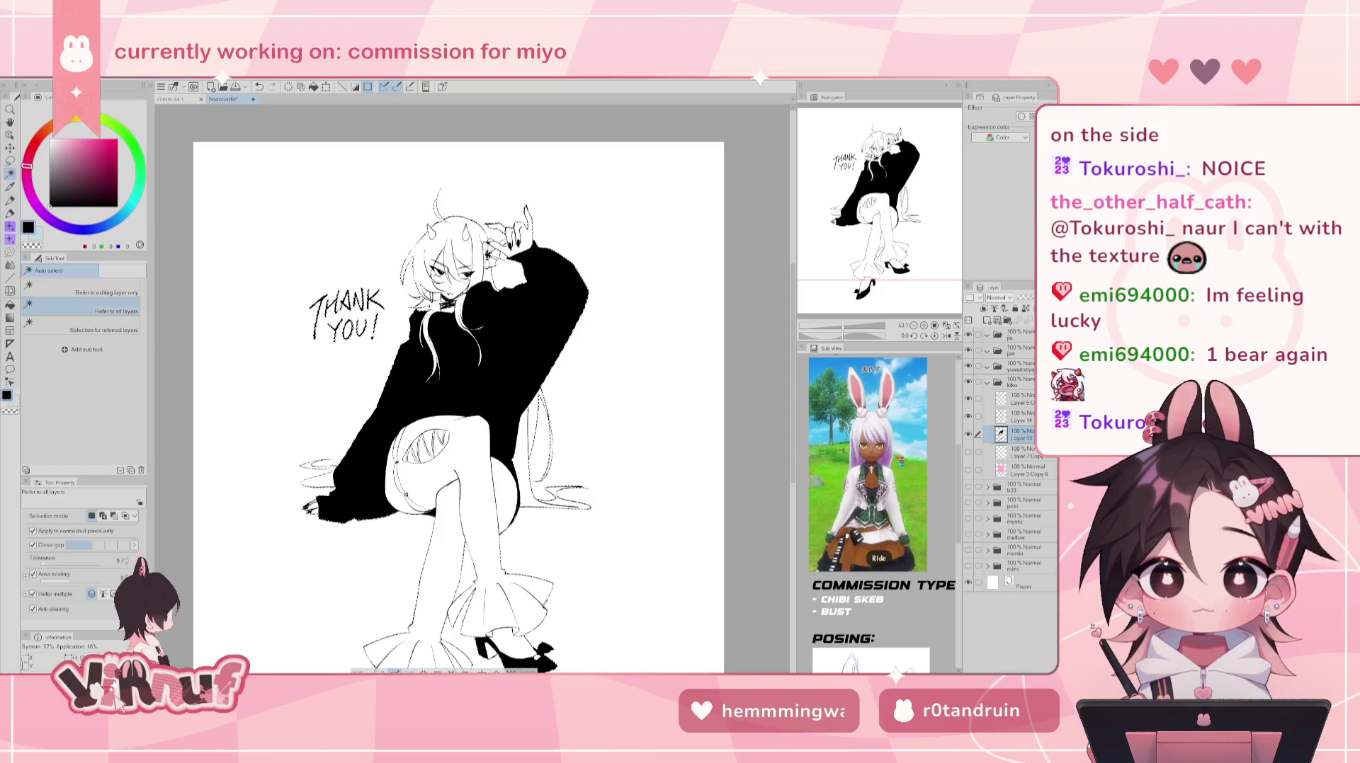
- Lasso the 'THANK YOU!' lettering area with freehand selection
key(m)
drag(327, 287, 391, 248)
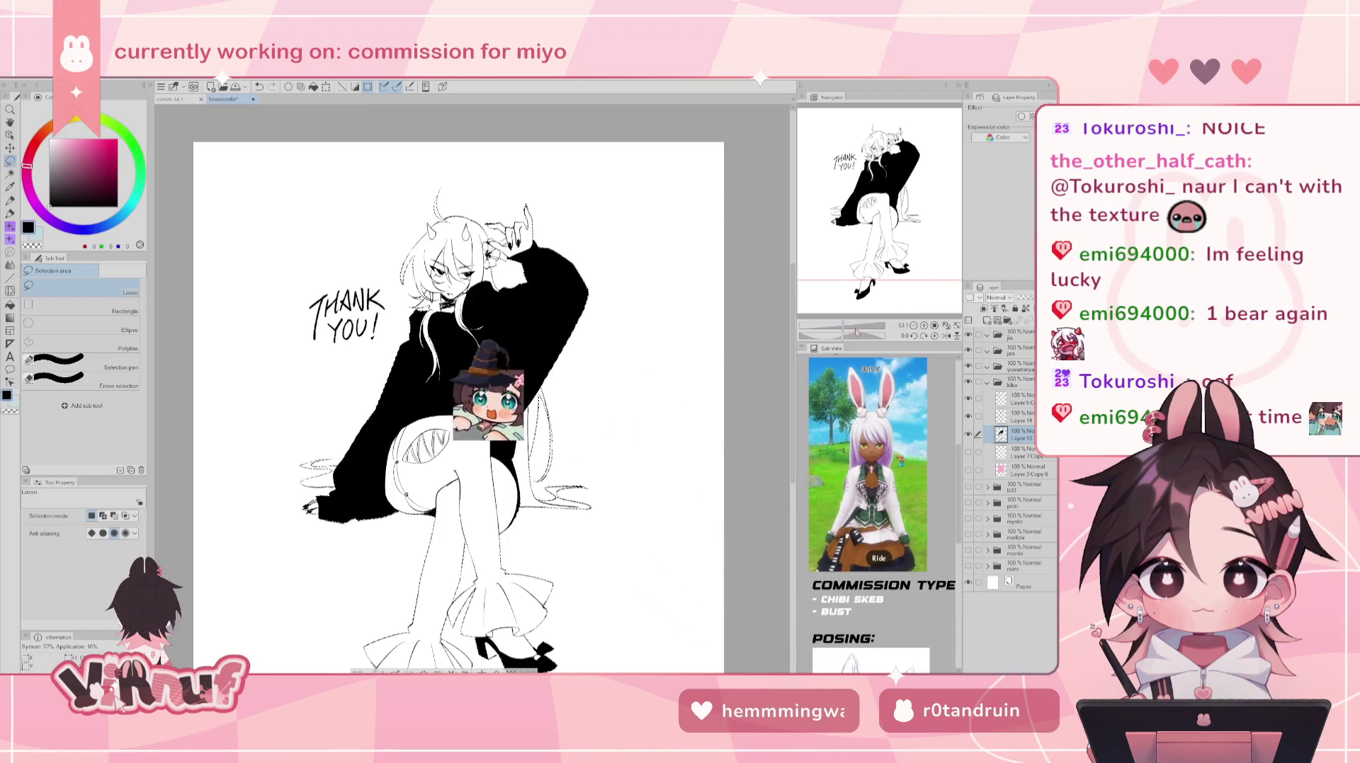
scroll(472, 389, up, 5)
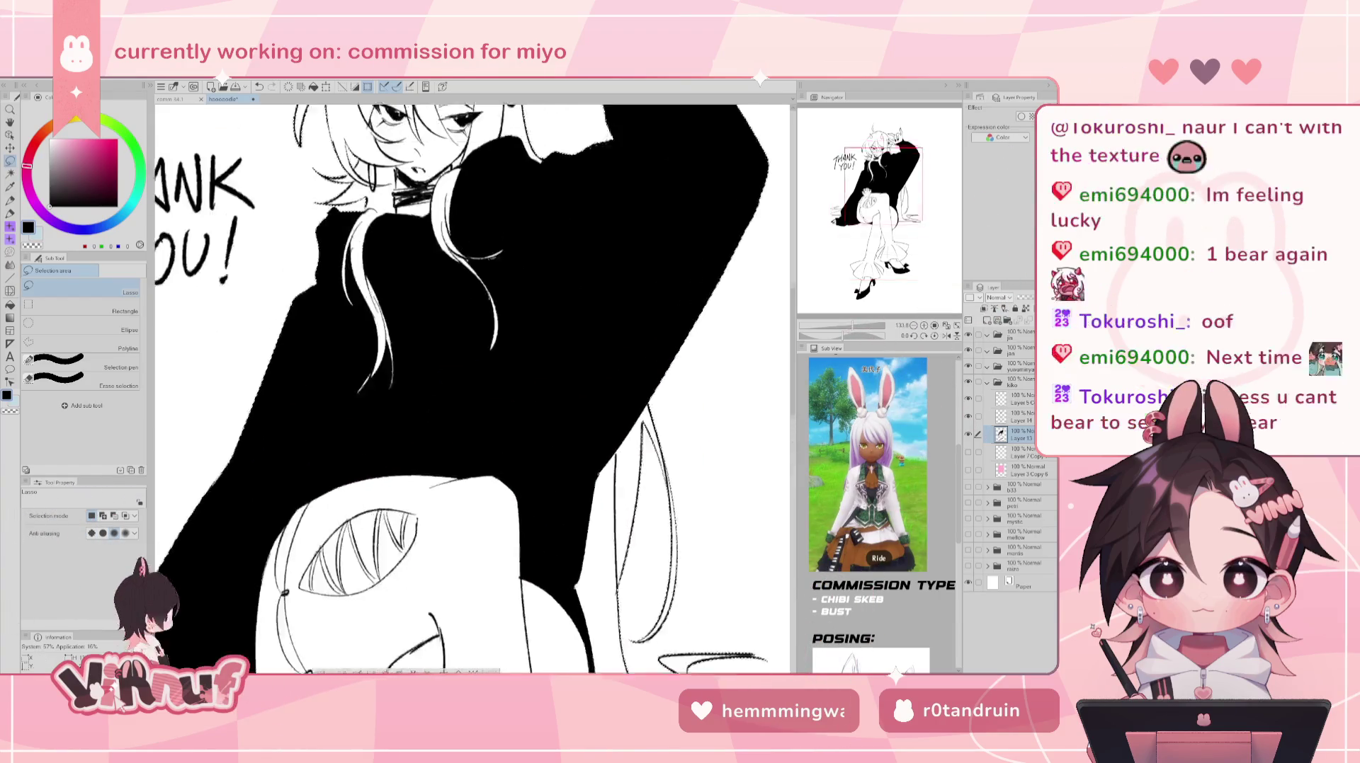
key(e)
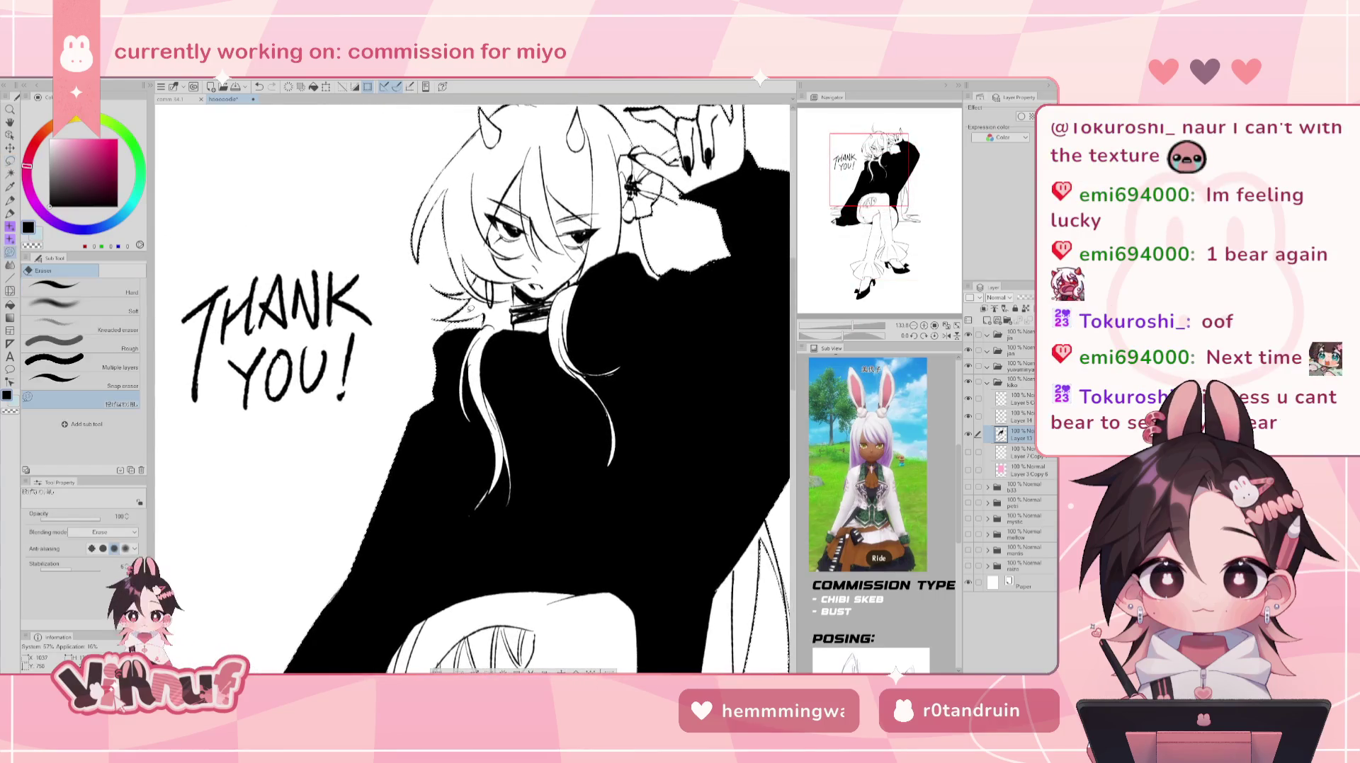
key(m)
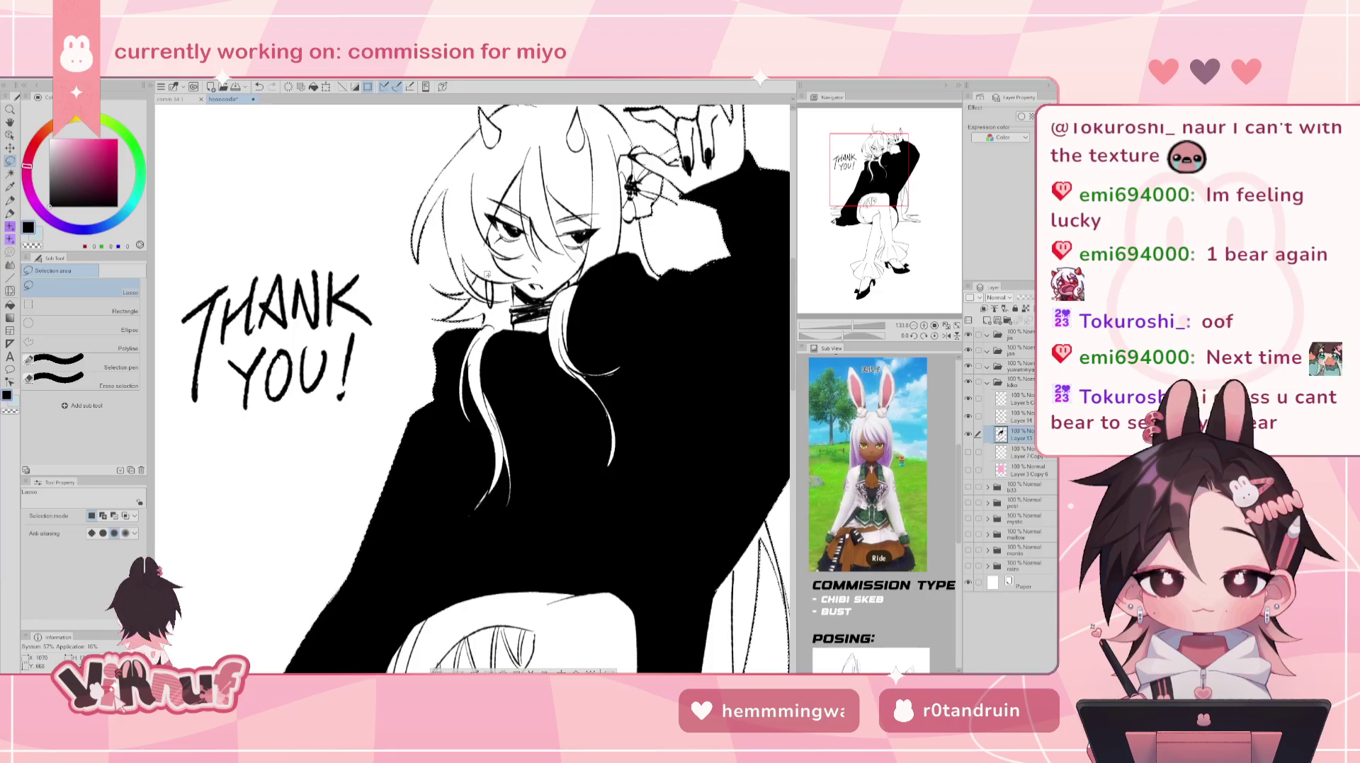
- Fit the drawing in view, show the pink background rectangle, and add a new layer above it
click(946, 325)
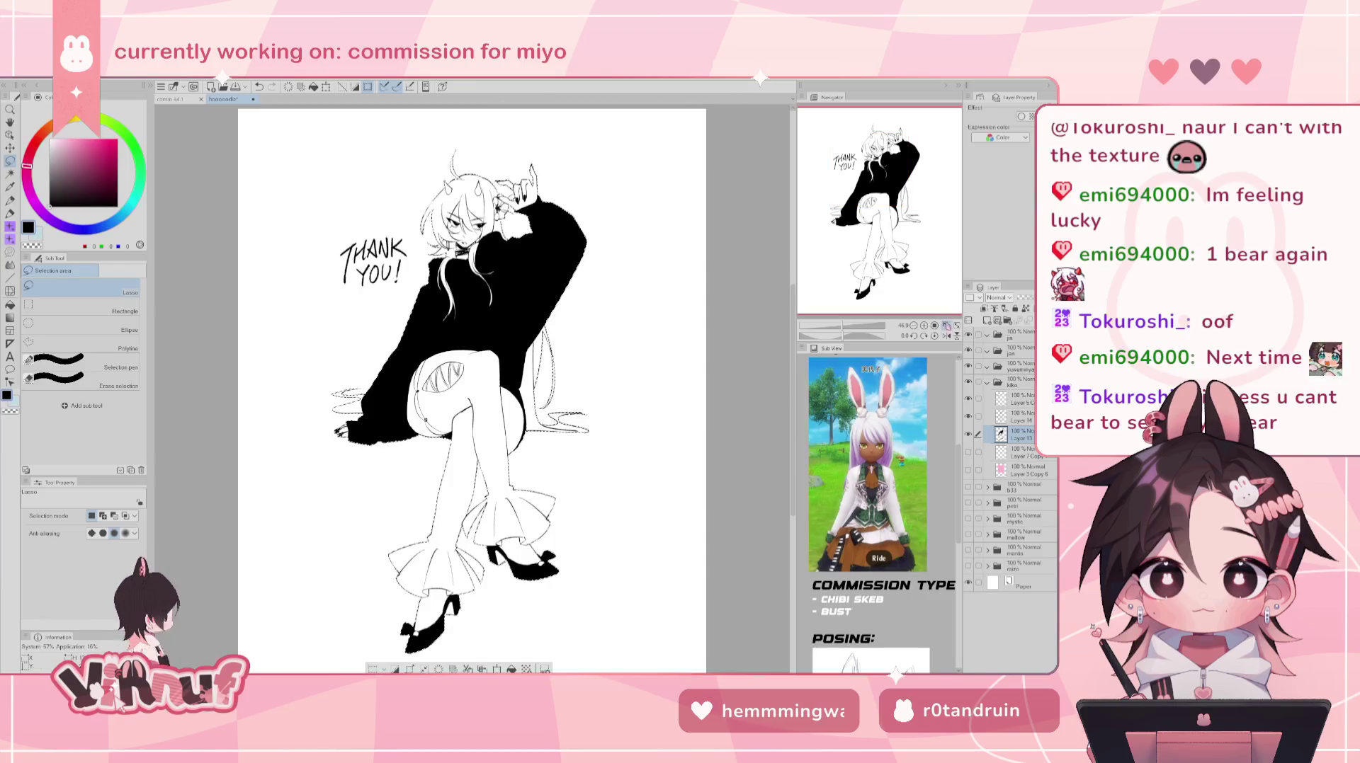
click(968, 451)
click(1019, 454)
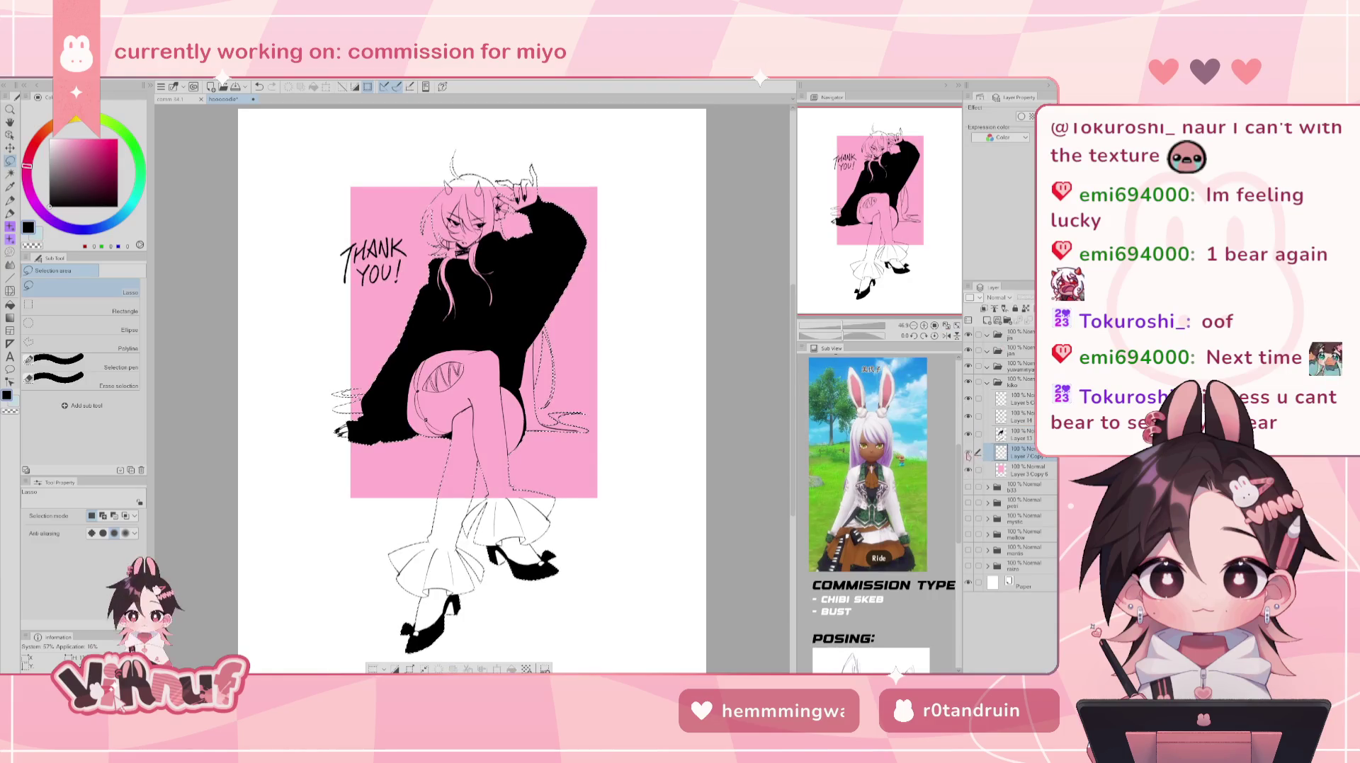
click(986, 321)
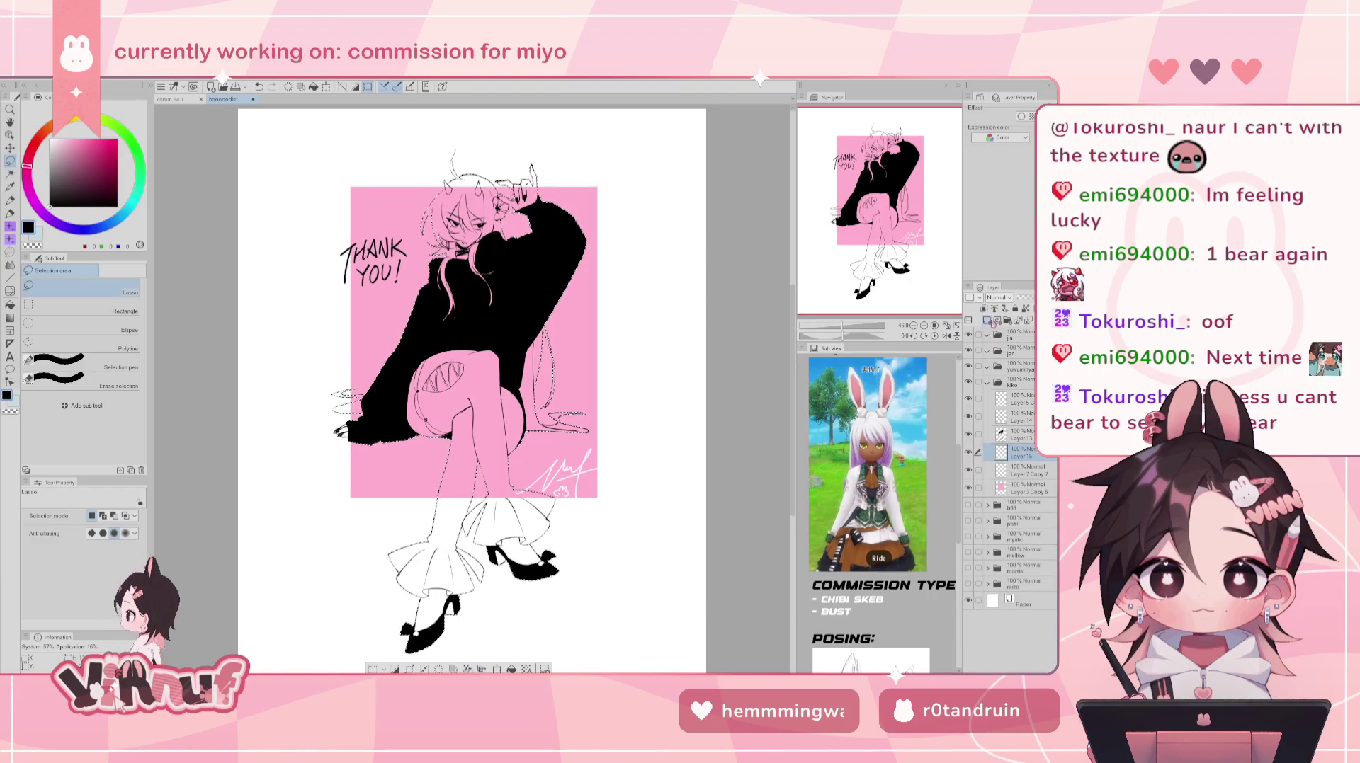
- Paint the selected hair solid white with an enlarged pen, then deselect
key(p)
key(x)
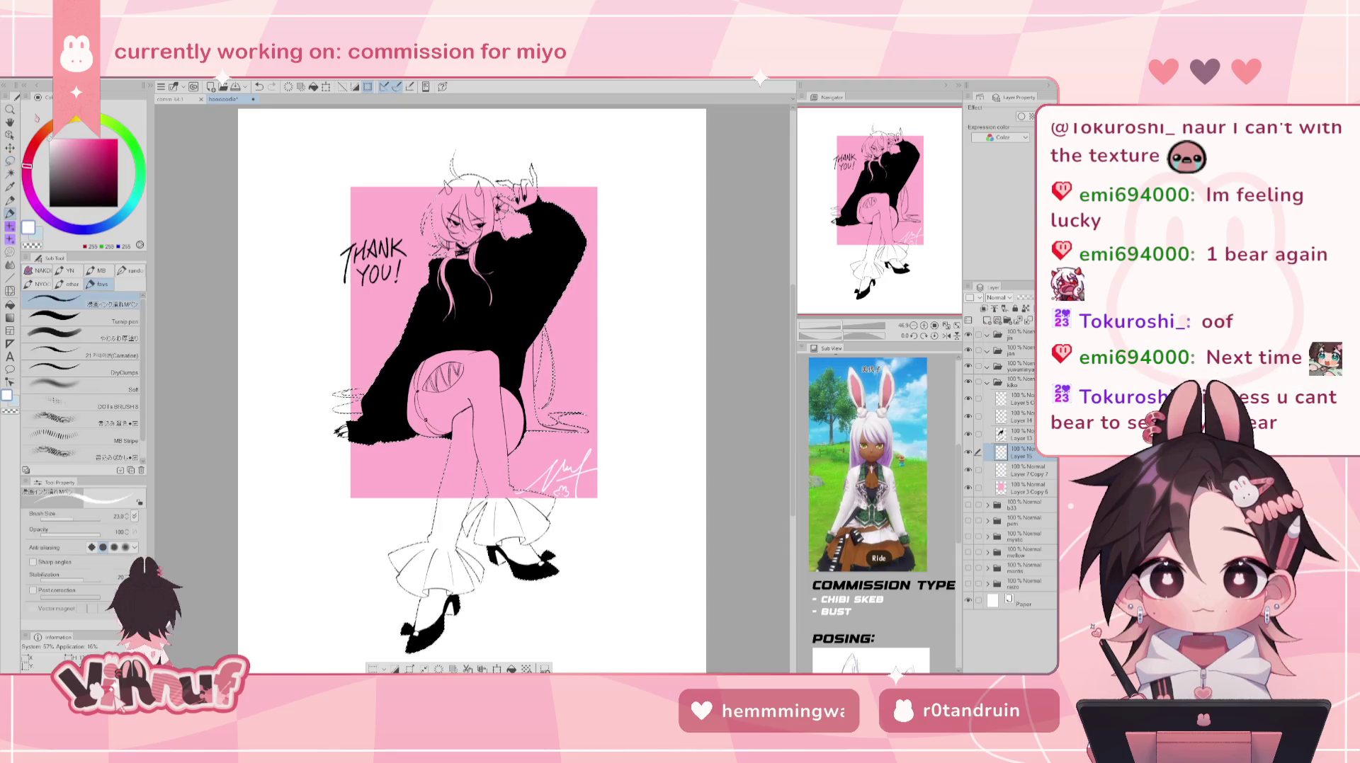
drag(100, 518, 128, 517)
mouse_move(454, 354)
mouse_down()
mouse_move(459, 246)
mouse_move(496, 439)
mouse_up()
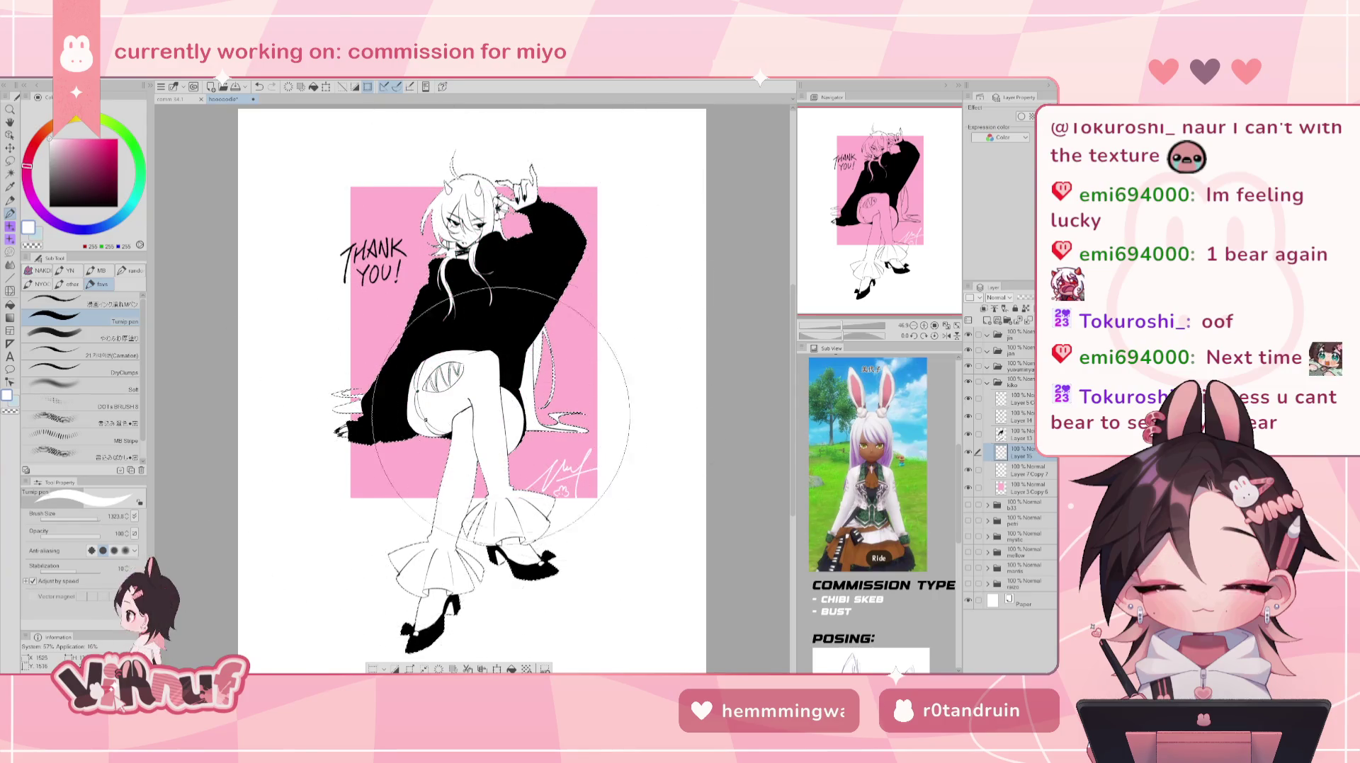
key(ctrl+d)
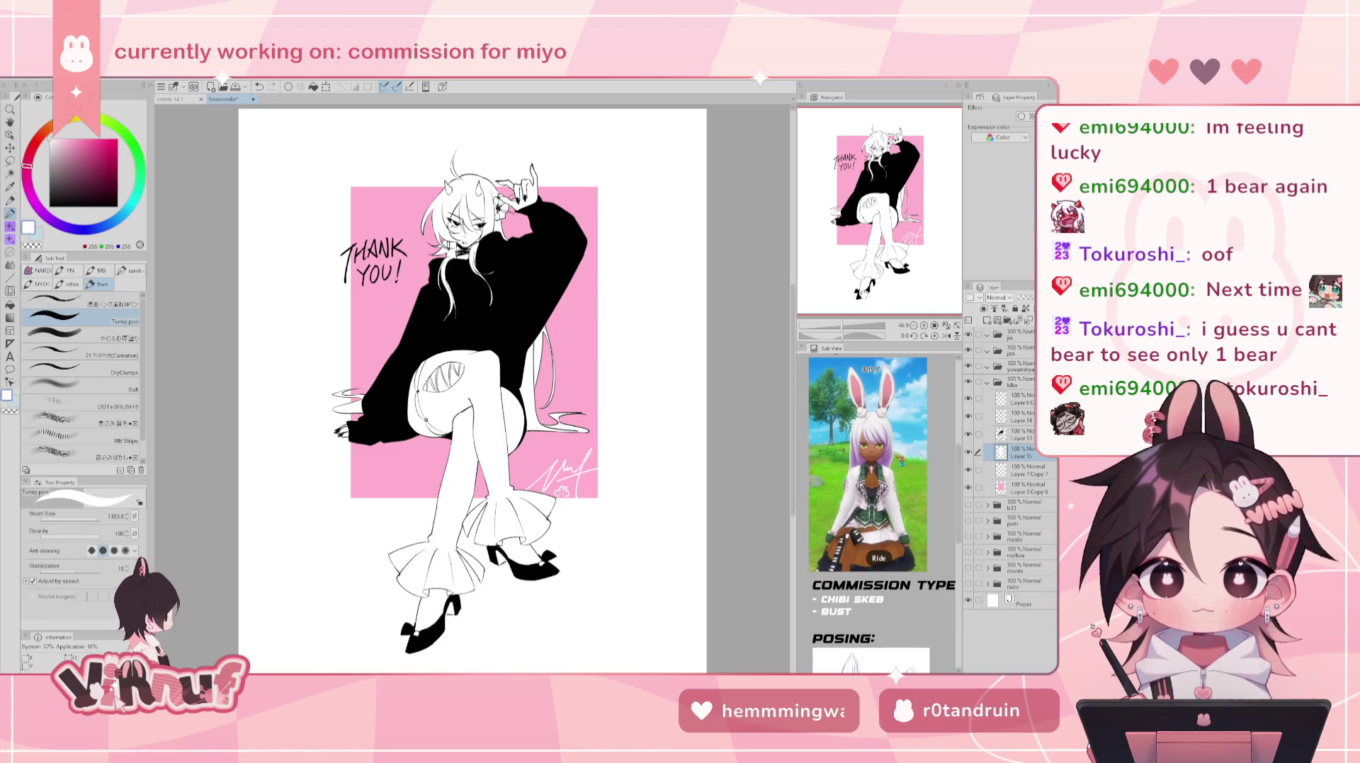
- Zoom out to review the artwork, then select and delete Layer 13
scroll(467, 389, up, 3)
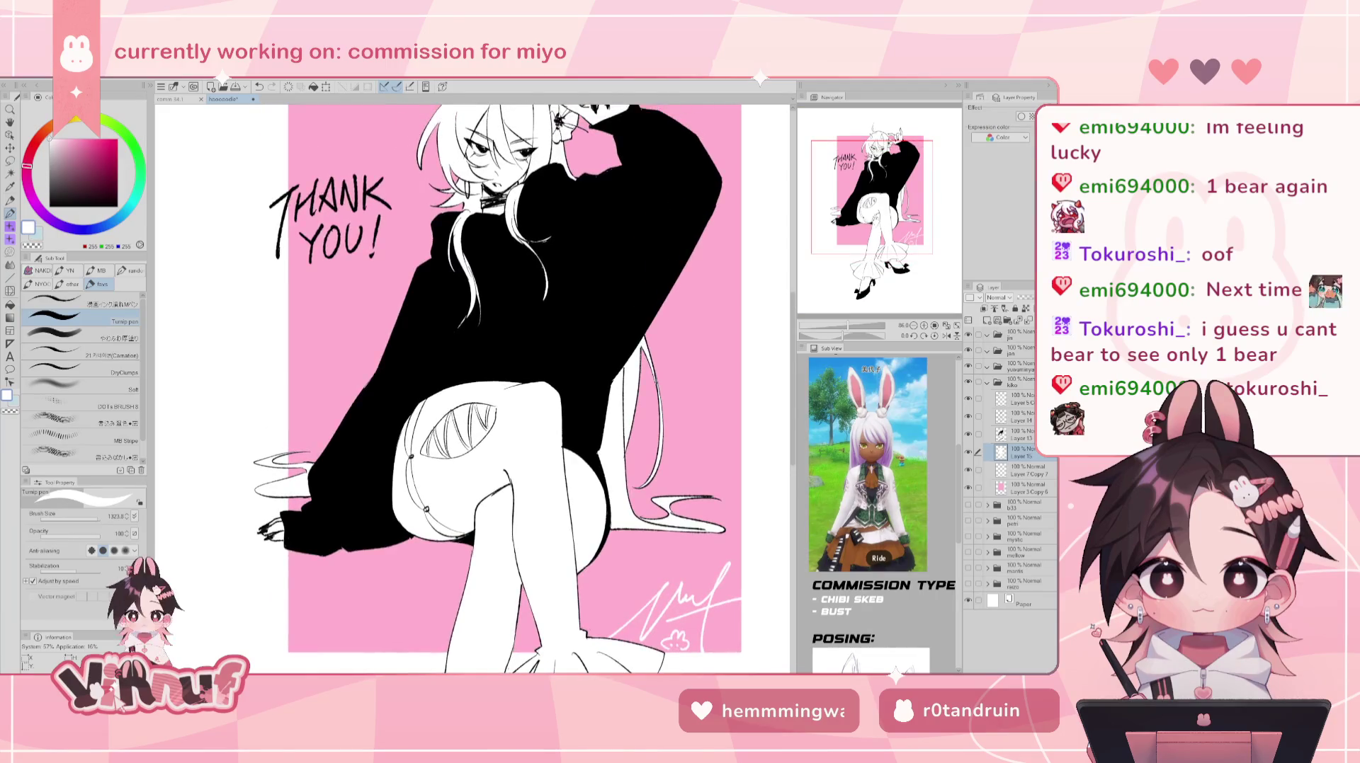
scroll(473, 390, up, 2)
scroll(473, 389, down, 3)
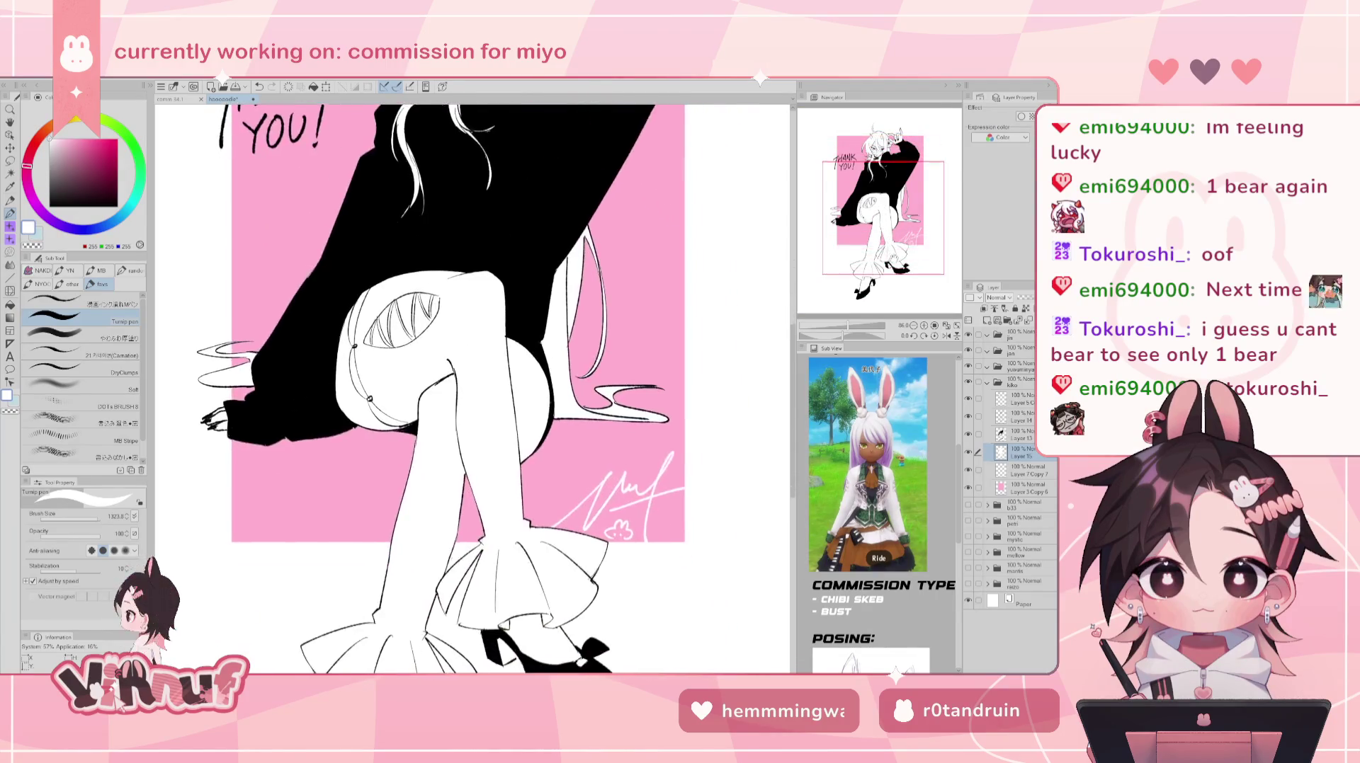
scroll(473, 389, up, 3)
scroll(473, 390, down, 3)
scroll(473, 389, up, 2)
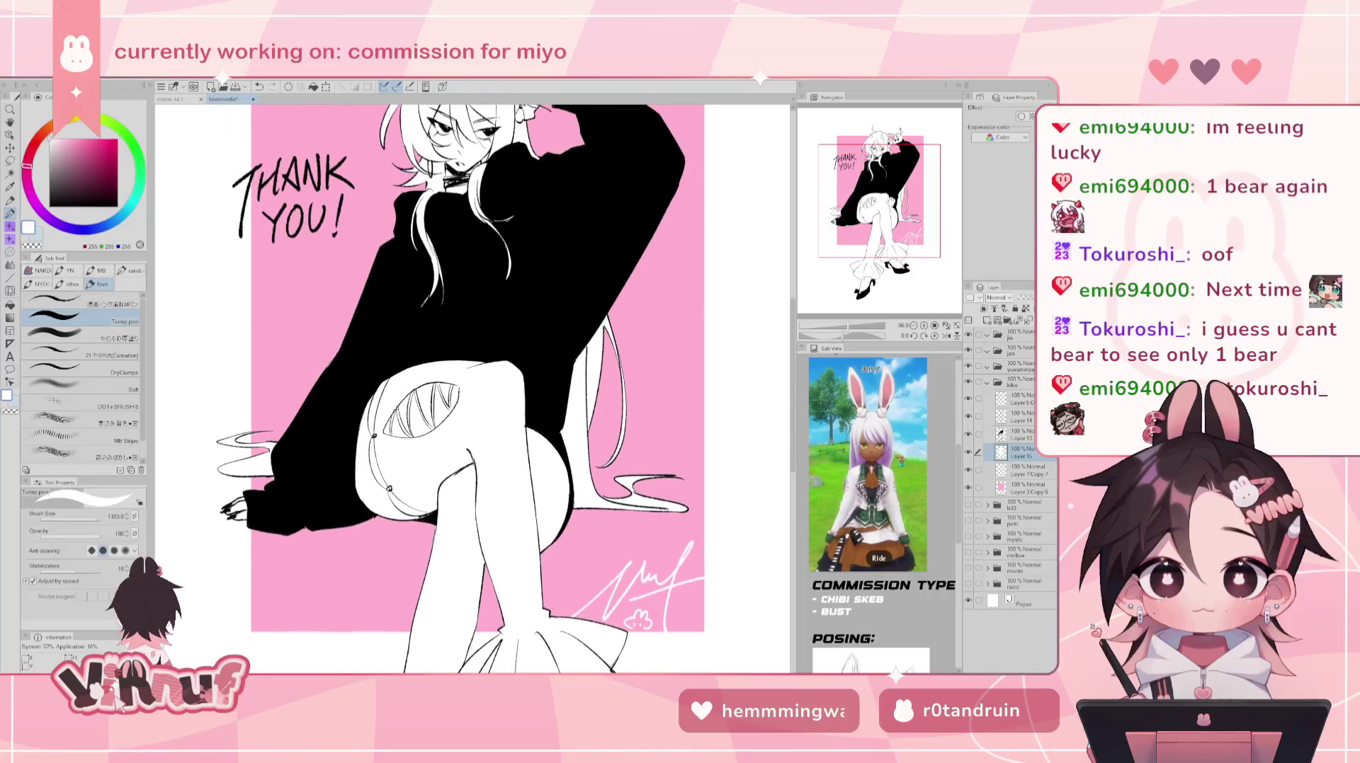
scroll(473, 389, down, 1)
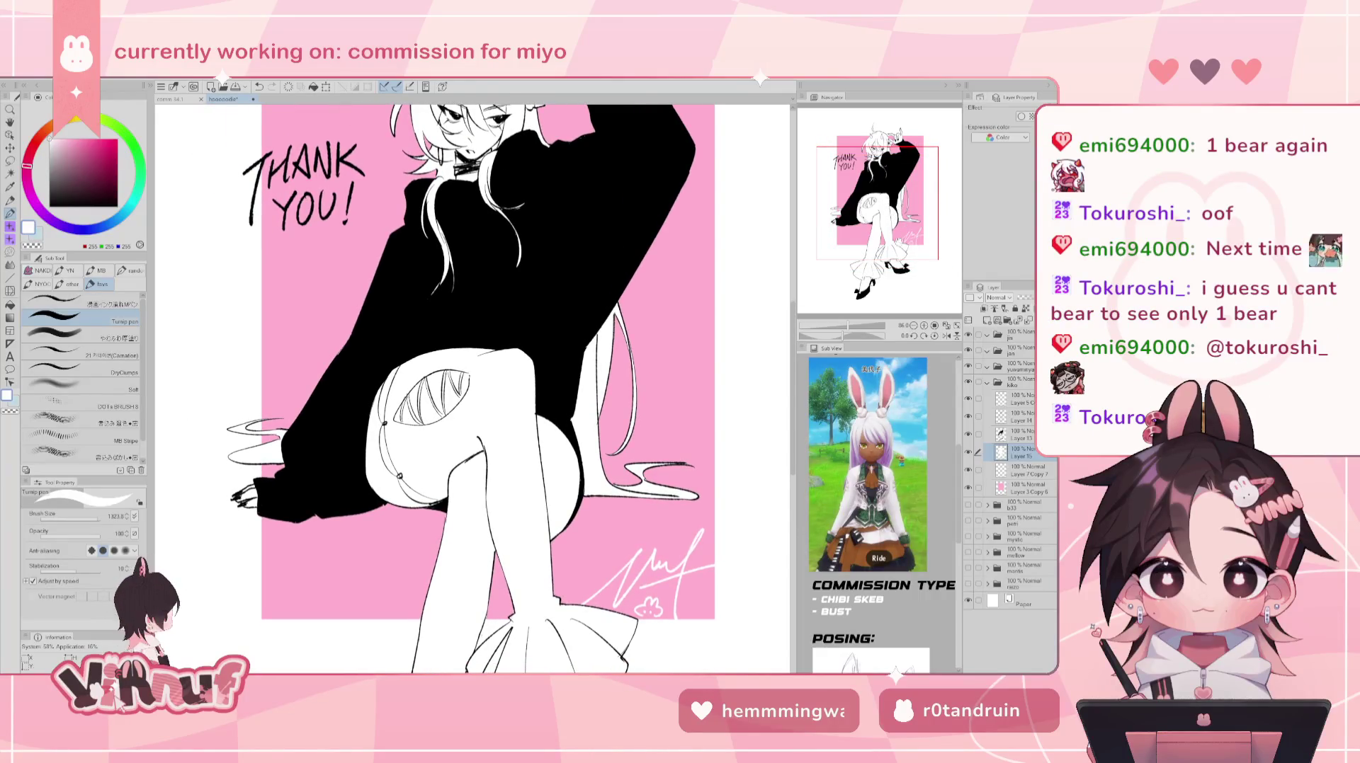
scroll(473, 390, up, 3)
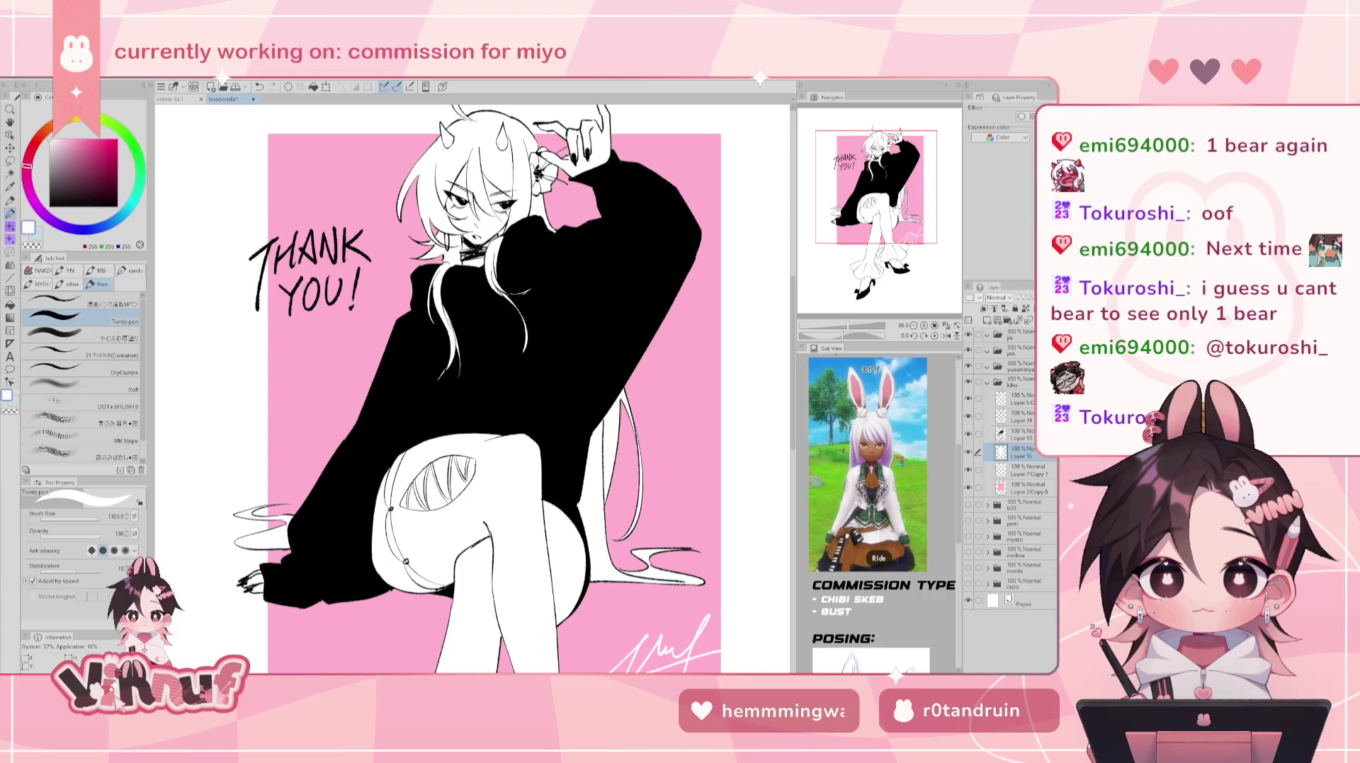
scroll(473, 389, up, 1)
scroll(473, 389, up, 1)
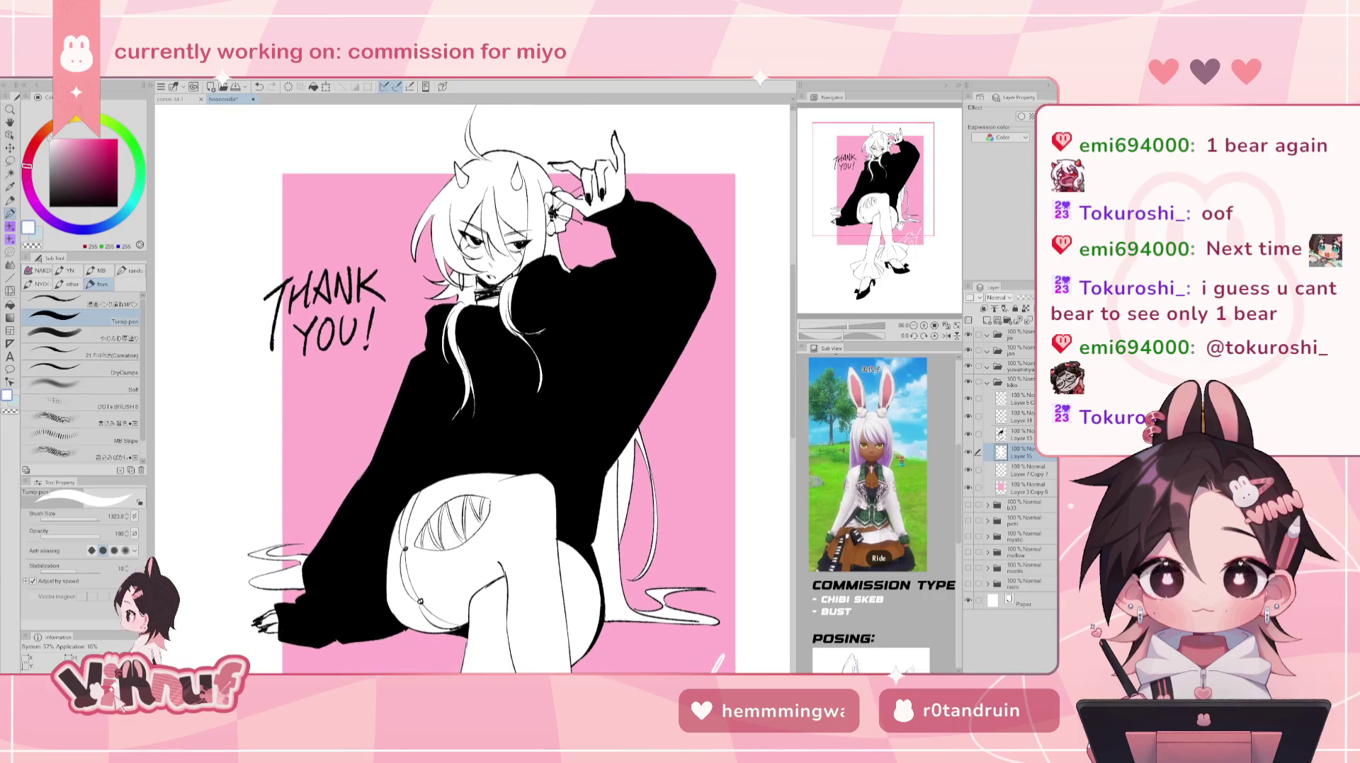
scroll(473, 389, down, 2)
drag(847, 328, 848, 333)
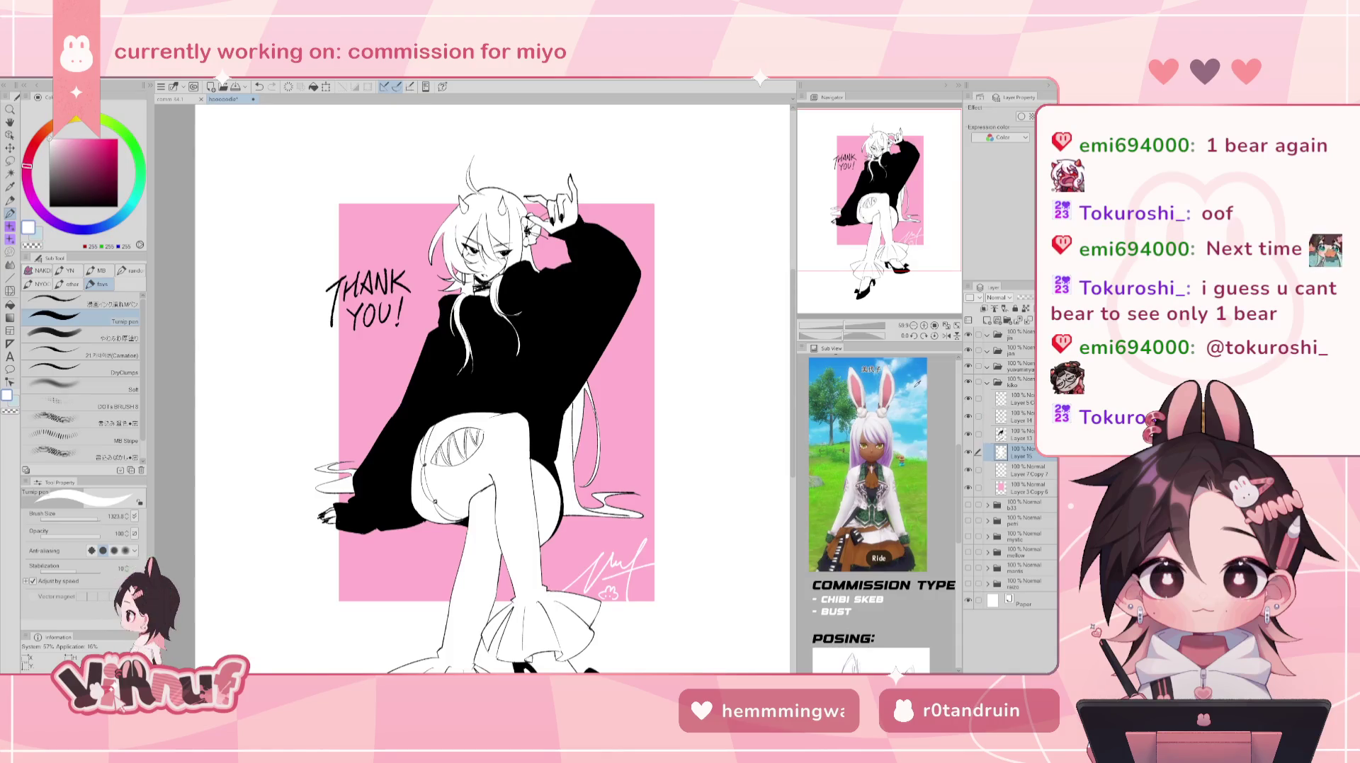
scroll(623, 526, down, 2)
scroll(623, 526, up, 3)
scroll(623, 526, up, 2)
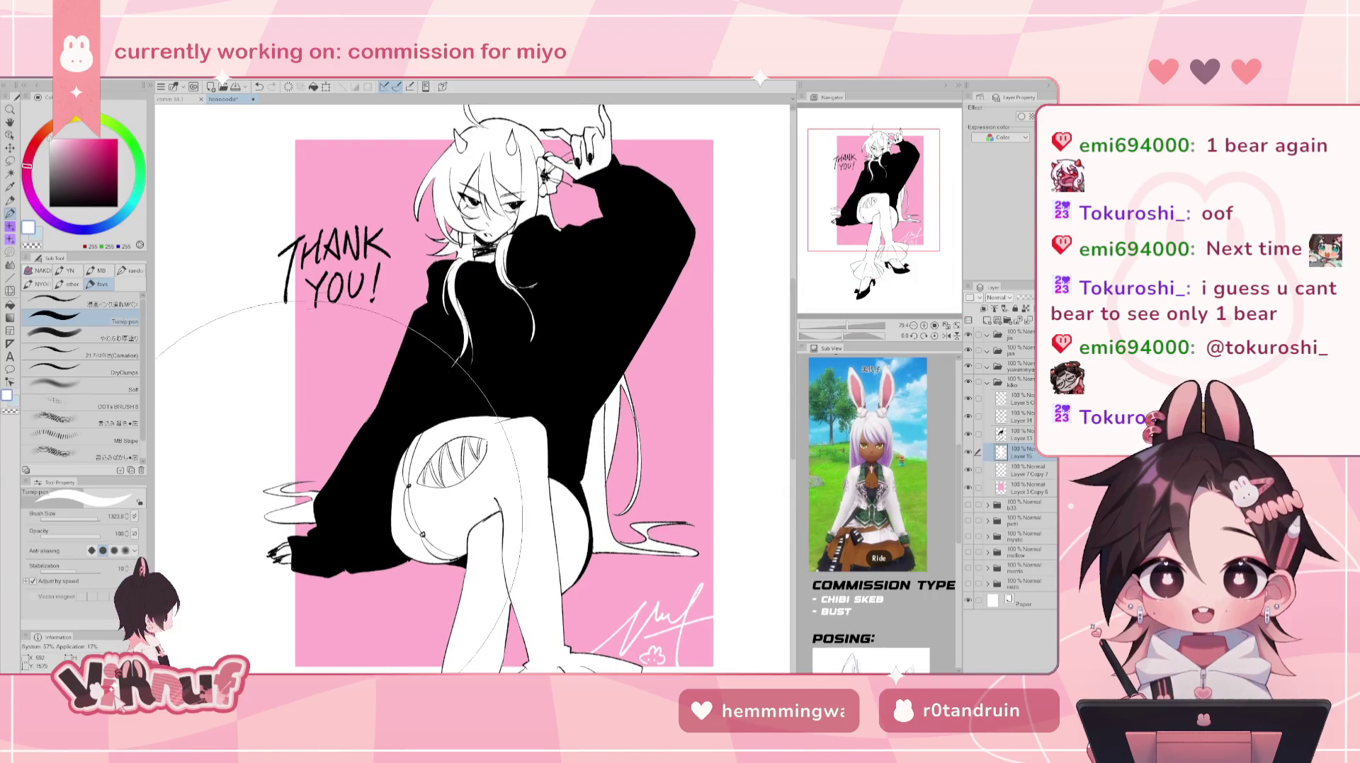
click(1020, 435)
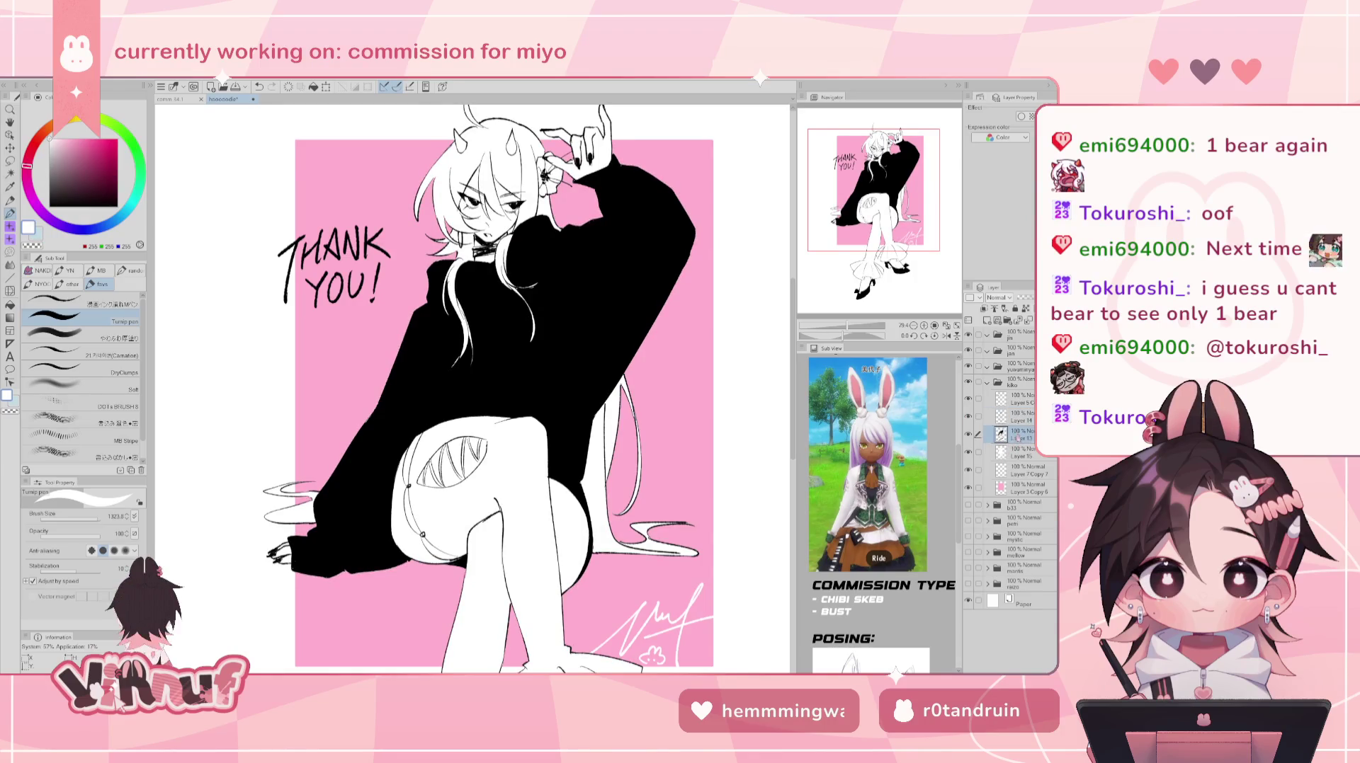
key(ctrl+e)
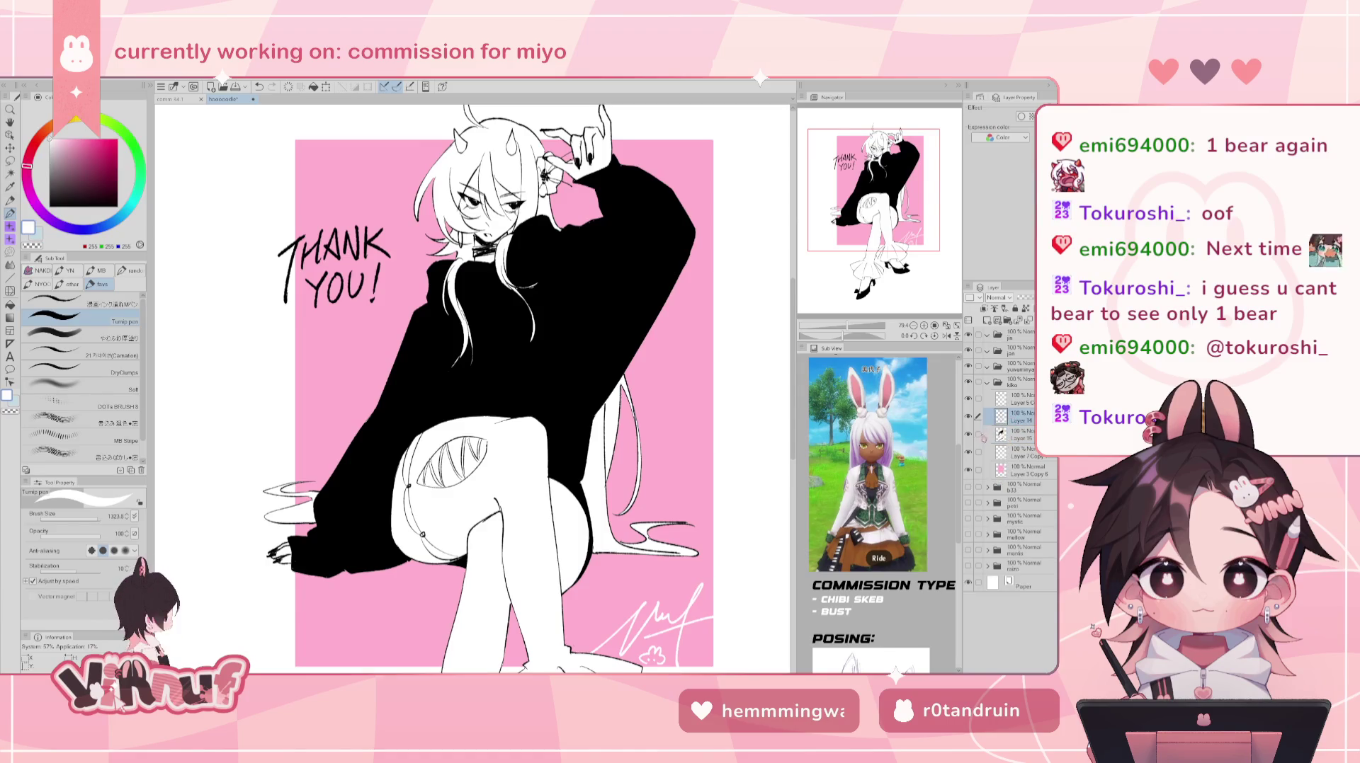
key(m)
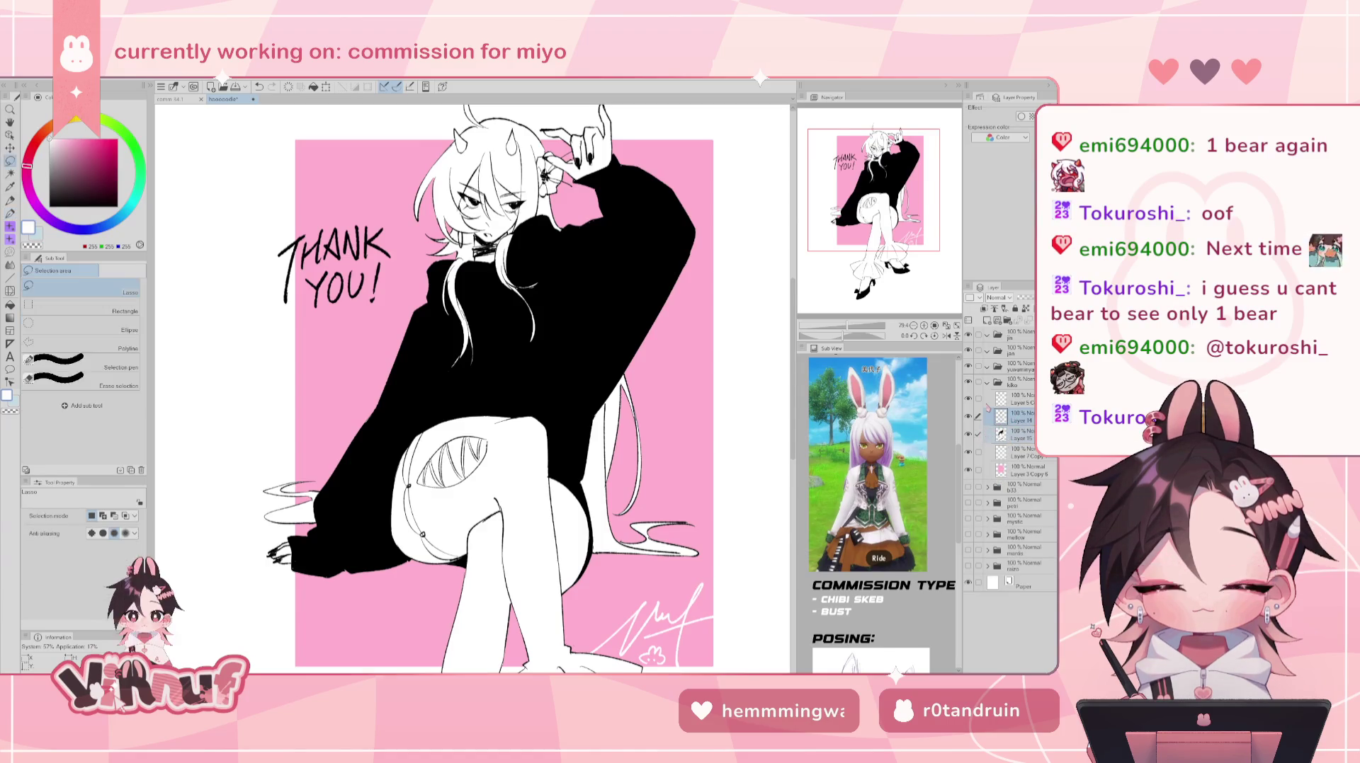
- Lasso the wavy lines by the left sleeve cuff, paste a copy and move it down toward the hand
drag(247, 509, 323, 485)
scroll(396, 489, up, 3)
mouse_move(402, 538)
mouse_down()
mouse_move(489, 490)
mouse_move(504, 462)
mouse_up()
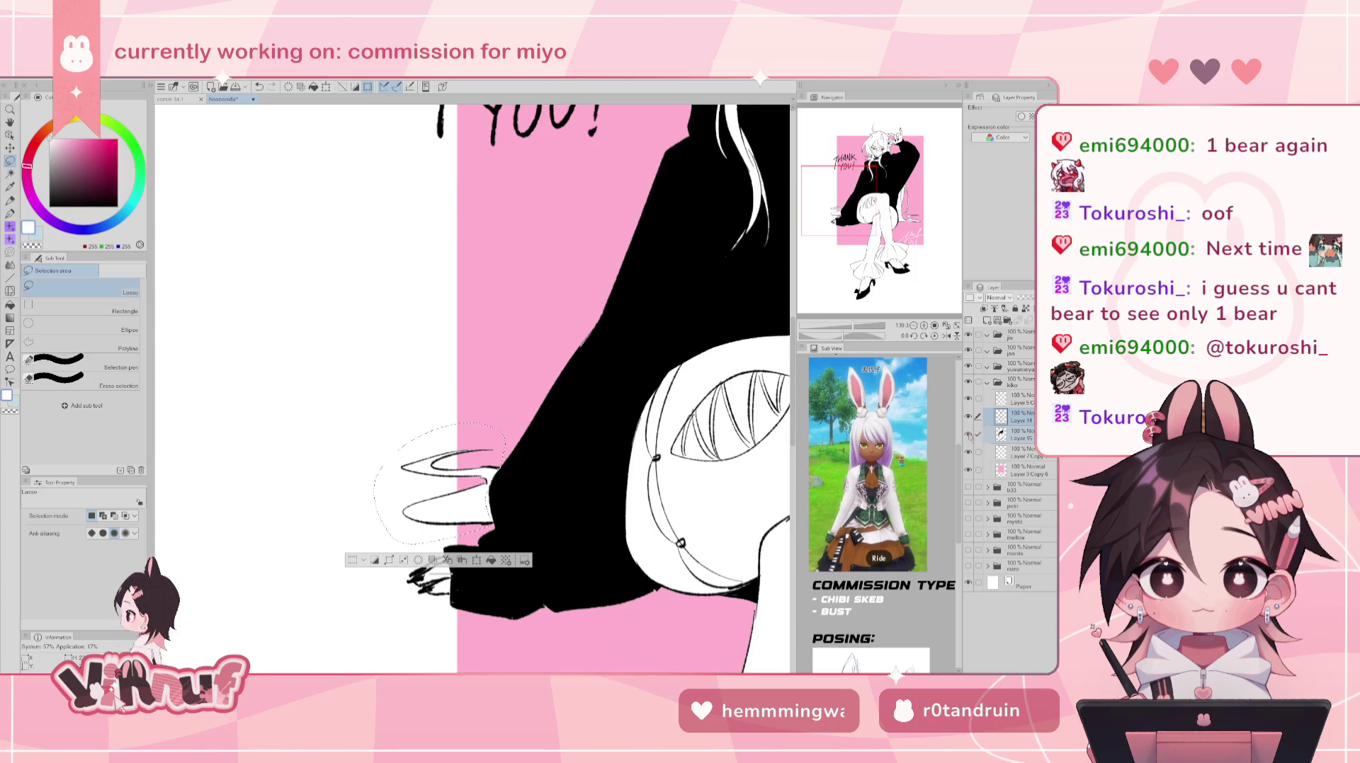
click(967, 434)
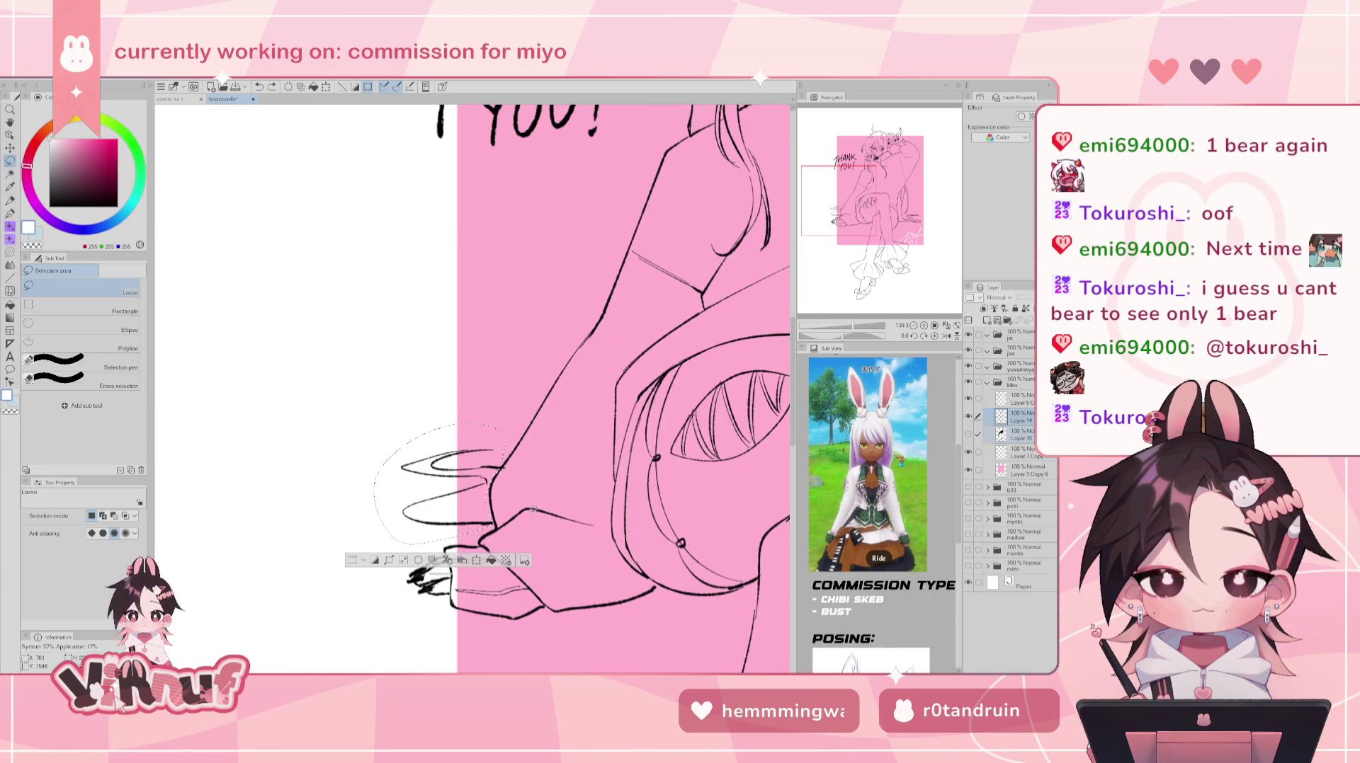
key(ctrl+c)
key(ctrl+v)
key(k)
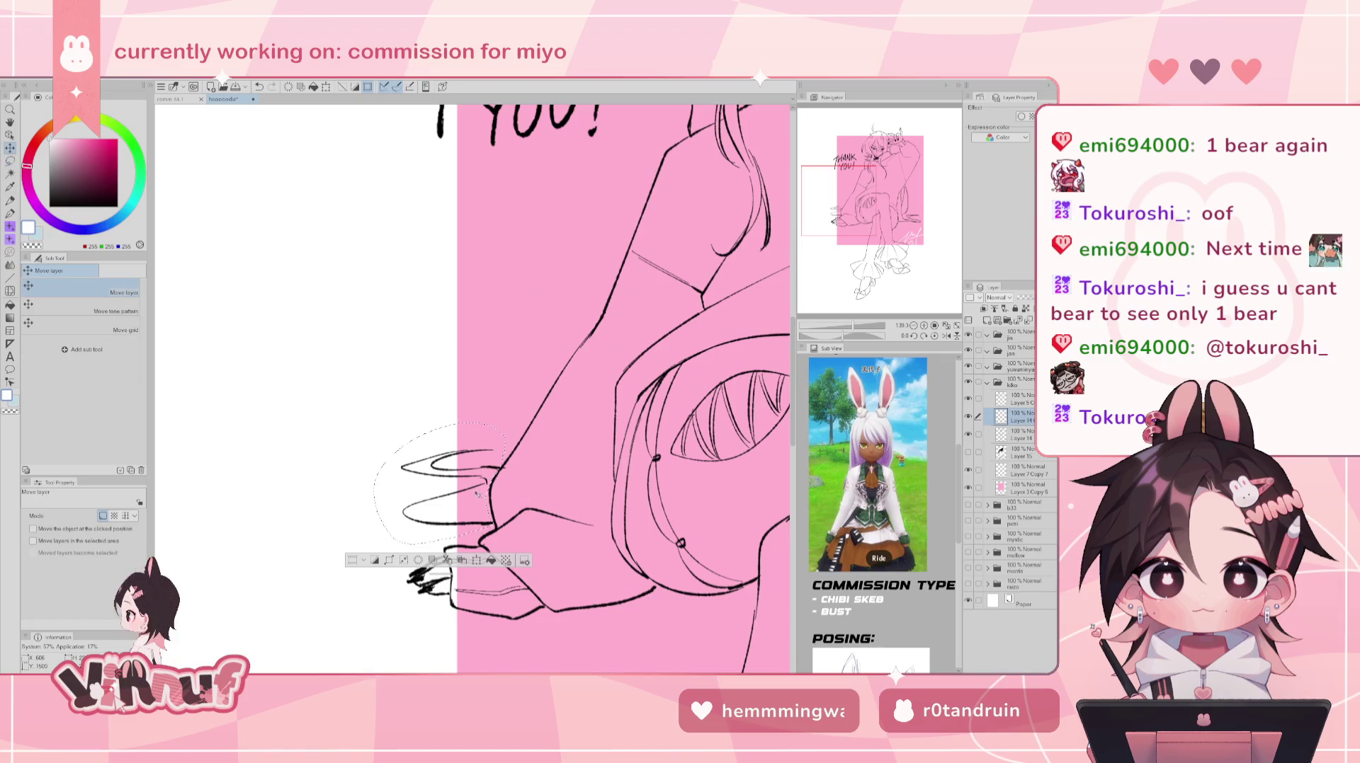
drag(477, 494, 486, 558)
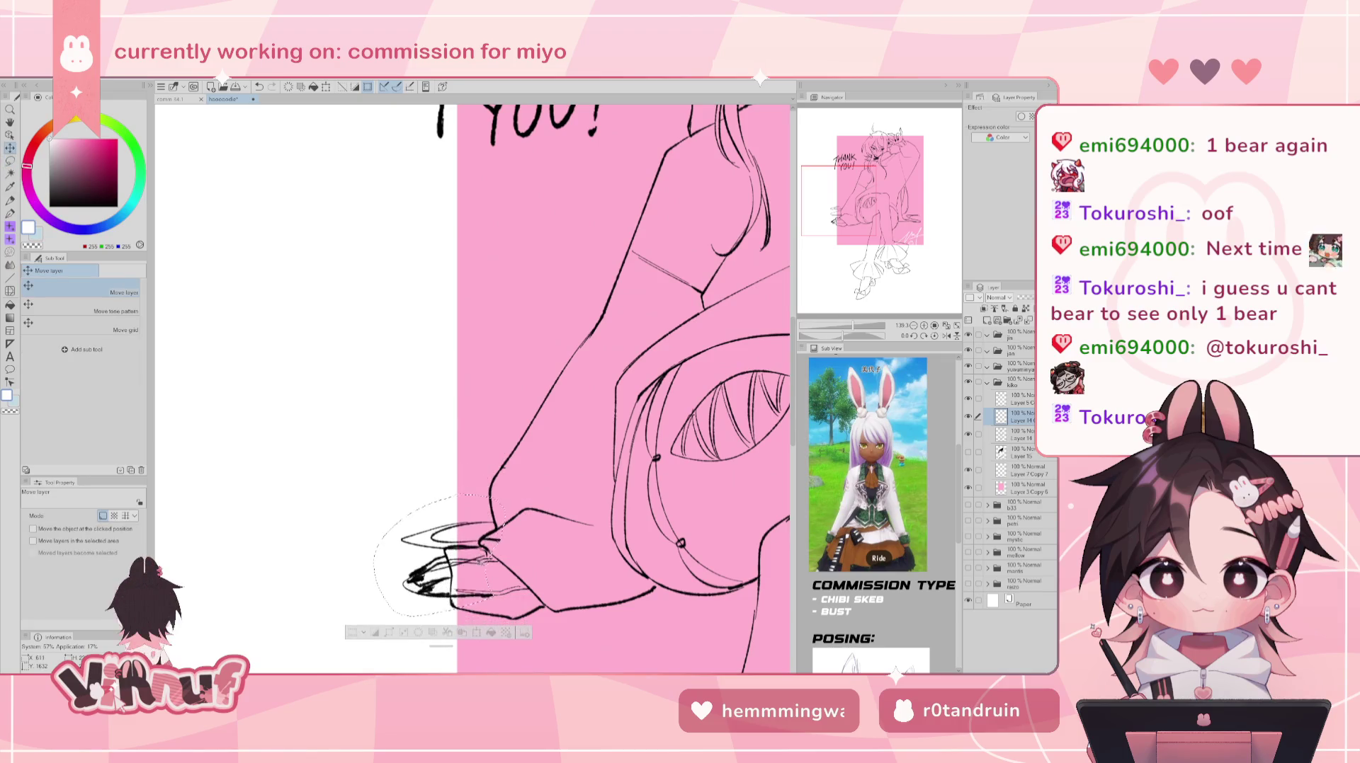
- Erase the overlapping strokes inside the selection at about 70% zoom, then deselect
click(946, 327)
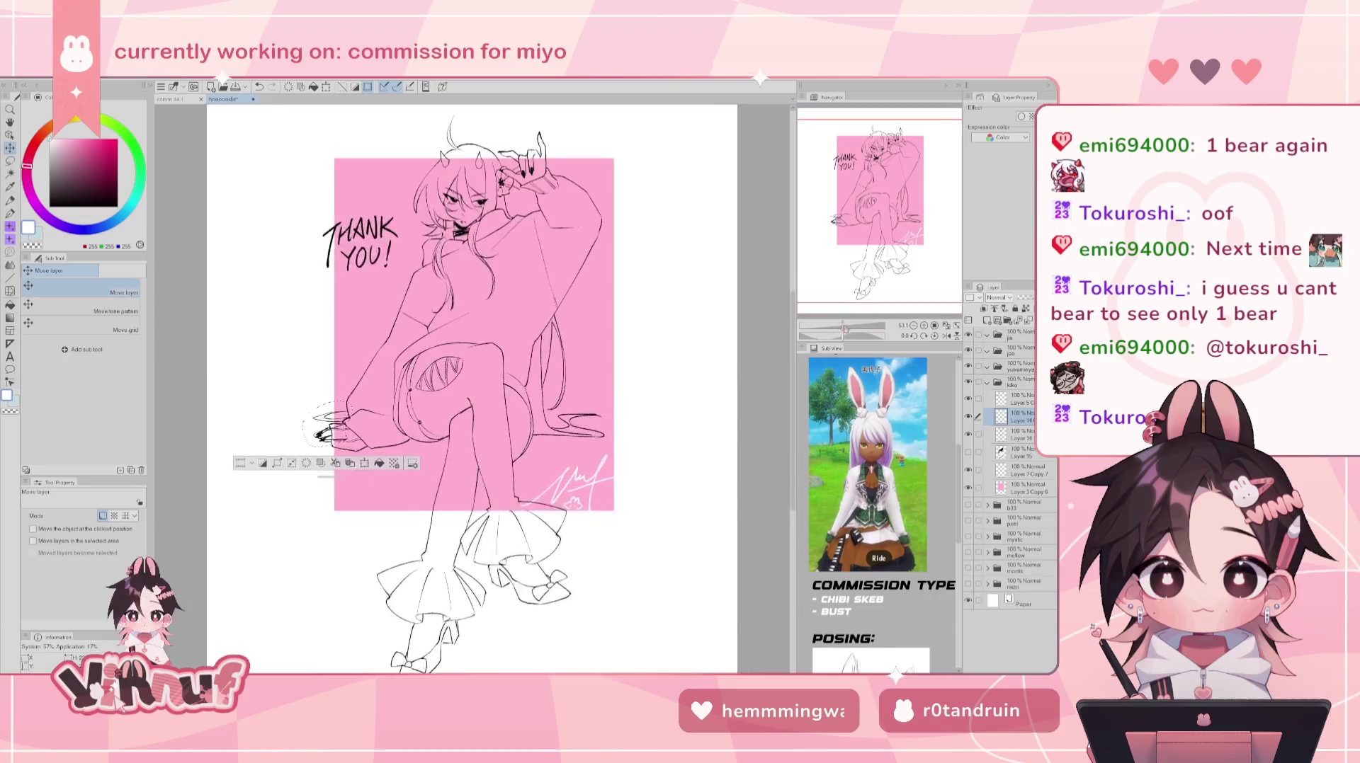
drag(840, 328, 845, 328)
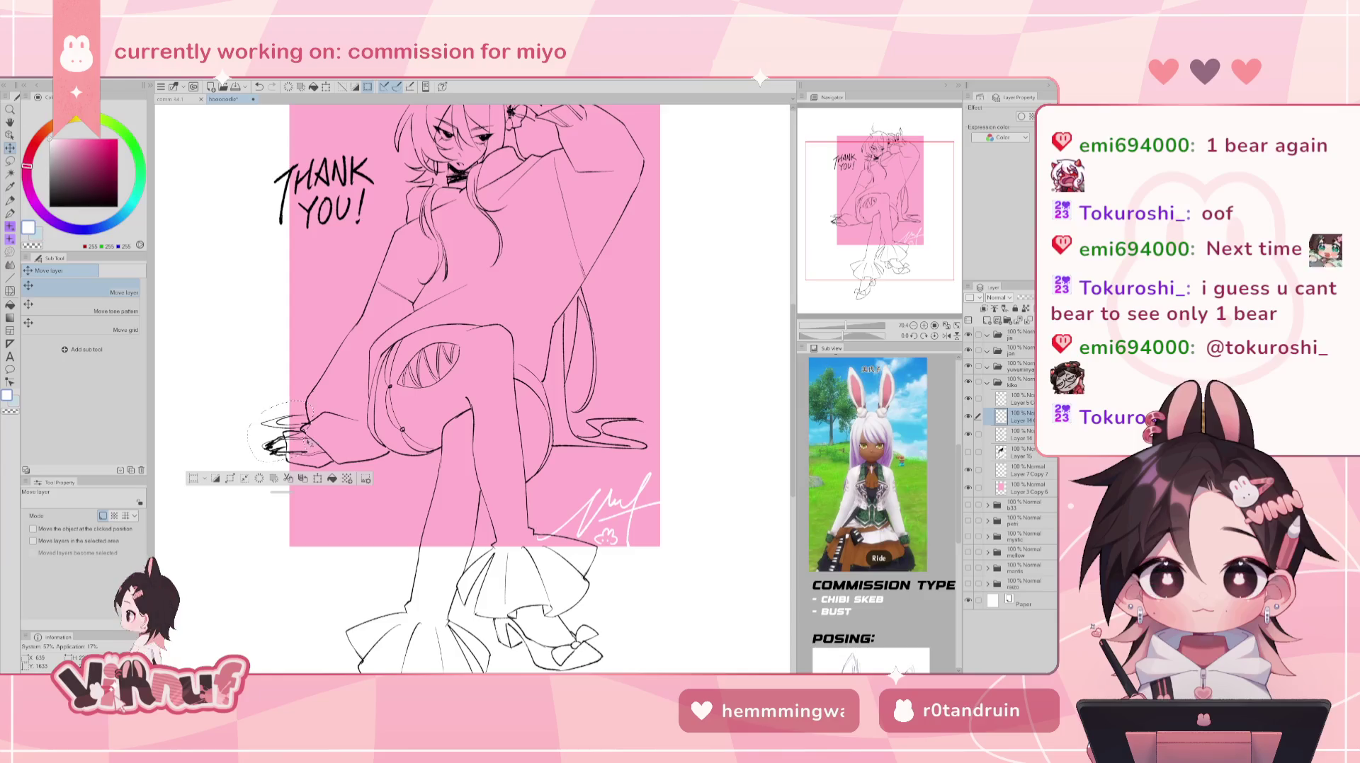
scroll(332, 398, down, 2)
scroll(332, 397, up, 2)
scroll(333, 397, up, 2)
drag(535, 409, 555, 391)
key(e)
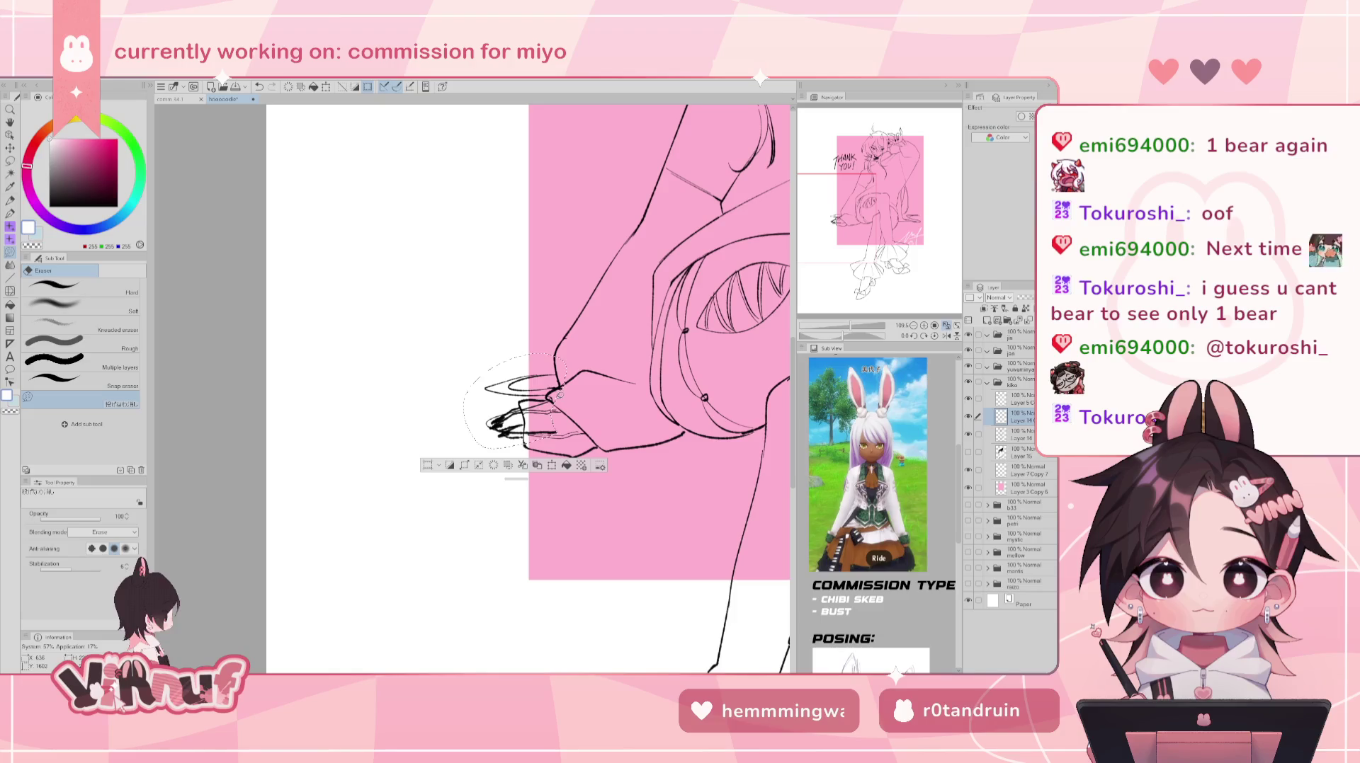
mouse_move(509, 433)
mouse_down()
mouse_move(566, 411)
mouse_move(465, 470)
mouse_up()
key(ctrl+d)
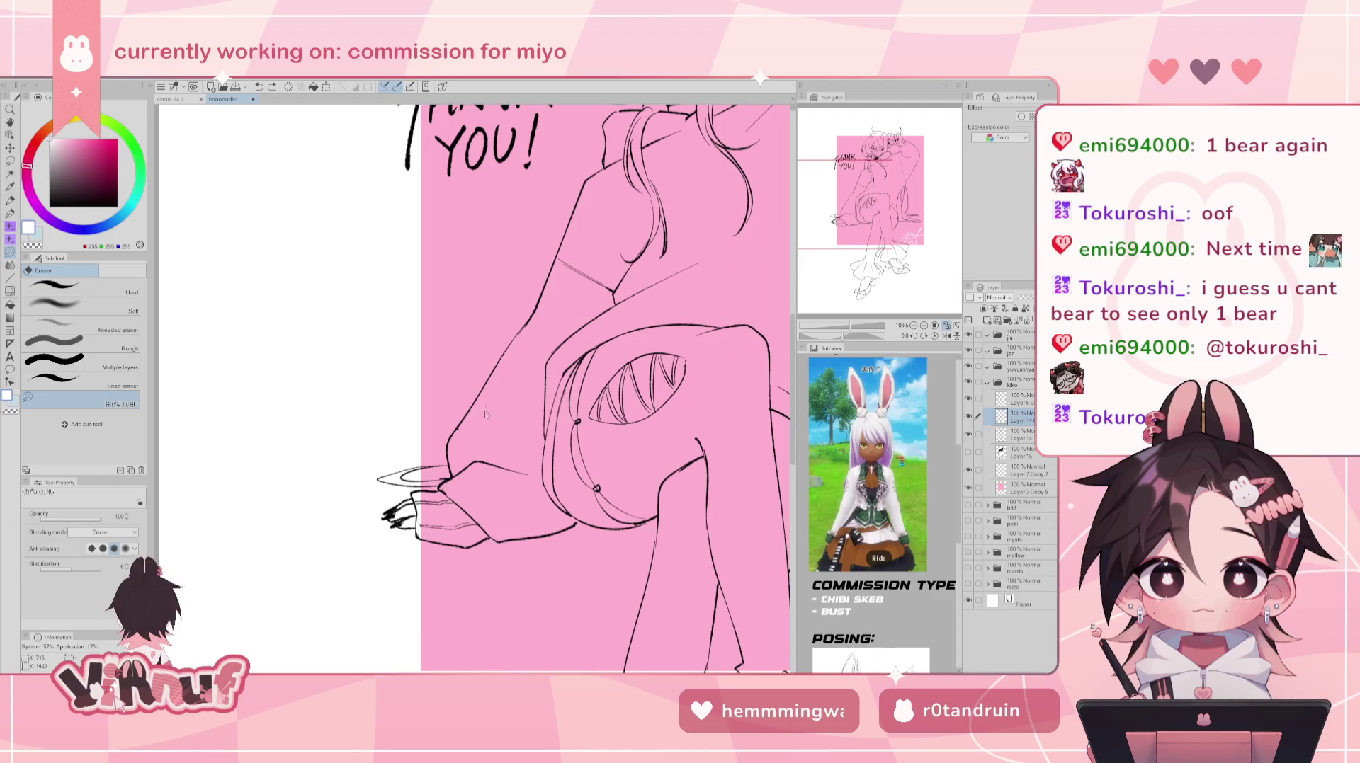
- Merge the pasted copy down into Layer 14 and reselect Layer 15
click(1020, 453)
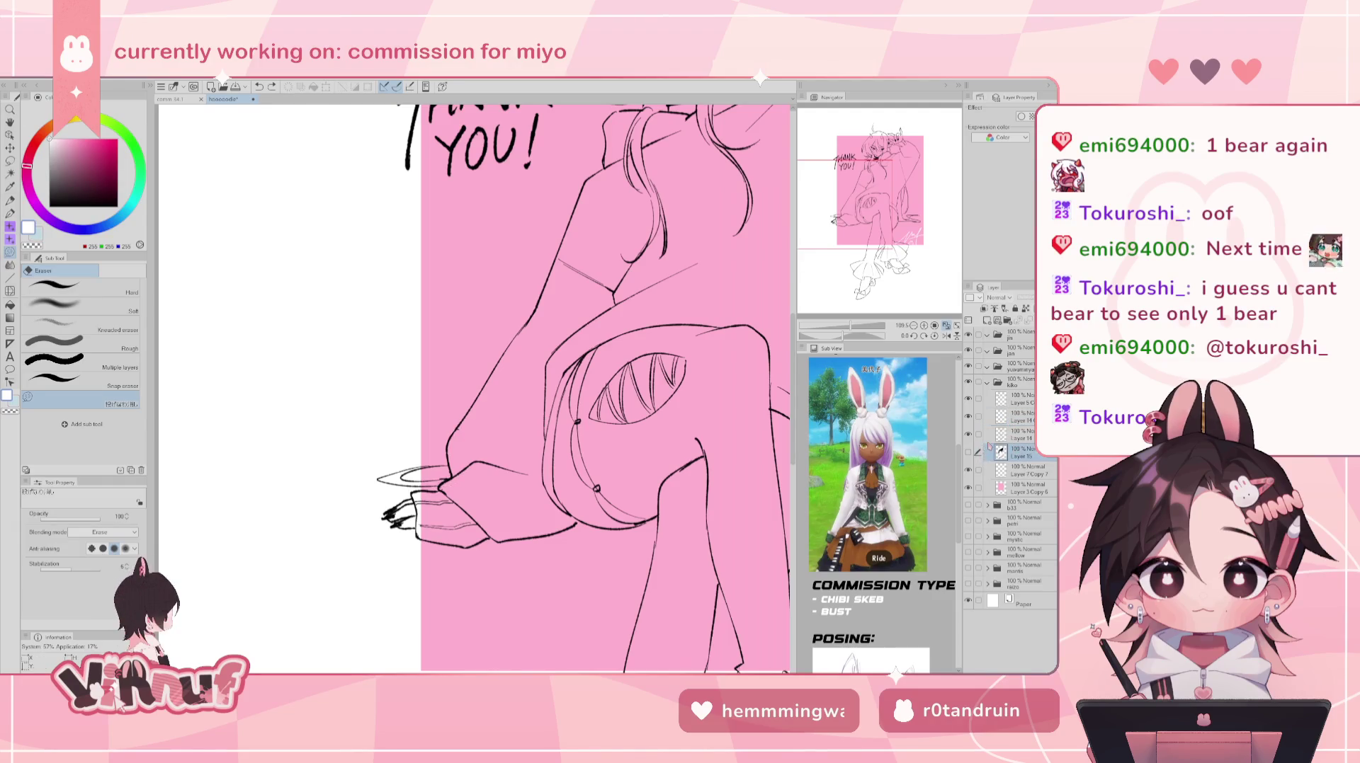
click(1012, 419)
key(ctrl+e)
click(1020, 435)
key(ctrl+0)
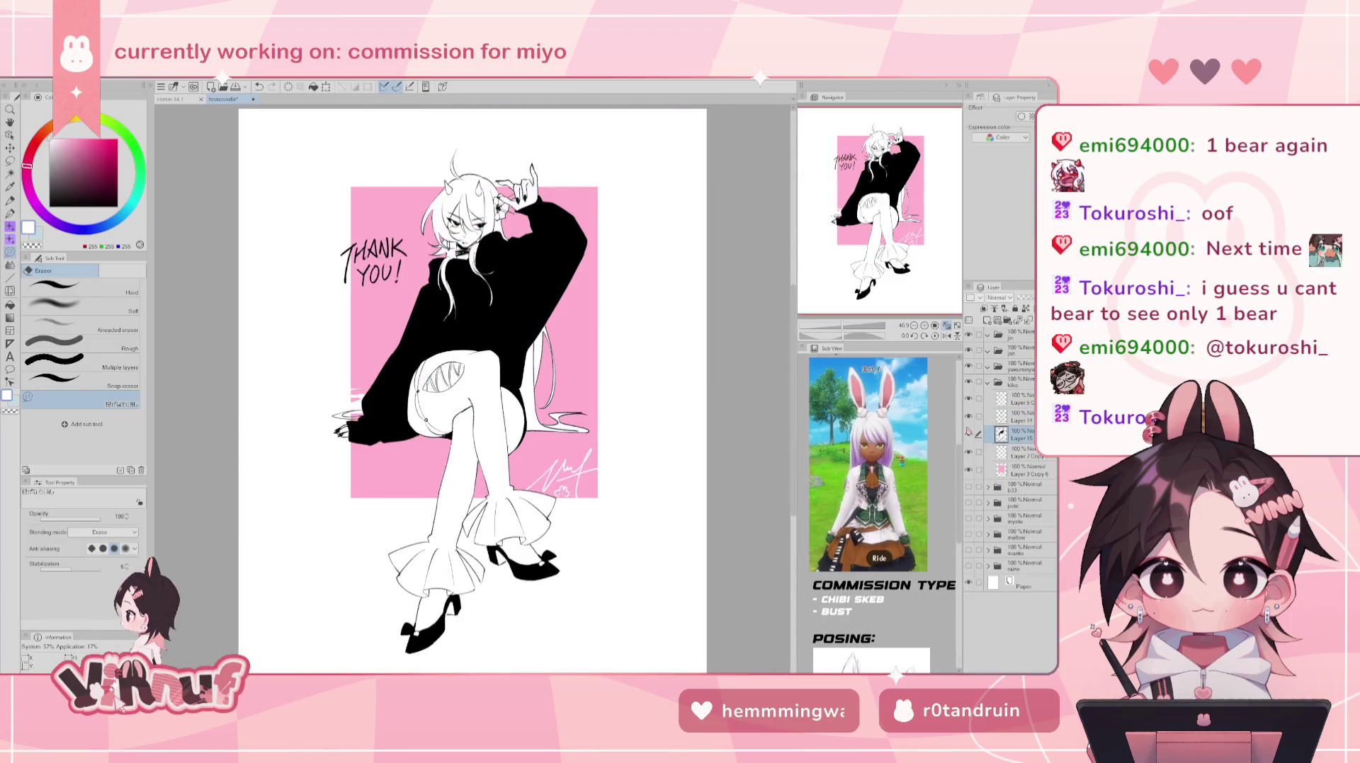
- Erase the white streaks on the pink background beside the black sleeve
scroll(473, 388, up, 5)
scroll(473, 388, down, 1)
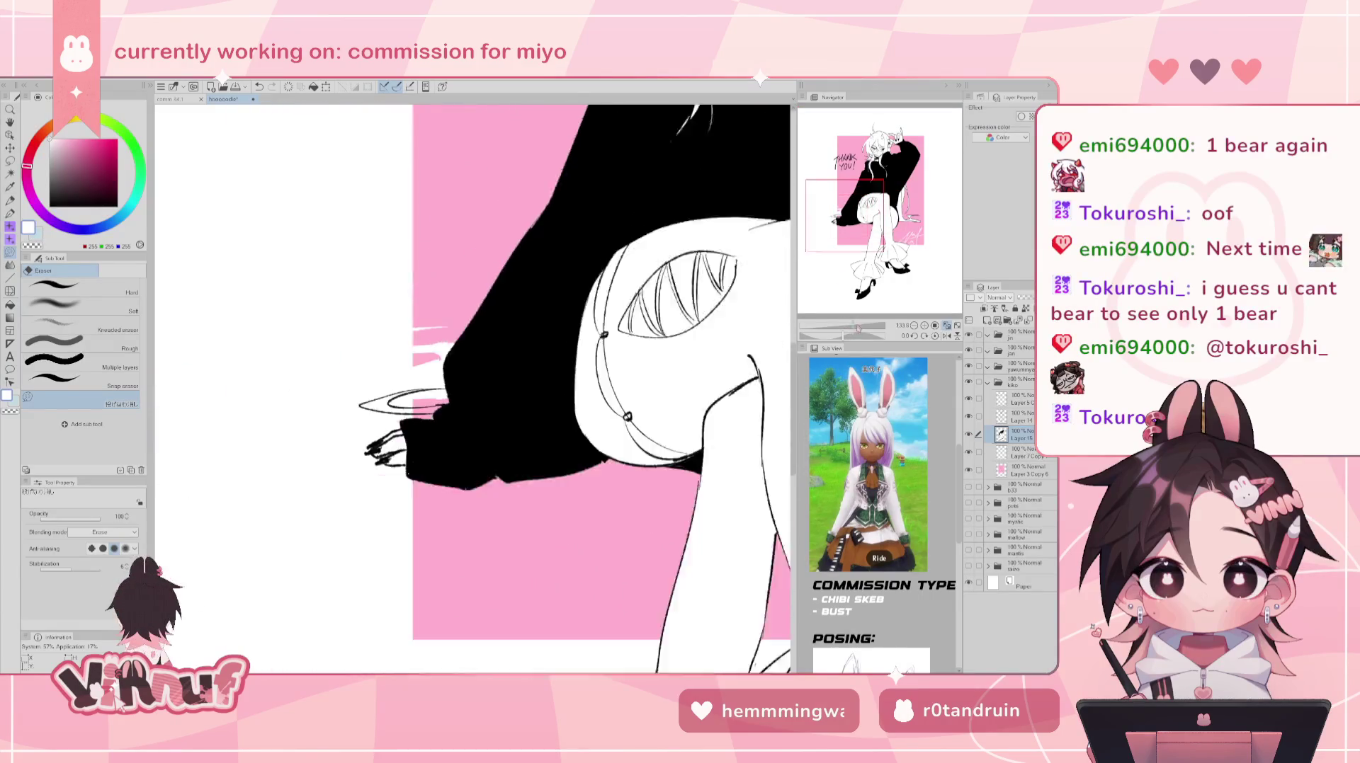
drag(354, 354, 637, 368)
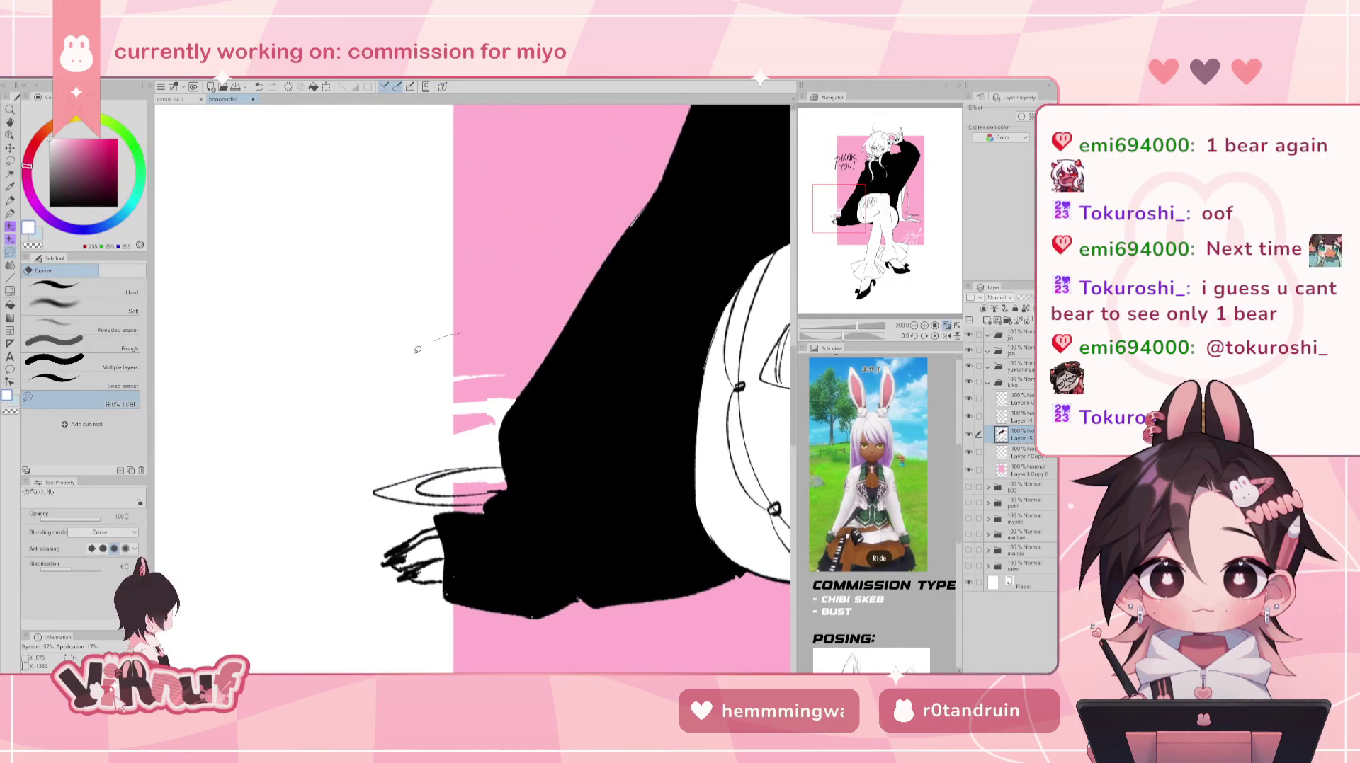
drag(448, 495, 547, 334)
drag(496, 376, 528, 359)
drag(509, 414, 505, 376)
drag(327, 504, 521, 334)
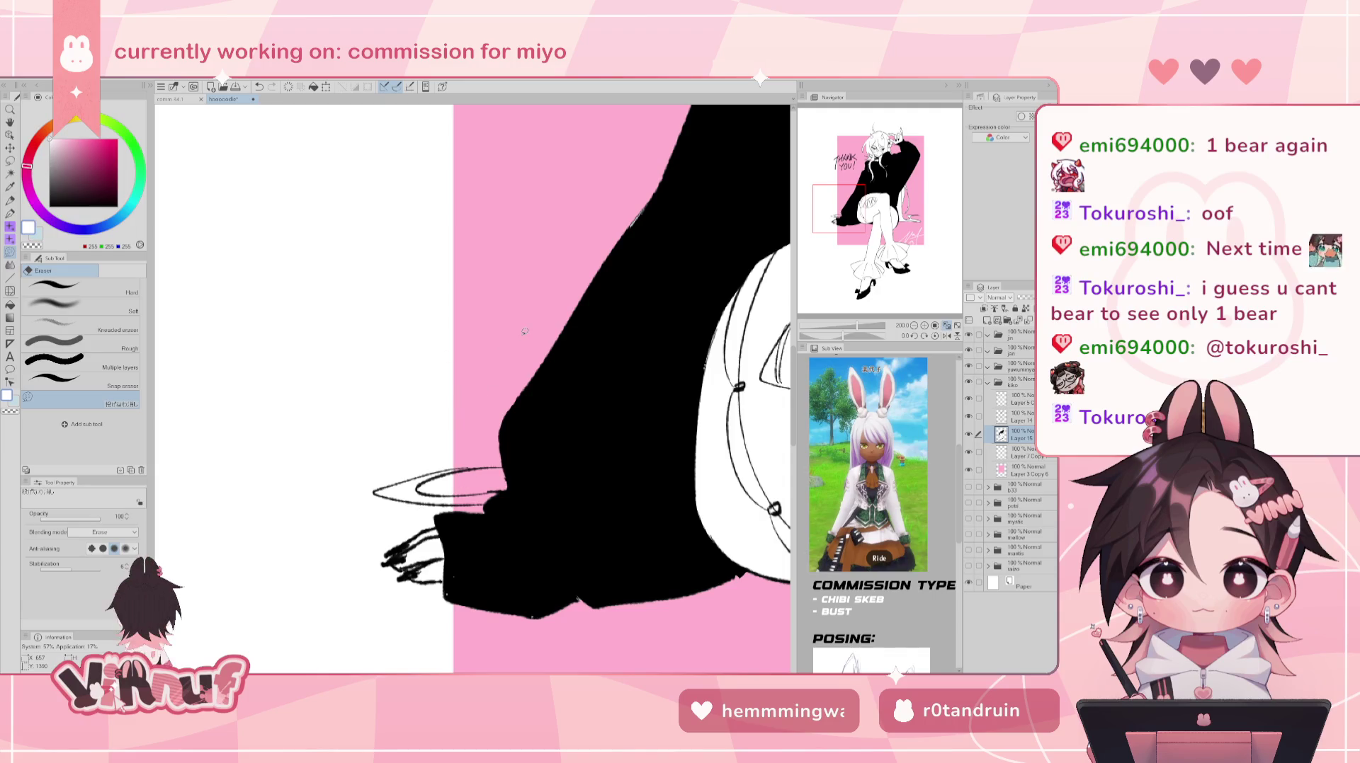
- Switch to the Turnip pen at size 8.2 and fit the illustration in view
key(p)
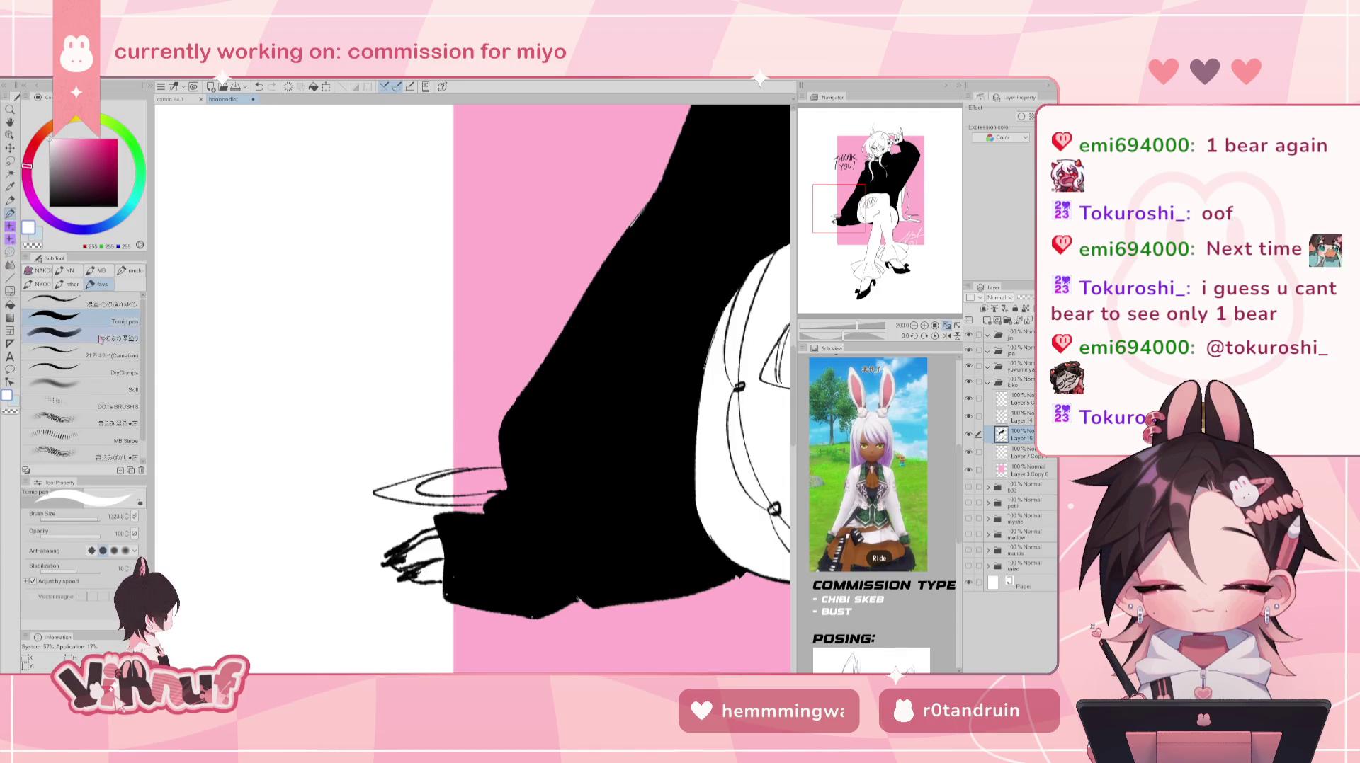
drag(496, 397, 471, 401)
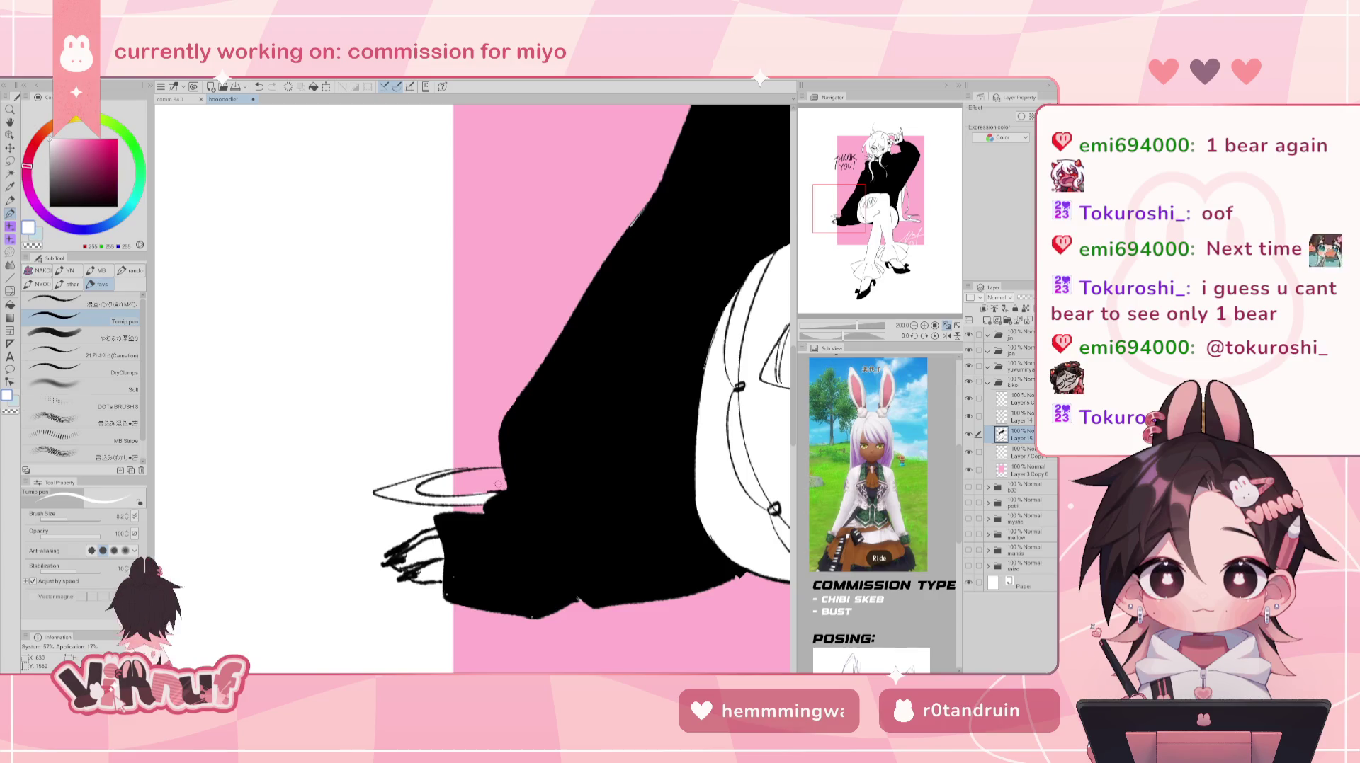
key(ctrl+0)
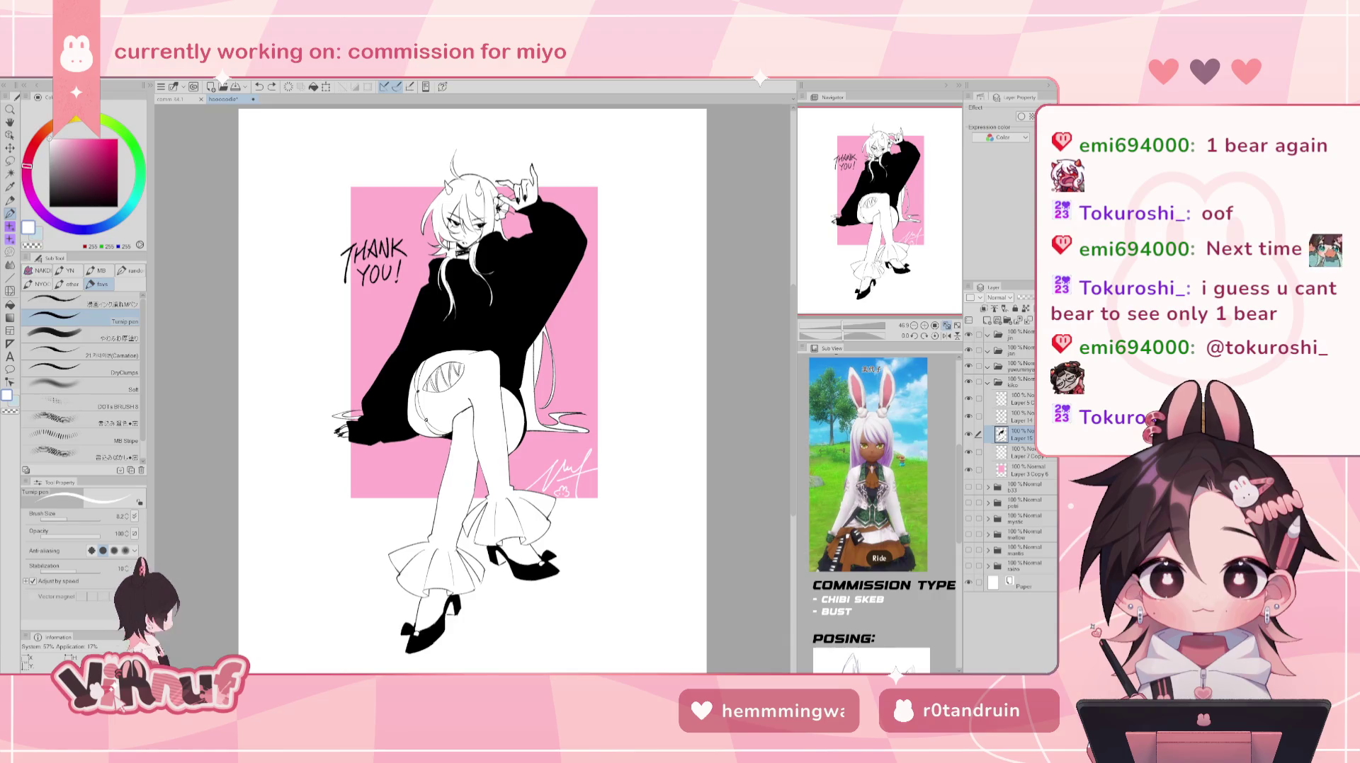
scroll(730, 410, up, 5)
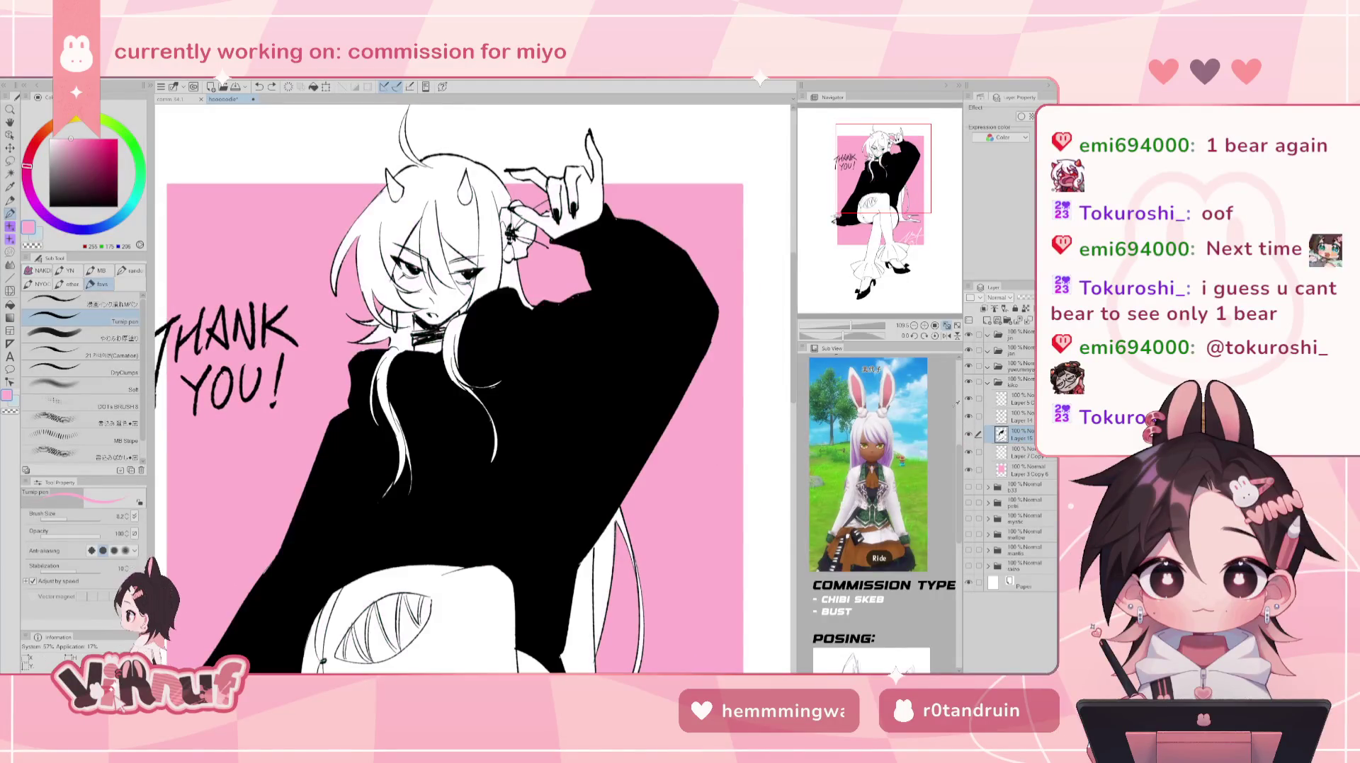
- With a size-20 pen, paint pink blush on the cheeks and pink on the horns
drag(62, 517, 72, 516)
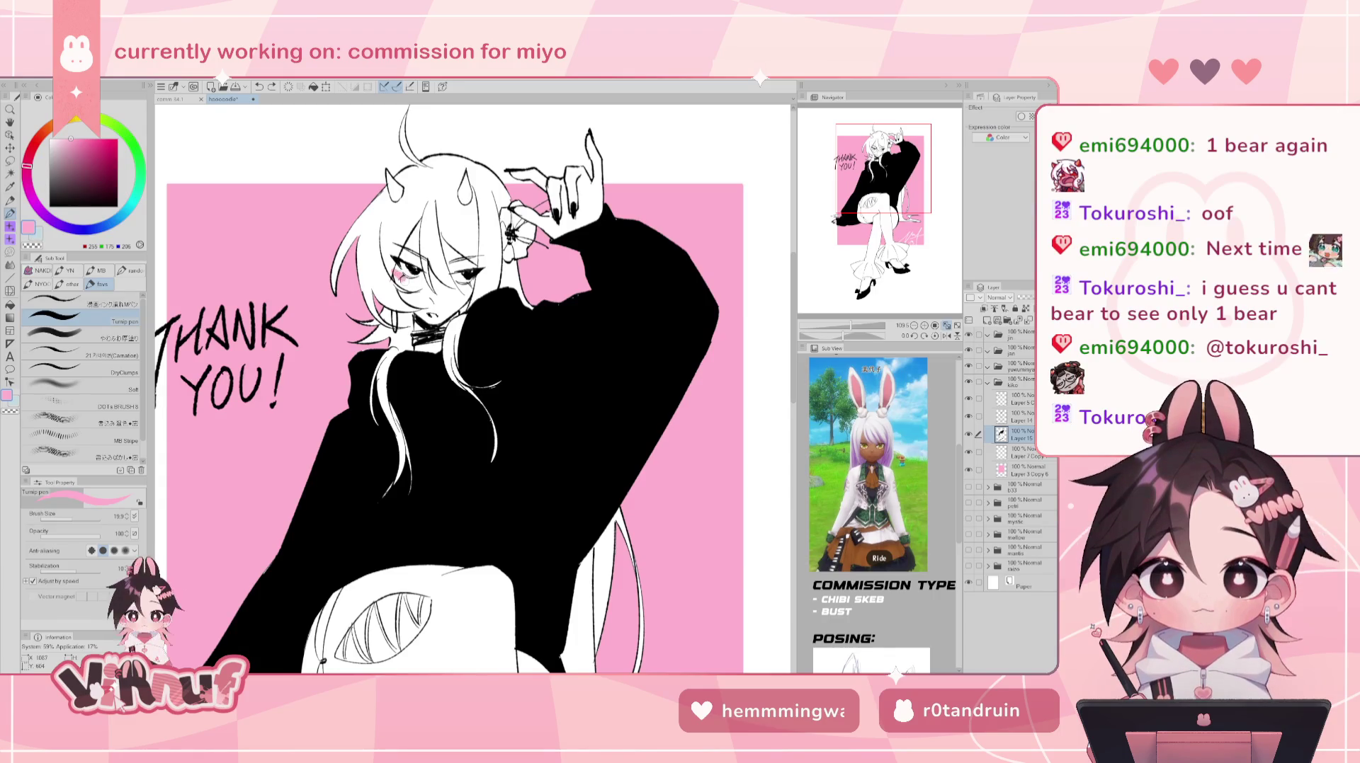
drag(392, 267, 405, 278)
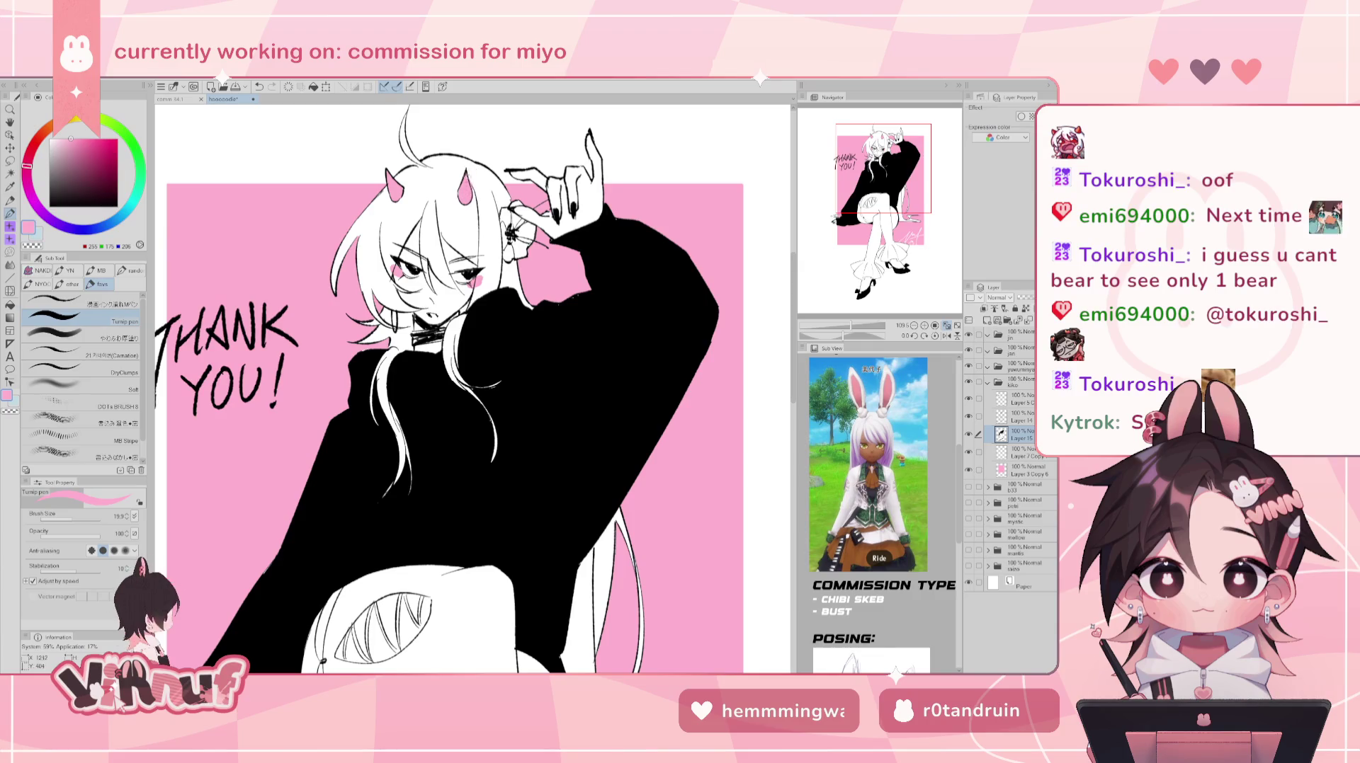
key(e)
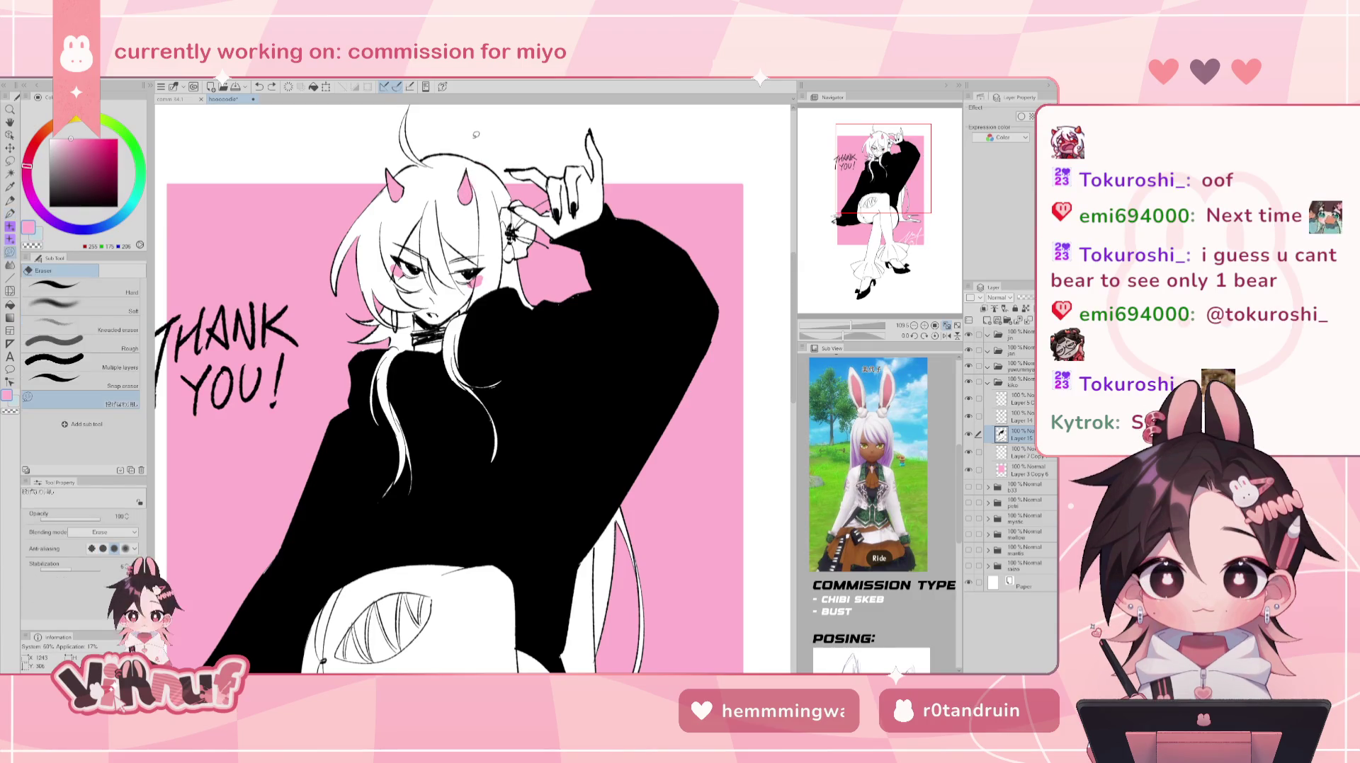
key(p)
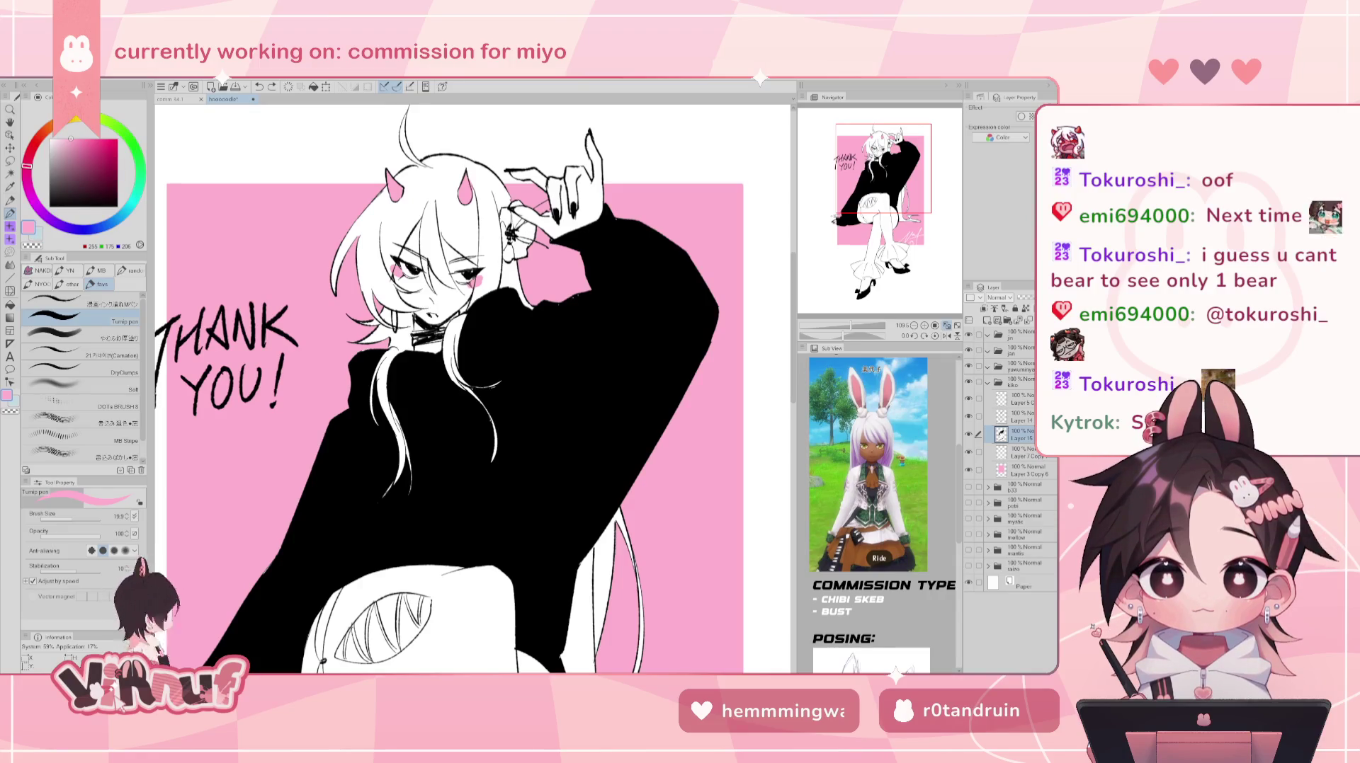
drag(472, 170, 479, 186)
key(ctrl+z)
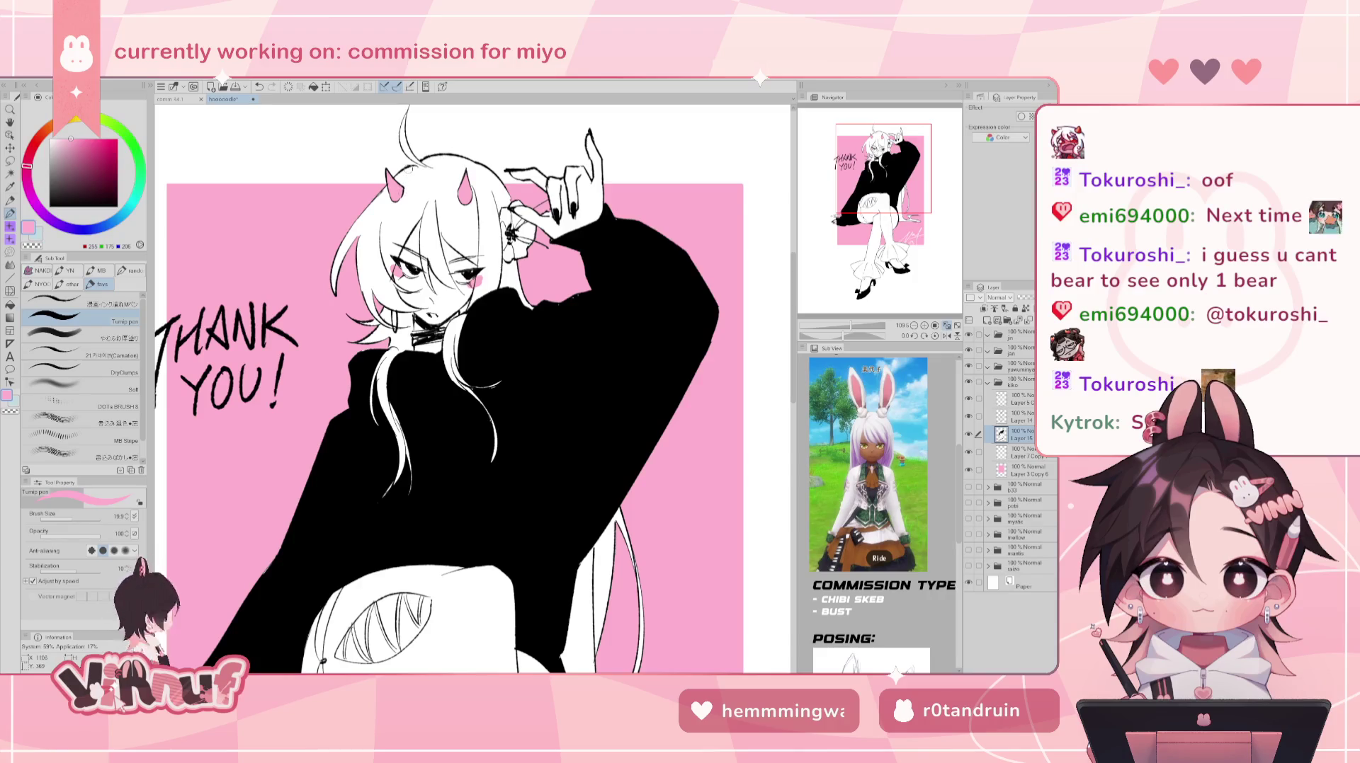
scroll(467, 389, down, 5)
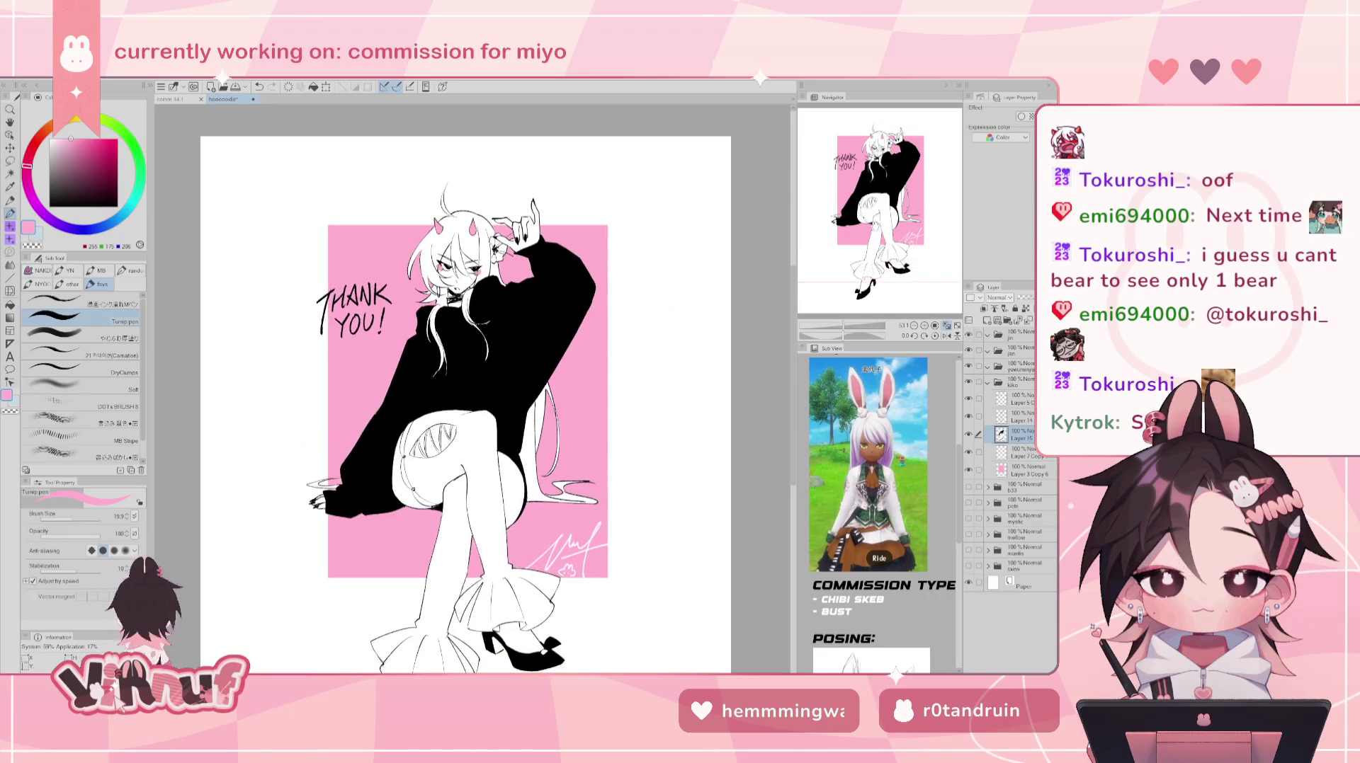
- Pan to the shoes and eyedrop black from the shoe as the drawing colour
drag(467, 389, 493, 317)
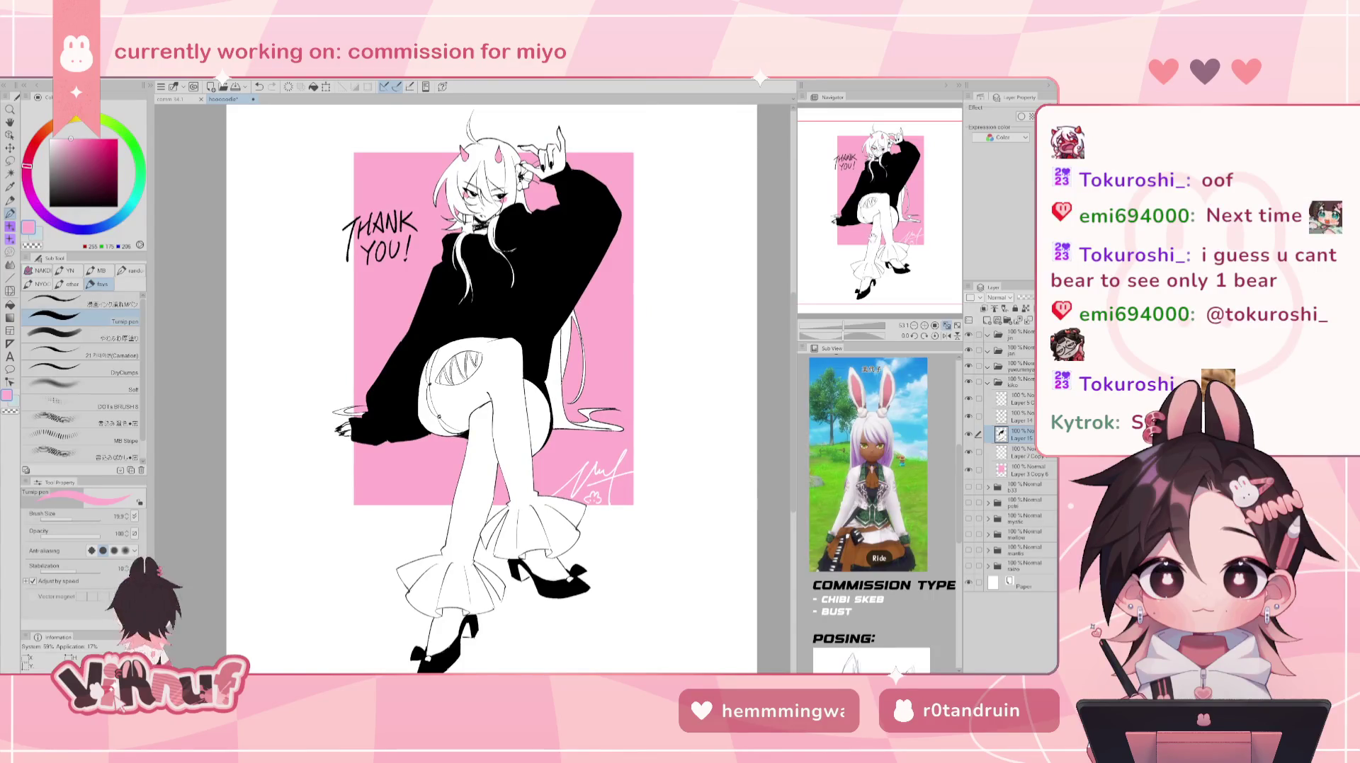
scroll(508, 390, up, 3)
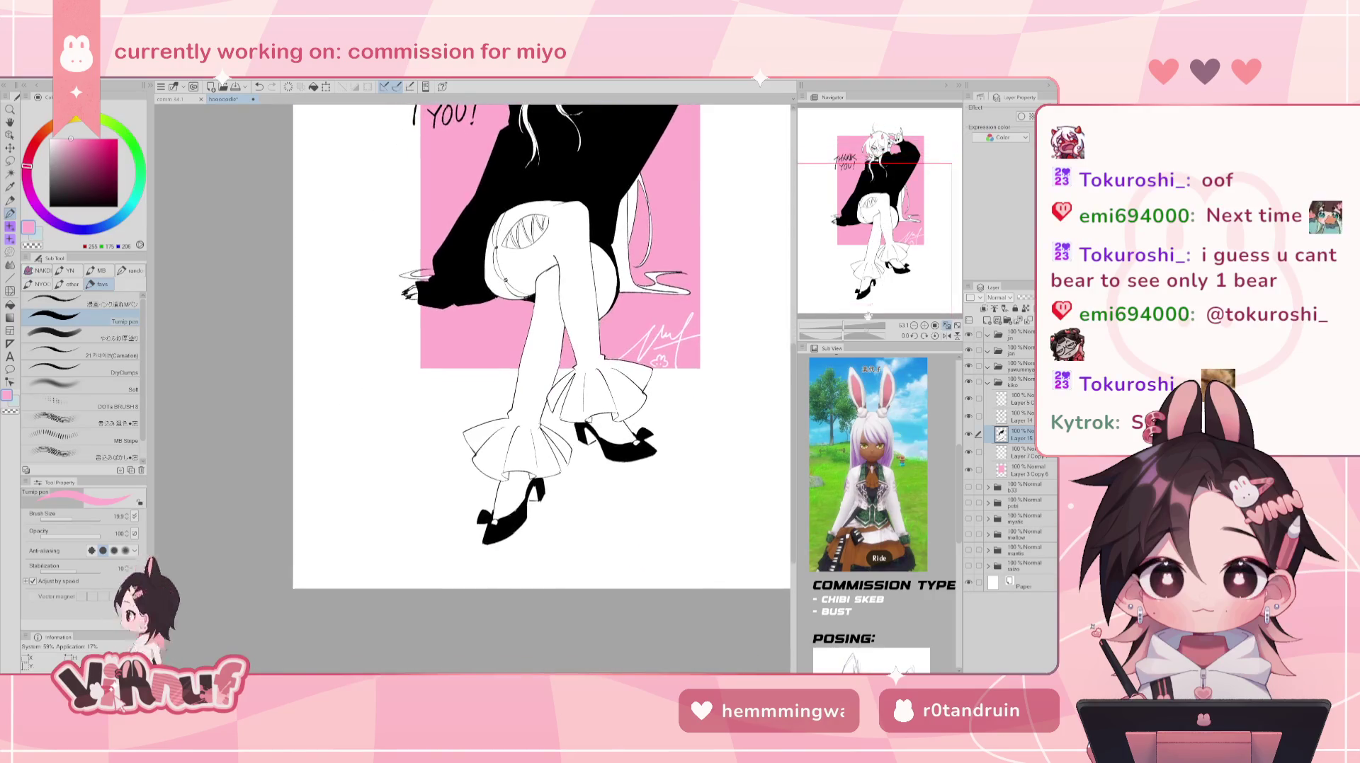
scroll(508, 389, up, 1)
scroll(509, 389, up, 1)
scroll(508, 389, up, 1)
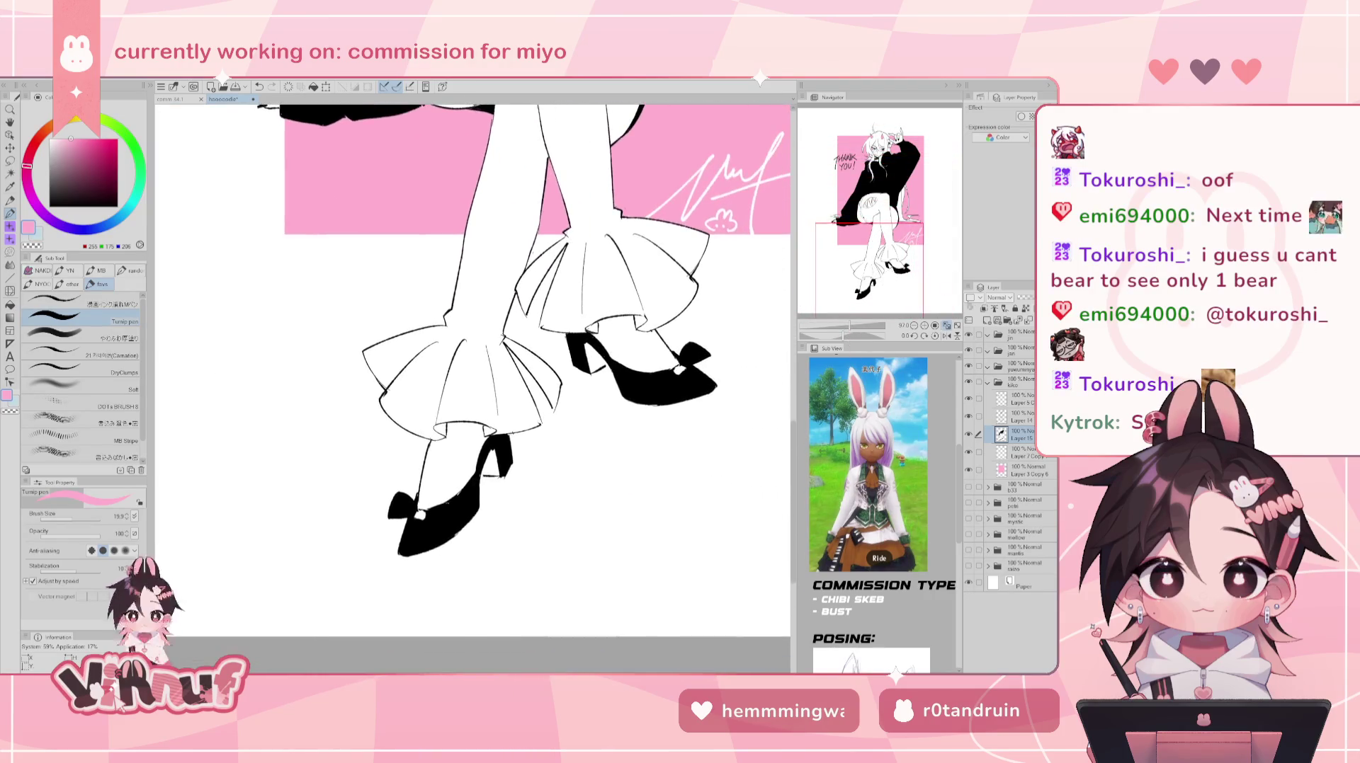
alt+click(467, 492)
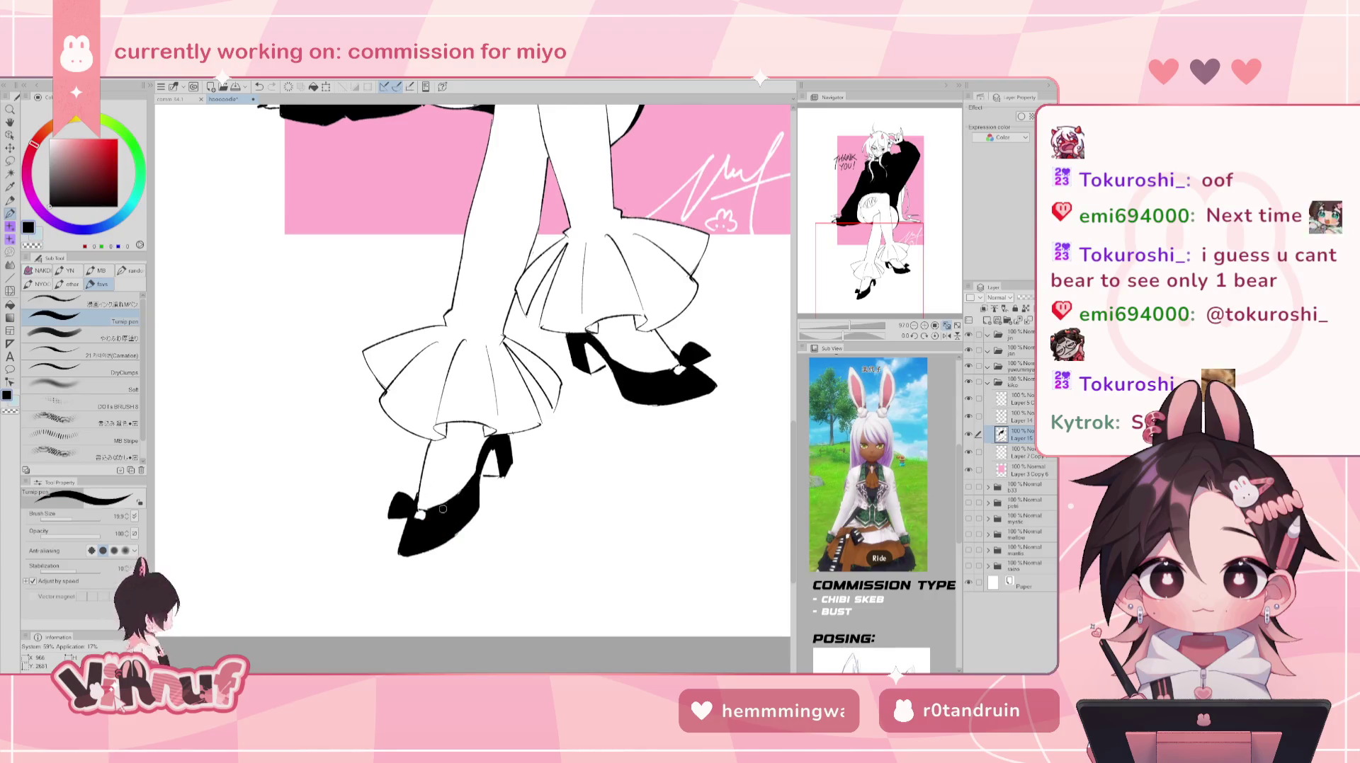
key(e)
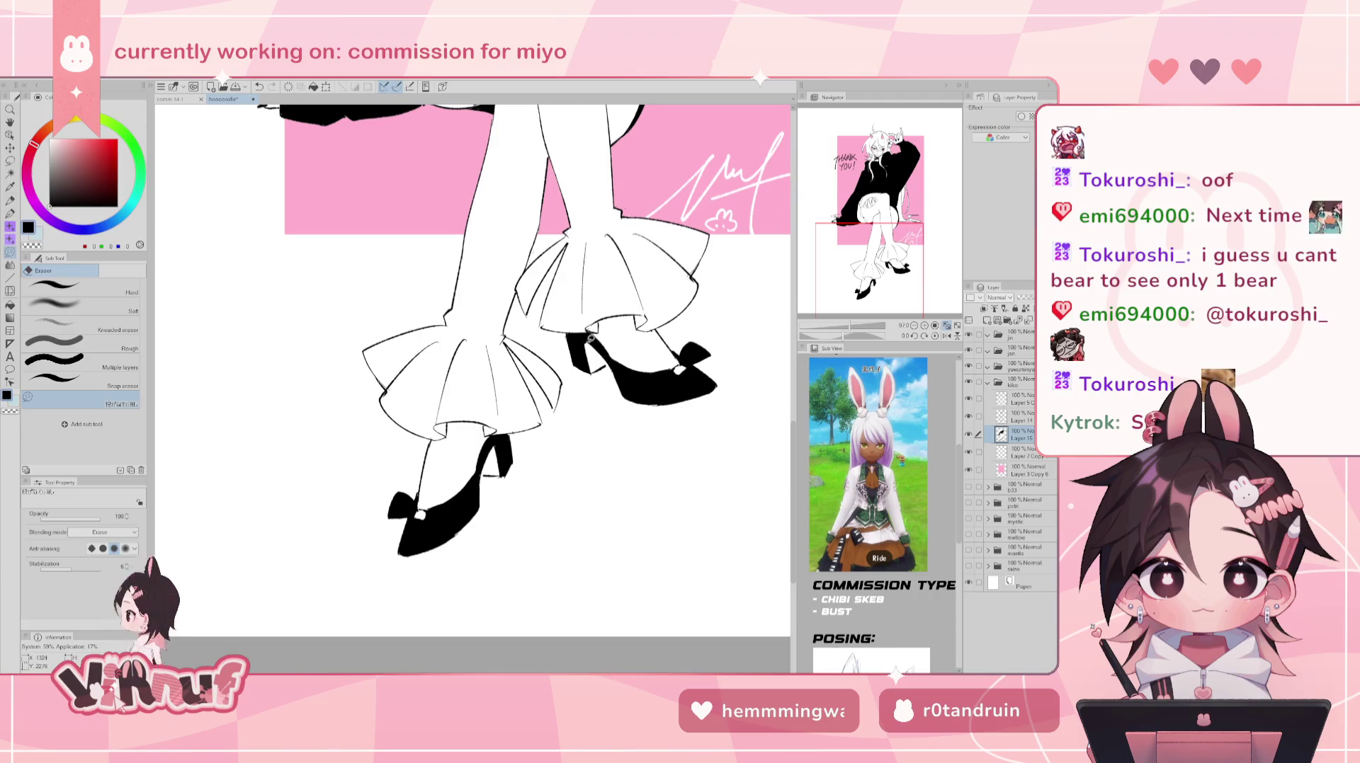
key(p)
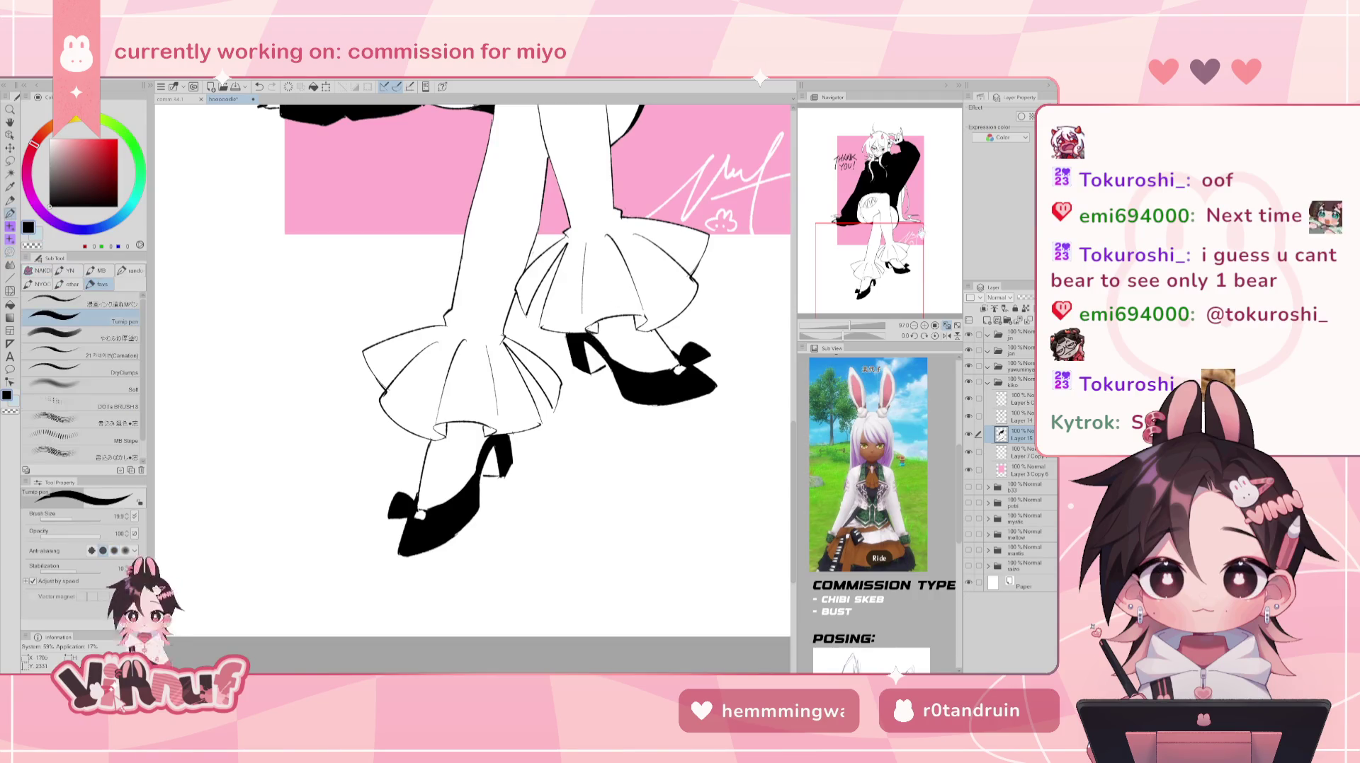
- On Layer 14, swap the colour to white and set the brush size to 136.8
scroll(473, 388, up, 10)
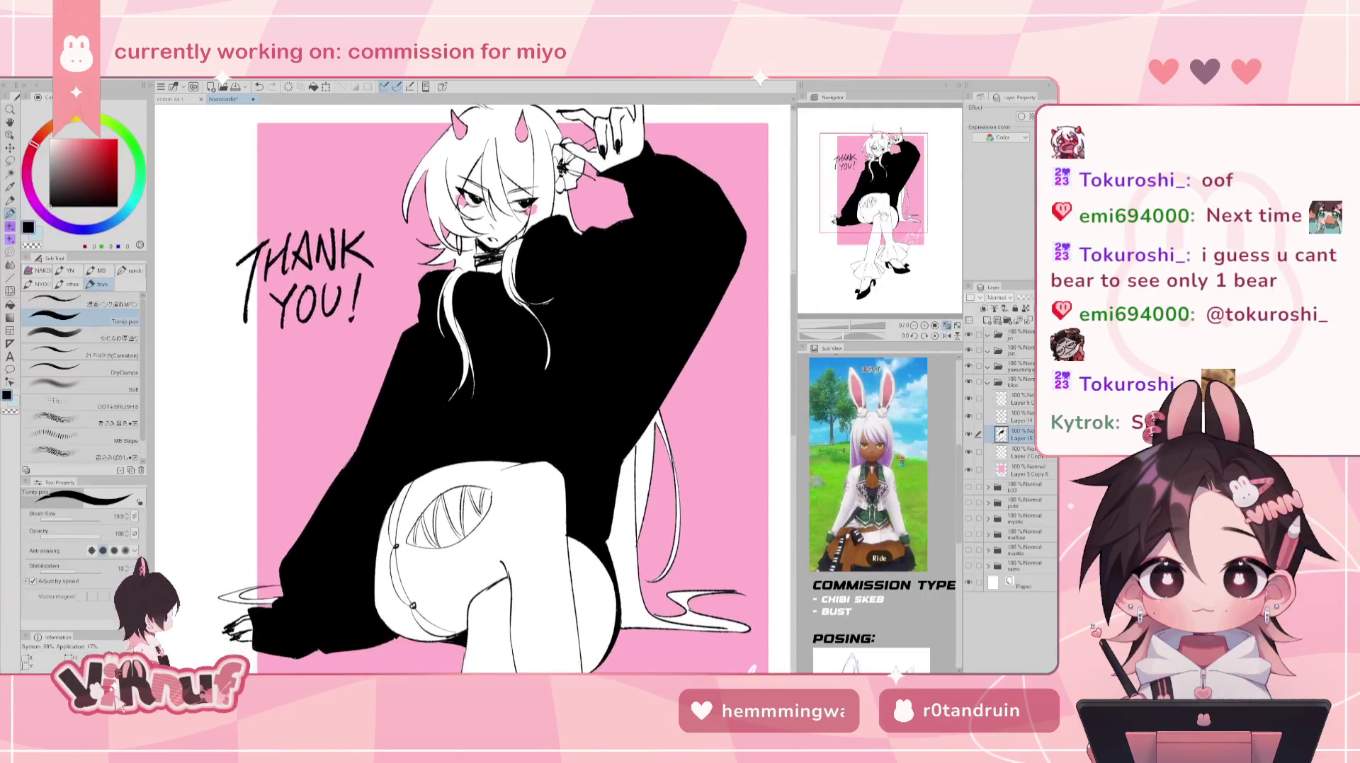
scroll(473, 388, up, 2)
click(1027, 419)
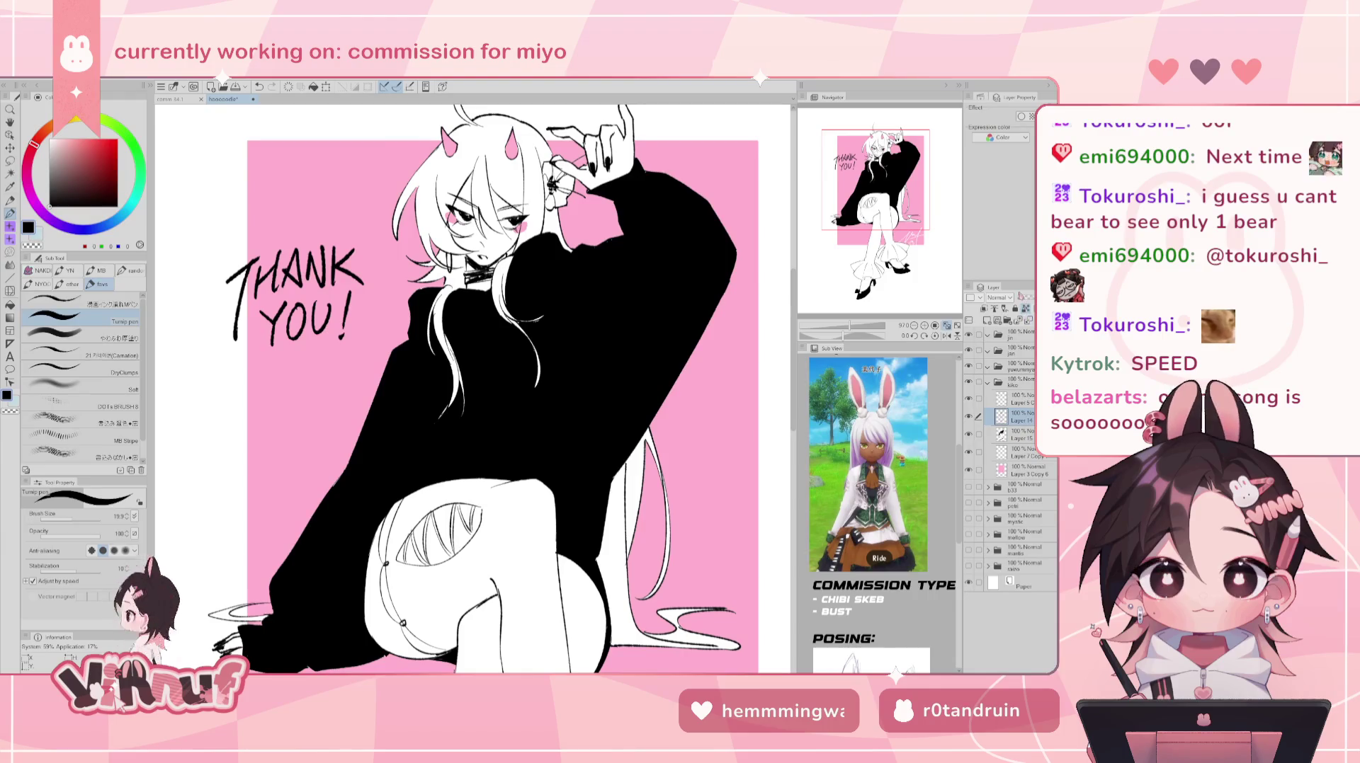
key(x)
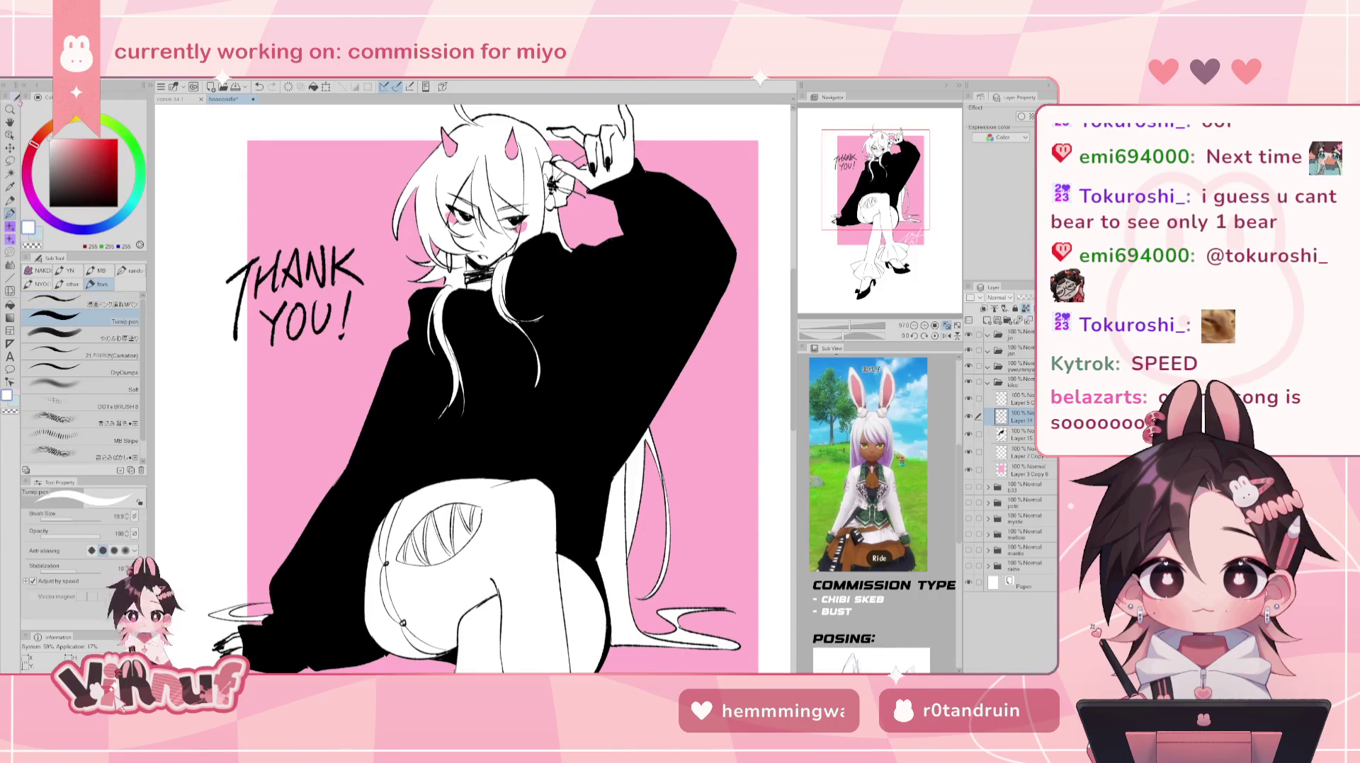
click(94, 511)
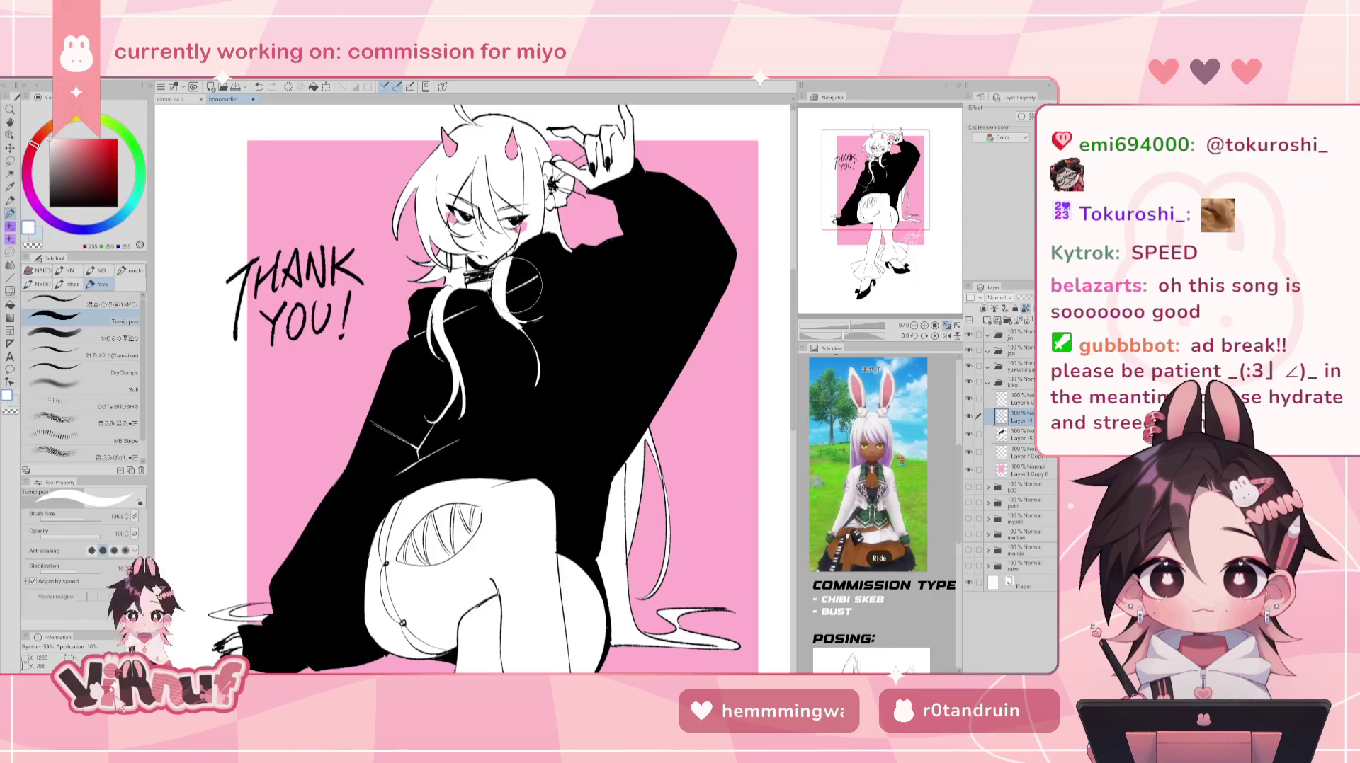
- Cover old white marks on both shoes and add a white highlight on the left shoe's bow
scroll(666, 259, down, 10)
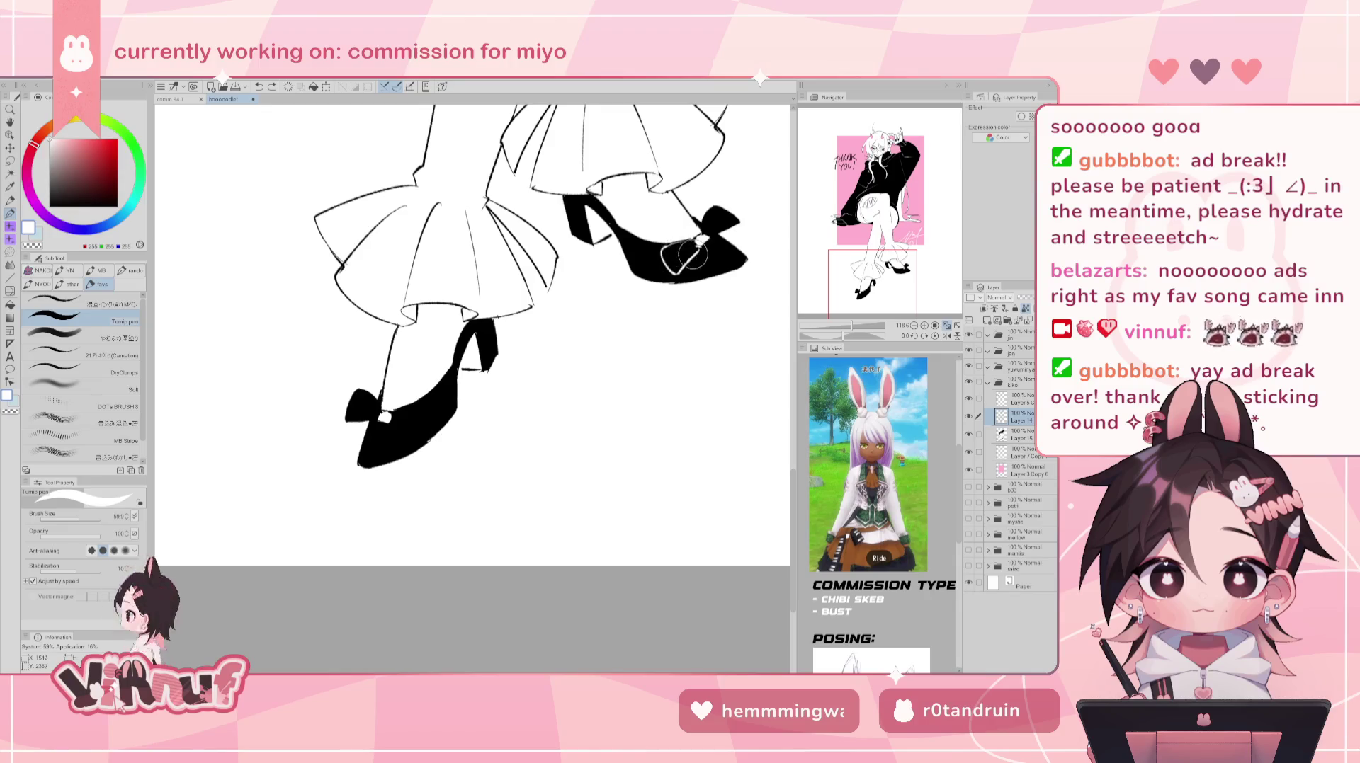
drag(693, 253, 691, 259)
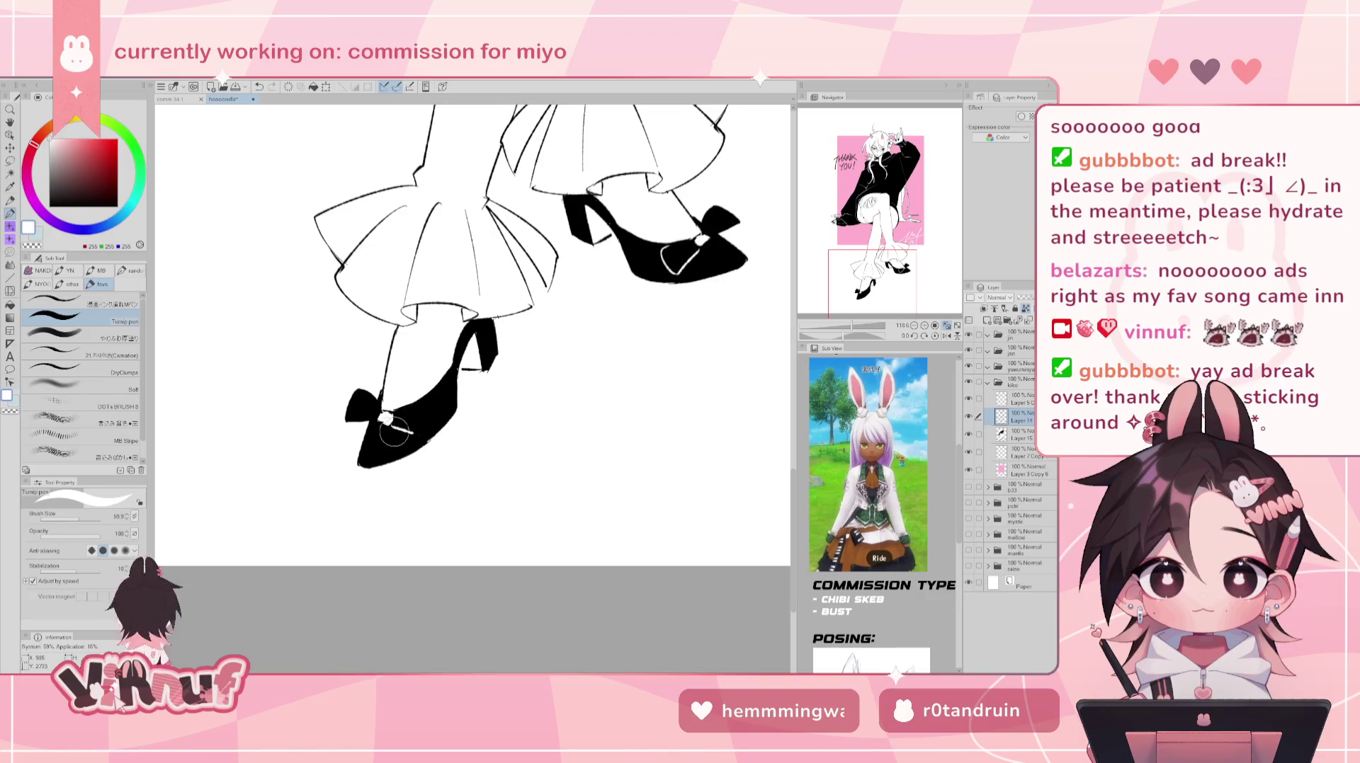
drag(392, 430, 415, 421)
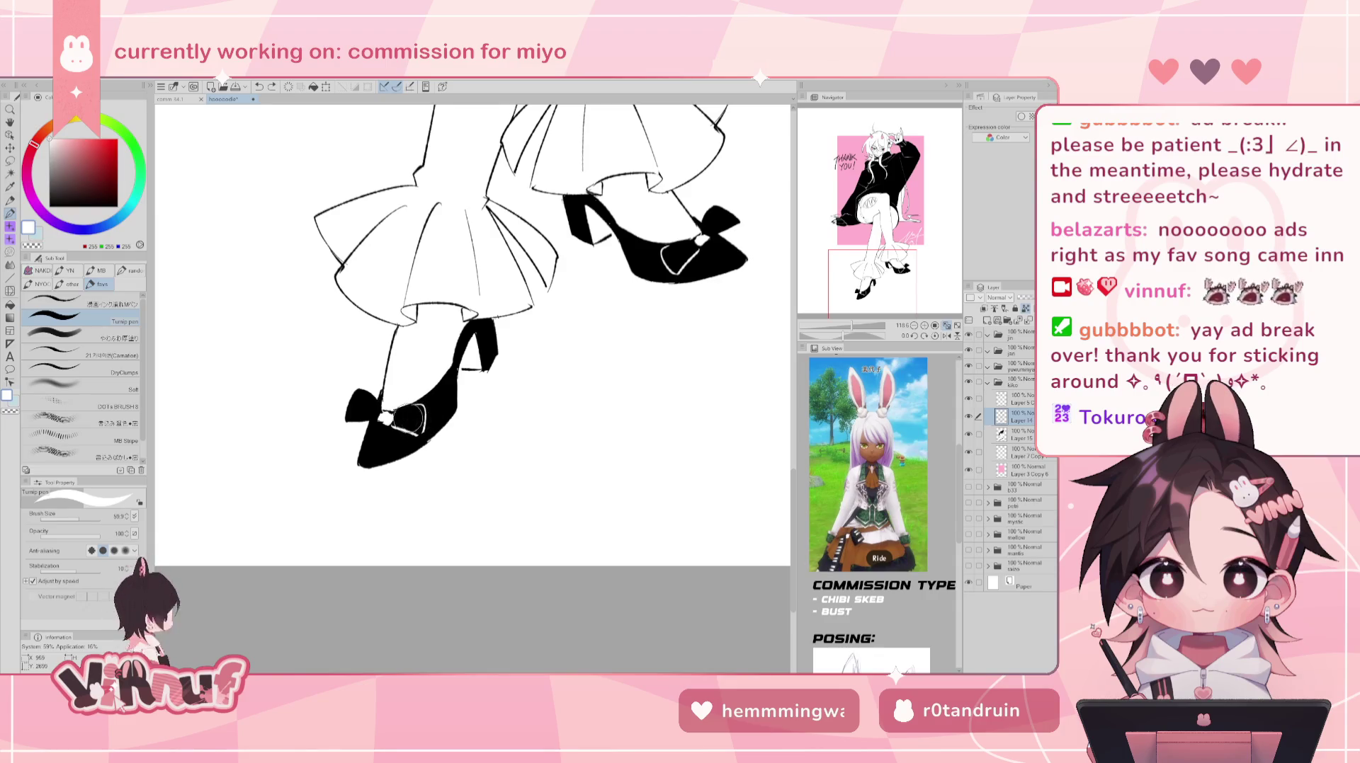
drag(397, 422, 416, 433)
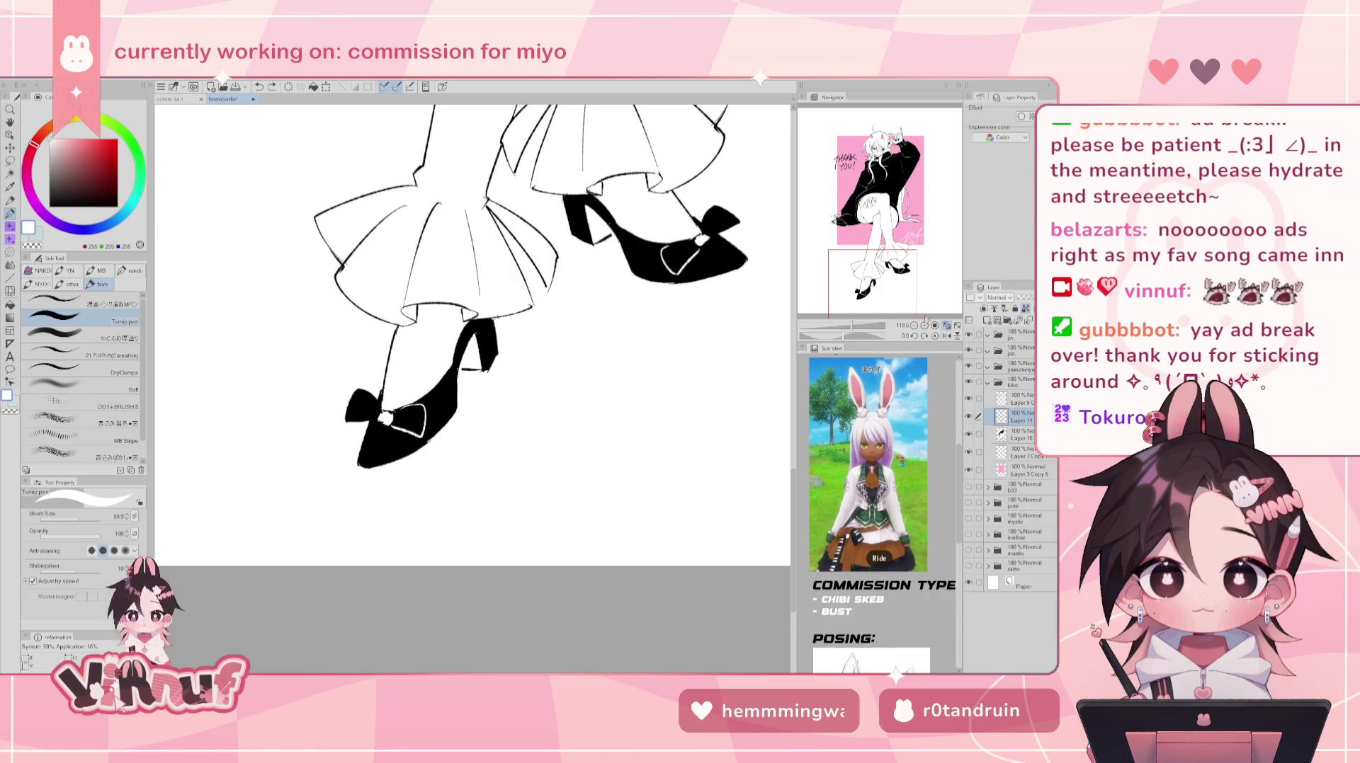
key(ctrl+0)
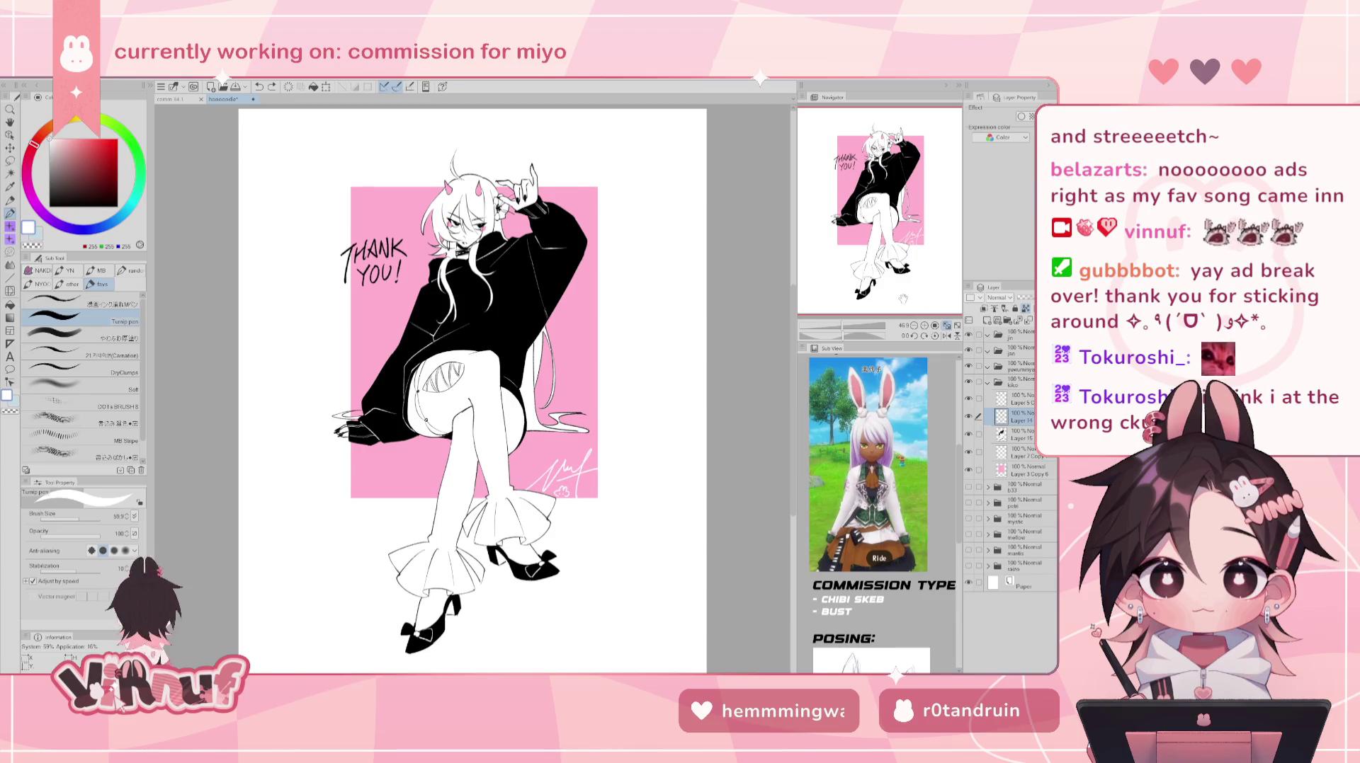
click(969, 418)
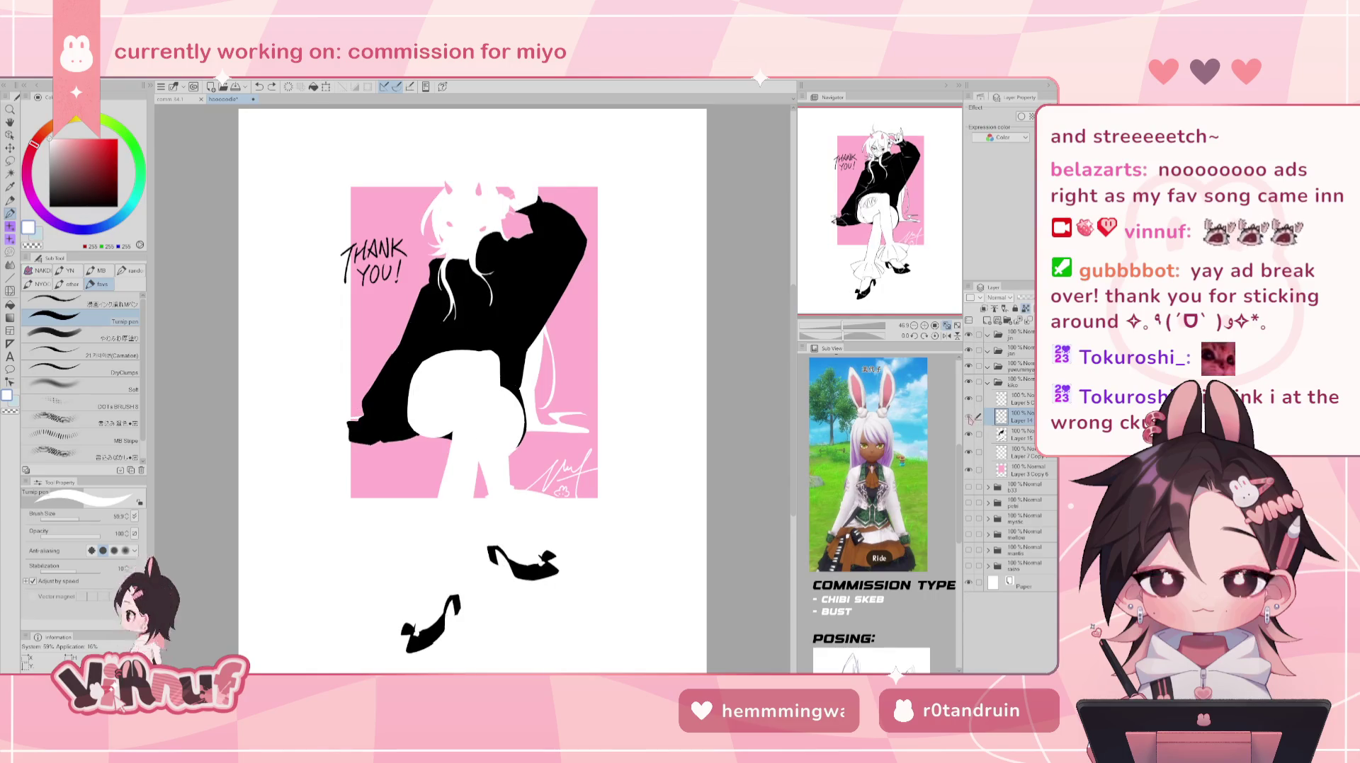
click(968, 418)
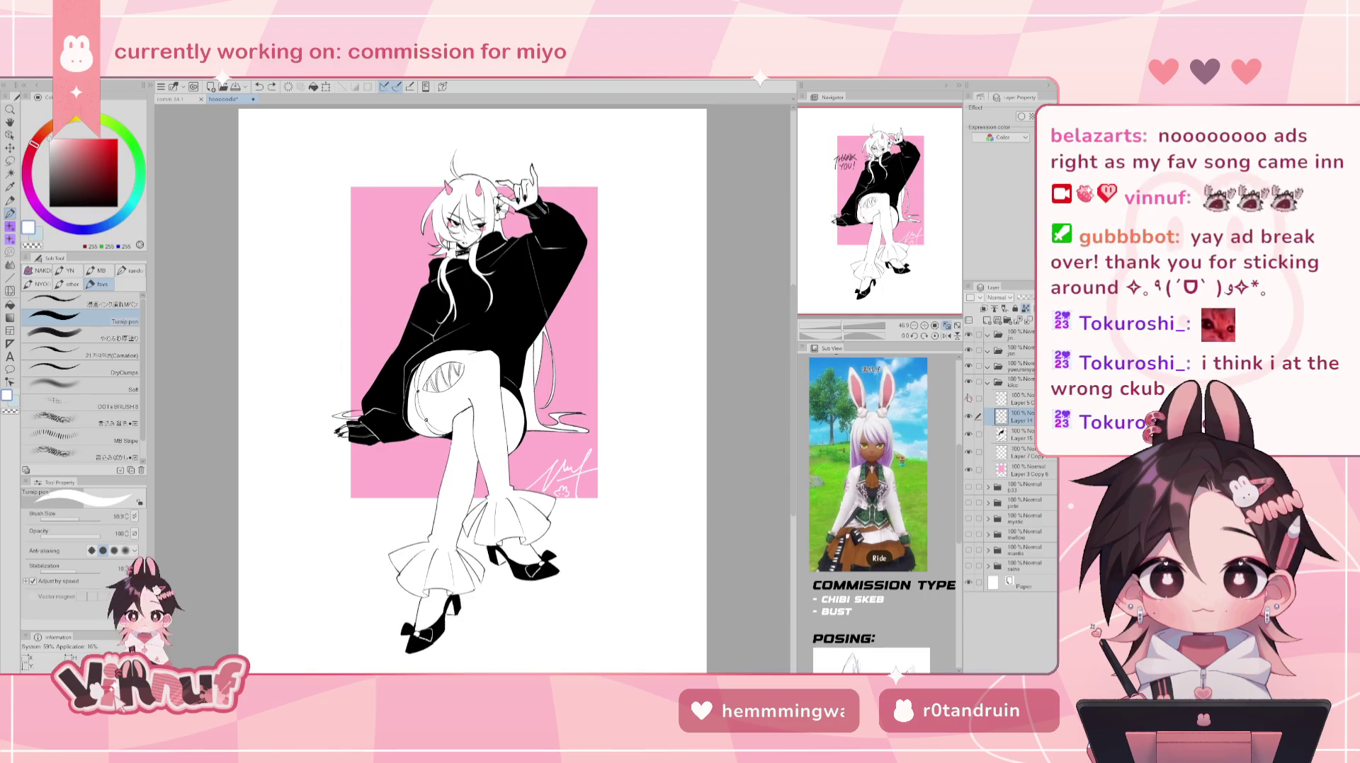
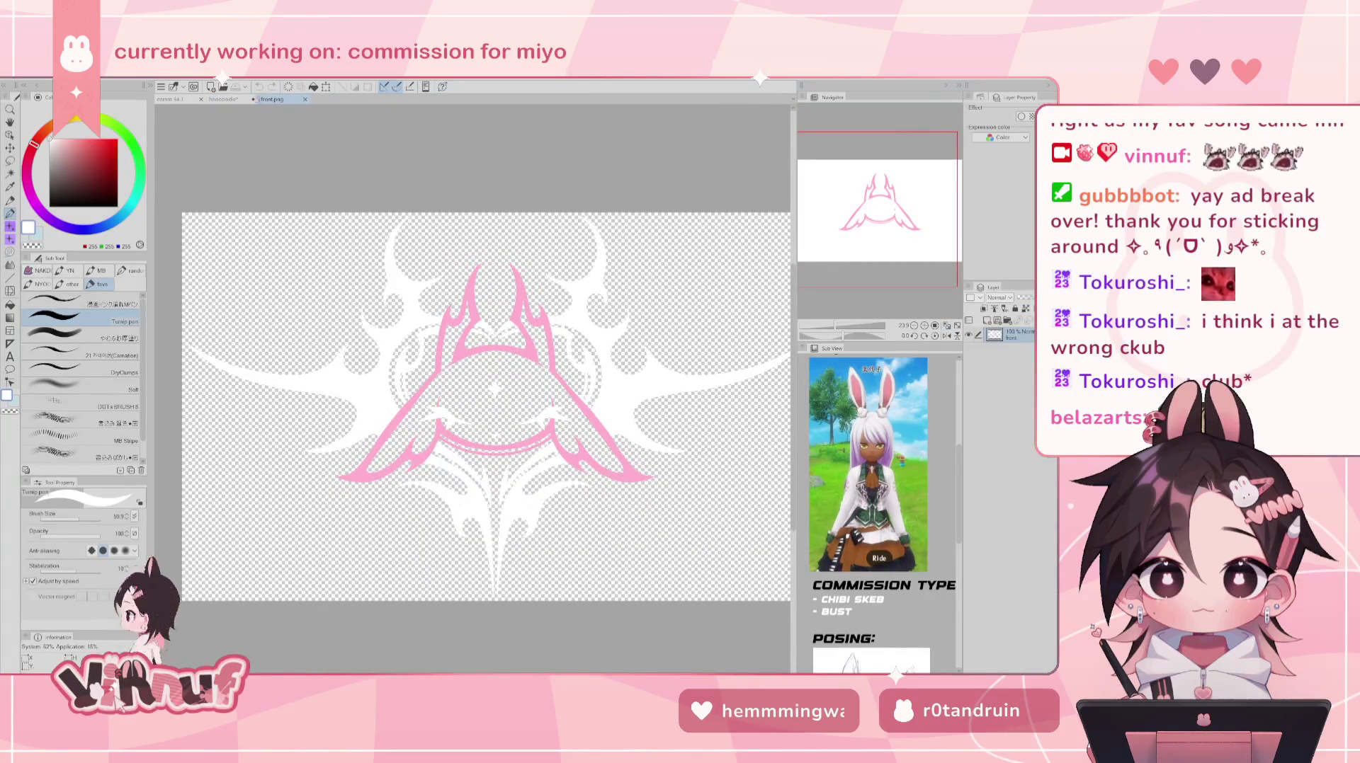
- Paste the pink flame emblem into the Thank-you illustration and scale it onto the hoodie chest
click(234, 99)
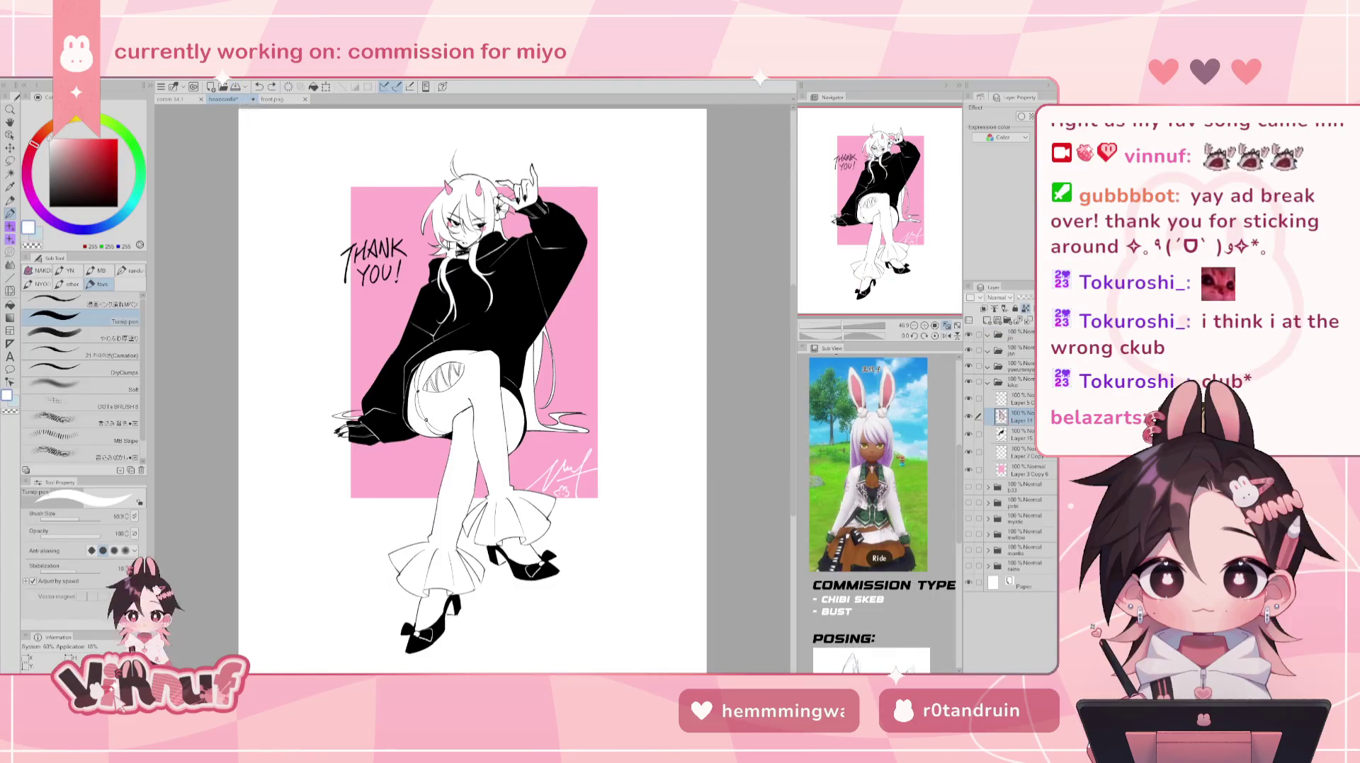
key(ctrl+v)
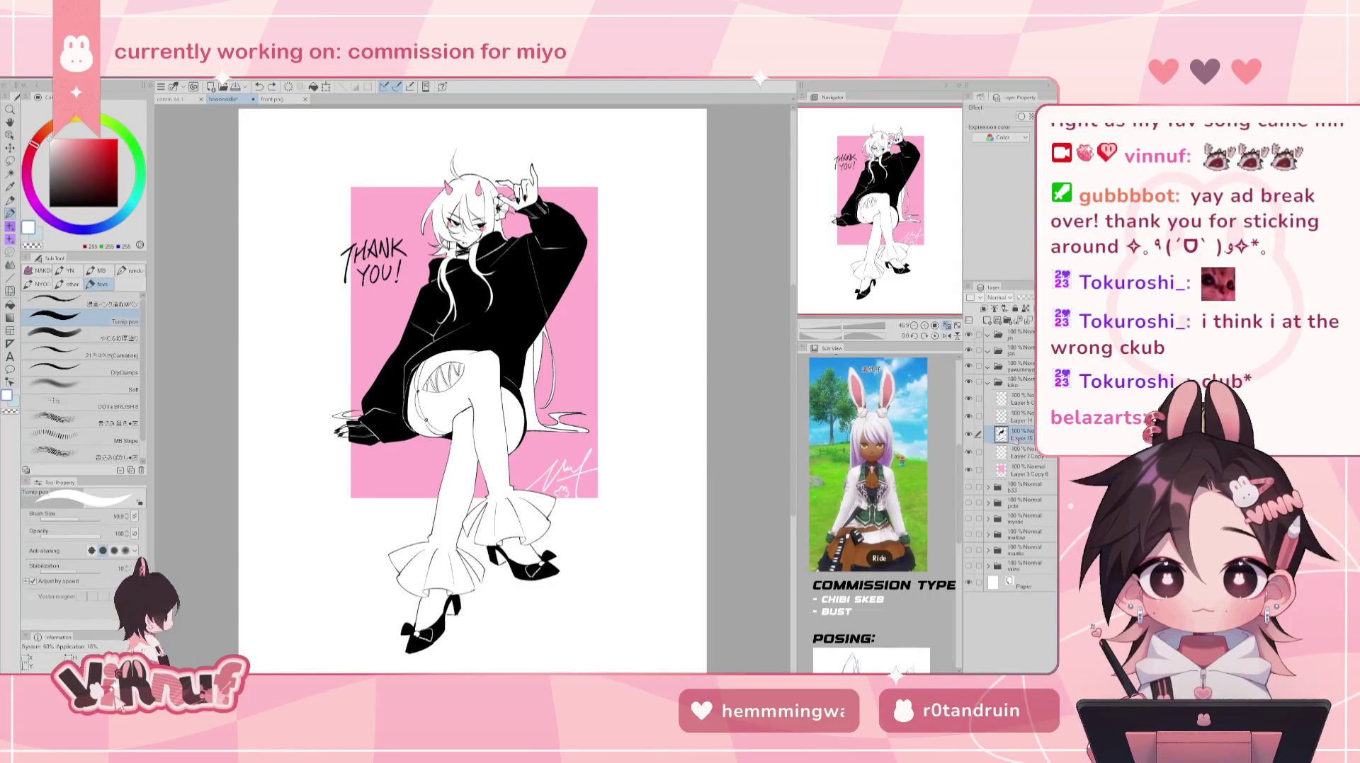
key(ctrl+t)
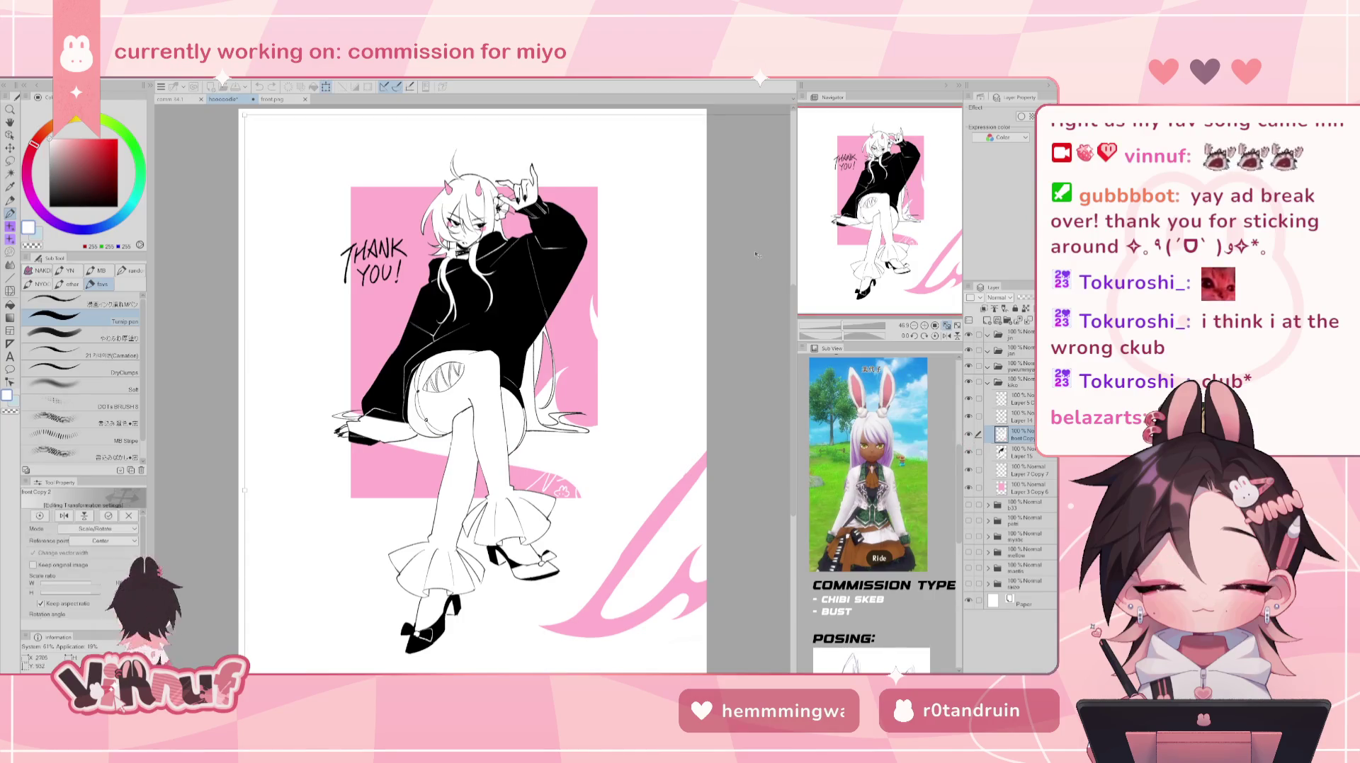
mouse_move(542, 600)
mouse_down()
mouse_move(733, 601)
mouse_move(573, 225)
mouse_move(620, 527)
mouse_move(480, 286)
mouse_up()
mouse_move(561, 238)
mouse_down()
mouse_move(507, 273)
mouse_move(498, 300)
mouse_move(505, 265)
mouse_up()
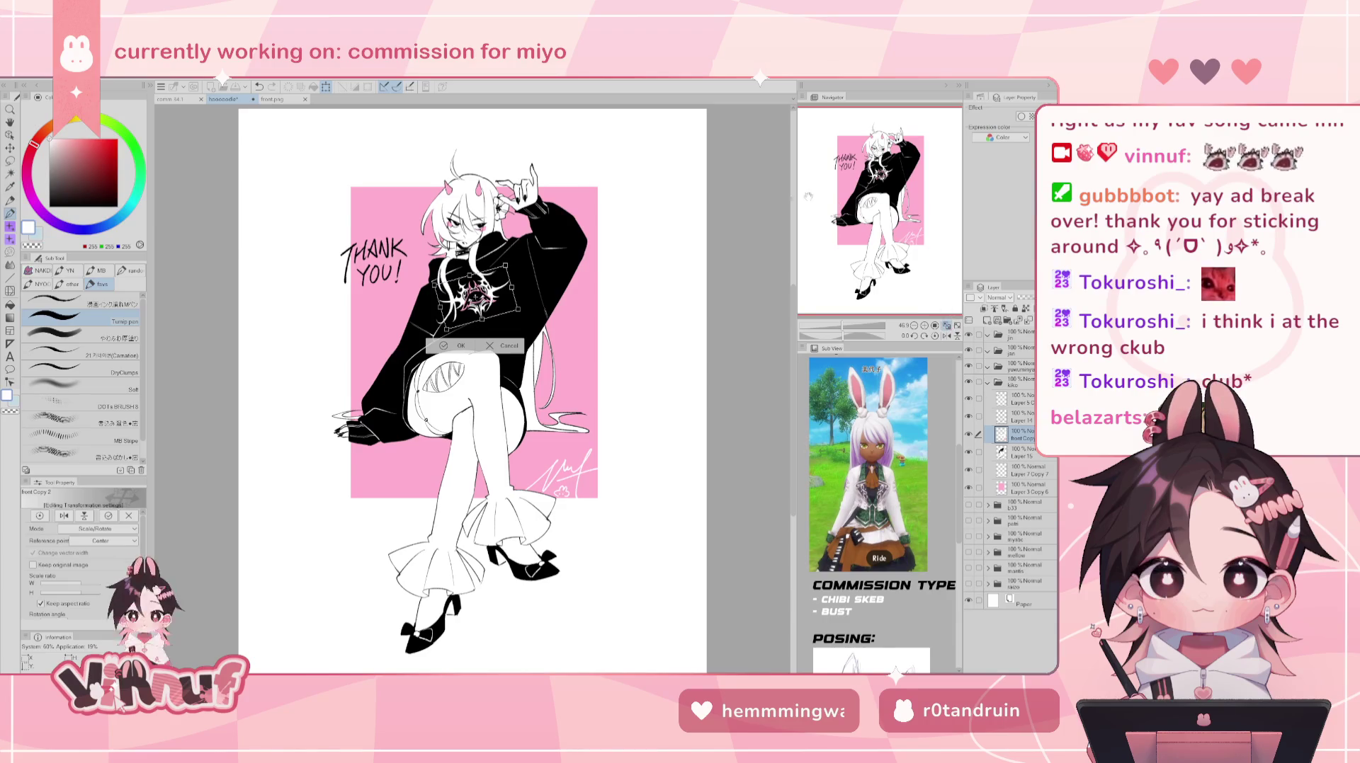
- Tilt the chest emblem slightly, shrink it further, nudge it into place and commit the transform
scroll(867, 311, up, 3)
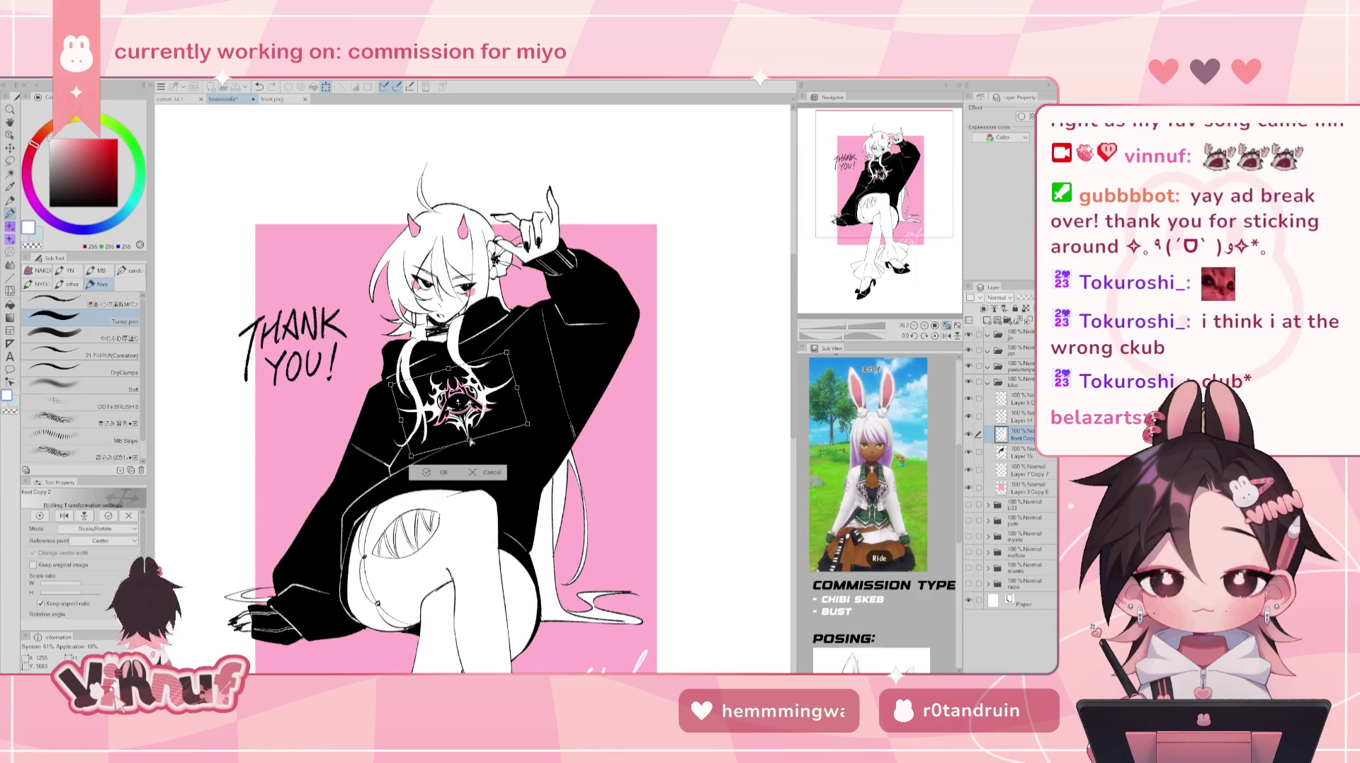
drag(500, 427, 481, 421)
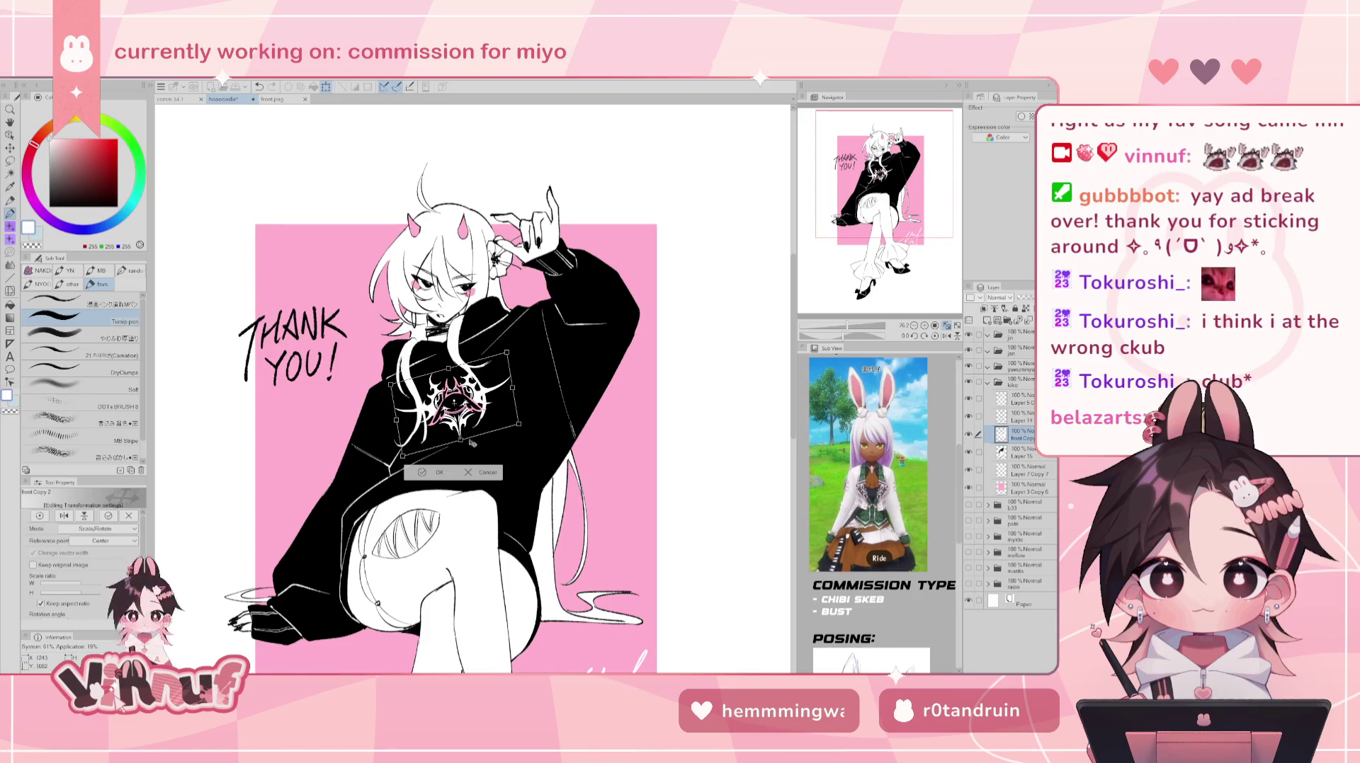
mouse_move(469, 443)
mouse_down()
mouse_move(521, 427)
mouse_move(536, 405)
mouse_up()
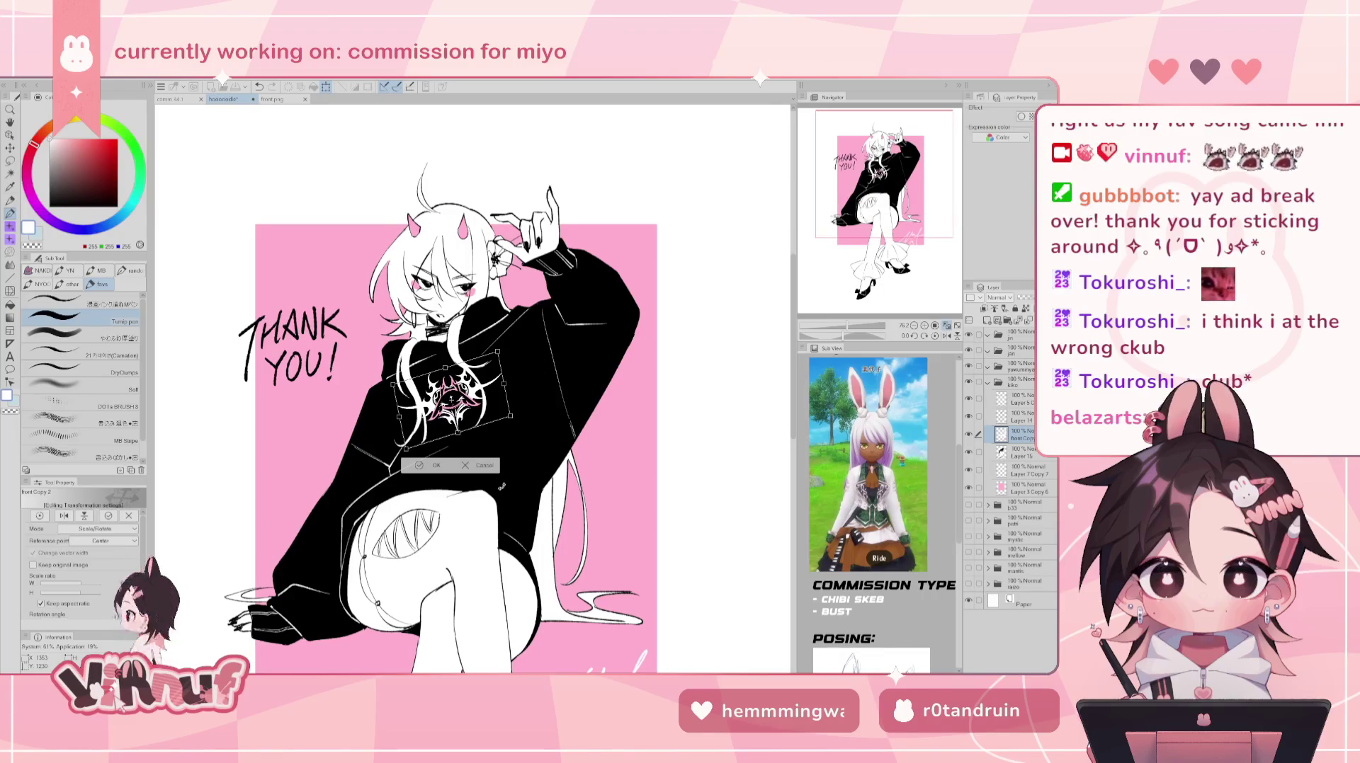
key(ctrl+minus)
key(ctrl+minus)
key(ctrl+minus)
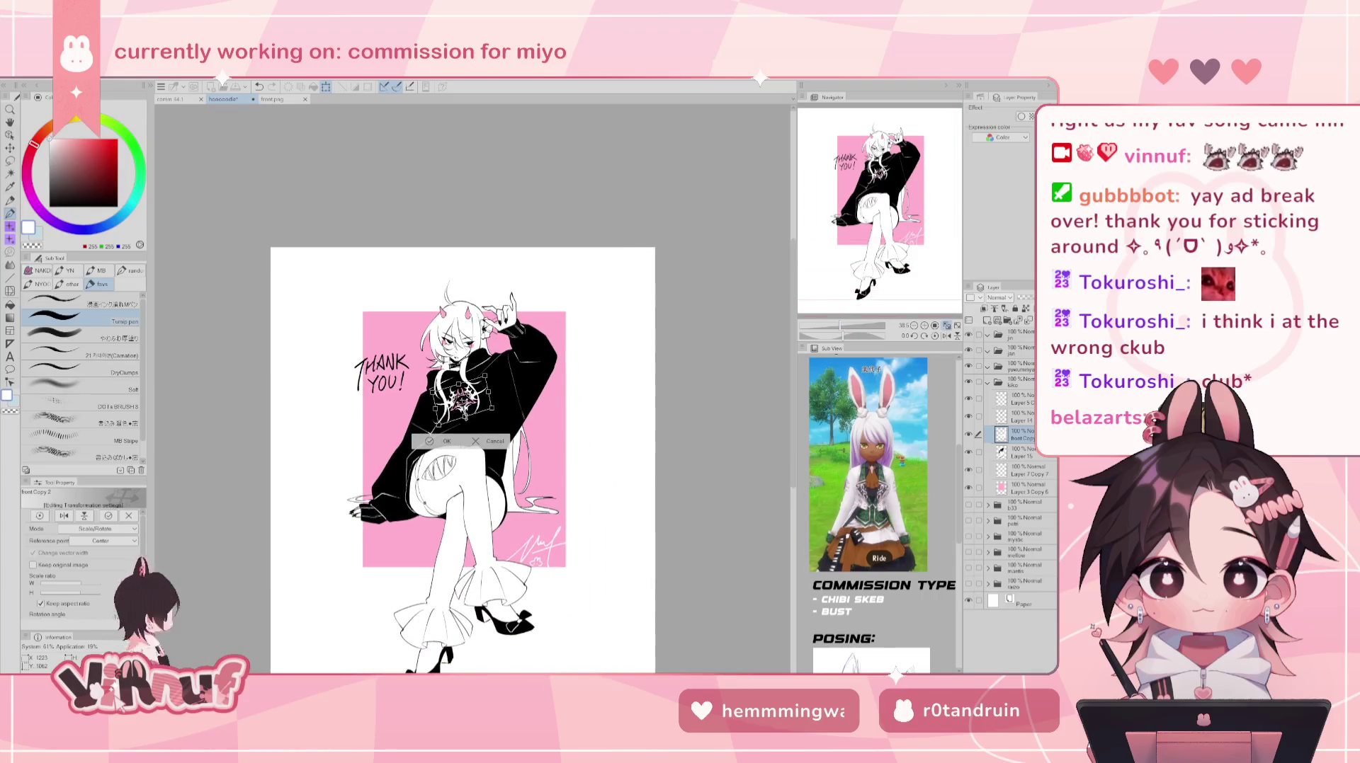
mouse_move(460, 412)
mouse_down()
mouse_move(486, 402)
mouse_move(447, 421)
mouse_move(463, 399)
mouse_move(450, 392)
mouse_up()
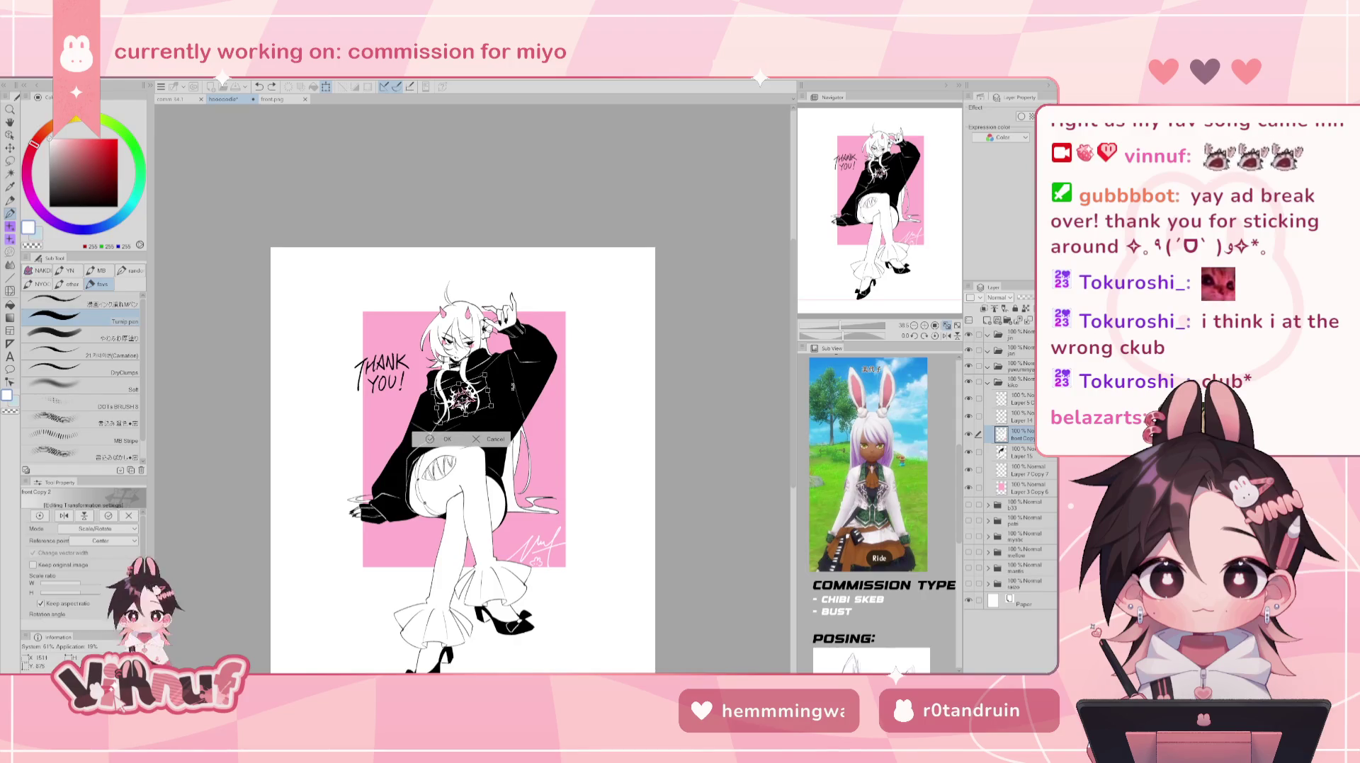
click(445, 439)
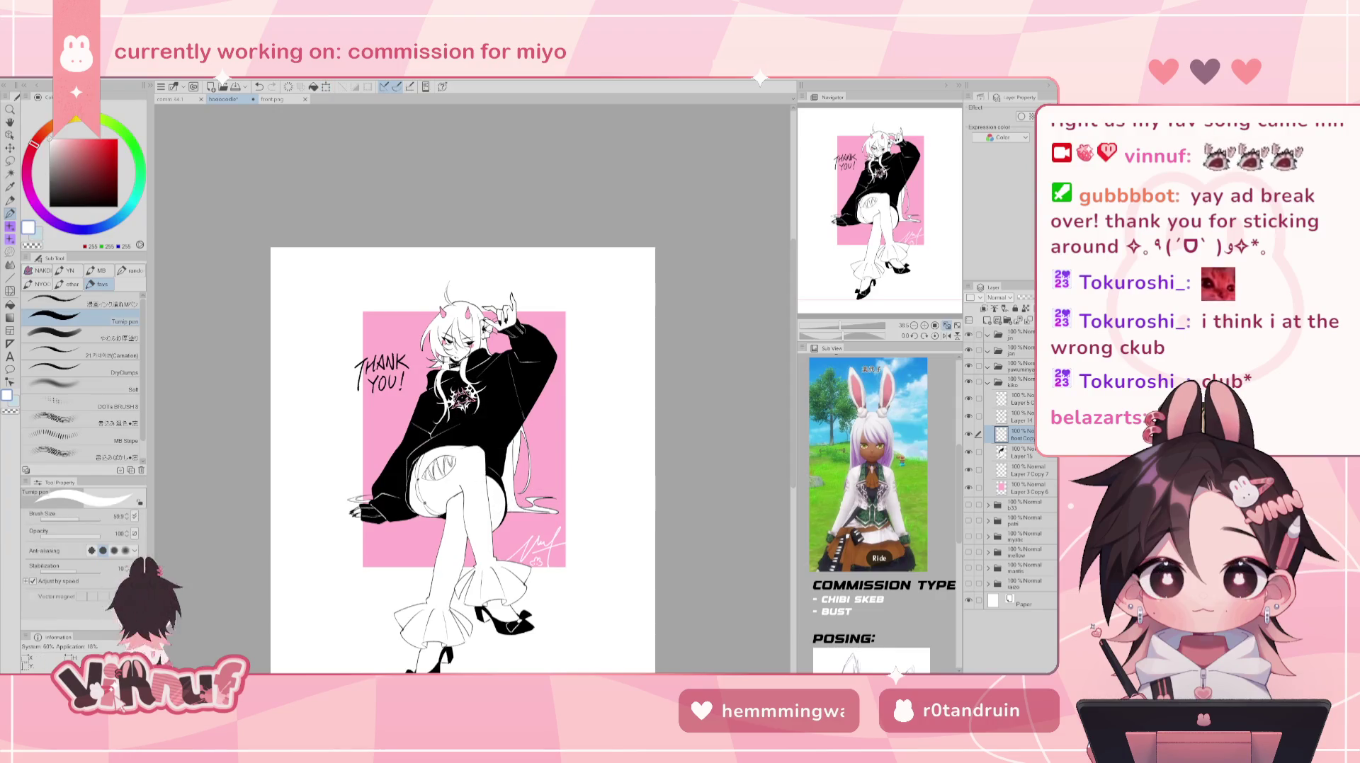
scroll(620, 511, up, 1)
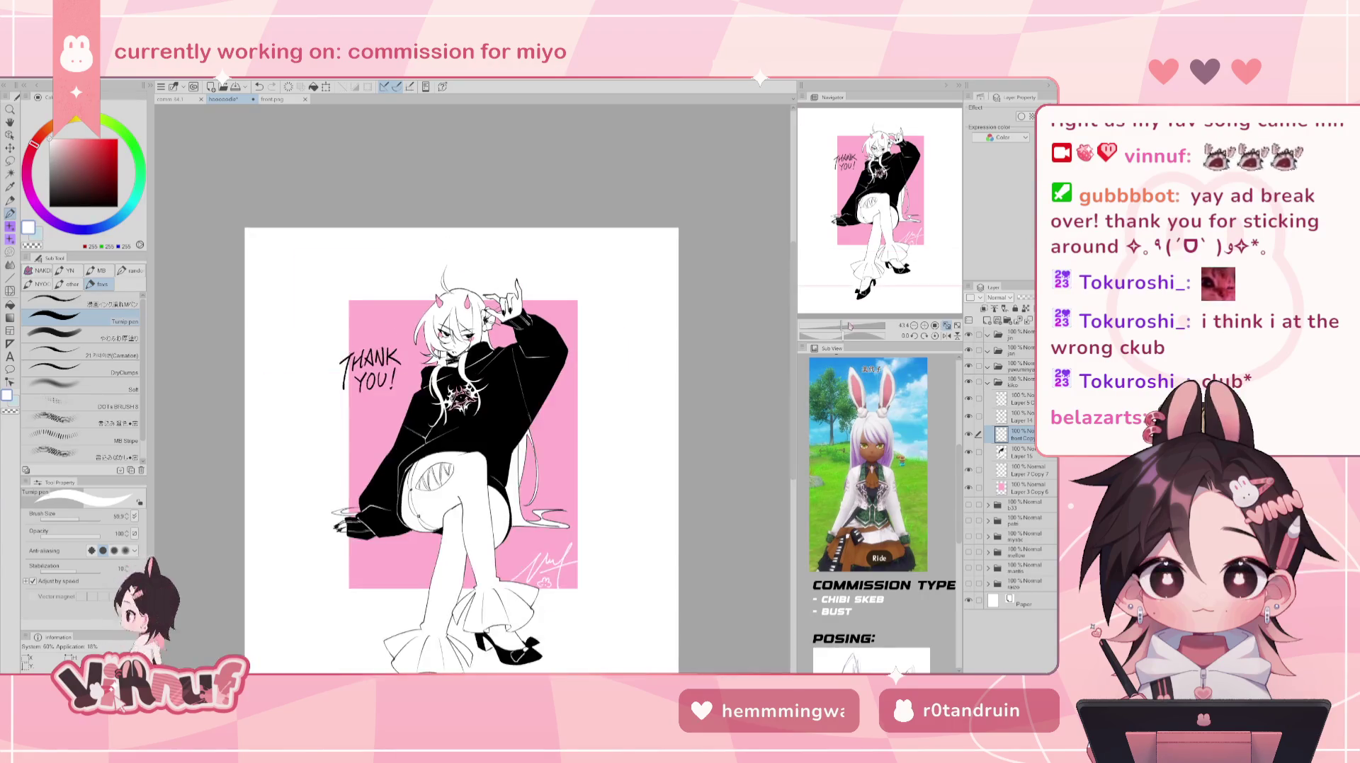
click(849, 329)
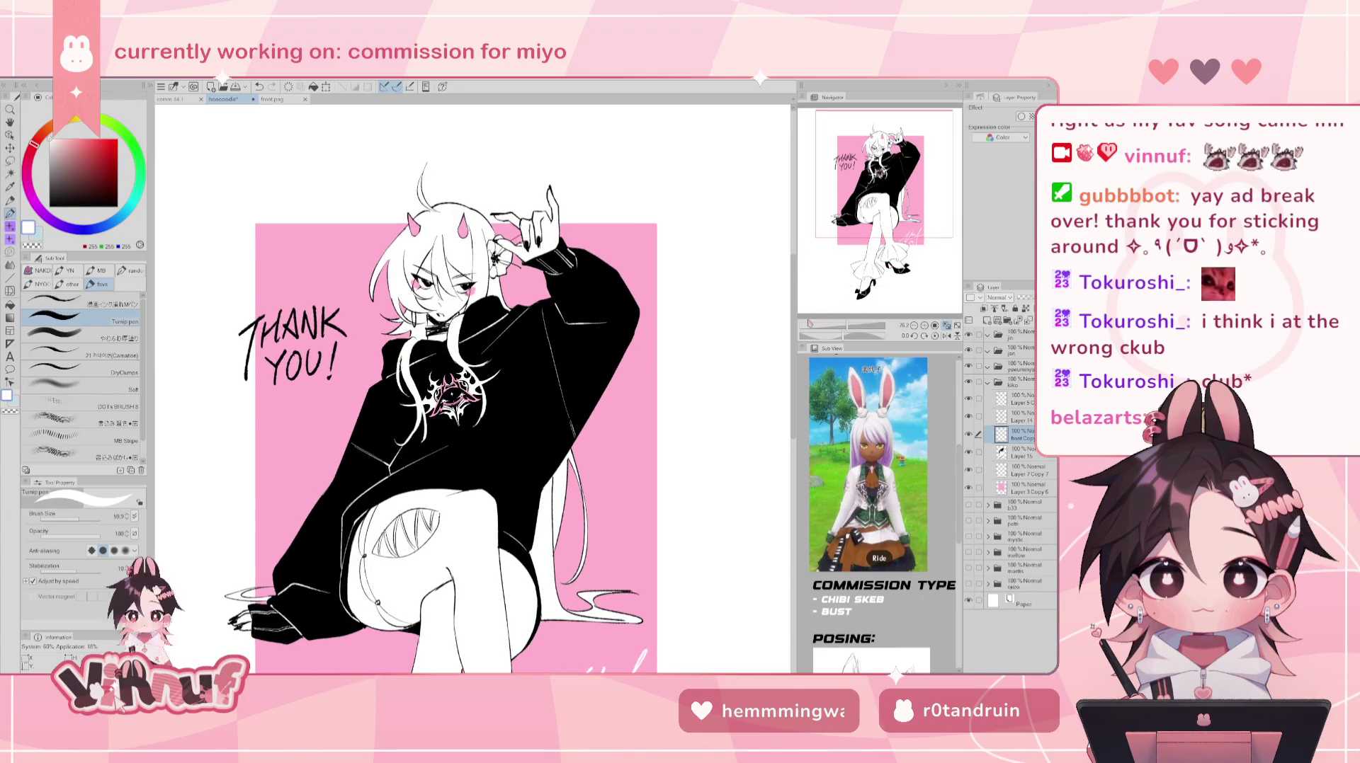
- Switch to Liquify, set its brush size to 621.3, and fit the whole page in view
key(j)
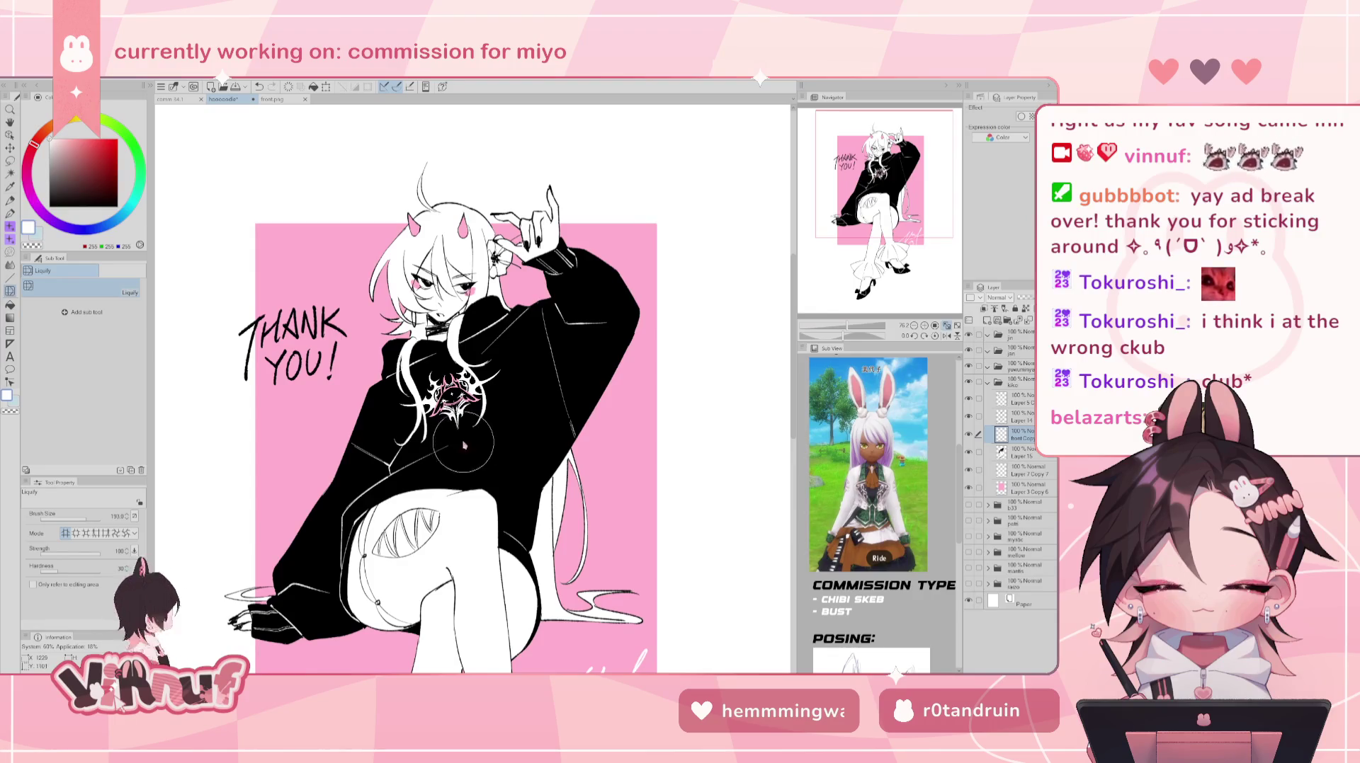
drag(120, 523, 129, 523)
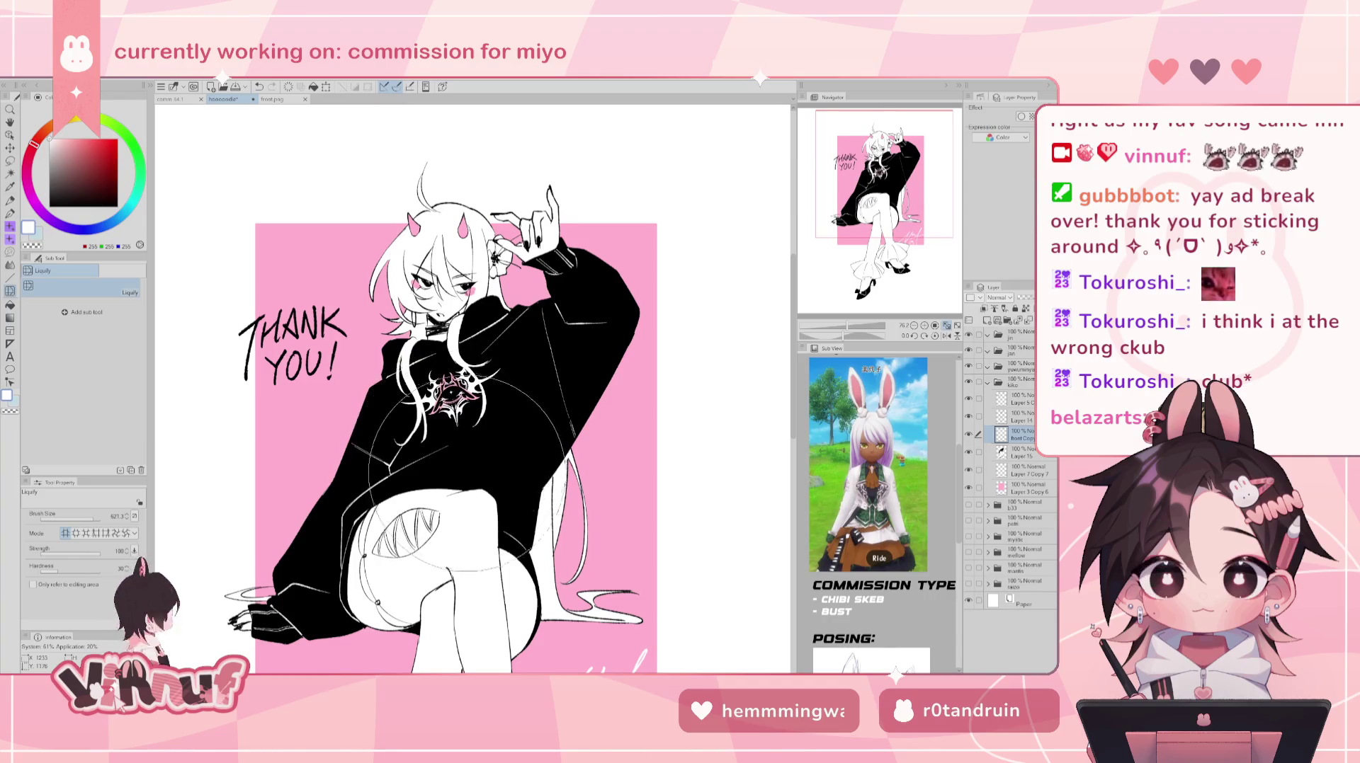
key(ctrl+0)
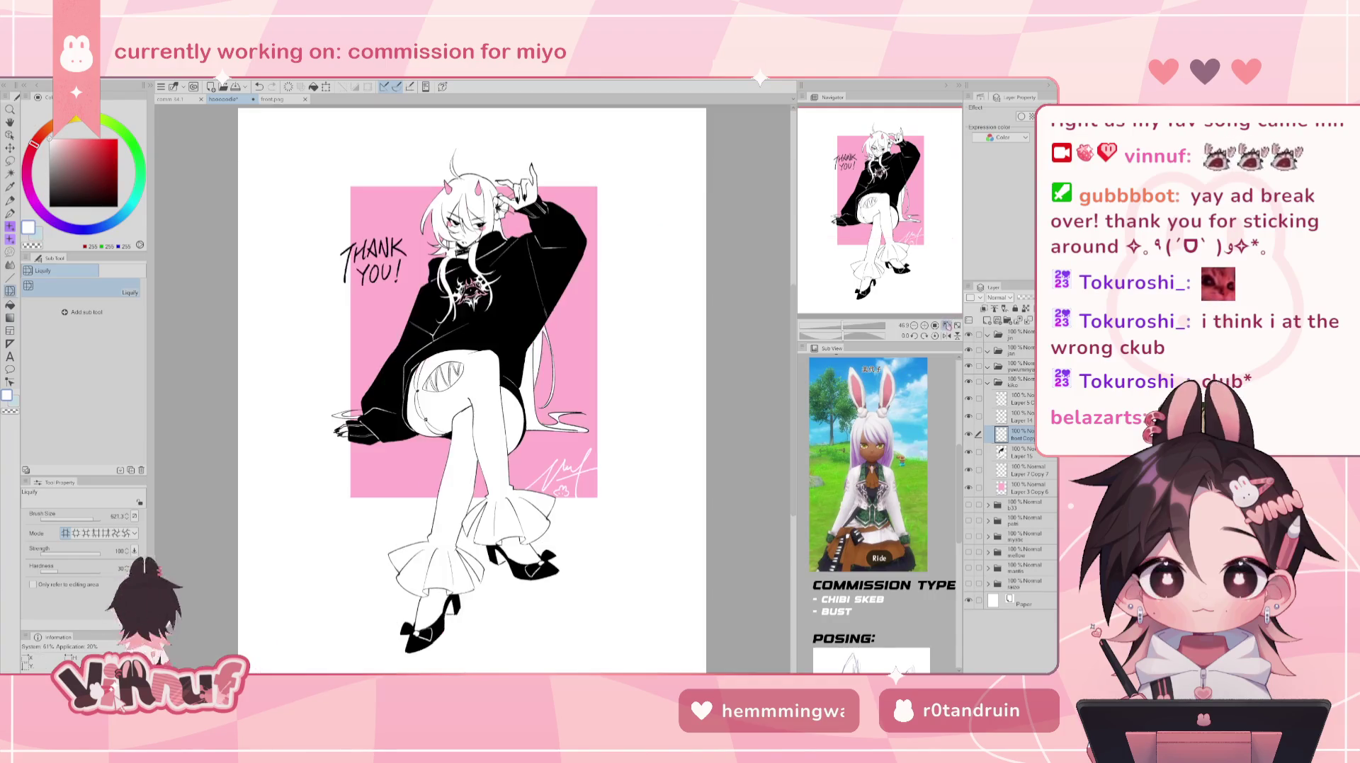
- Flip the view to check it, then toggle the b33, petri and hoodie character layers before returning to kiko
click(947, 326)
click(948, 324)
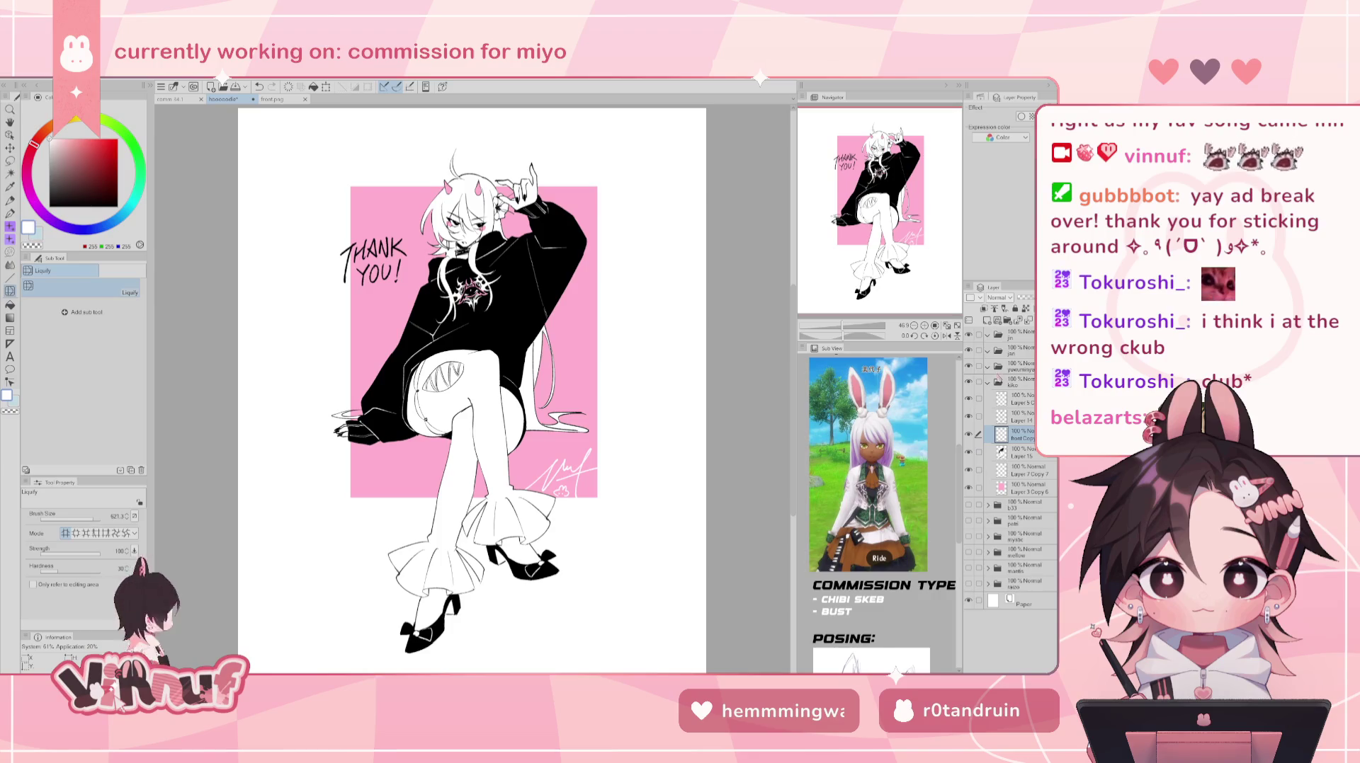
click(1019, 380)
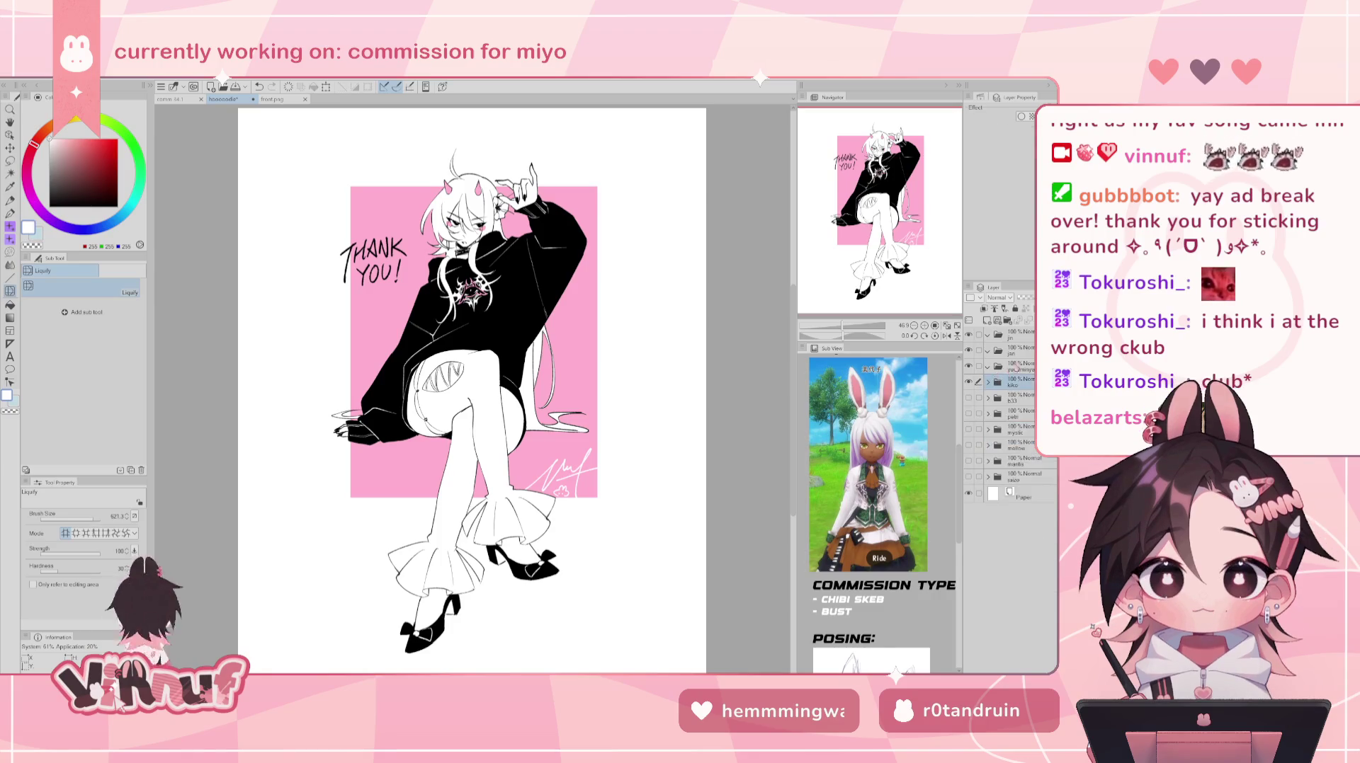
click(968, 382)
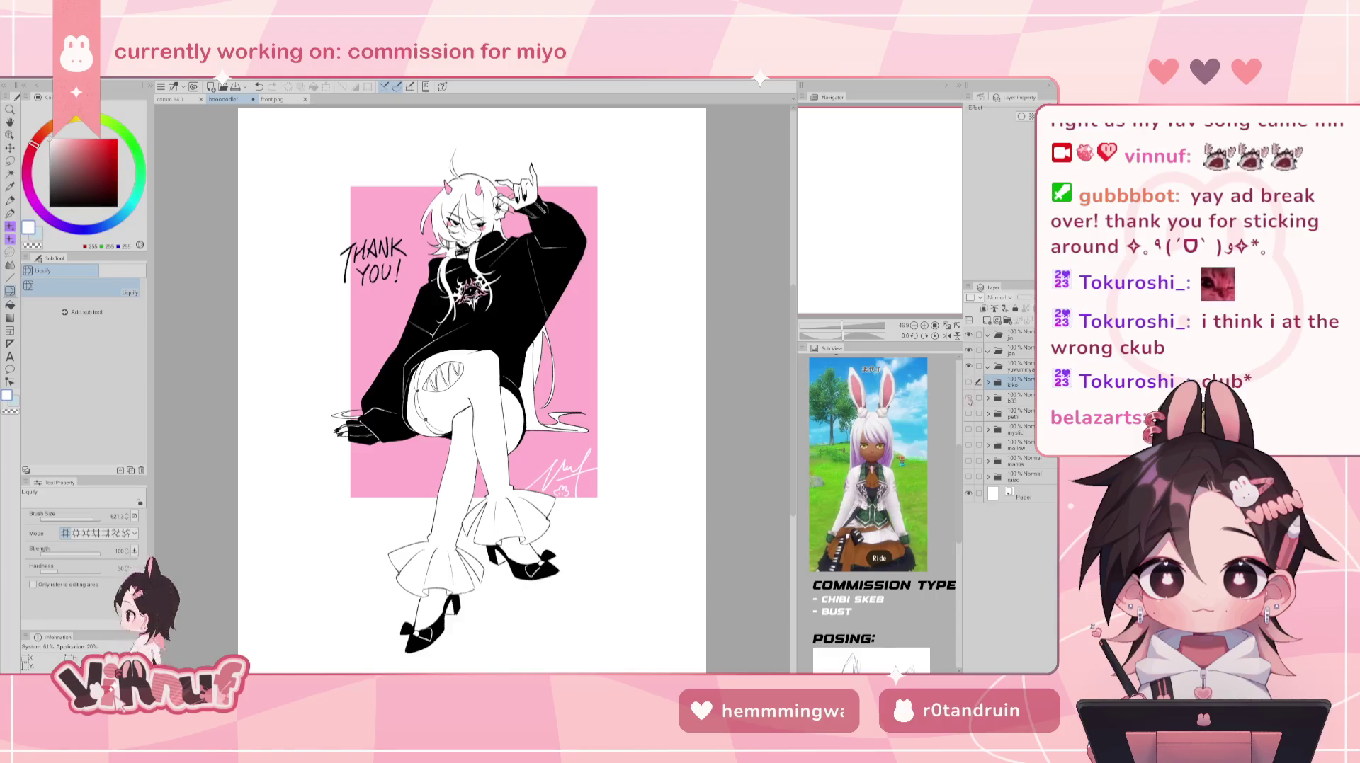
click(968, 398)
click(968, 414)
click(968, 415)
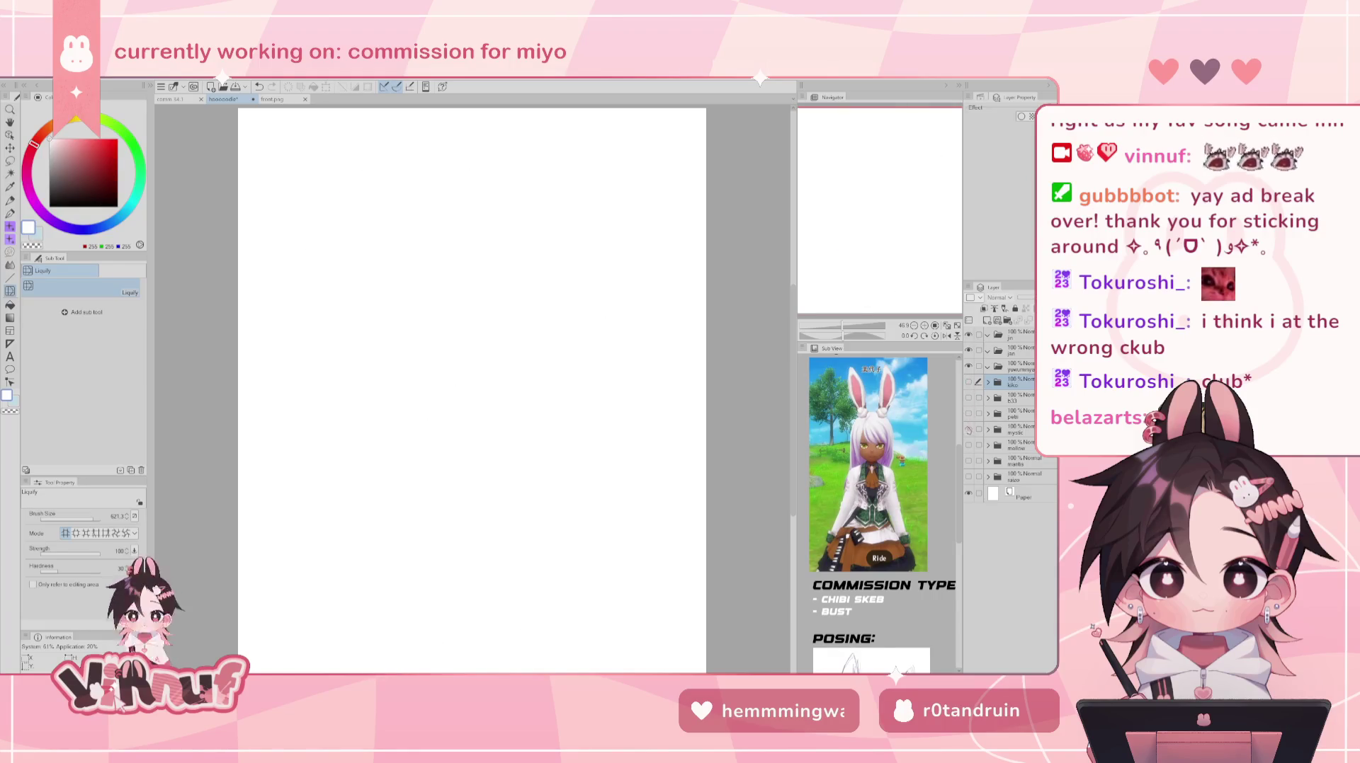
click(968, 430)
click(968, 414)
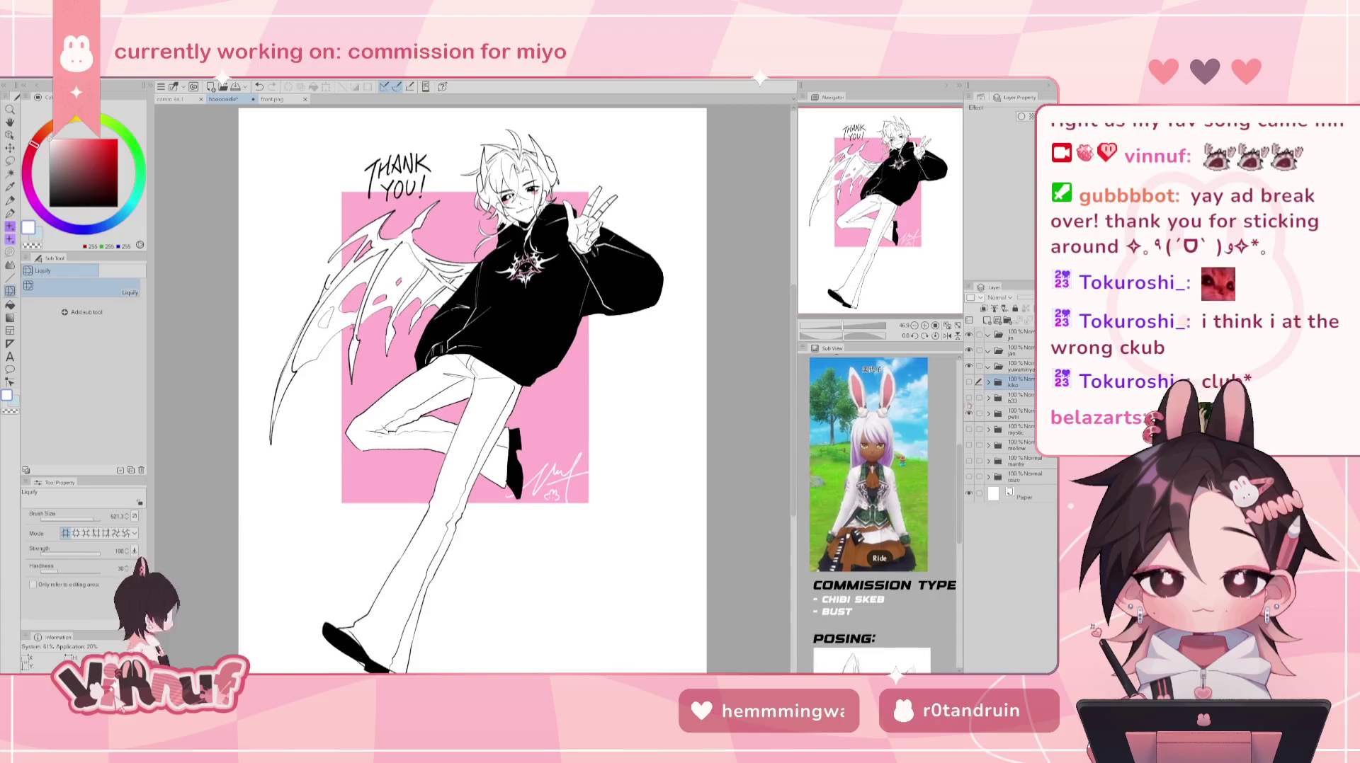
click(968, 414)
click(968, 398)
click(968, 414)
click(968, 398)
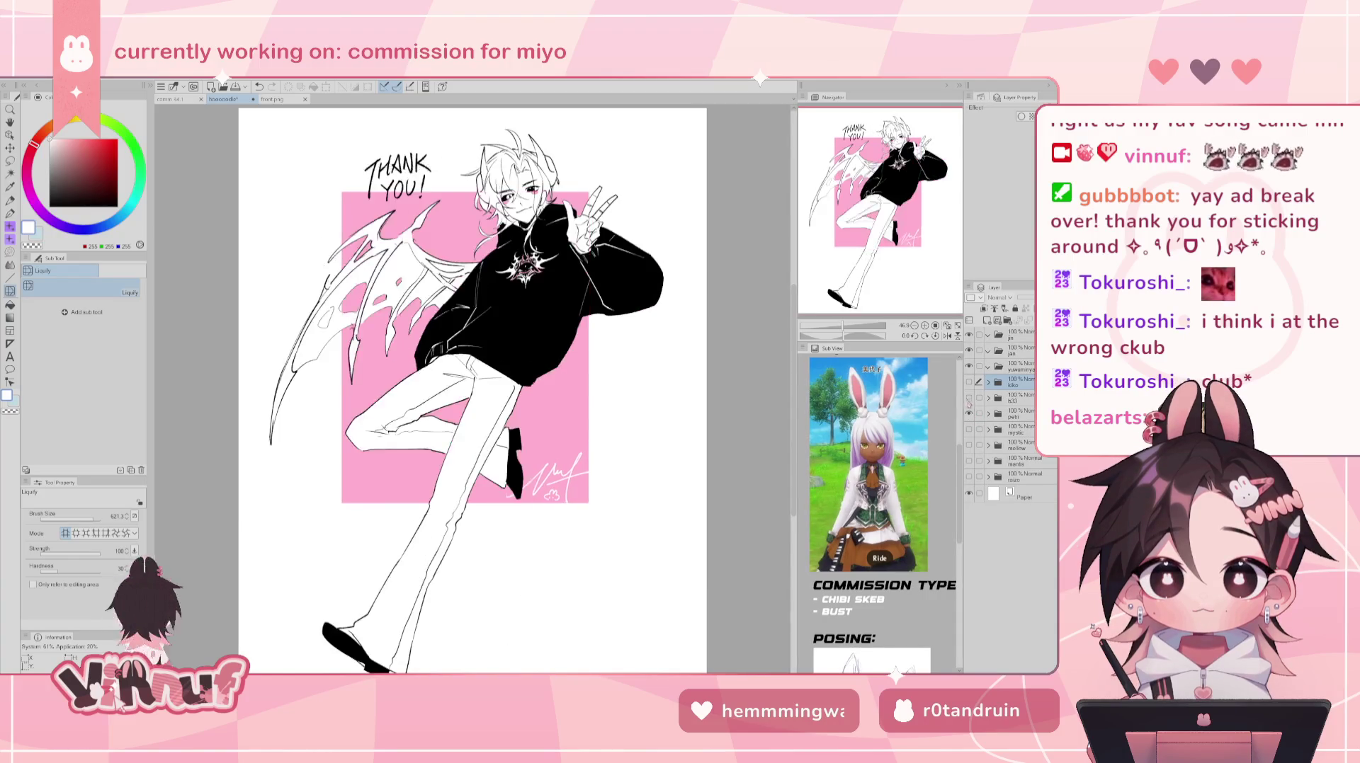
click(968, 382)
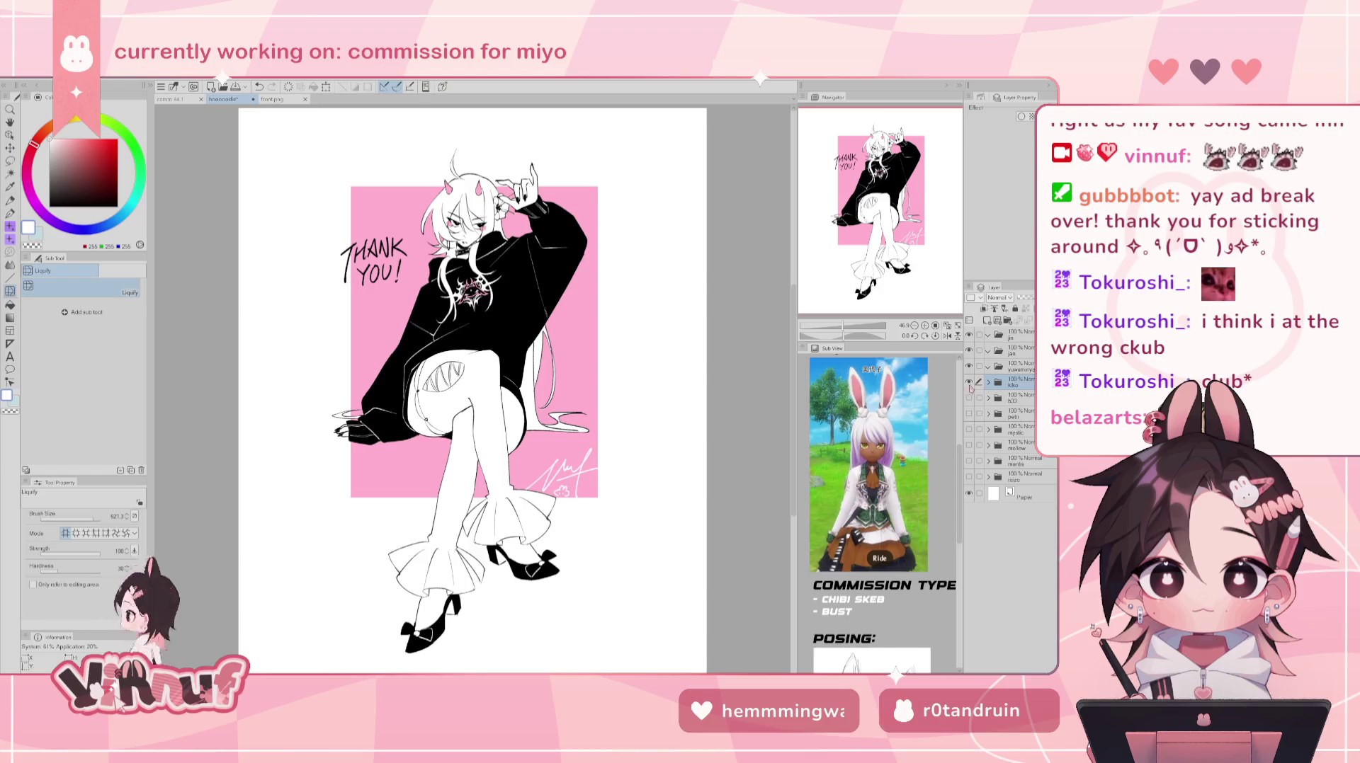
- Toggle the character layers again to preview the b33 and winged characters against the emblem
click(947, 325)
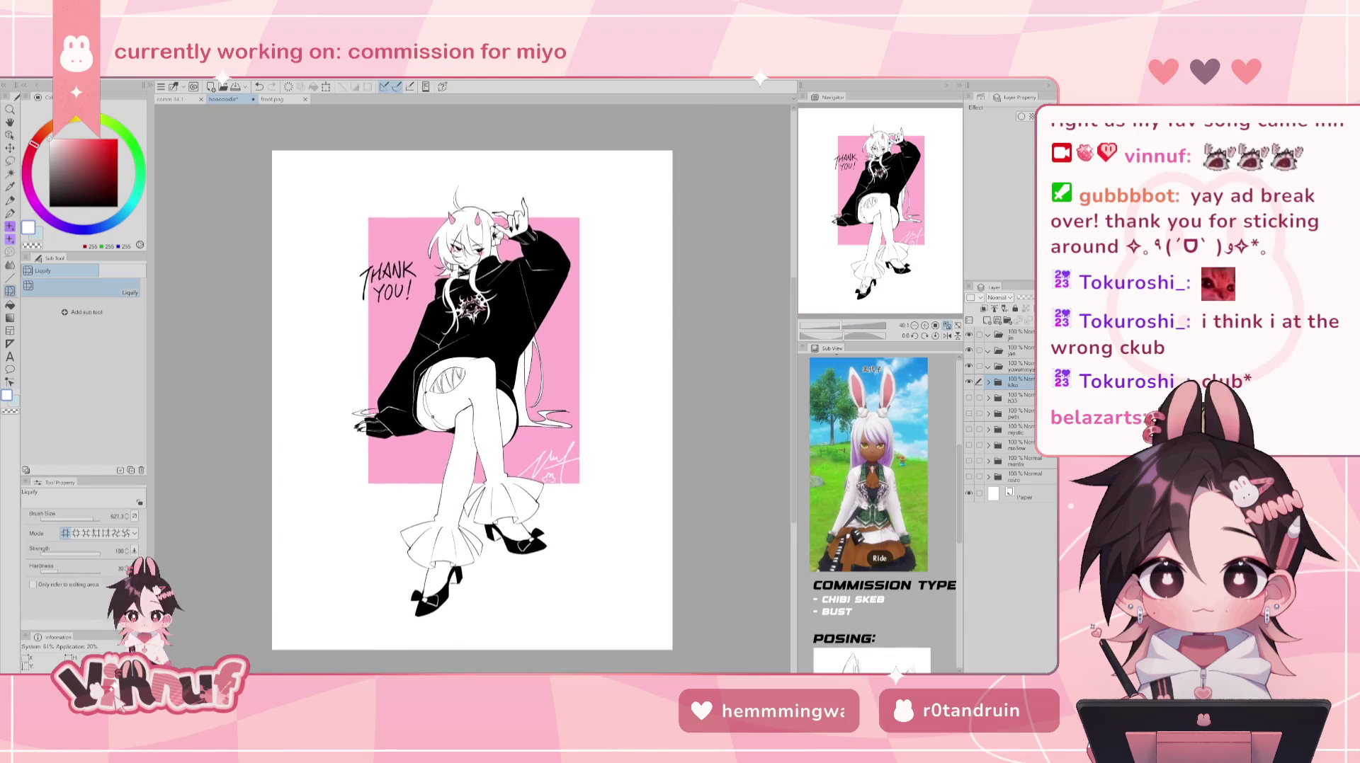
click(968, 383)
click(968, 398)
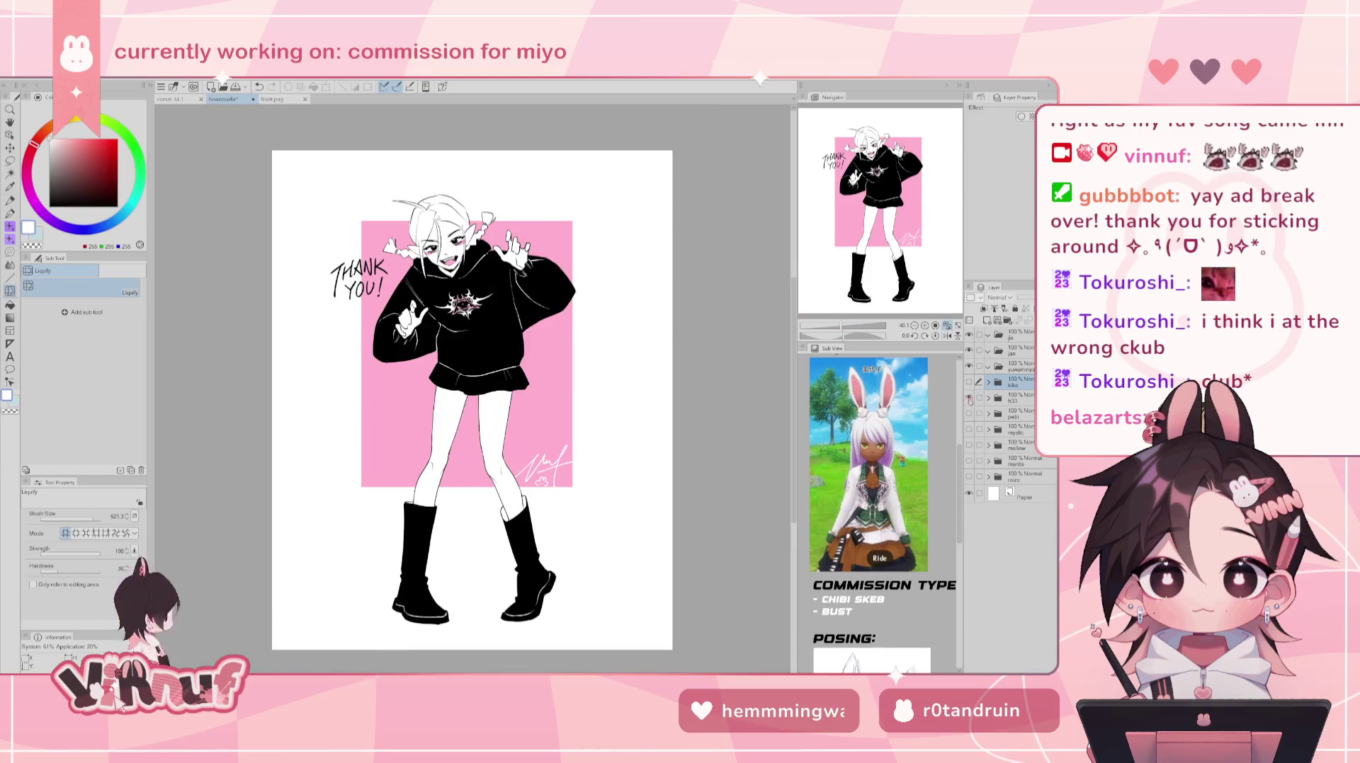
click(968, 398)
click(968, 382)
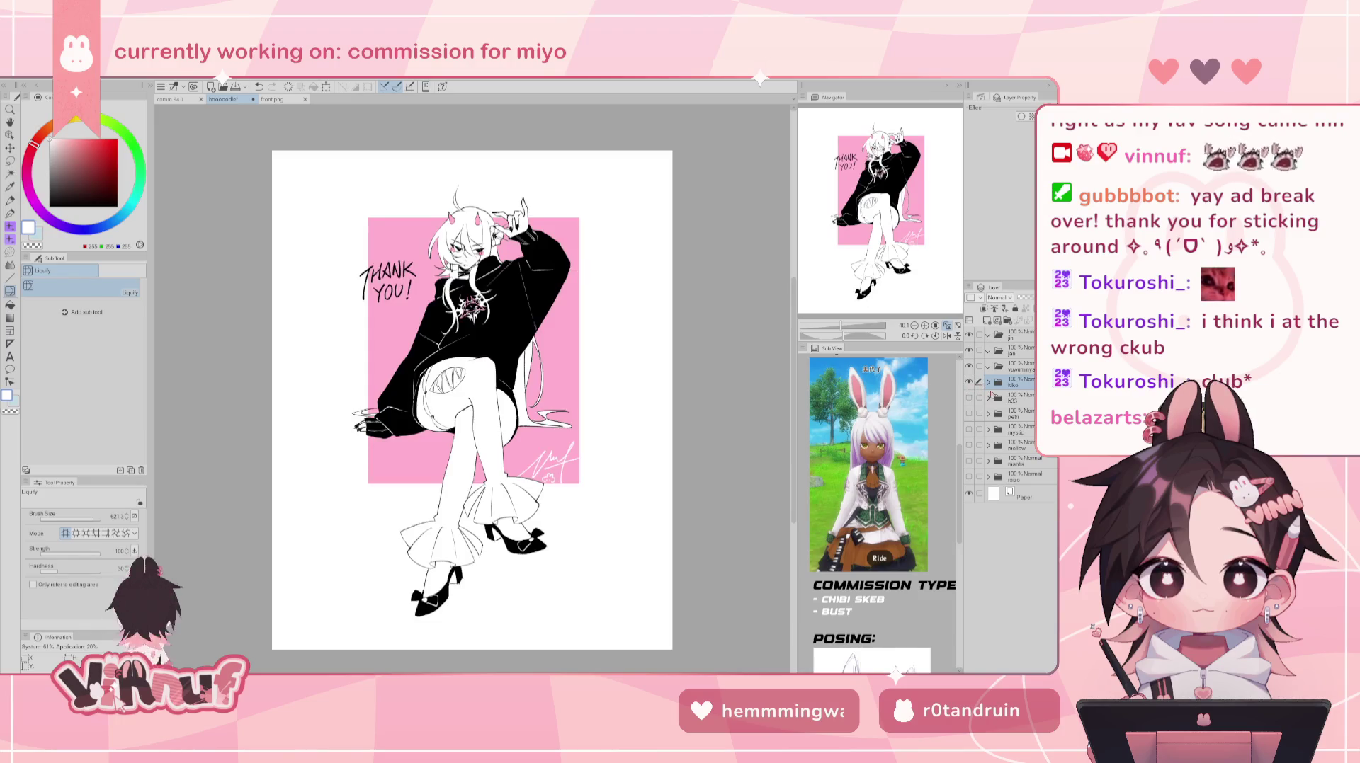
click(968, 383)
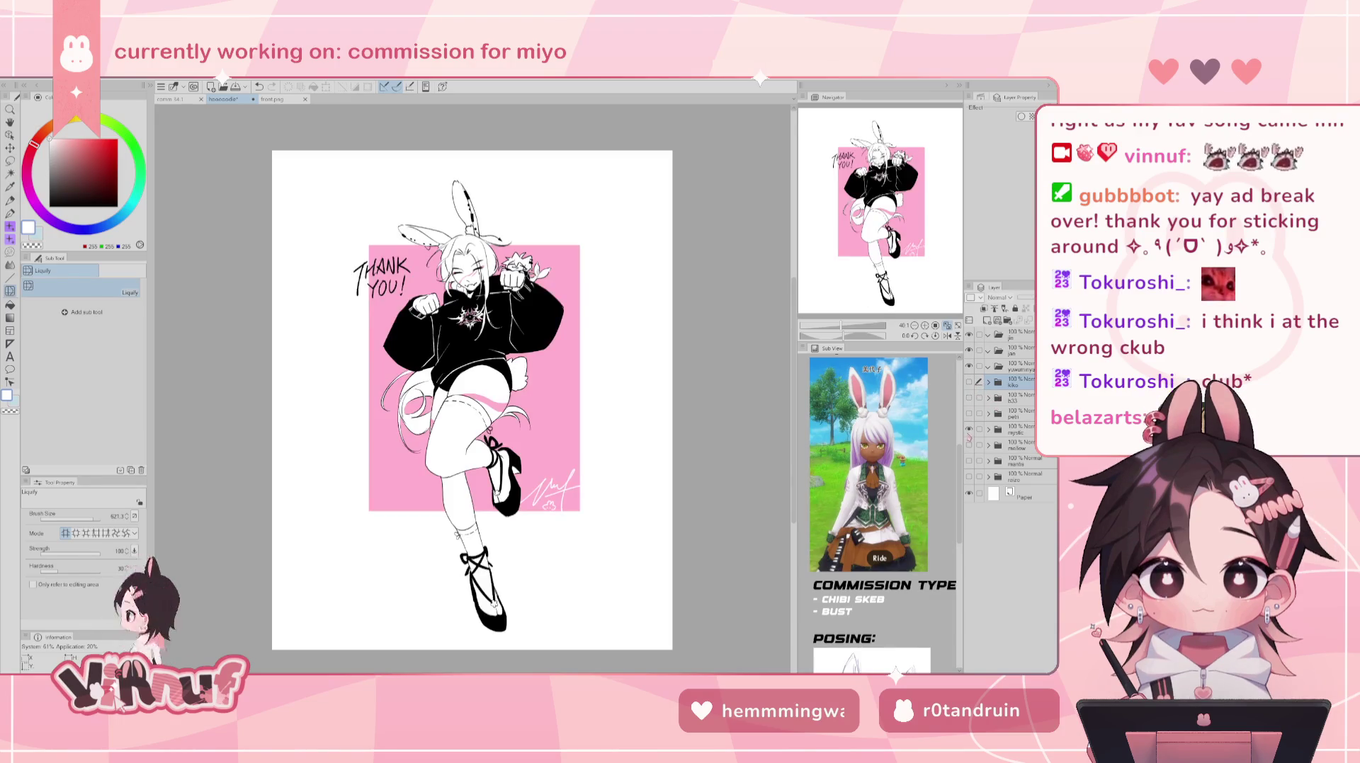
click(968, 398)
click(968, 382)
click(968, 398)
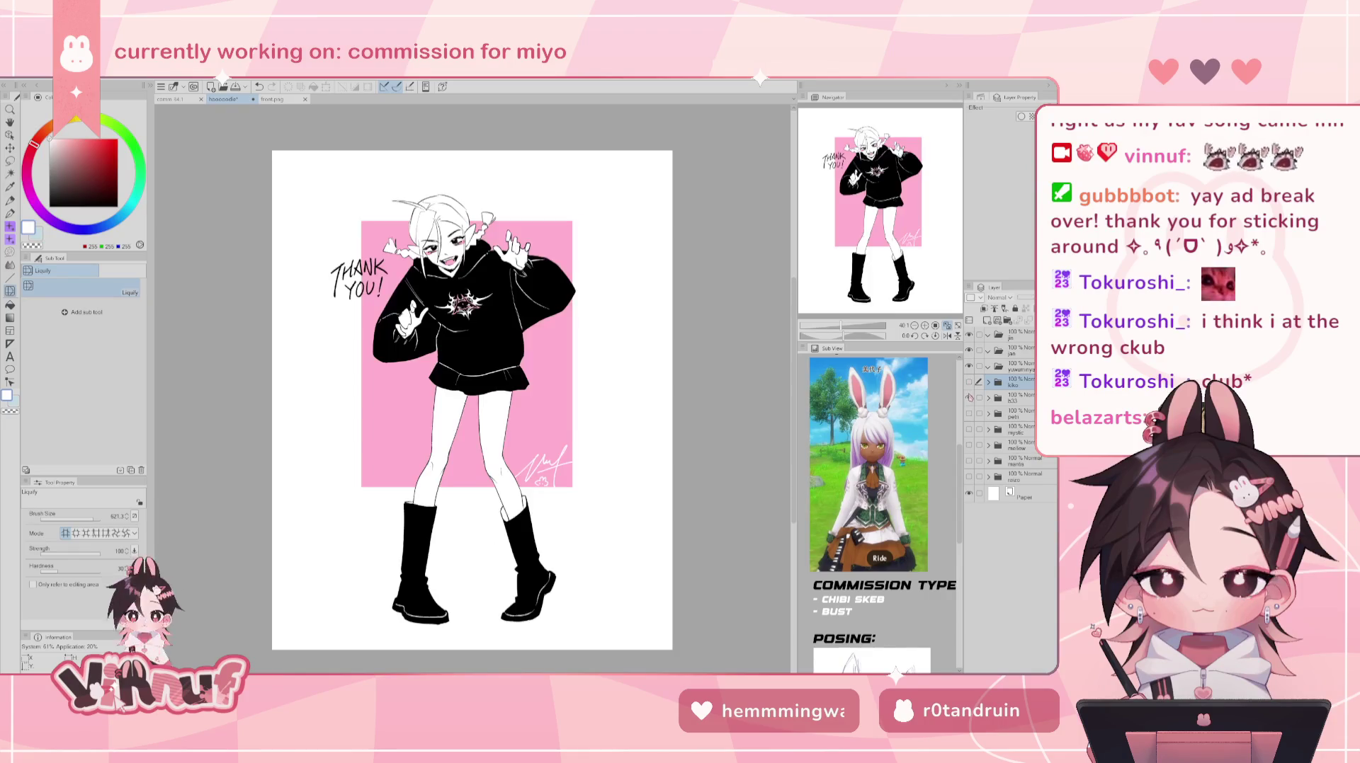
click(968, 398)
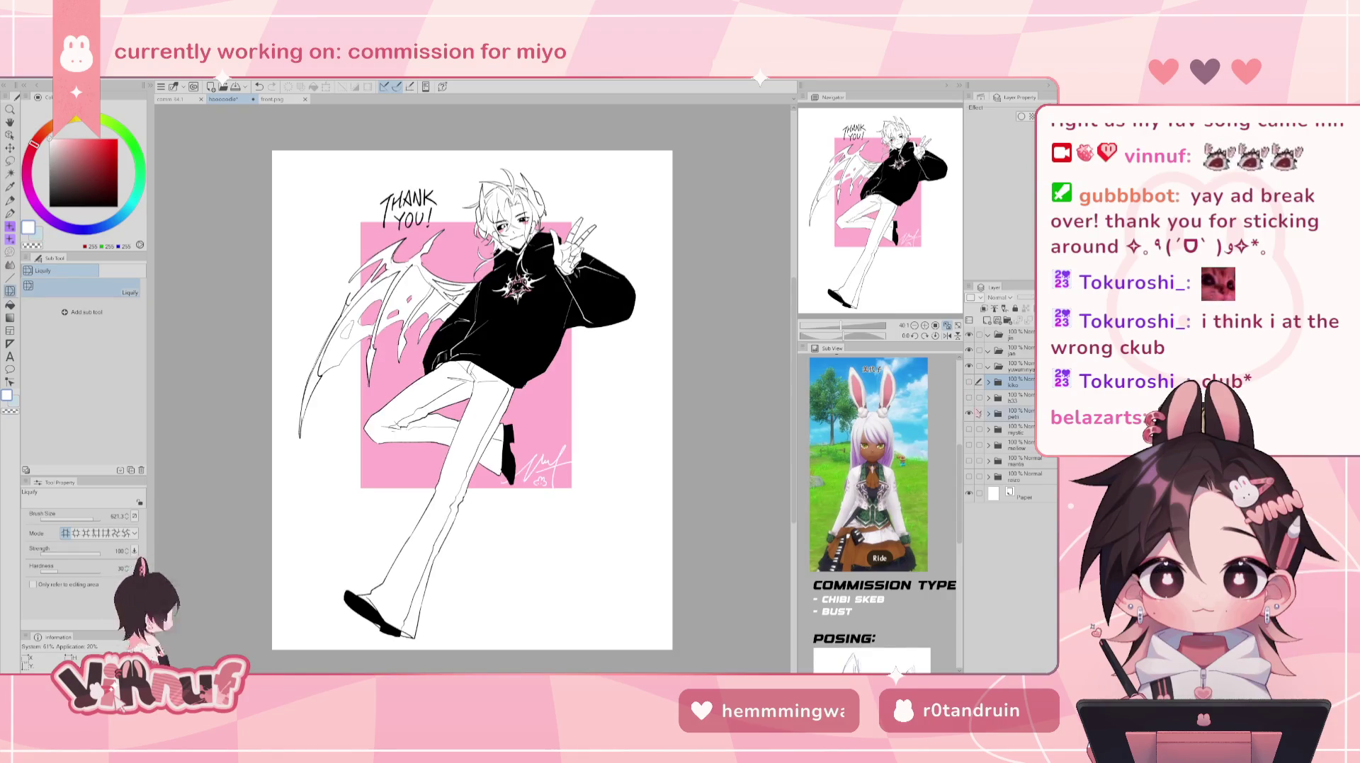
click(968, 413)
click(968, 398)
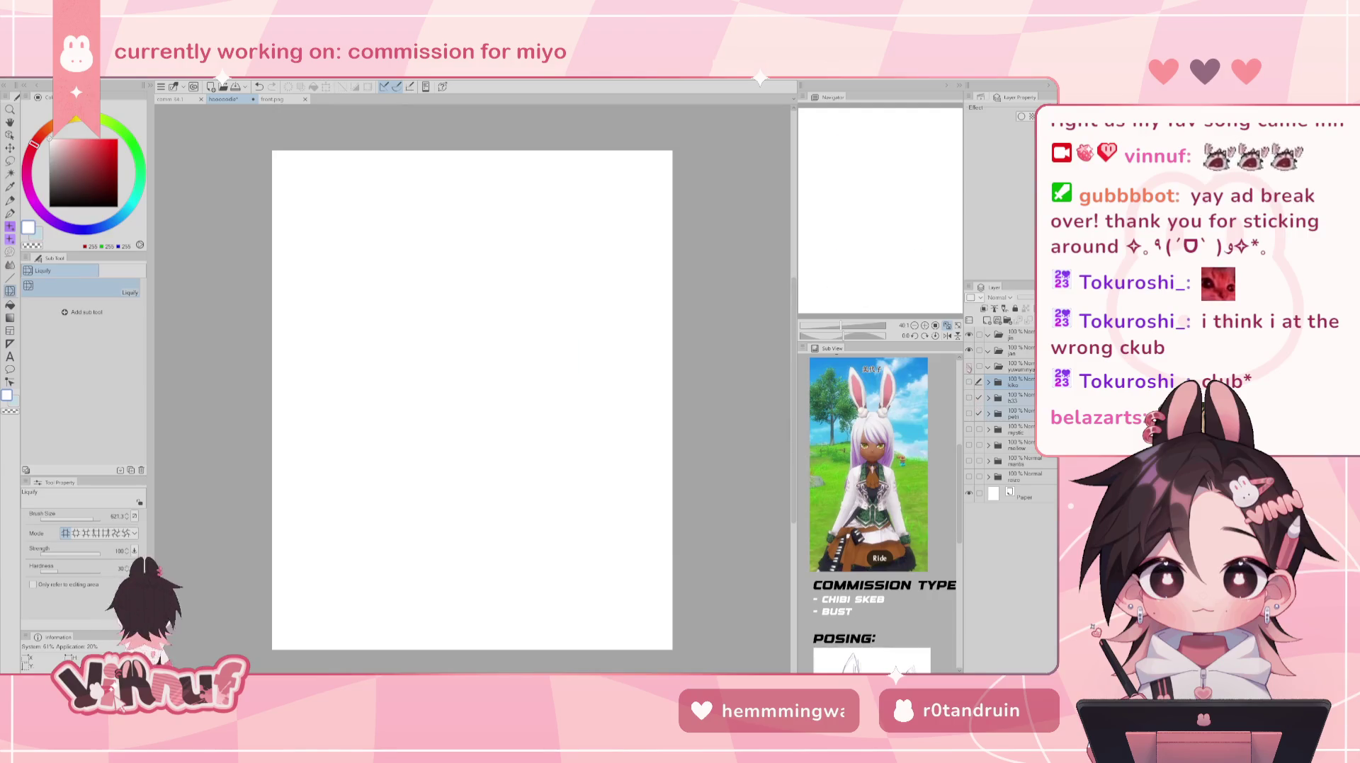
- Show the kiko character layer again and save the illustration
click(1022, 353)
click(971, 367)
click(968, 383)
click(1020, 382)
key(ctrl+s)
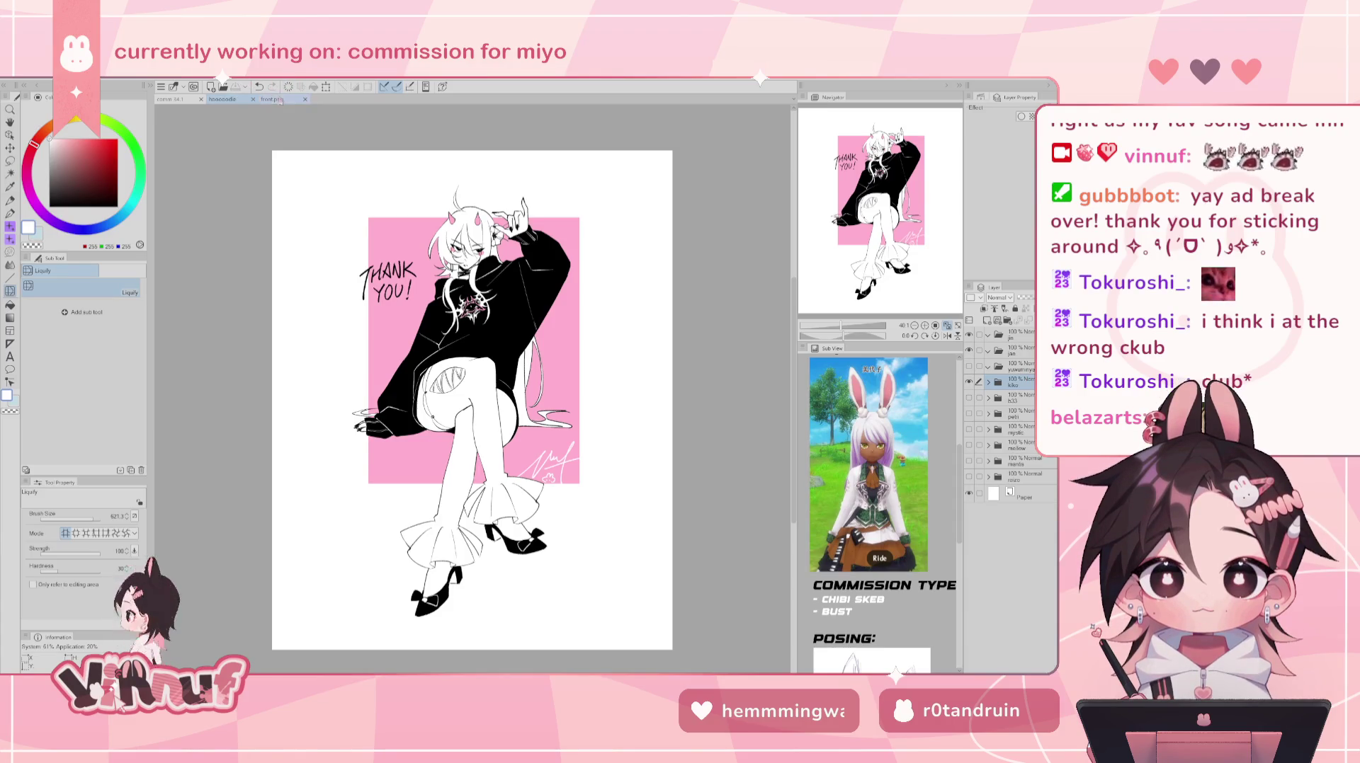
click(221, 100)
click(271, 99)
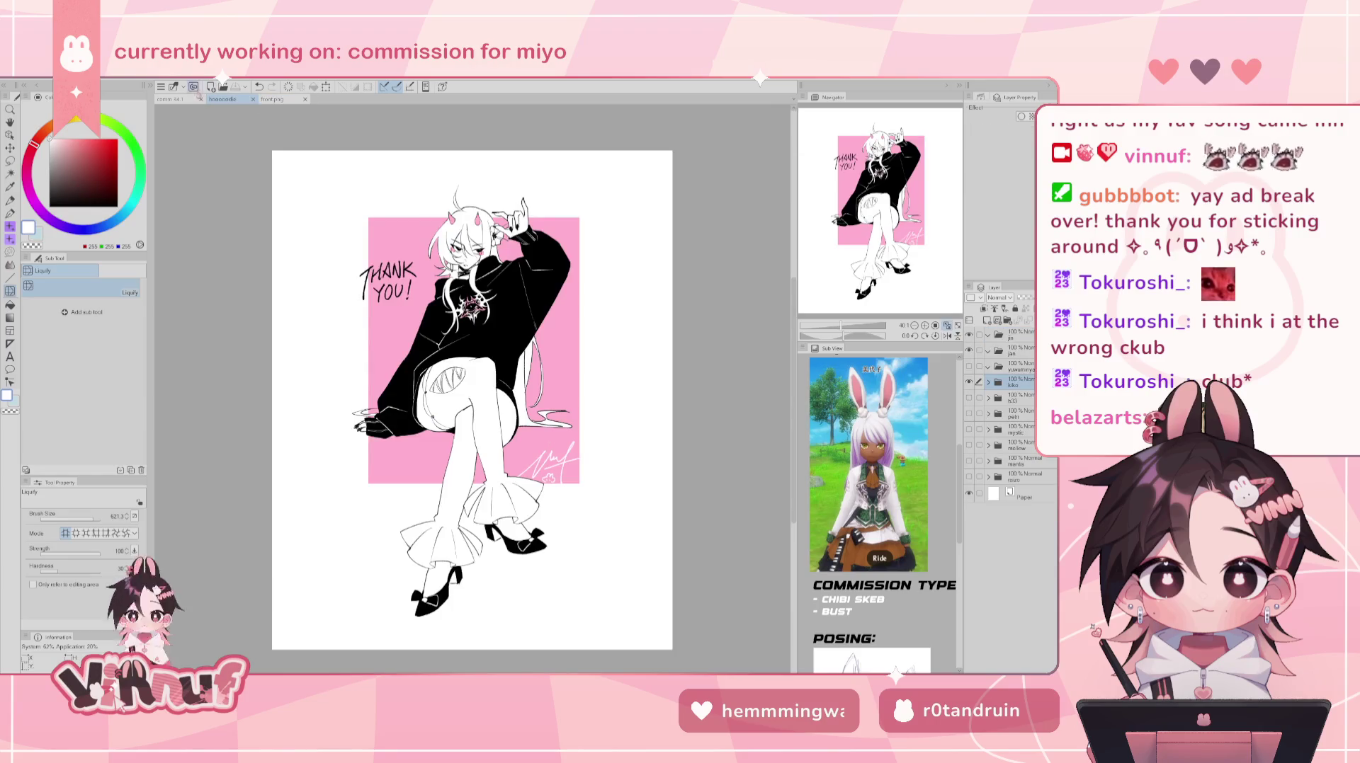
- Move the comm 34.1 chibi tab to the end and create a new blank canvas via File > New
click(173, 99)
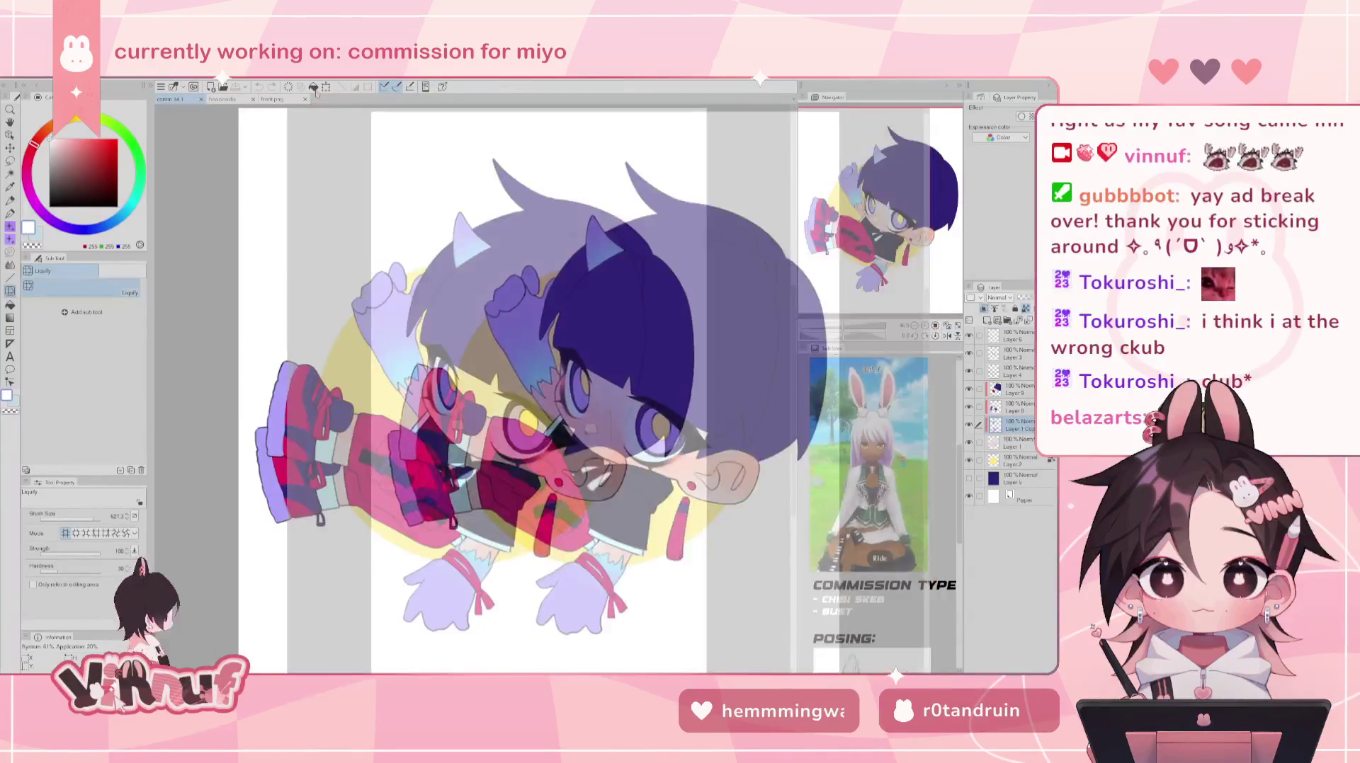
drag(315, 99, 316, 92)
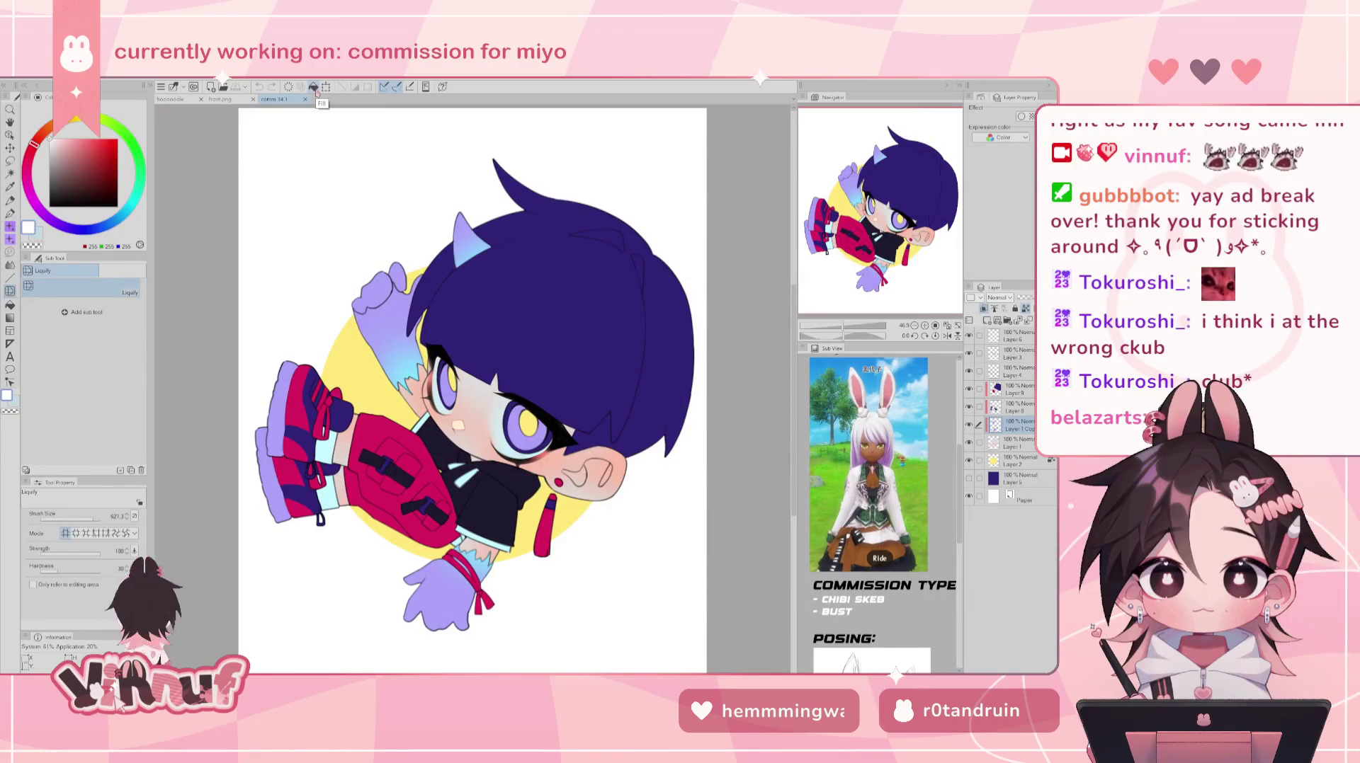
click(20, 80)
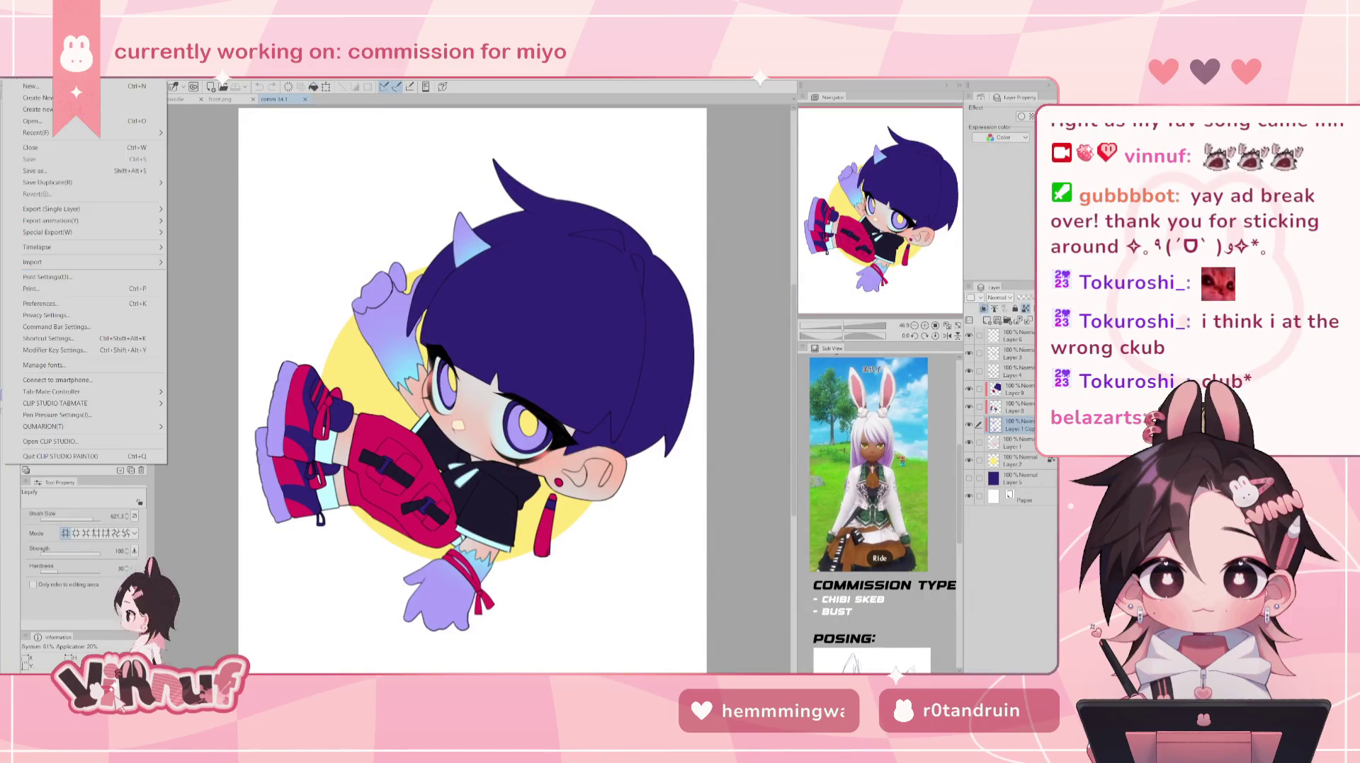
click(31, 86)
click(555, 278)
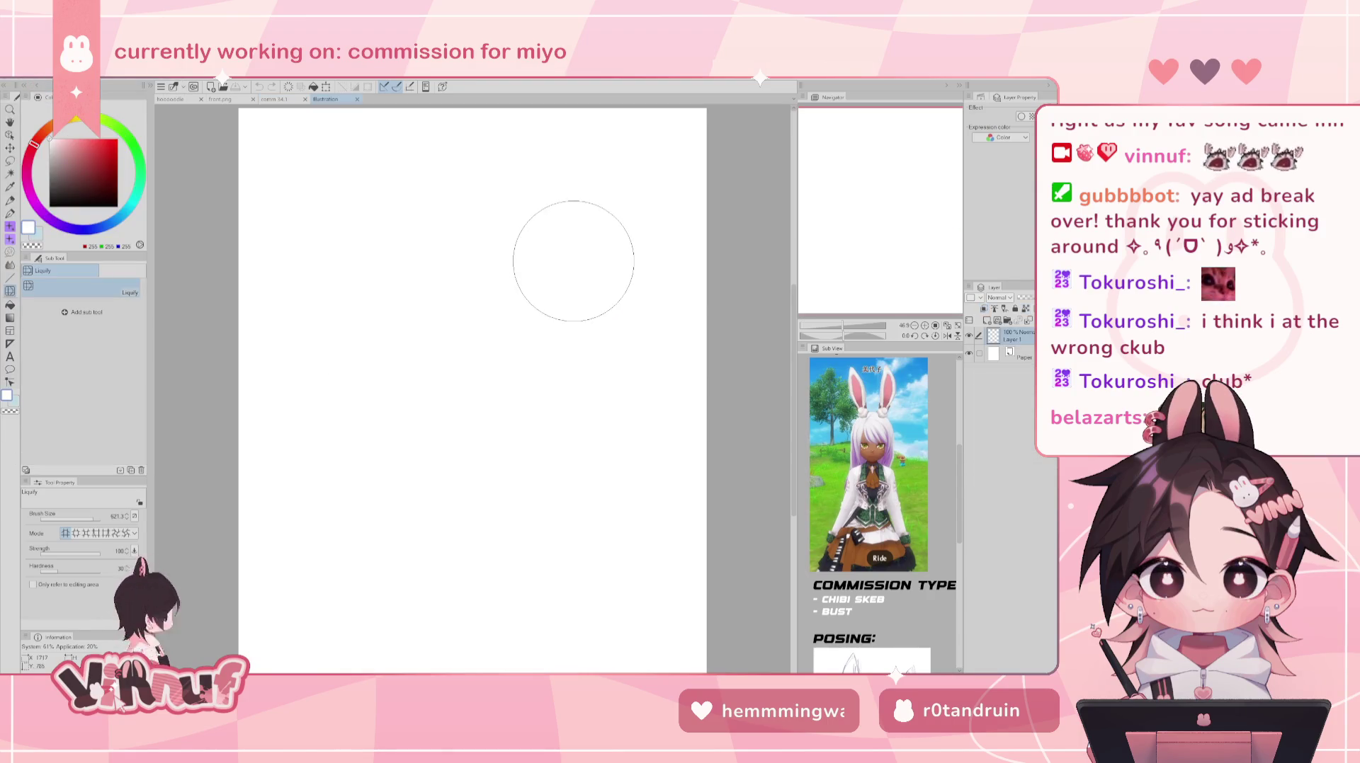
- Set the pen brush size to 10 and undo a couple of test strokes
key(b)
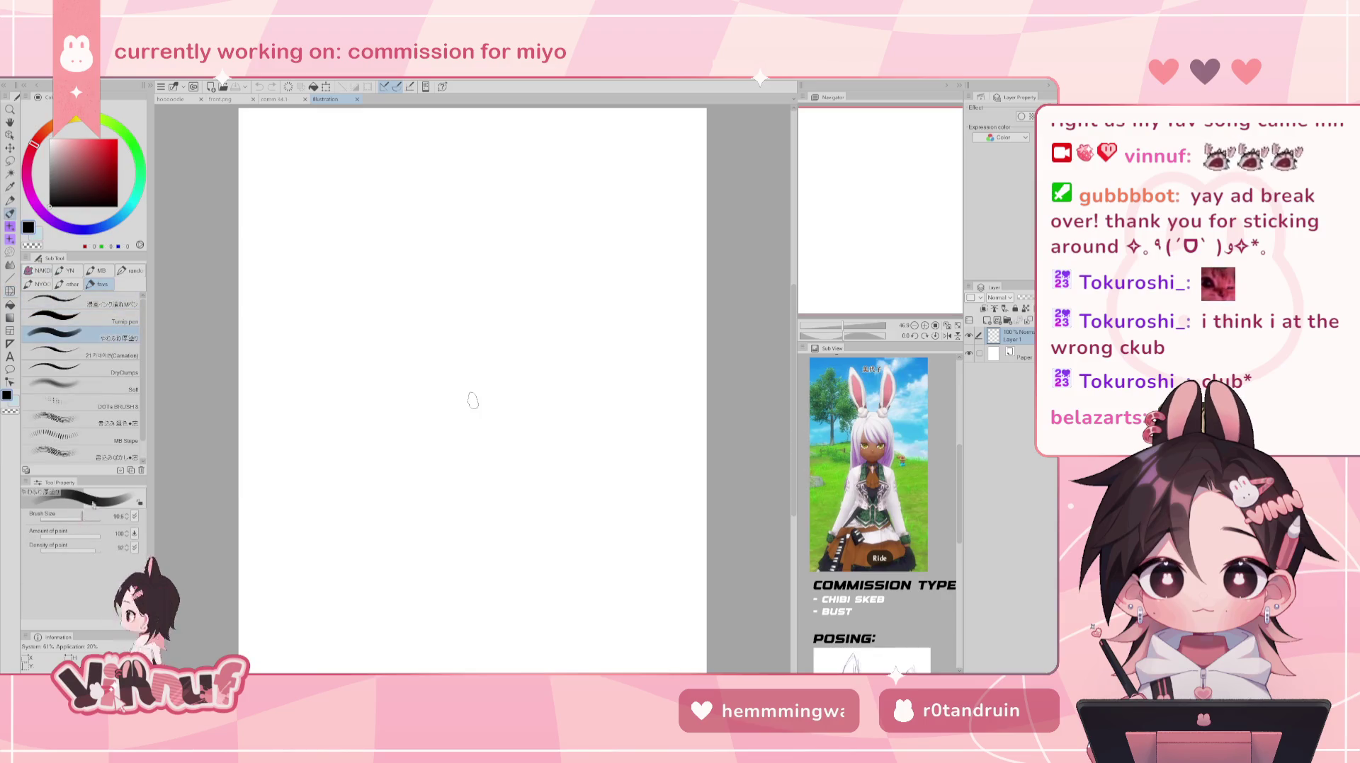
click(127, 519)
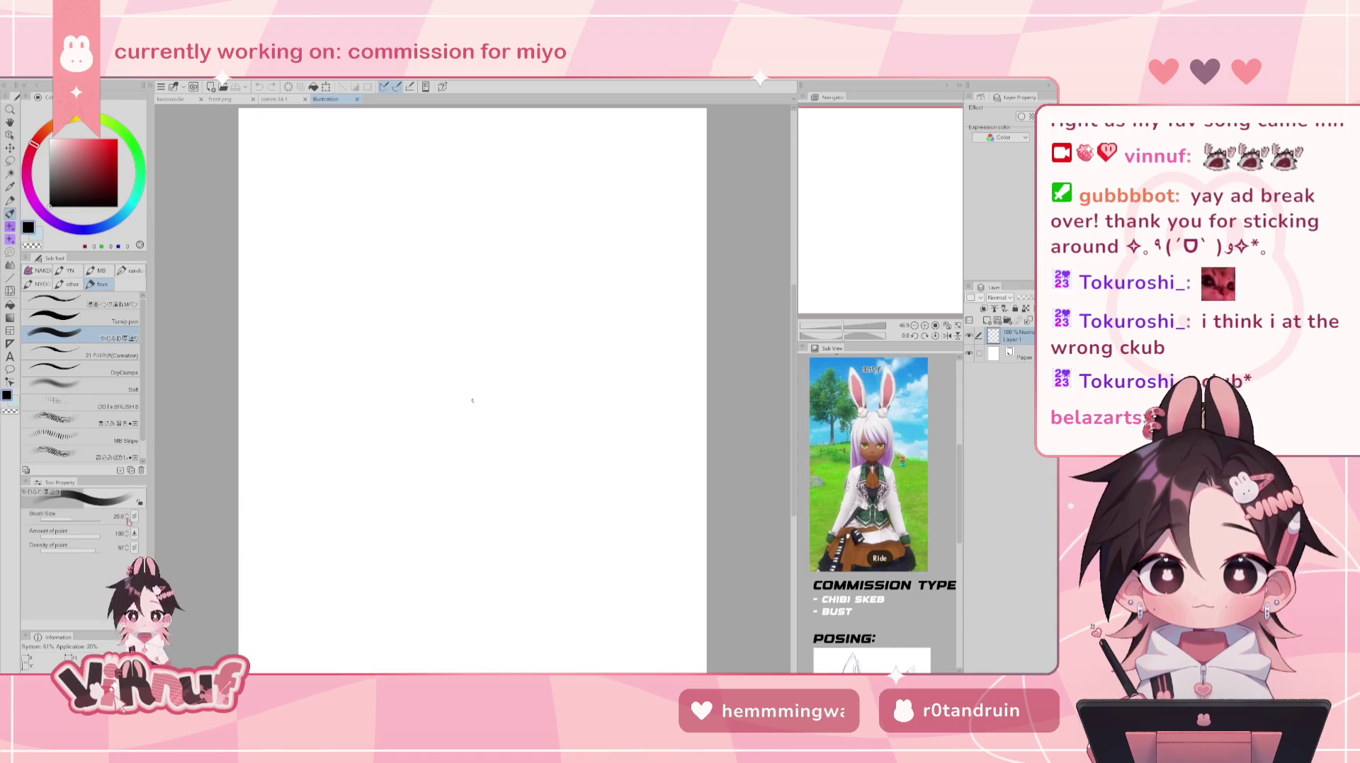
click(128, 520)
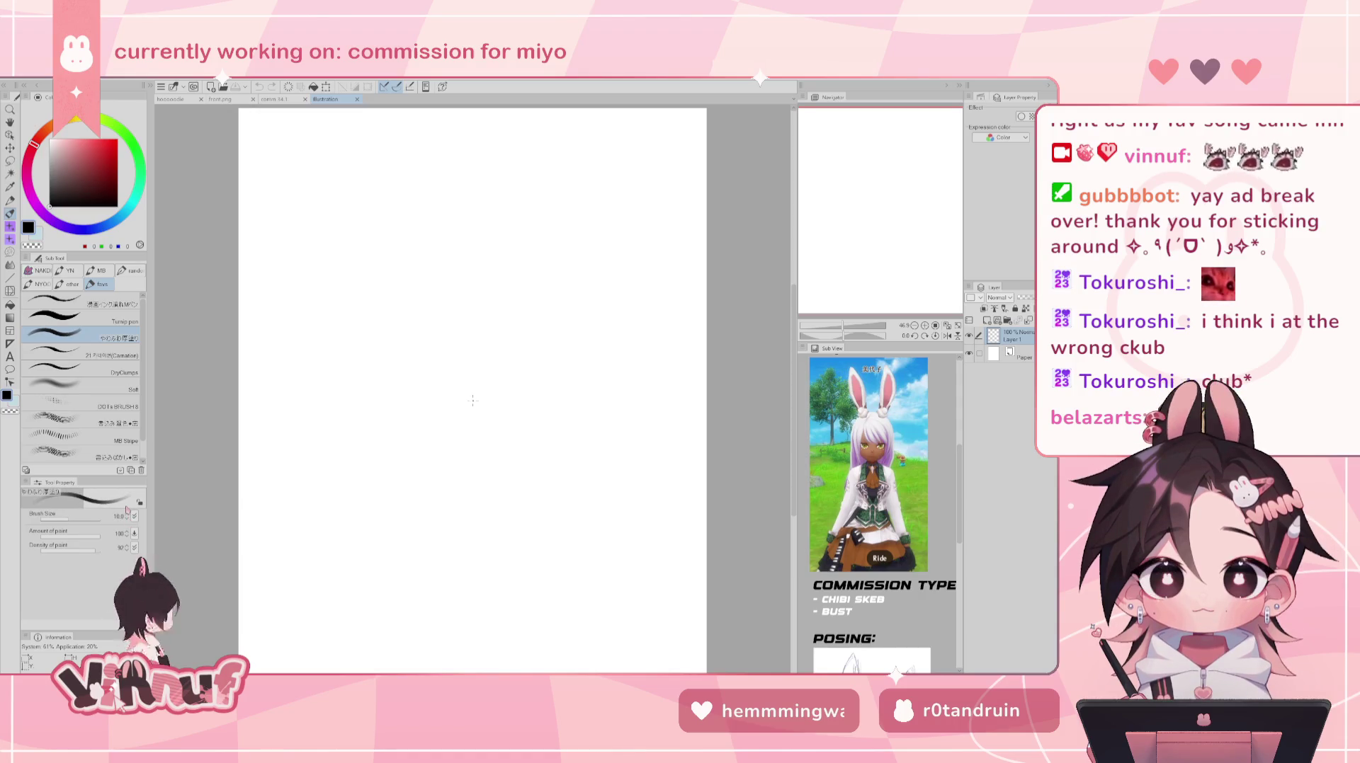
drag(464, 286, 436, 449)
drag(478, 306, 464, 448)
key(ctrl+z)
key(ctrl+z)
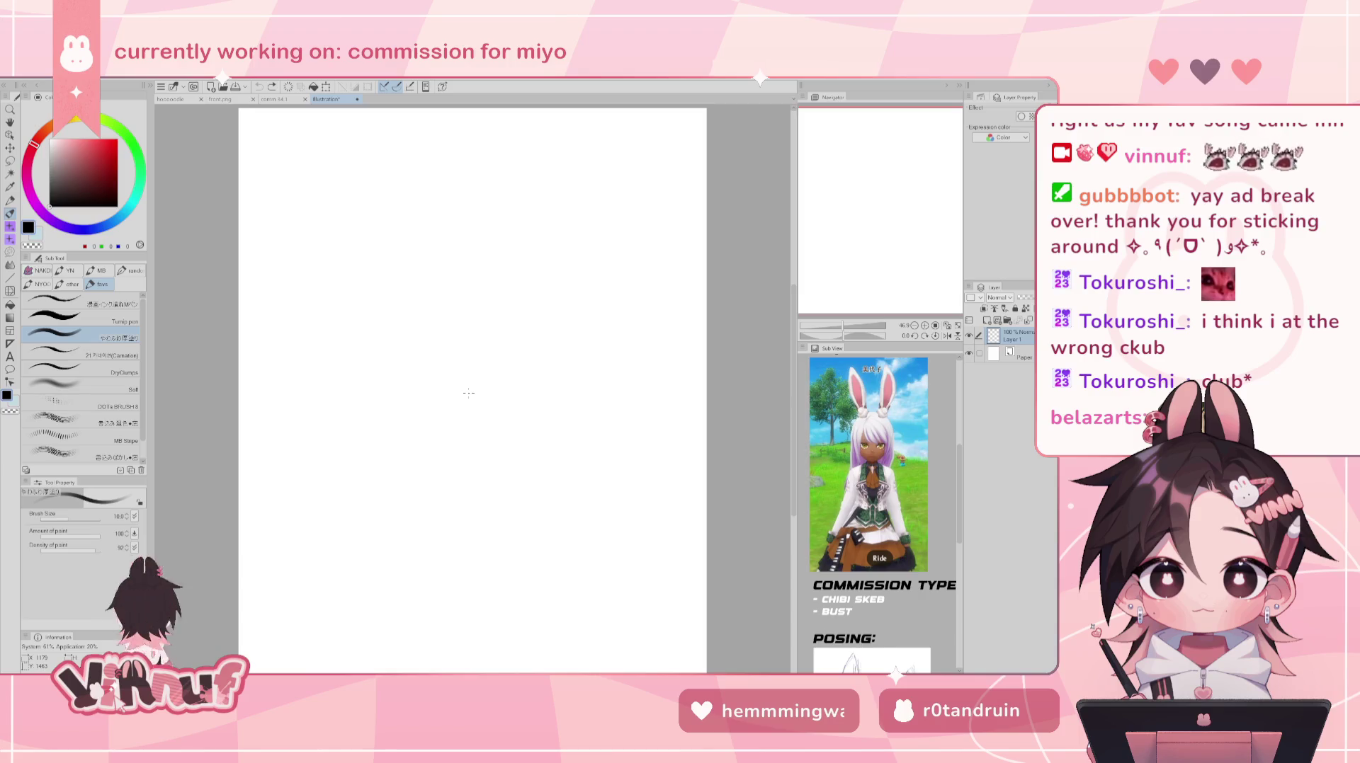
- Sketch a loose oval for the chibi head, redrawing it after undone attempts
scroll(878, 495, down, 3)
scroll(878, 496, down, 2)
scroll(878, 496, up, 1)
scroll(878, 496, down, 1)
scroll(878, 495, up, 1)
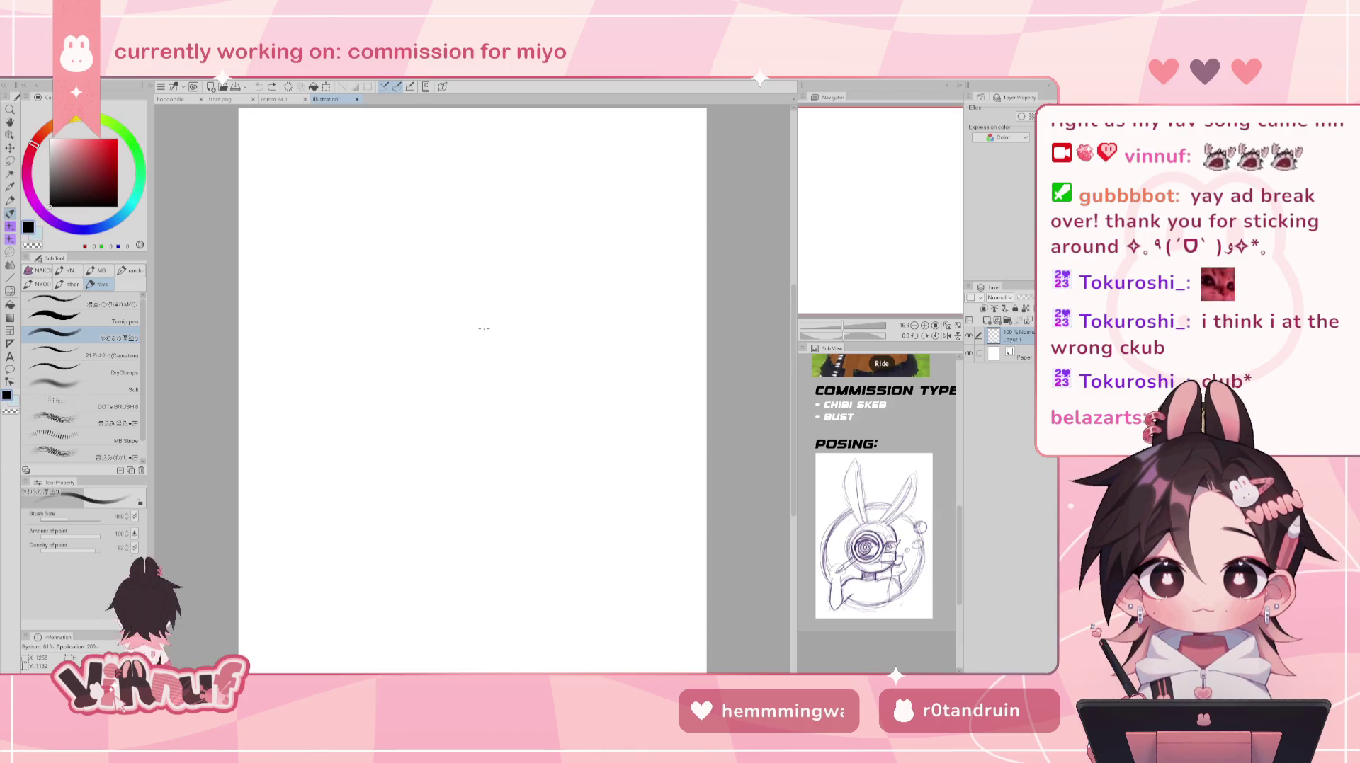
drag(459, 282, 546, 417)
key(ctrl+z)
drag(457, 282, 549, 414)
key(ctrl+z)
drag(457, 281, 549, 414)
- Round out the head oval's lower-right edge with a size-1519 Liquify brush, then draw a lower guide curve
key(ctrl+z)
key(ctrl+z)
mouse_move(453, 283)
mouse_down()
mouse_move(486, 321)
mouse_move(495, 276)
mouse_move(519, 286)
mouse_move(496, 268)
mouse_up()
key(ctrl+z)
key(ctrl+z)
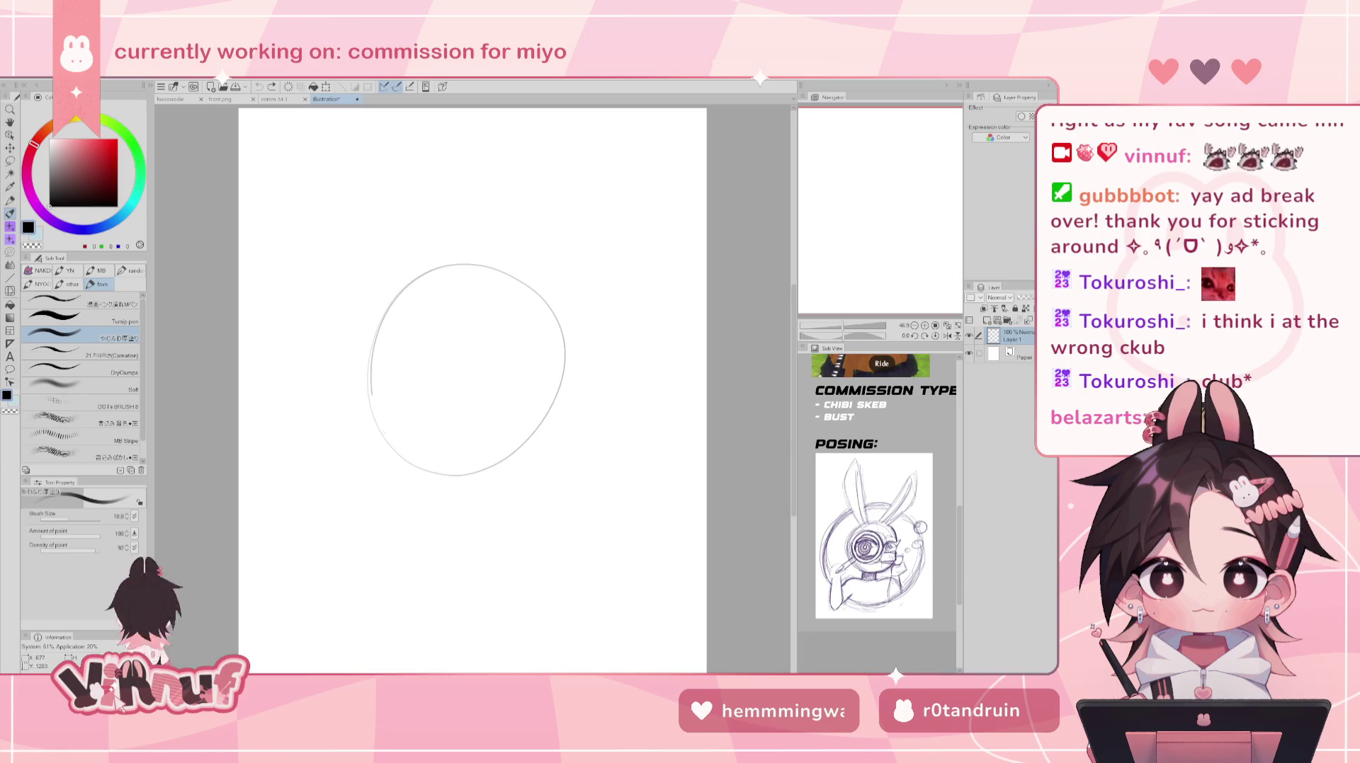
key(j)
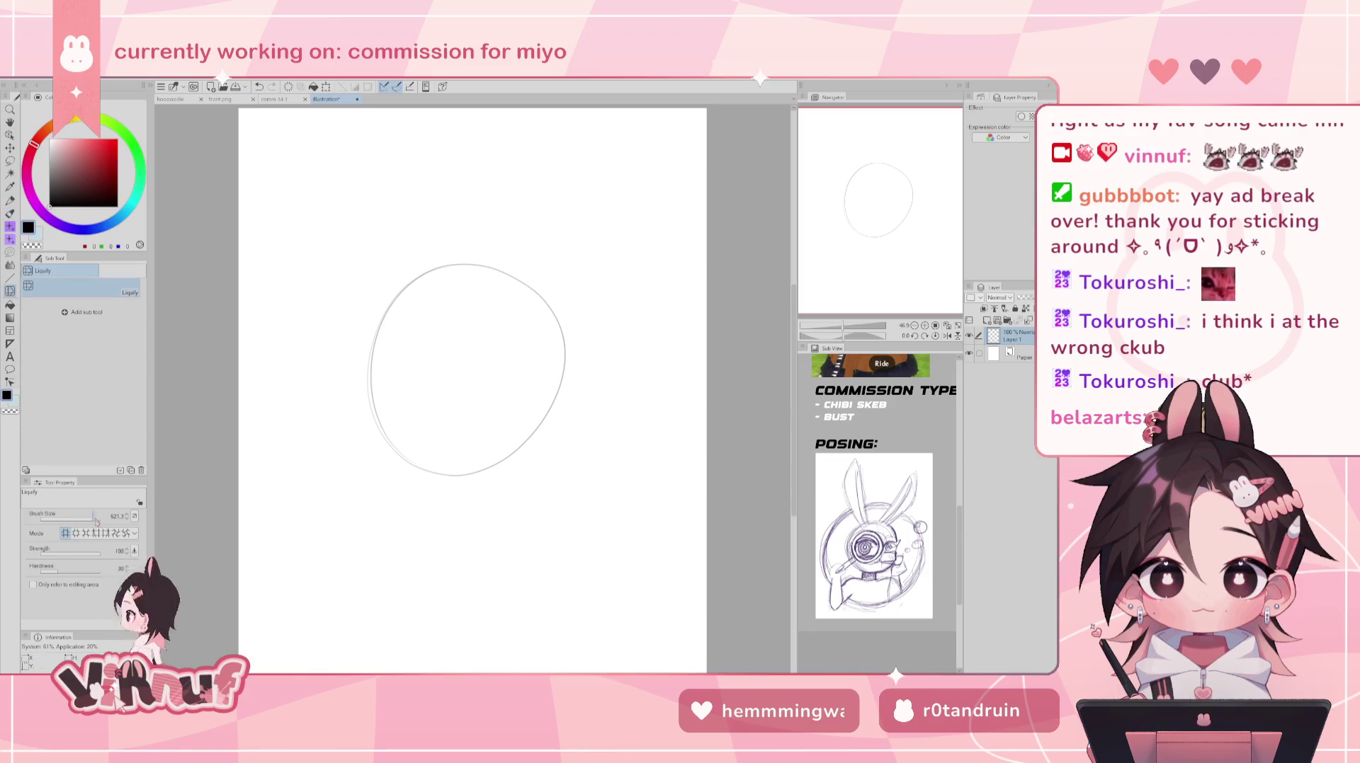
drag(92, 518, 99, 520)
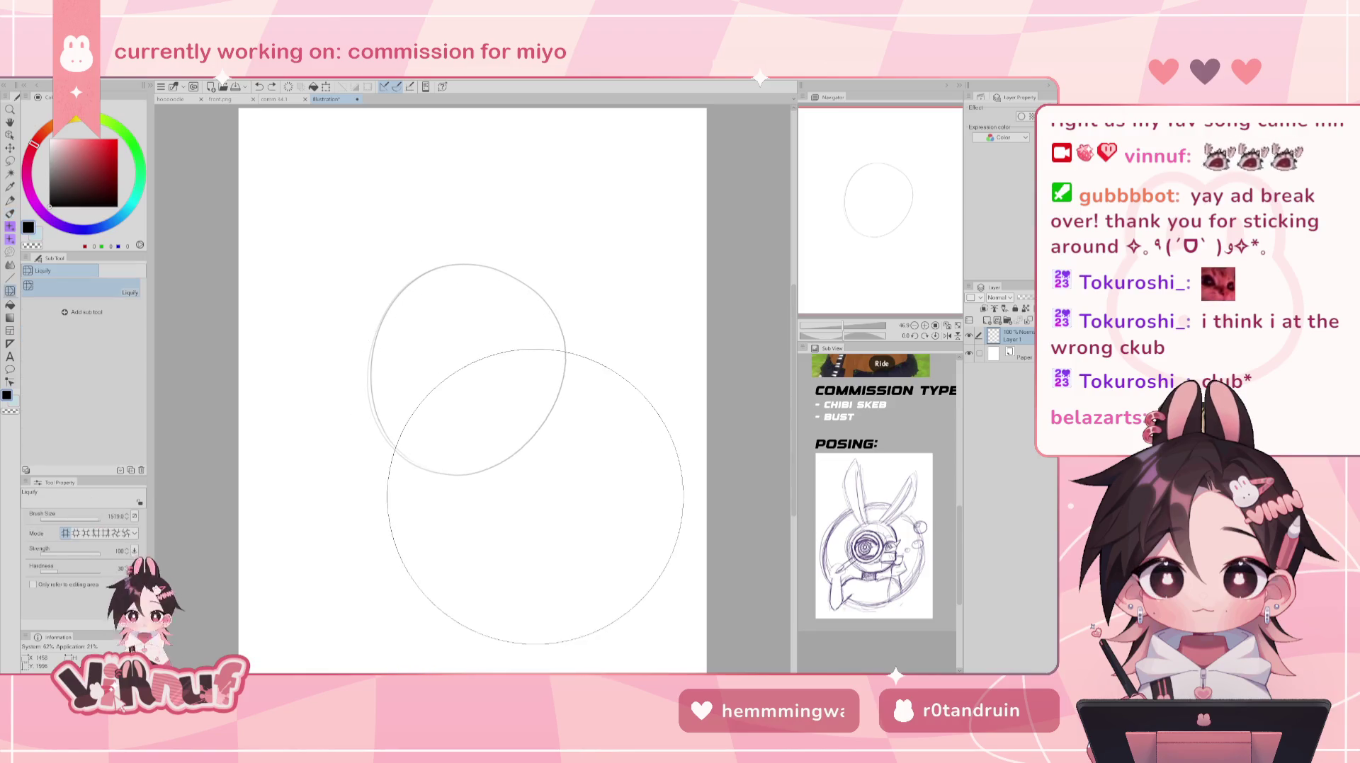
mouse_move(522, 561)
mouse_down()
mouse_move(529, 467)
mouse_move(593, 423)
mouse_up()
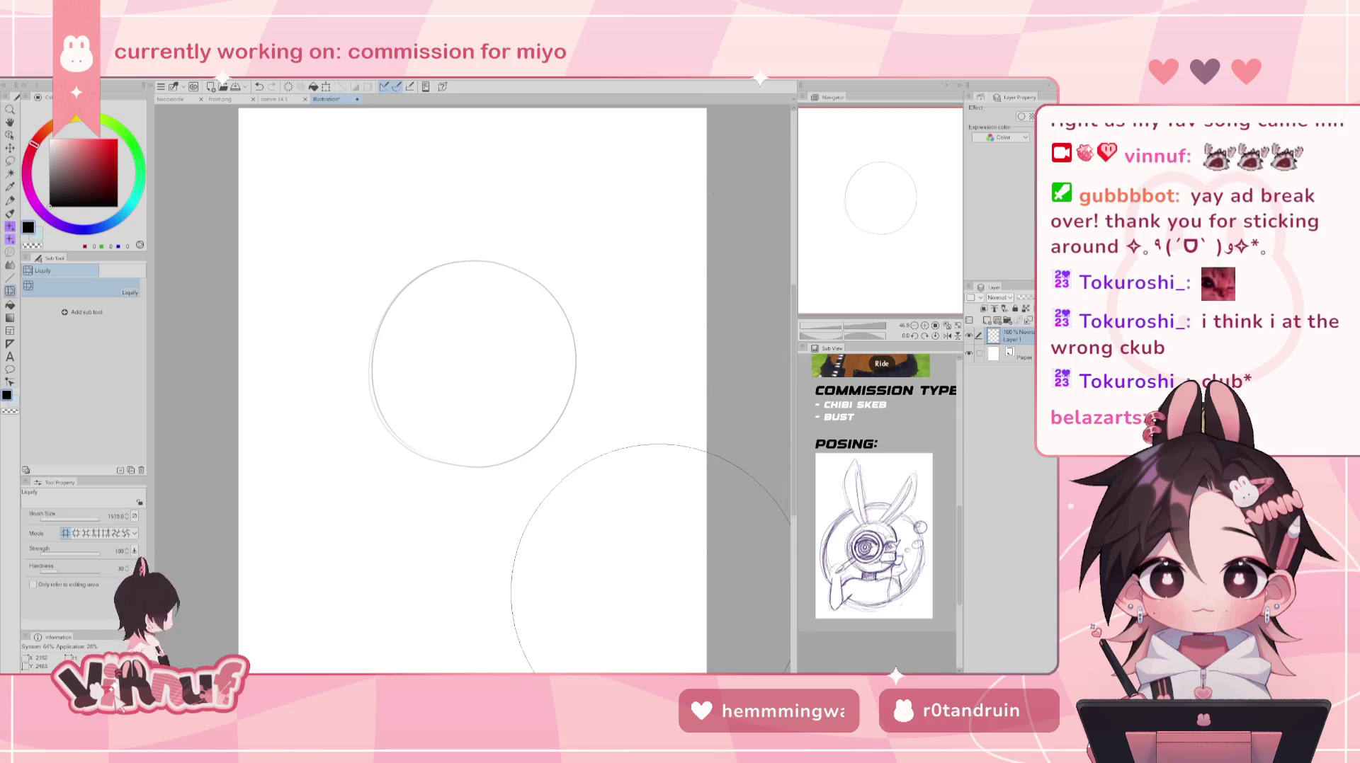
key(b)
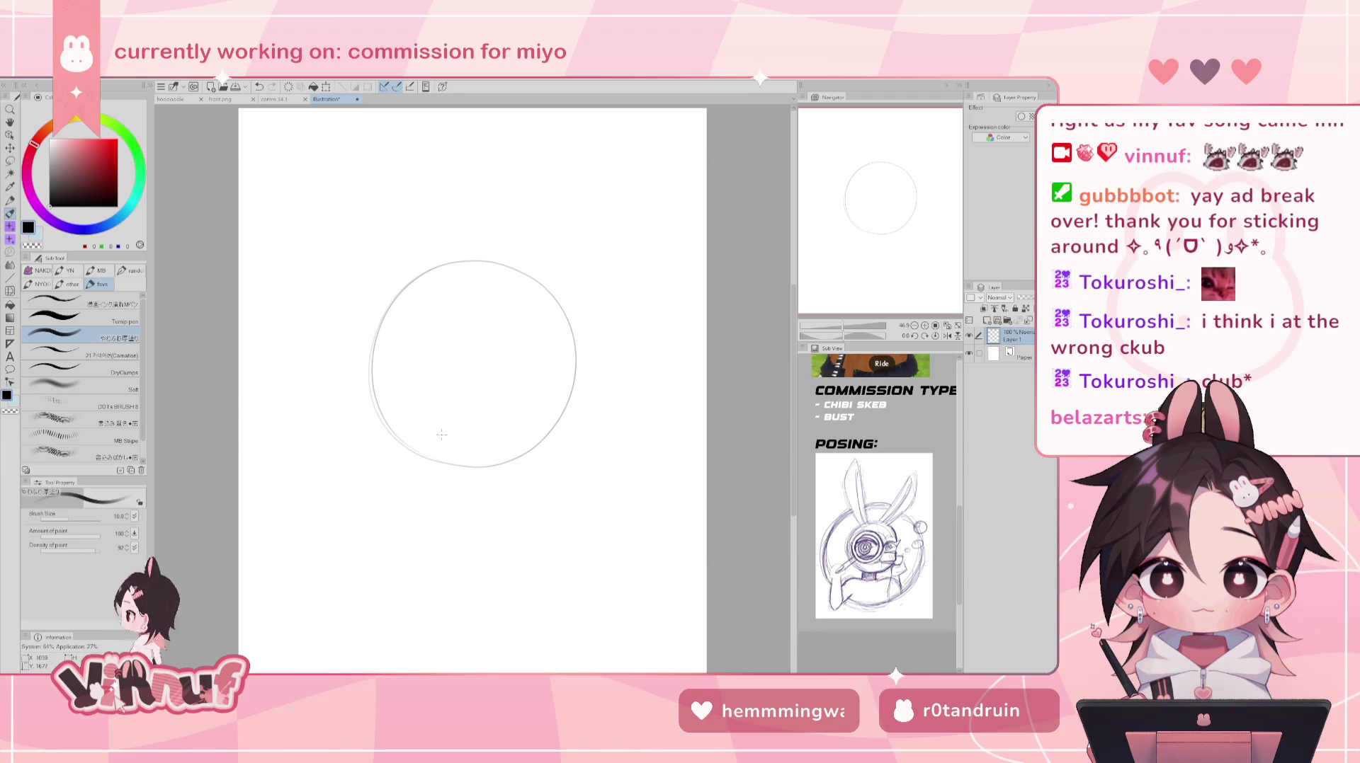
drag(391, 425, 501, 428)
- Try out curved and vertical face guide lines inside the head, then undo them
key(ctrl+z)
drag(569, 384, 491, 431)
mouse_move(407, 436)
mouse_down()
mouse_move(565, 382)
mouse_move(556, 401)
mouse_up()
key(ctrl+z)
mouse_move(506, 290)
mouse_down()
mouse_move(525, 410)
mouse_move(515, 464)
mouse_move(527, 439)
mouse_up()
key(ctrl+z)
key(ctrl+z)
key(ctrl+z)
key(ctrl+z)
drag(513, 291, 531, 443)
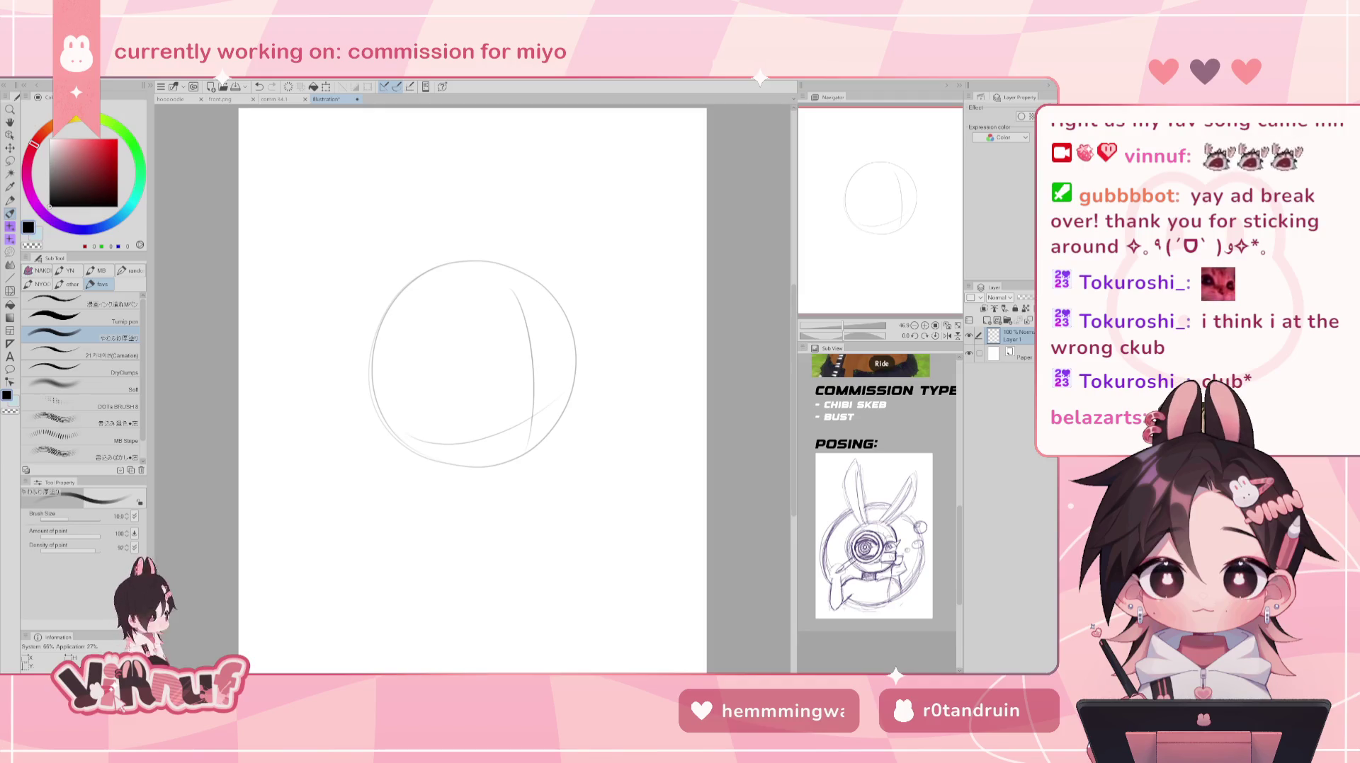
drag(891, 213, 899, 186)
key(ctrl+z)
key(ctrl+z)
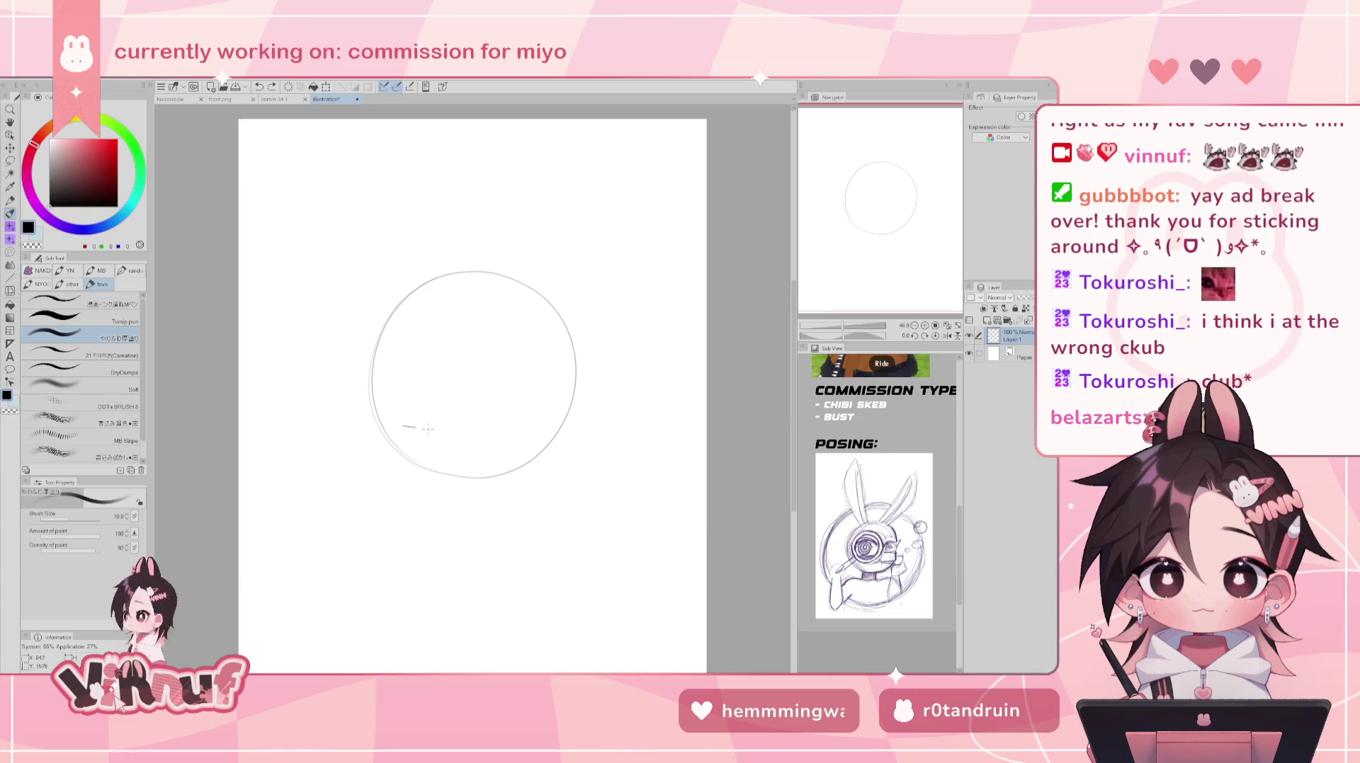
- Draw the upper eyelid curve with a short stroke beneath, then lasso it for moving
mouse_move(410, 427)
mouse_down()
mouse_move(492, 418)
mouse_move(426, 439)
mouse_move(429, 424)
mouse_move(491, 415)
mouse_up()
key(ctrl+z)
key(ctrl+z)
key(ctrl+z)
key(ctrl+z)
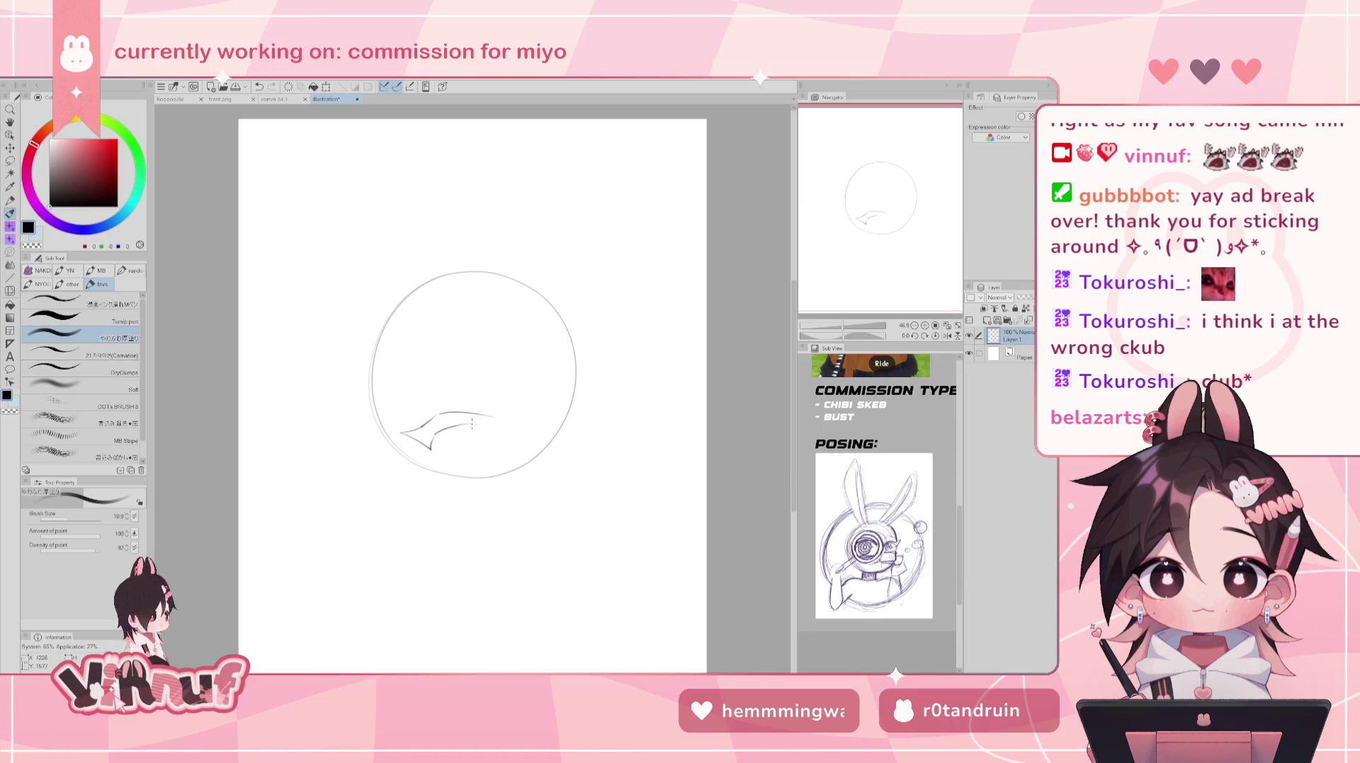
drag(460, 424, 516, 428)
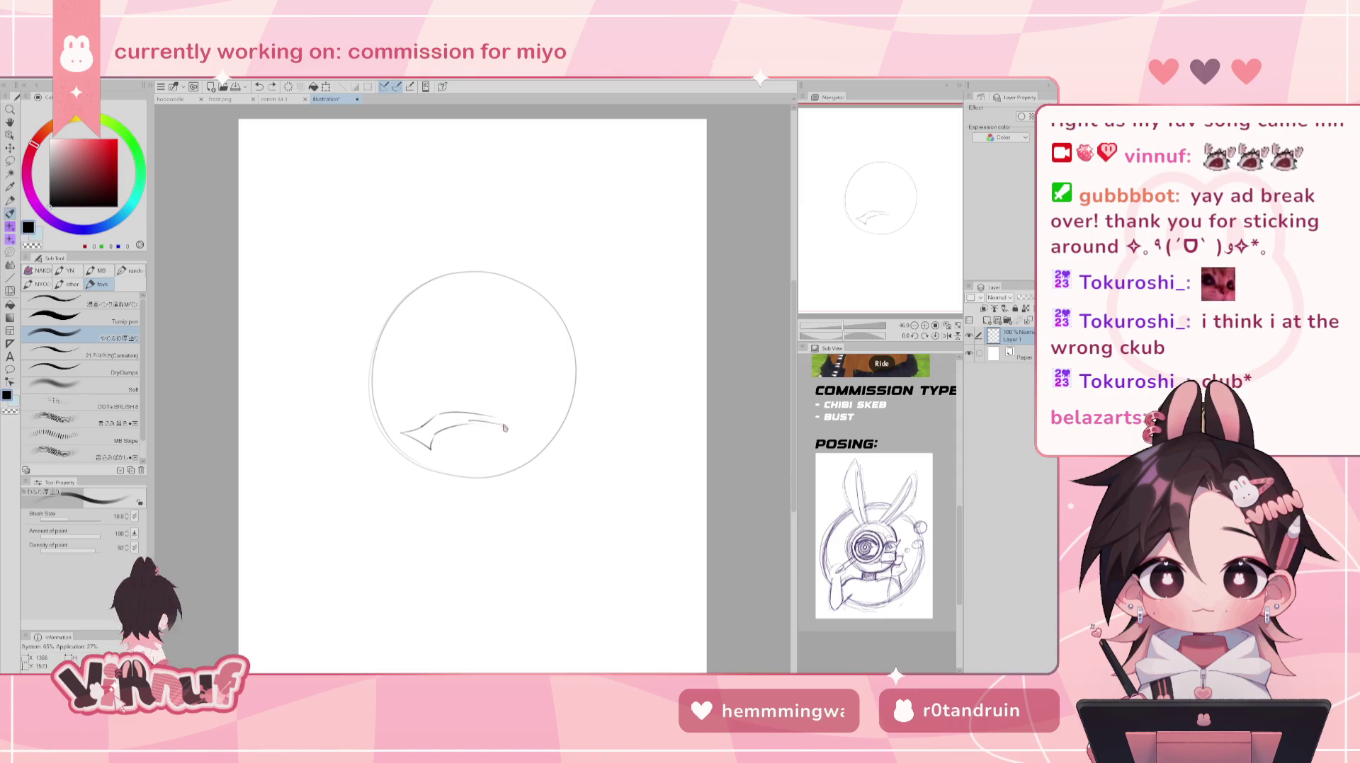
key(ctrl+z)
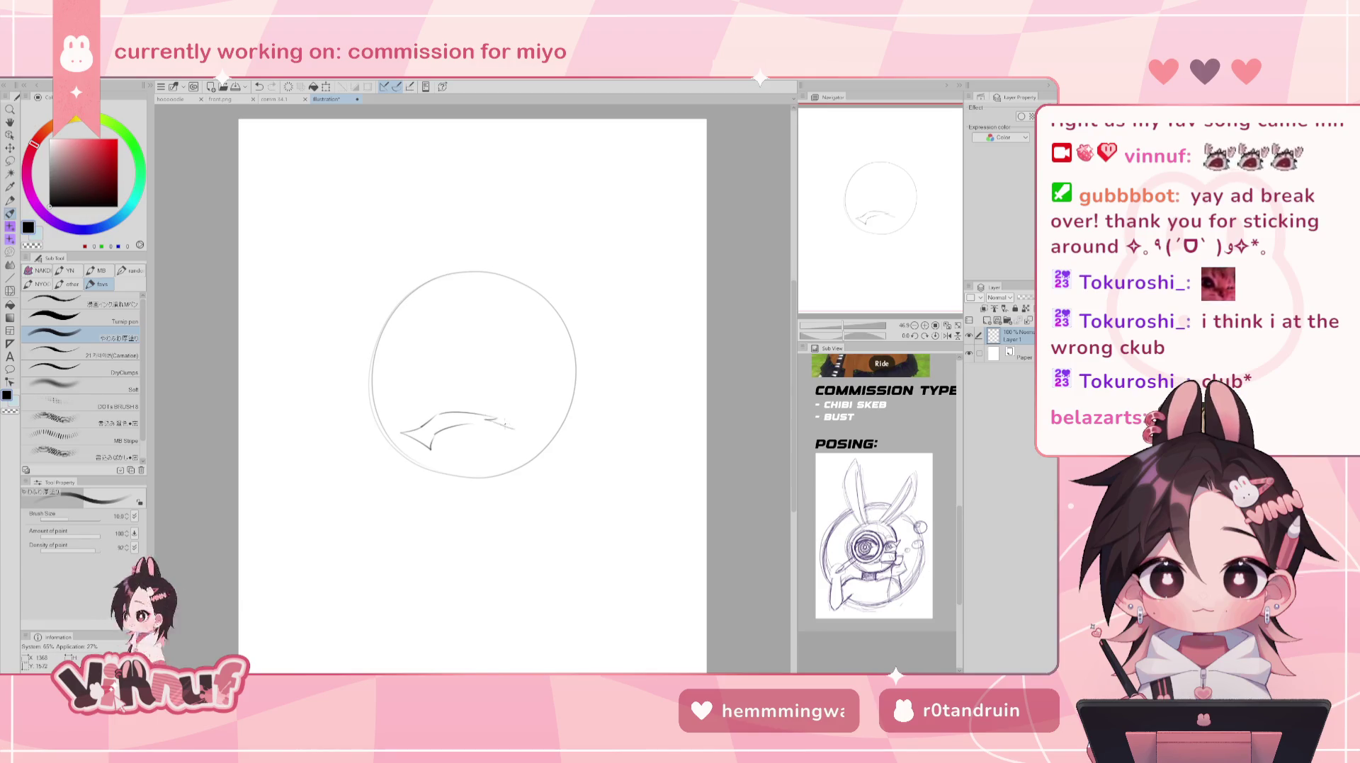
drag(445, 425, 505, 437)
key(m)
mouse_move(500, 372)
mouse_down()
mouse_move(513, 441)
mouse_move(494, 410)
mouse_up()
key(k)
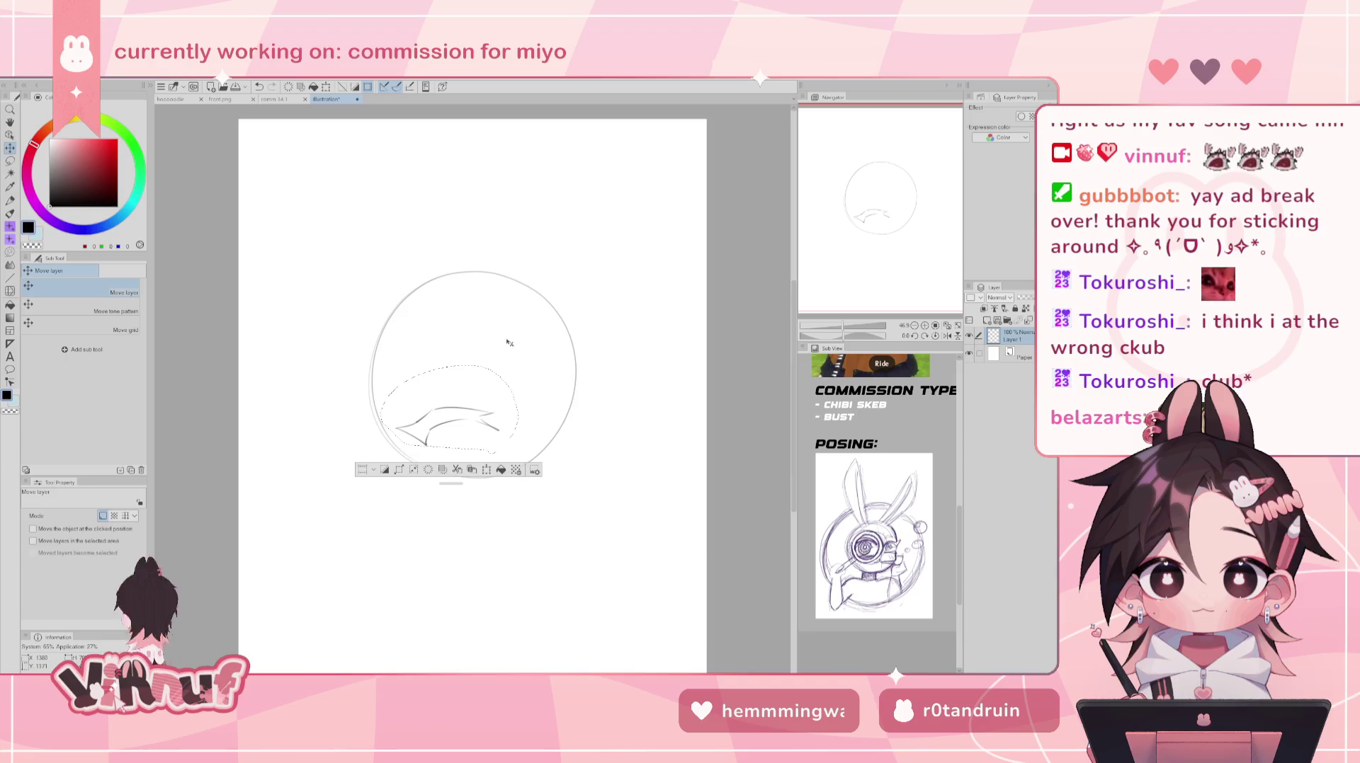
- Nudge the selected eyelid slightly left with Liquify and deselect
key(j)
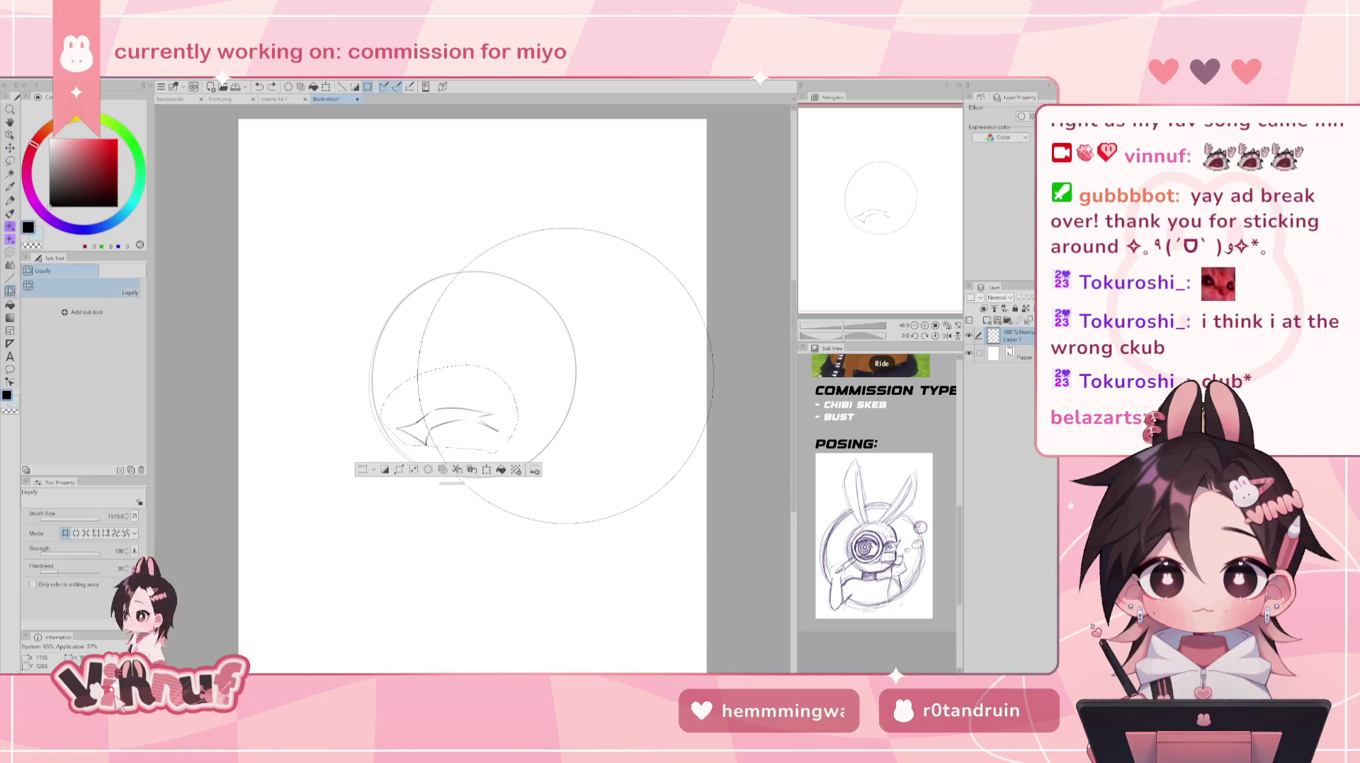
drag(502, 515, 434, 566)
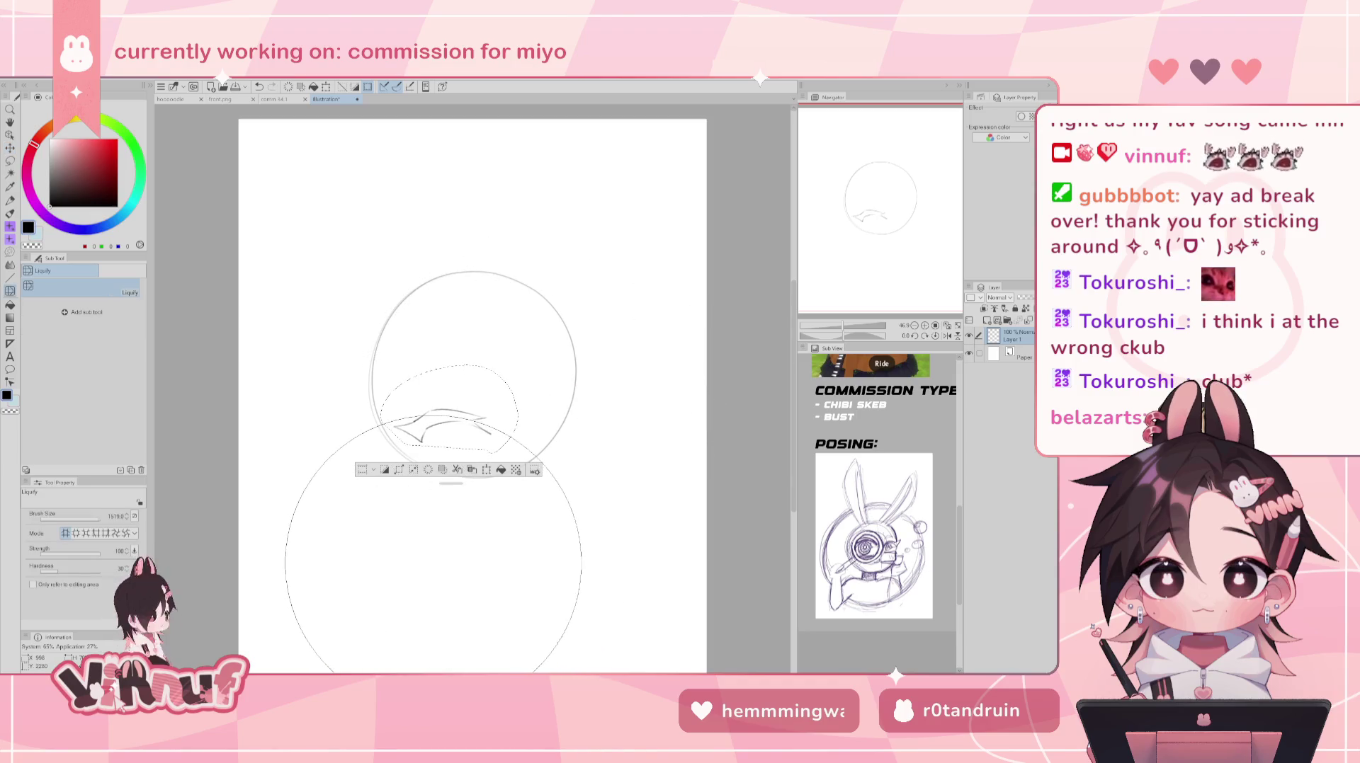
key(ctrl+d)
key(b)
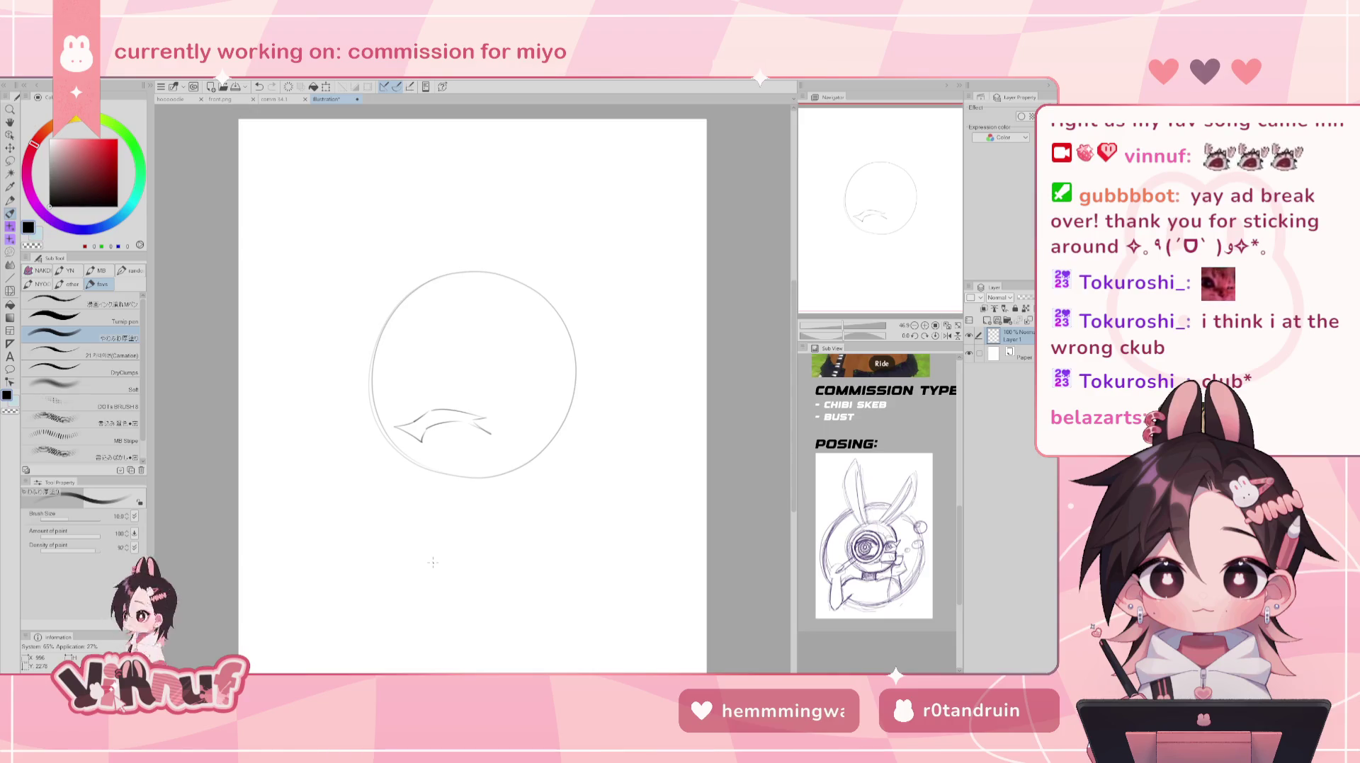
- Draw the round iris under the eyelid, checking it with a horizontal flip, then begin lassoing the eye
mouse_move(432, 429)
mouse_down()
mouse_move(457, 459)
mouse_move(471, 444)
mouse_up()
key(ctrl+z)
key(ctrl+z)
key(ctrl+z)
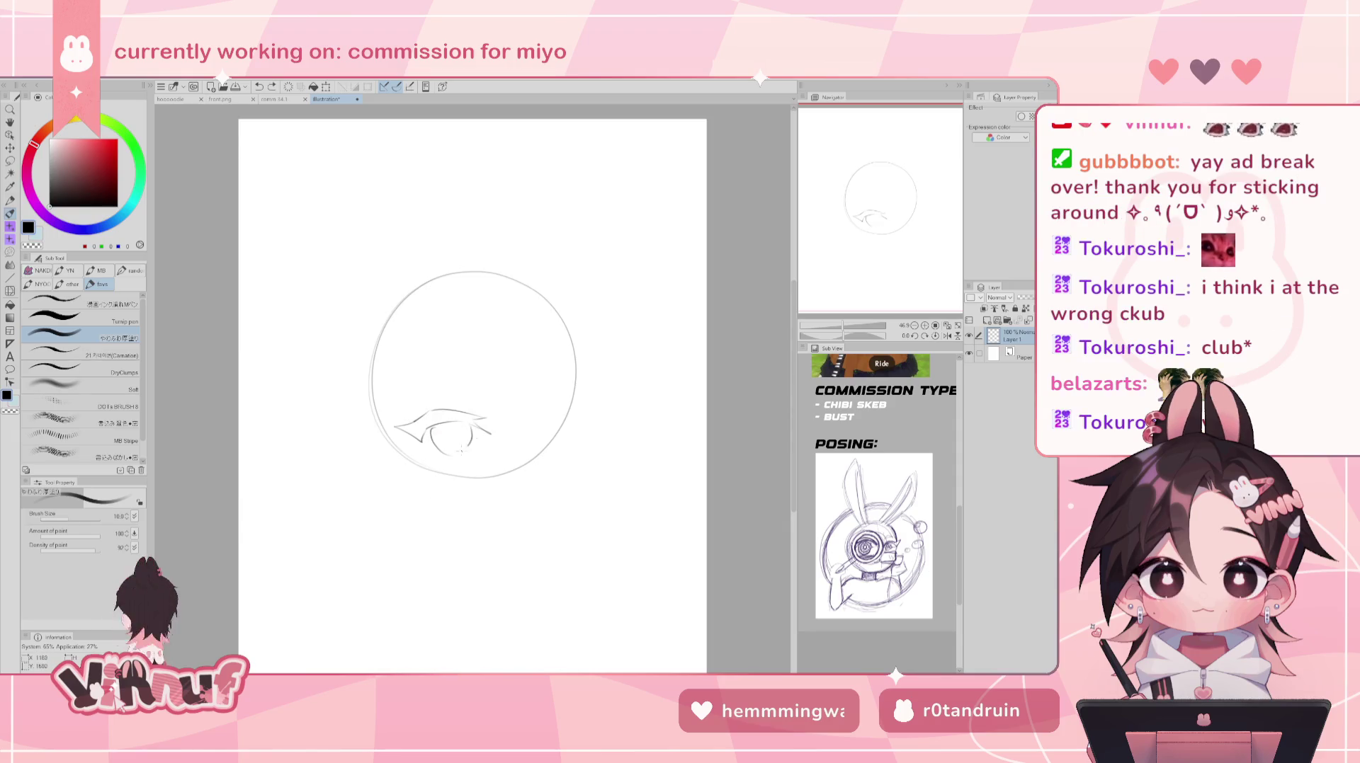
key(h)
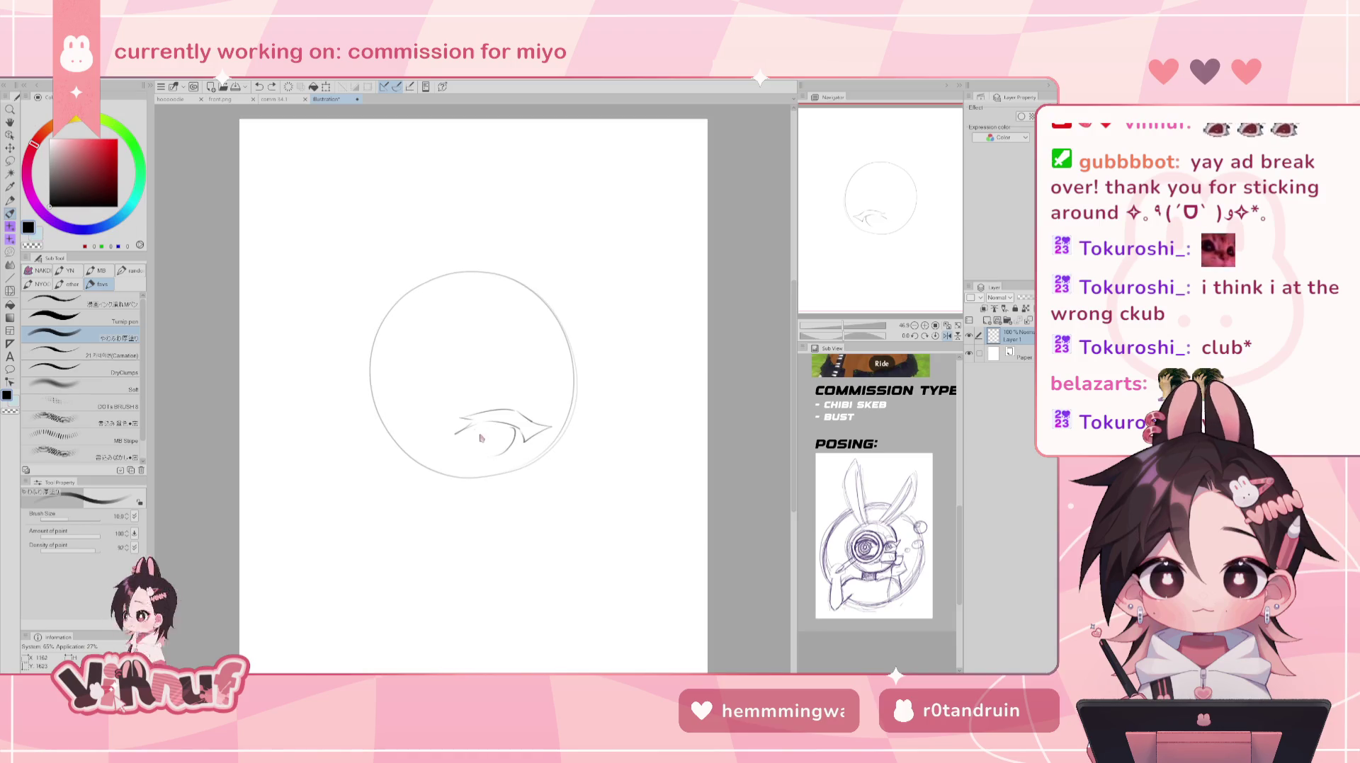
key(h)
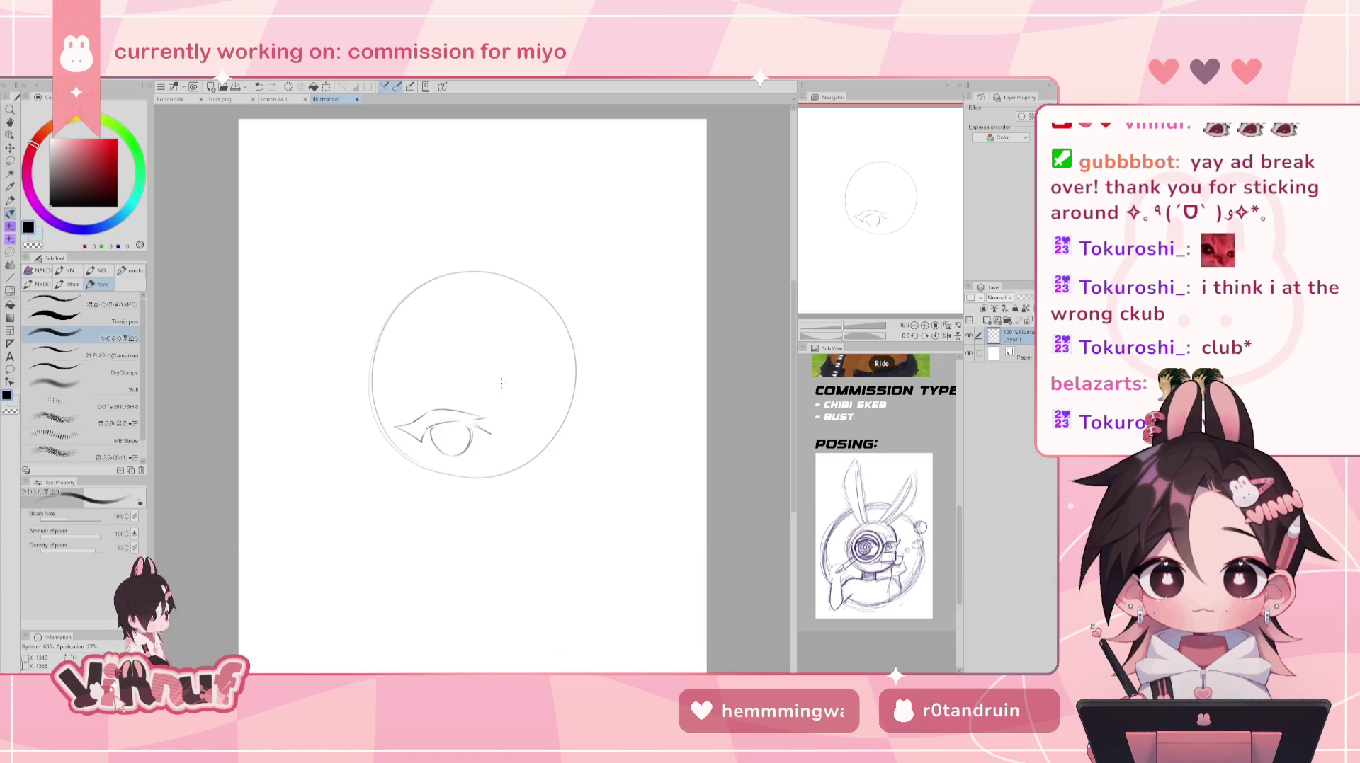
drag(439, 428, 434, 448)
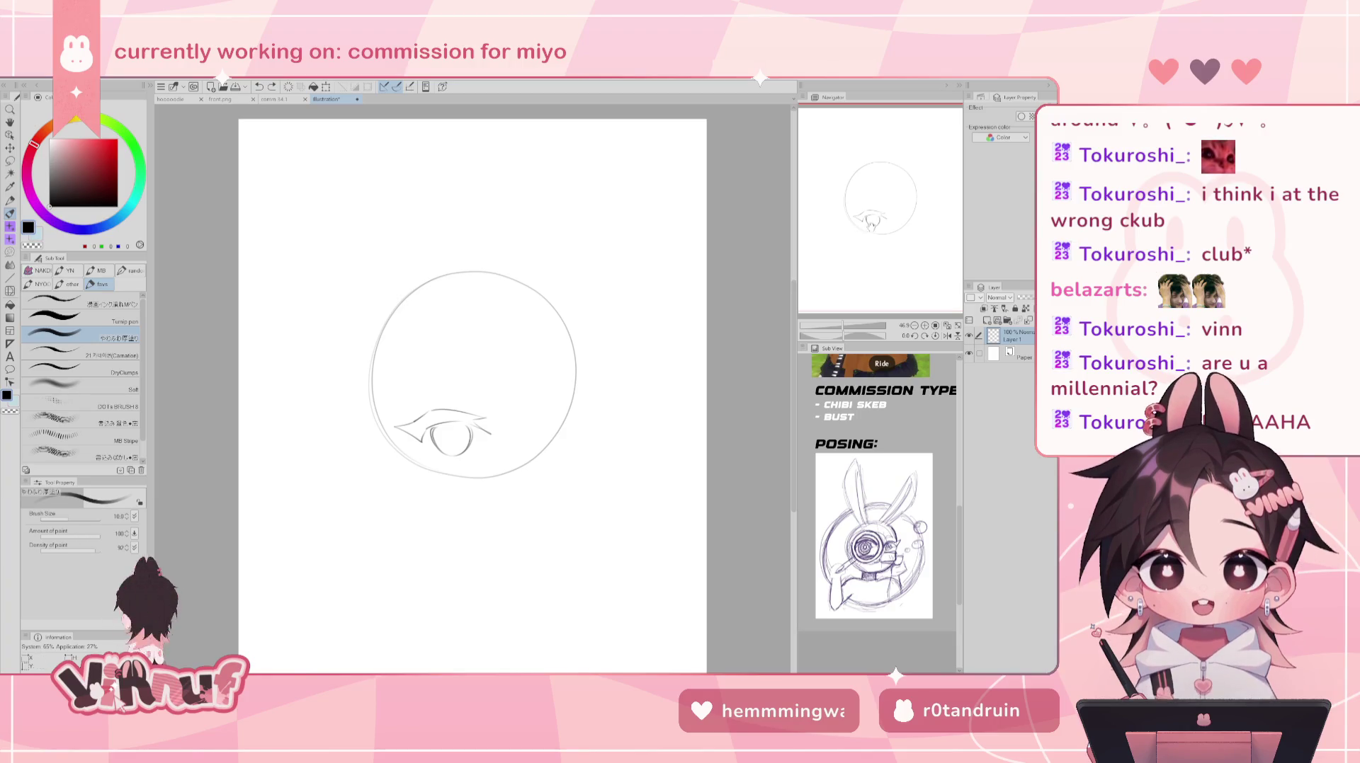
drag(877, 213, 871, 213)
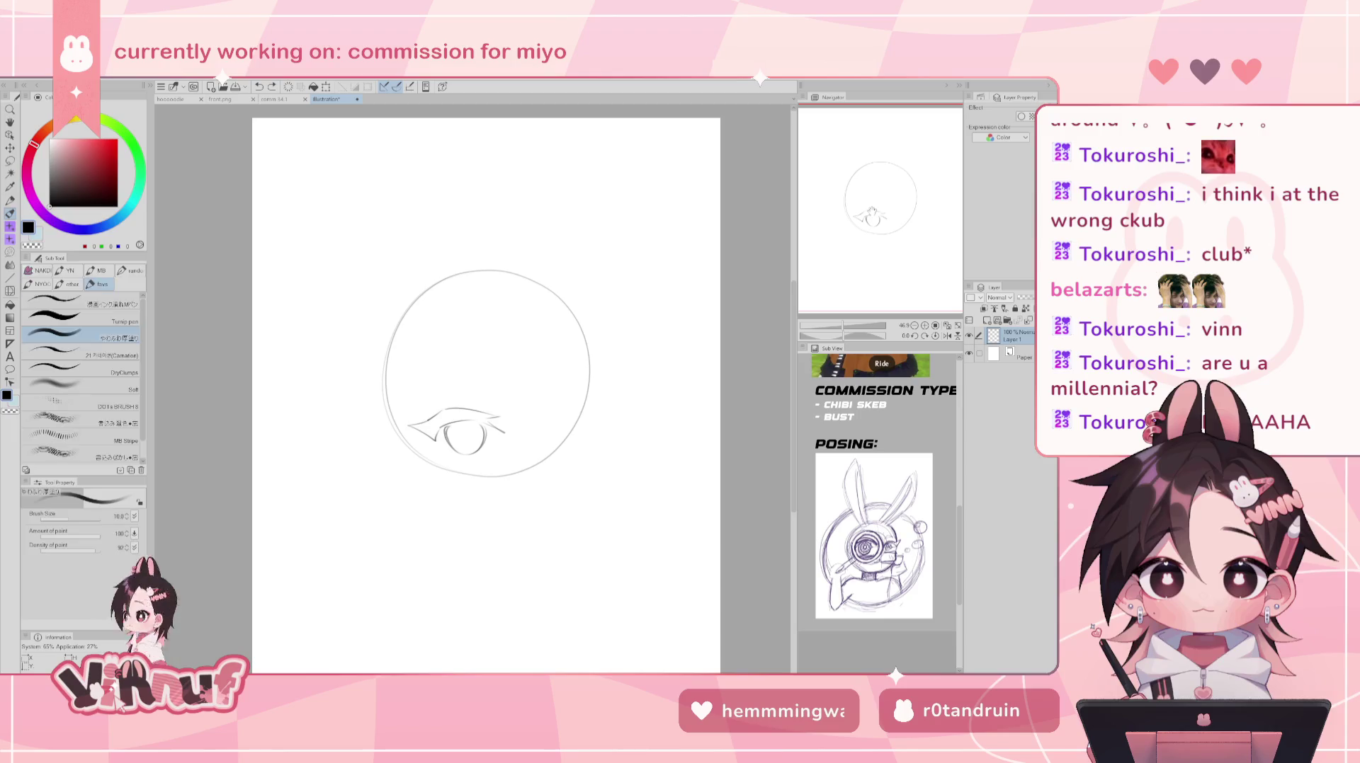
key(m)
mouse_move(406, 418)
mouse_down()
mouse_move(521, 415)
mouse_move(507, 418)
mouse_up()
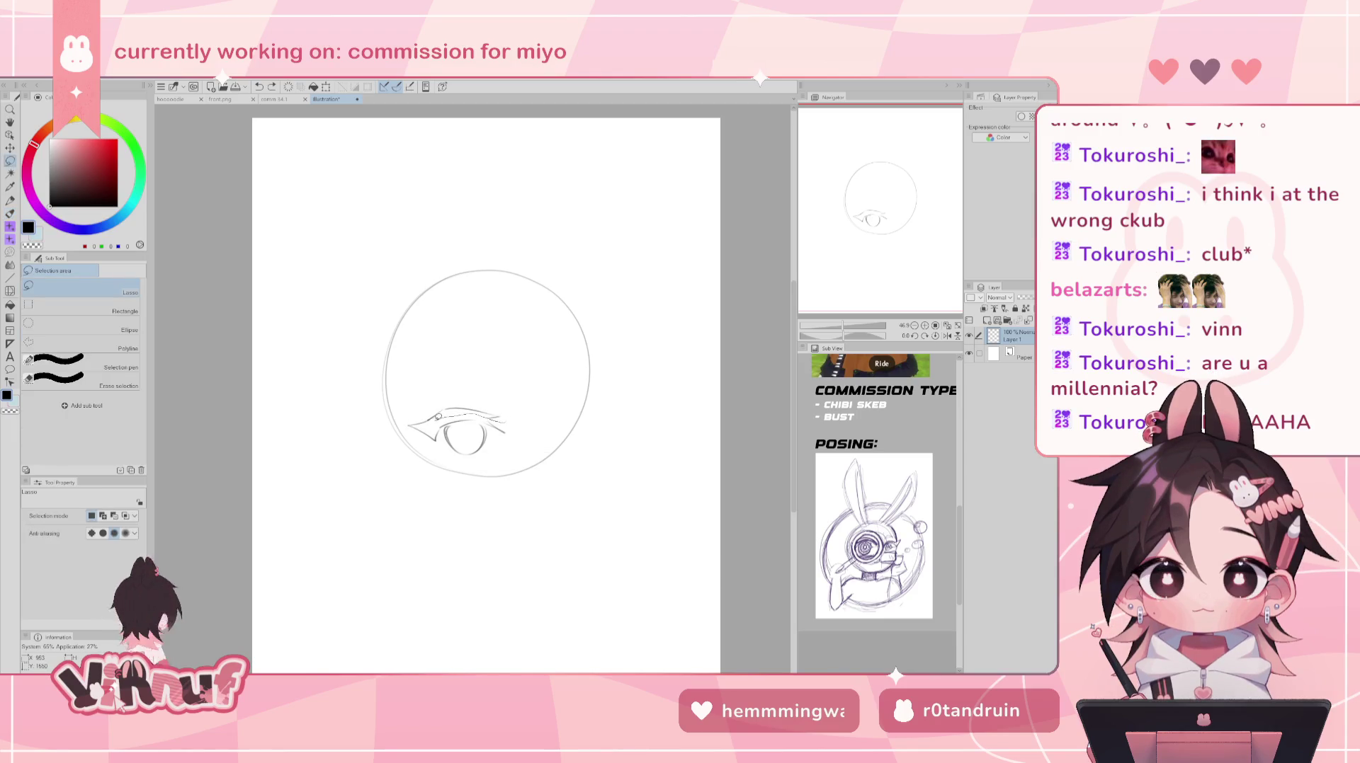
- Lasso the upper eye area and reshape it with Liquify, then deselect and return to the pen
drag(416, 423, 517, 400)
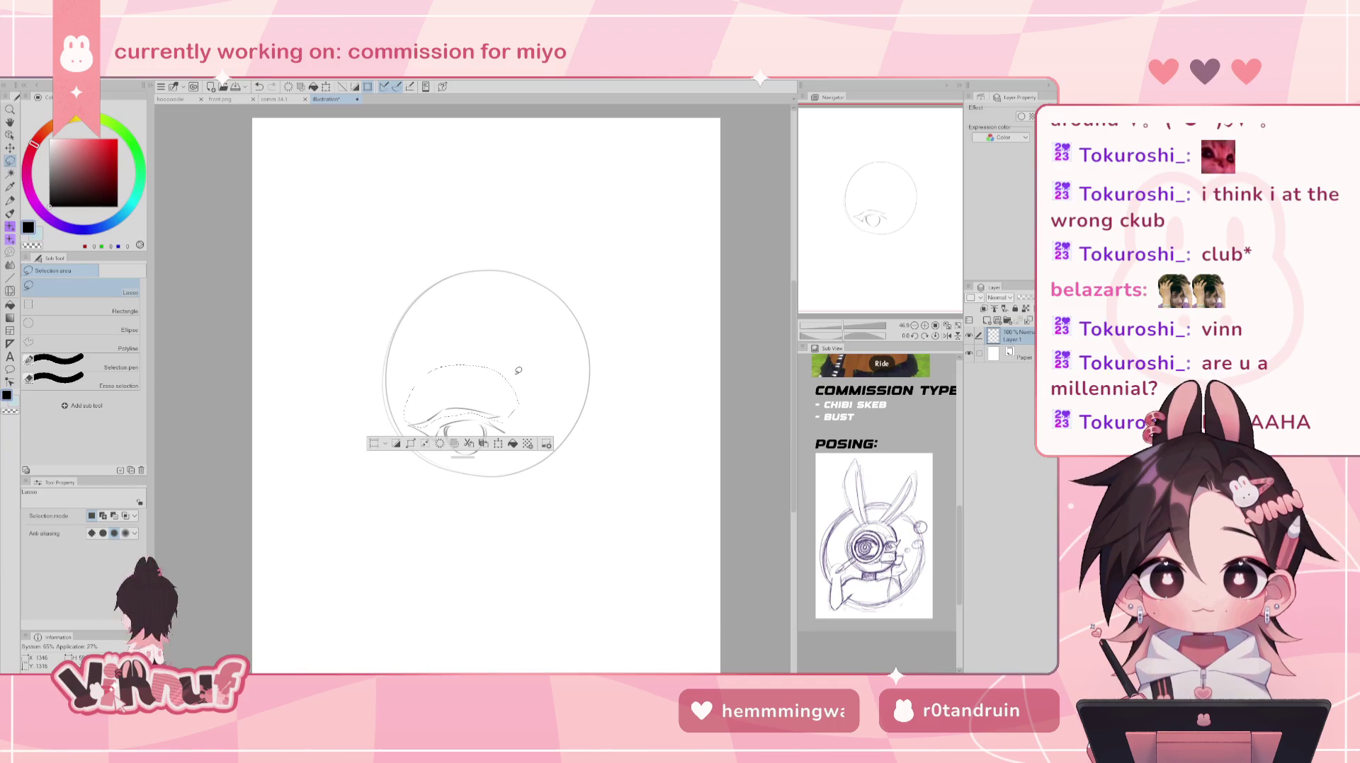
key(j)
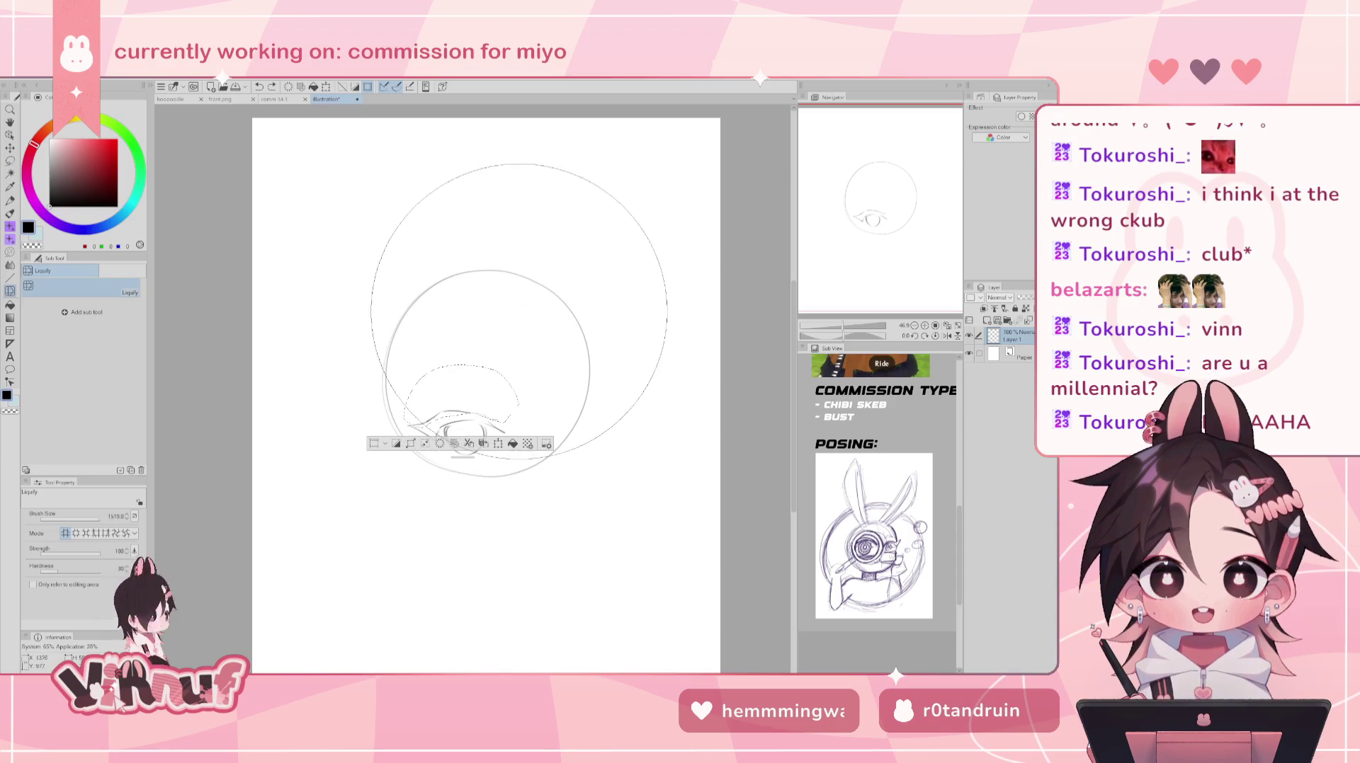
key(m)
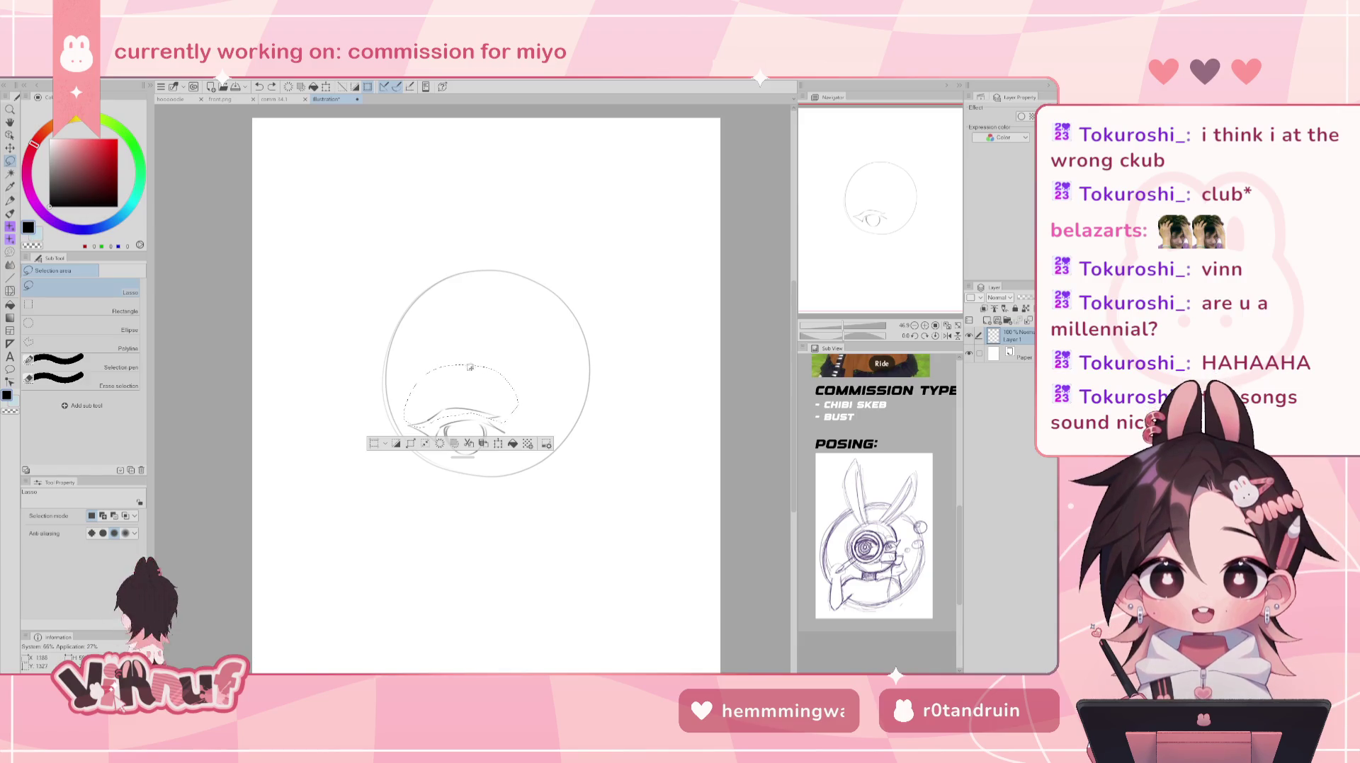
drag(457, 415, 482, 389)
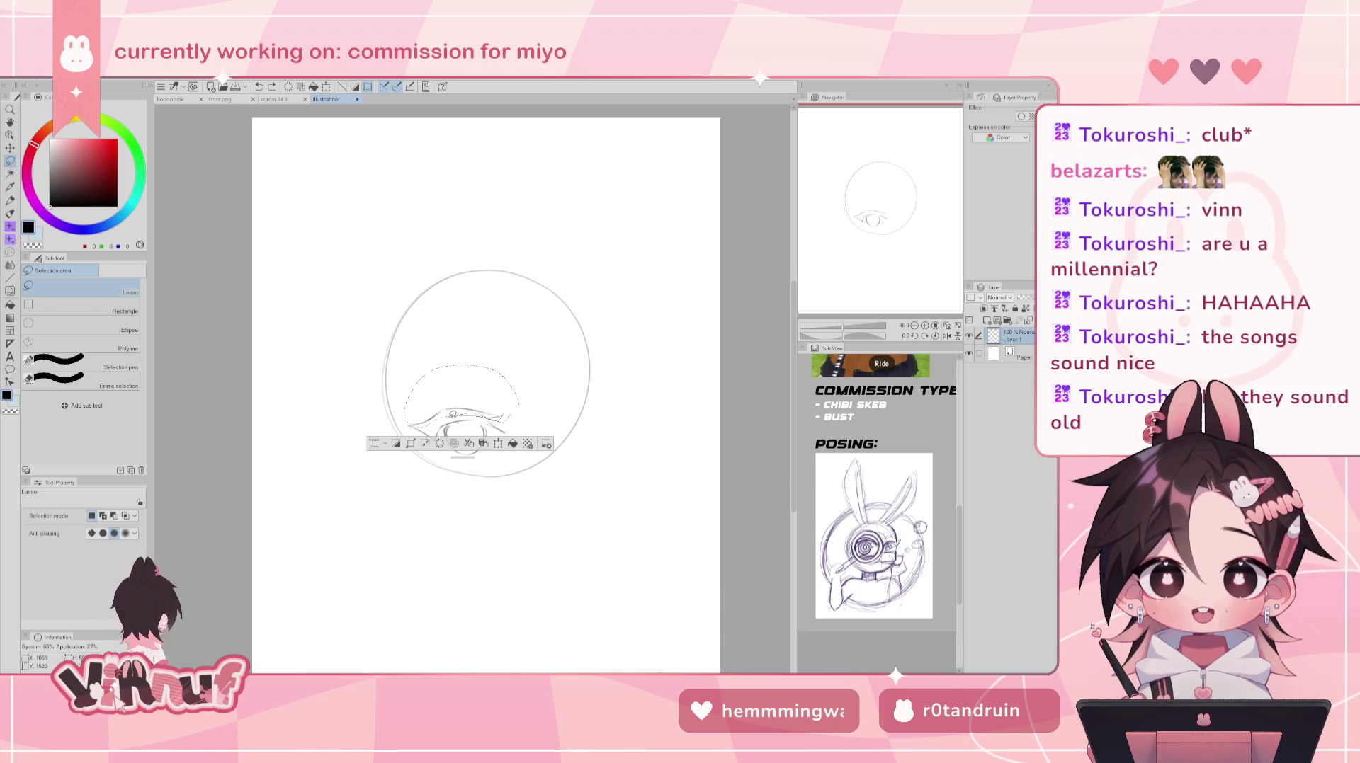
drag(434, 427, 469, 420)
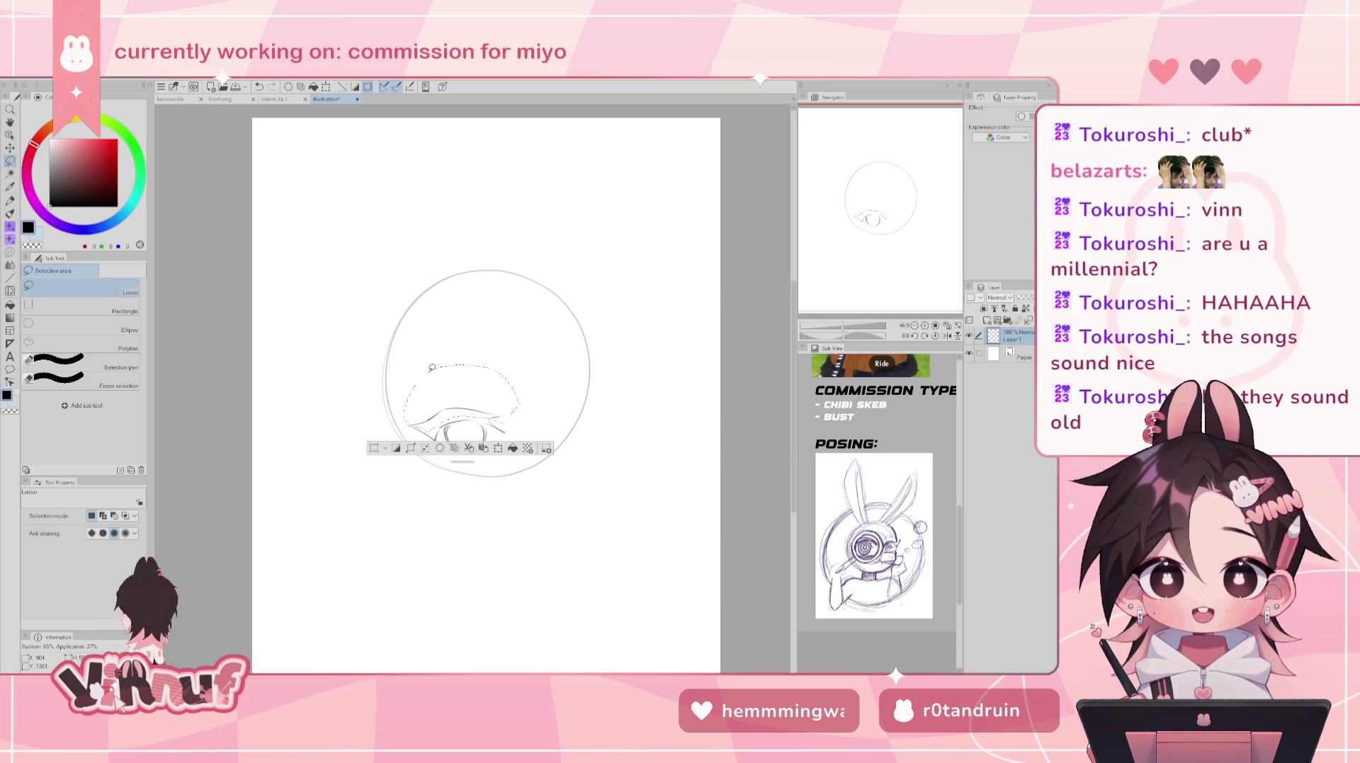
key(j)
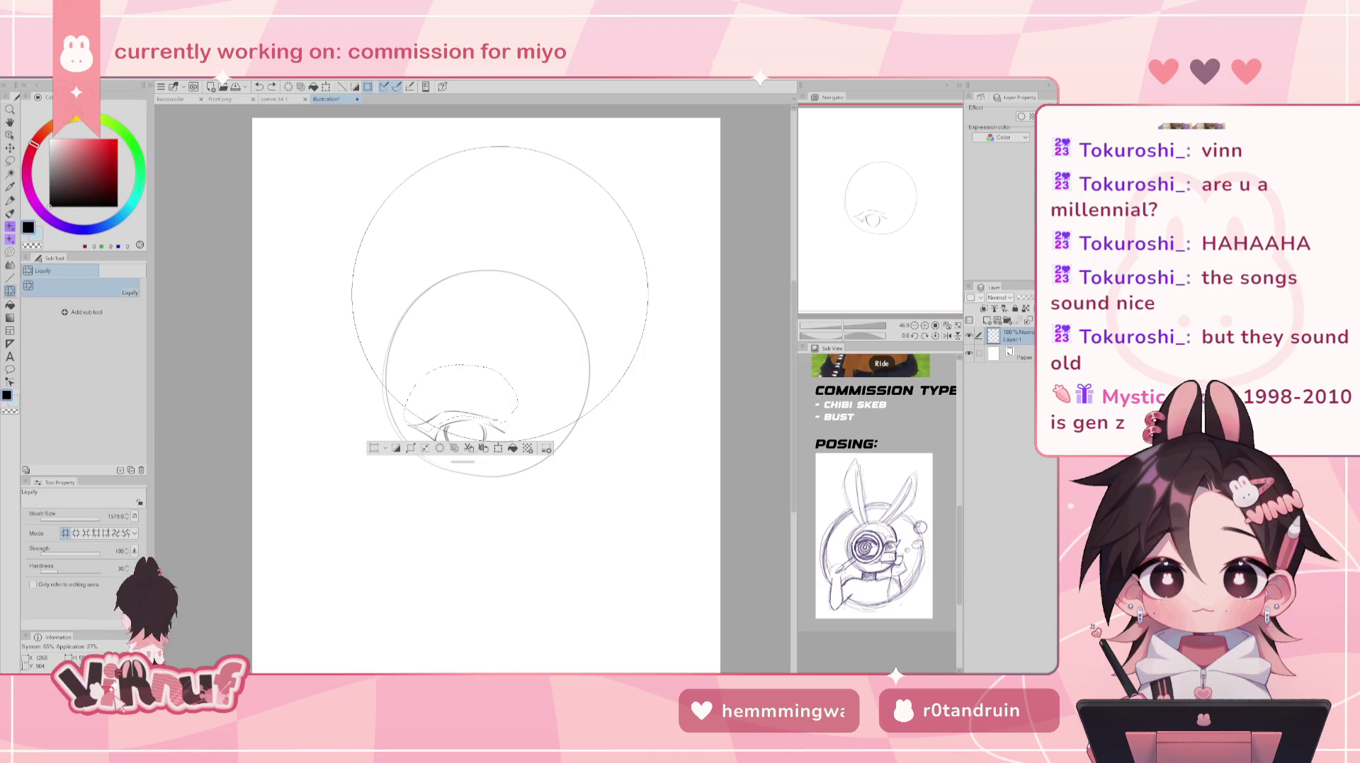
key(ctrl+d)
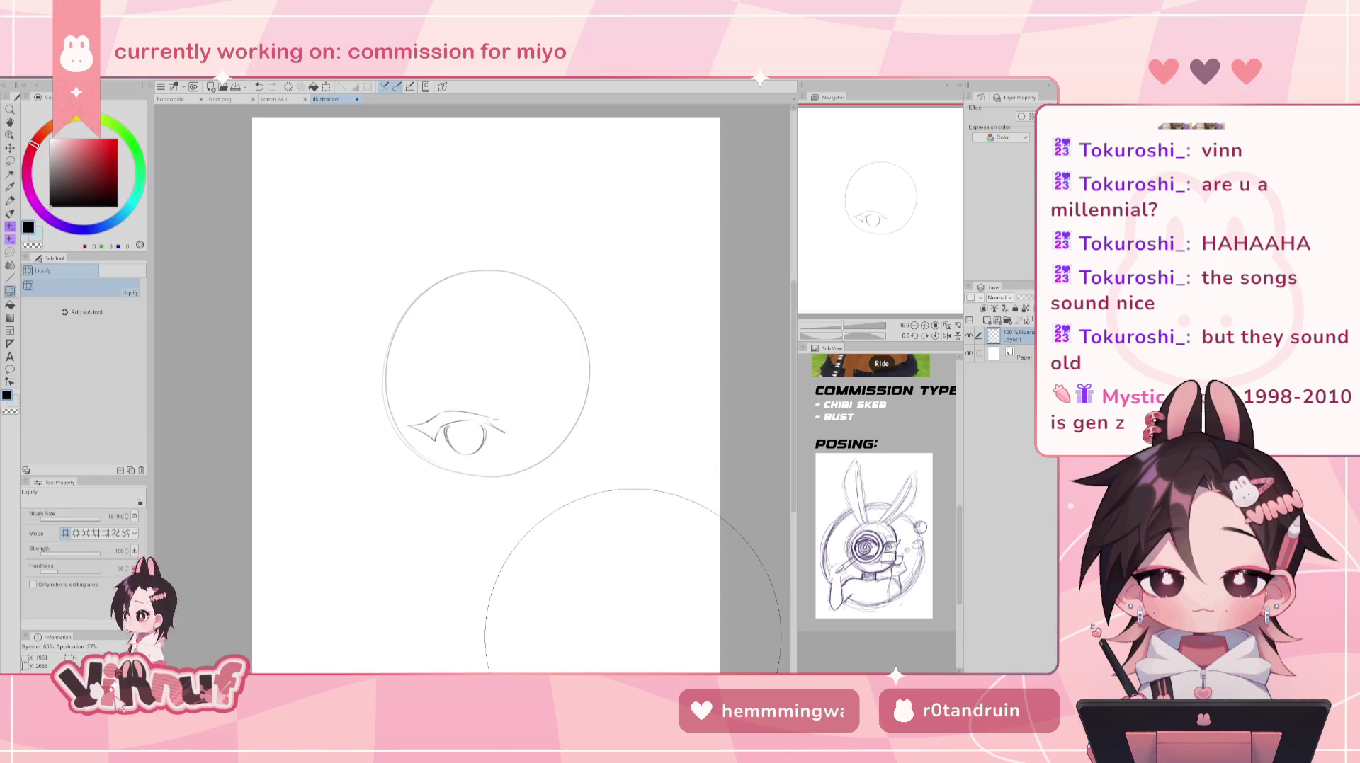
key(b)
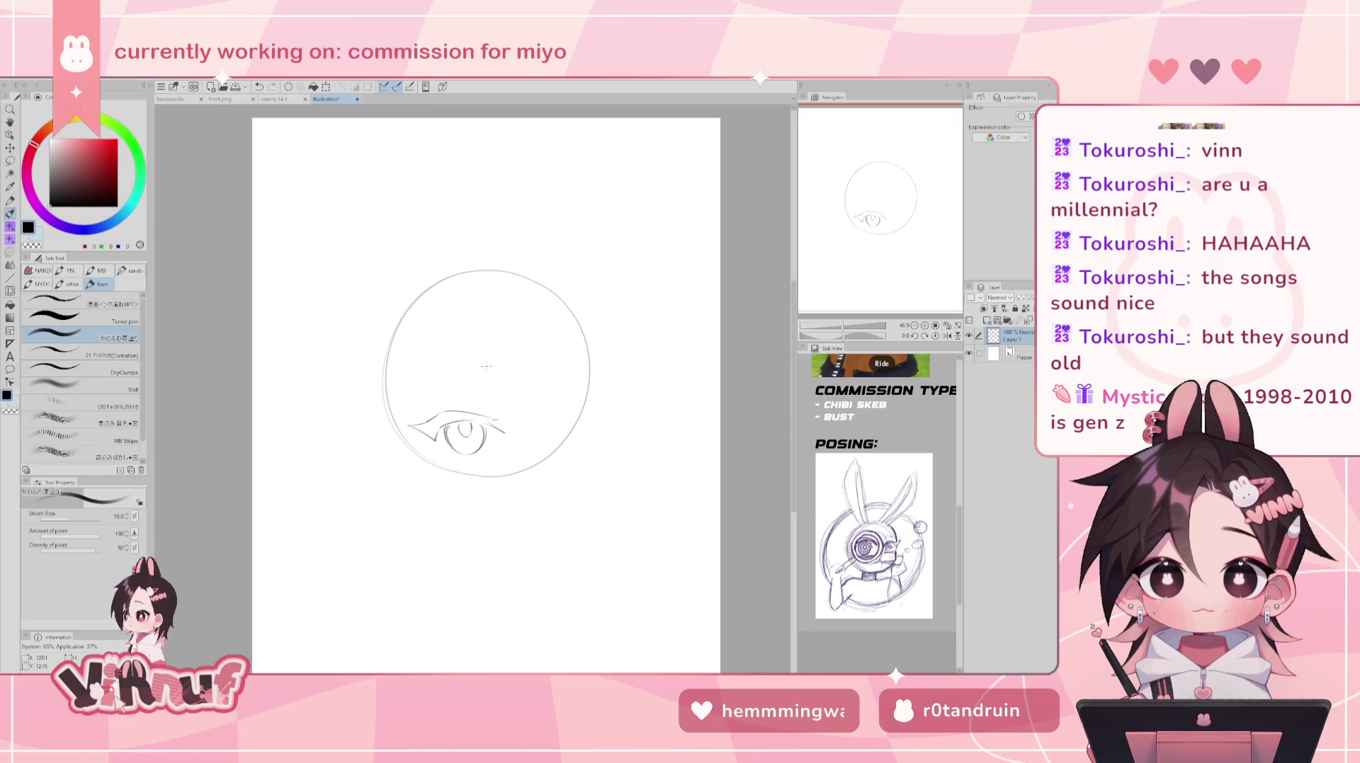
- Try a few small marks inside the iris and undo each one
key(ctrl+z)
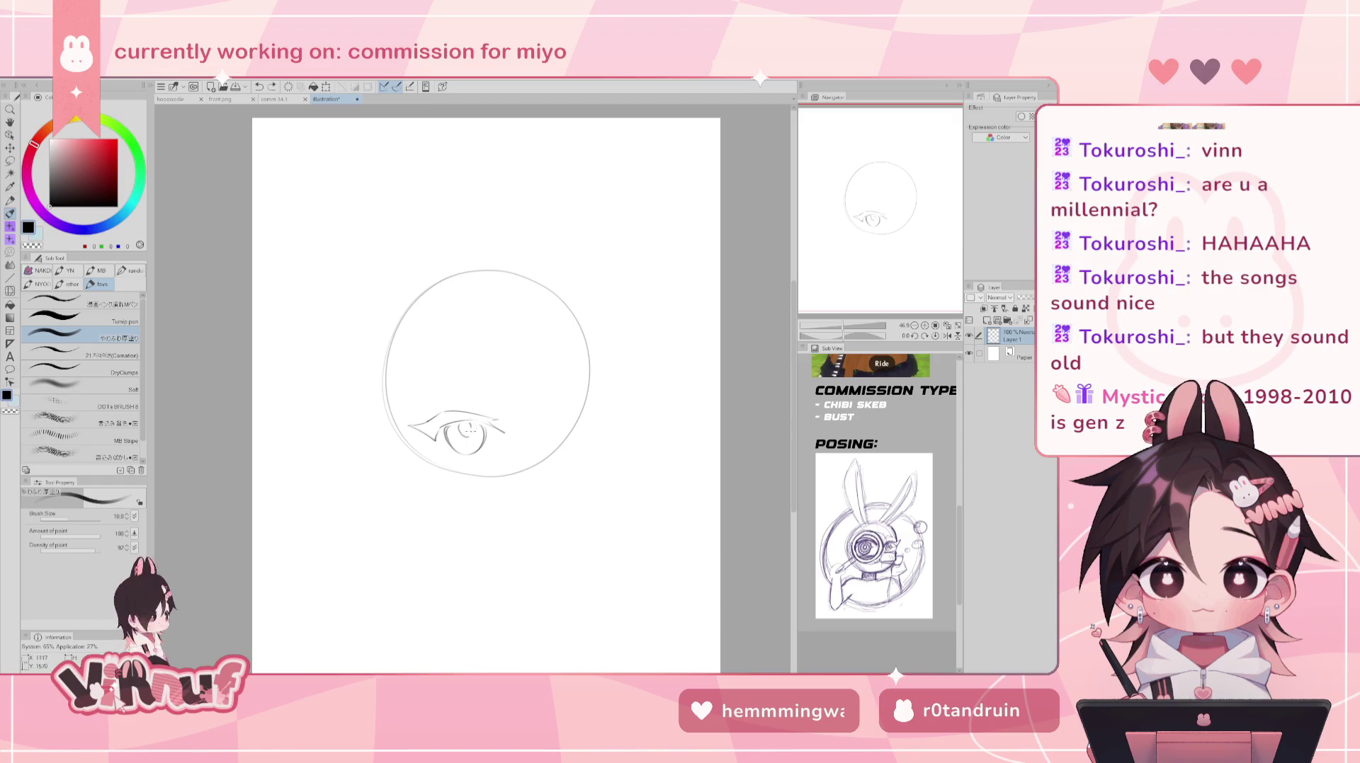
drag(460, 424, 464, 428)
key(ctrl+z)
key(ctrl+z)
drag(471, 422, 470, 432)
key(ctrl+z)
key(ctrl+z)
key(ctrl+z)
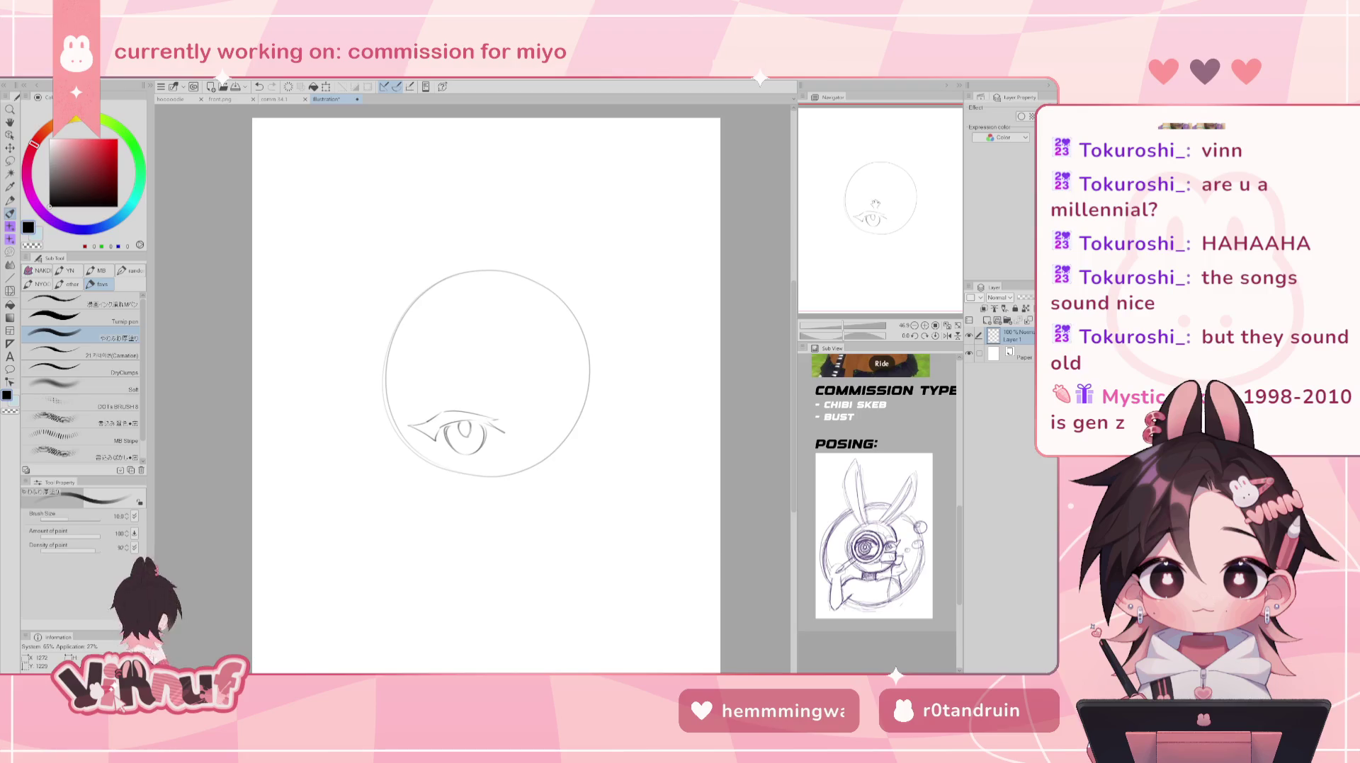
- Draw the curved eyebrow above the eye, redrawing it darker over several attempts
drag(418, 394, 495, 389)
key(ctrl+z)
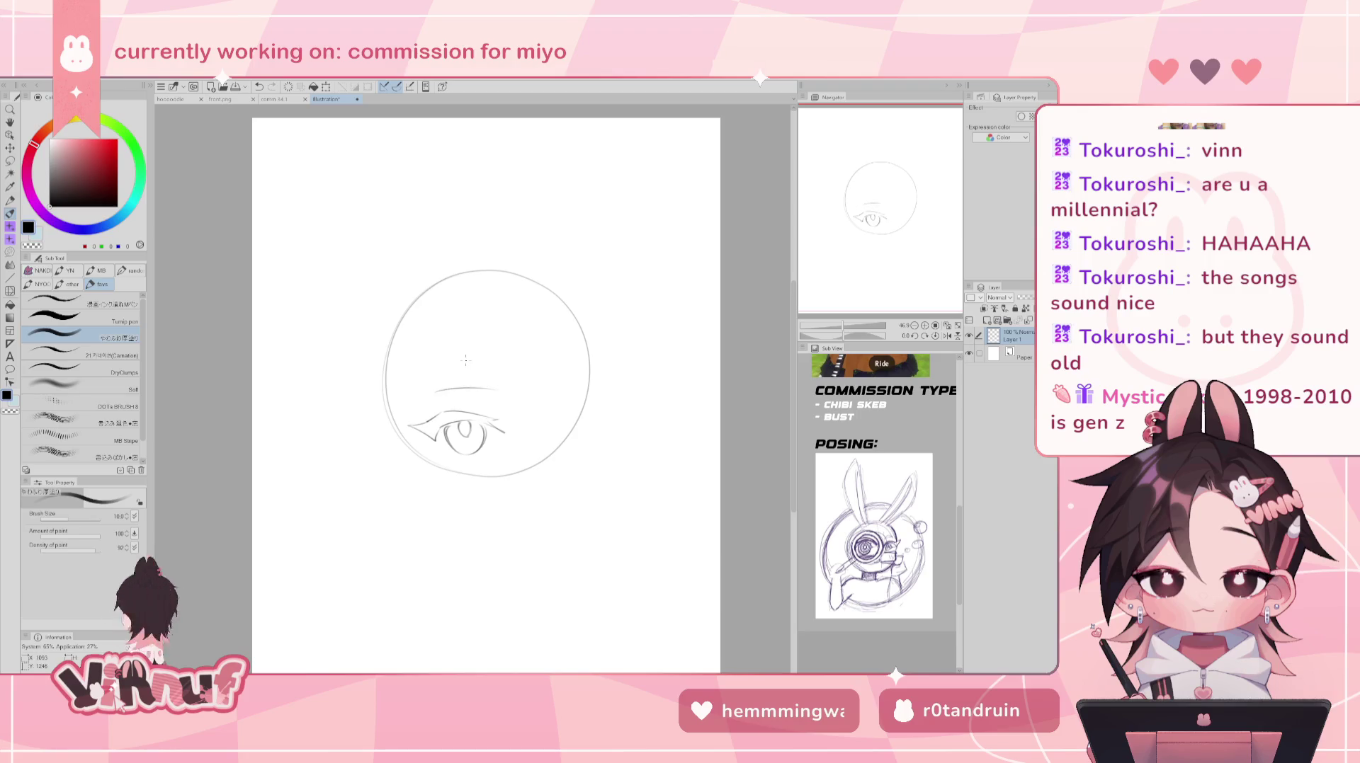
key(ctrl+z)
drag(439, 390, 502, 398)
key(ctrl+z)
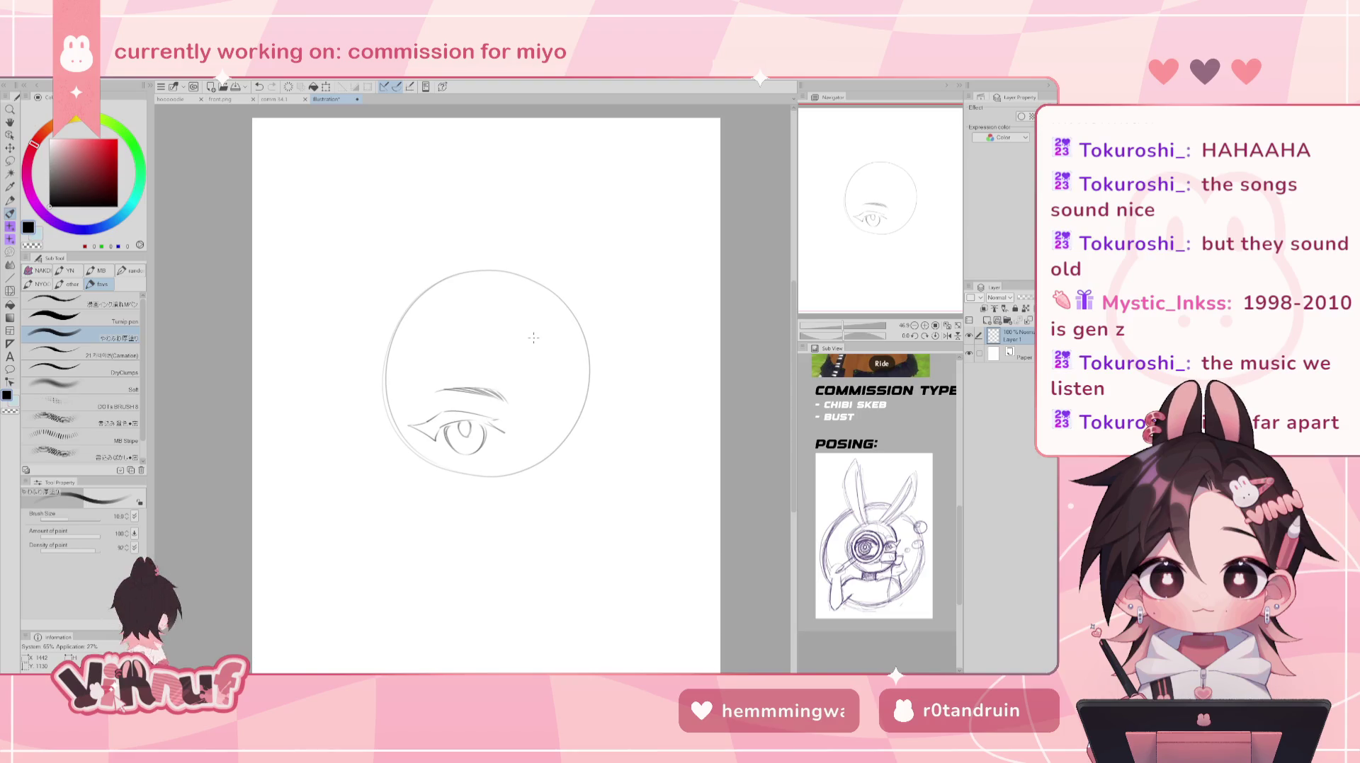
- Rotate the canvas view sideways, then reset it upright in the Navigator
drag(533, 337, 432, 347)
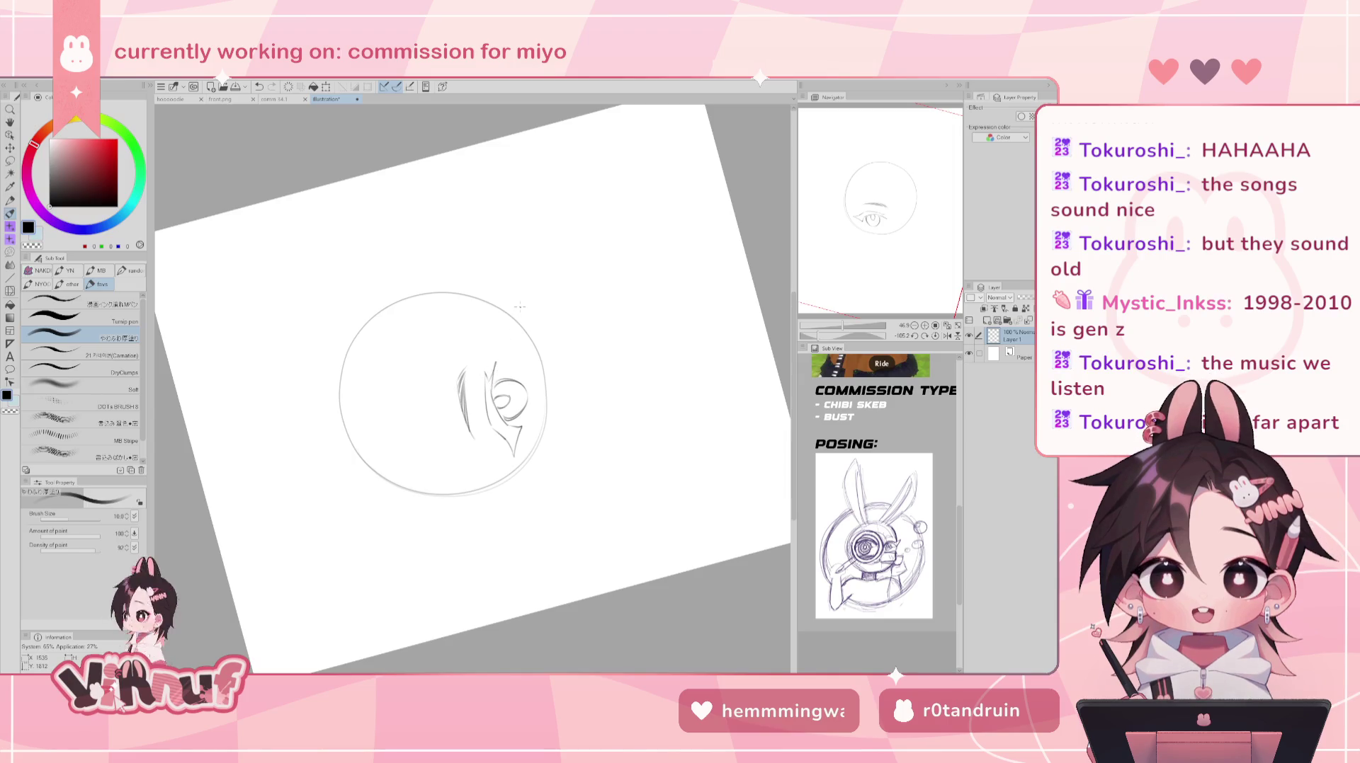
key(ctrl+z)
click(935, 340)
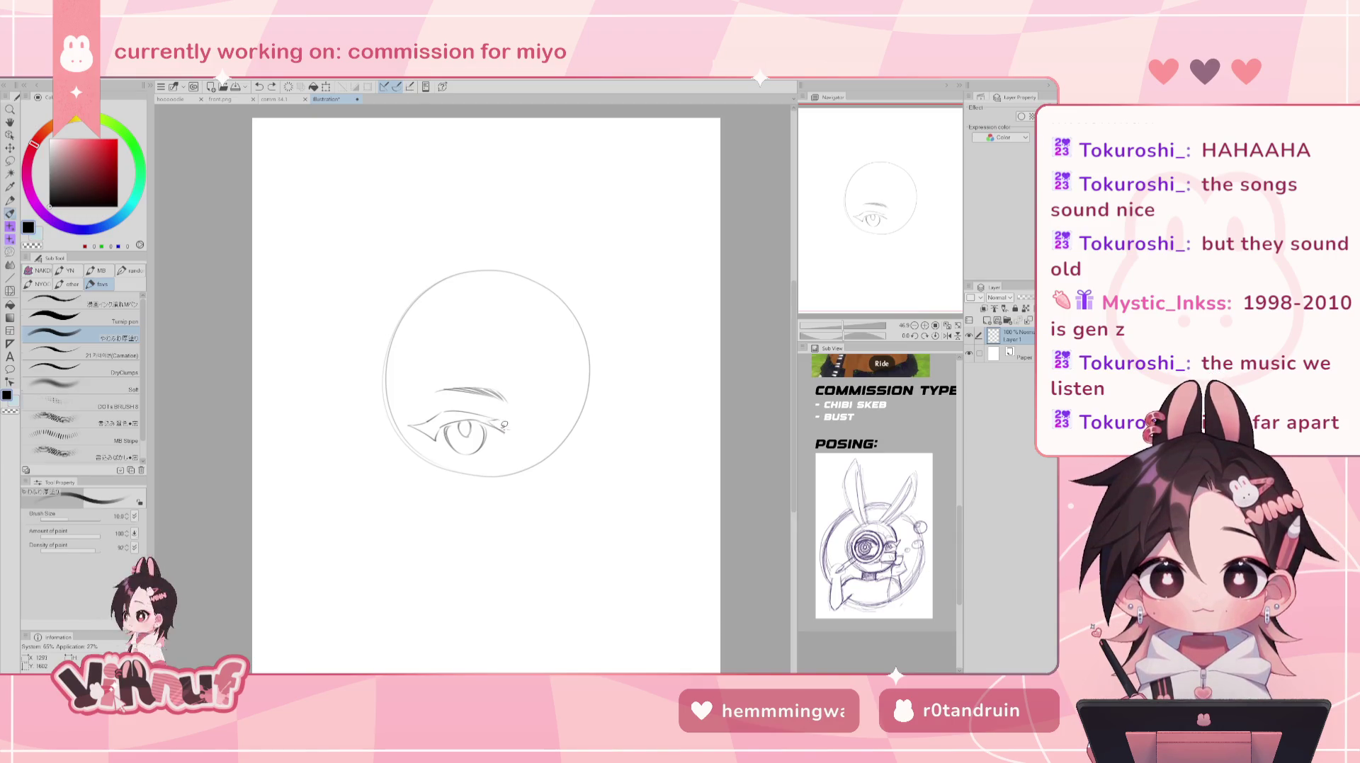
- Add a short line at the upper eyelid's corner
key(e)
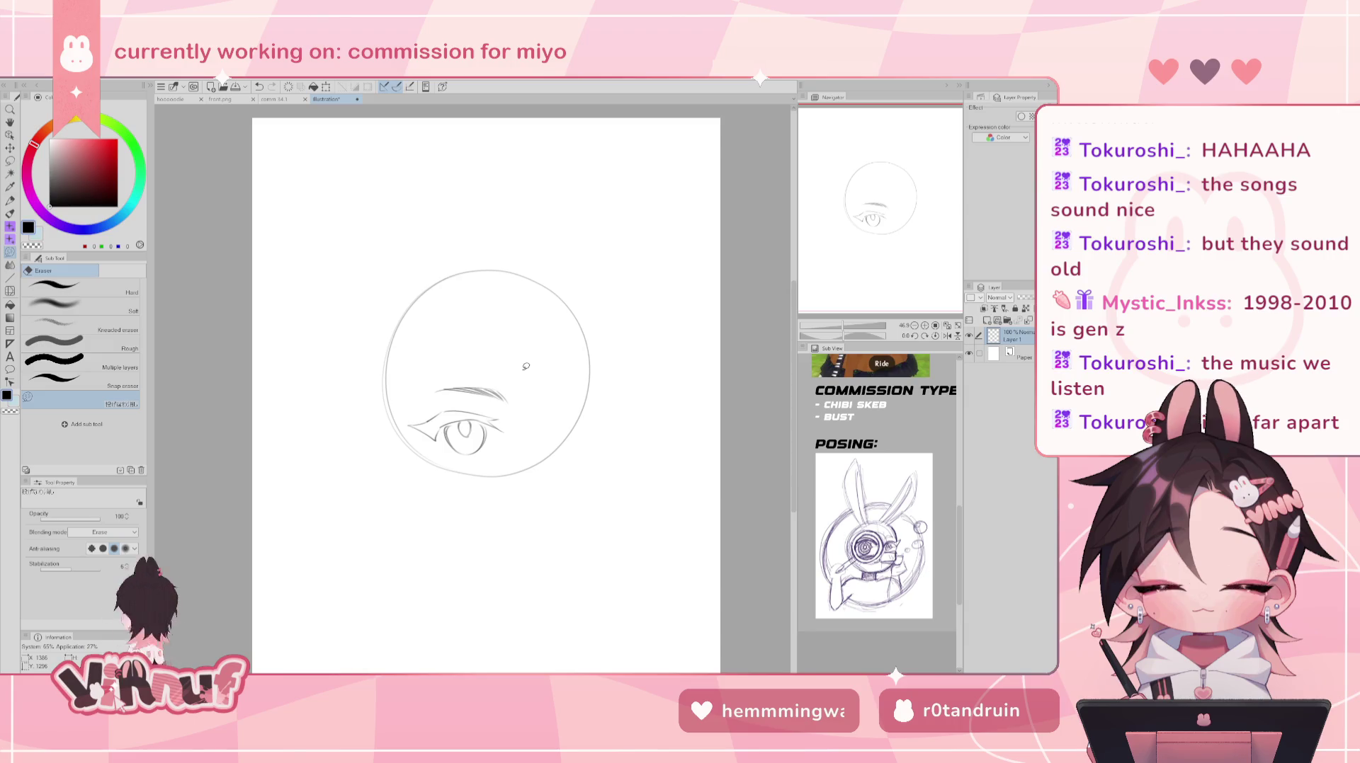
key(b)
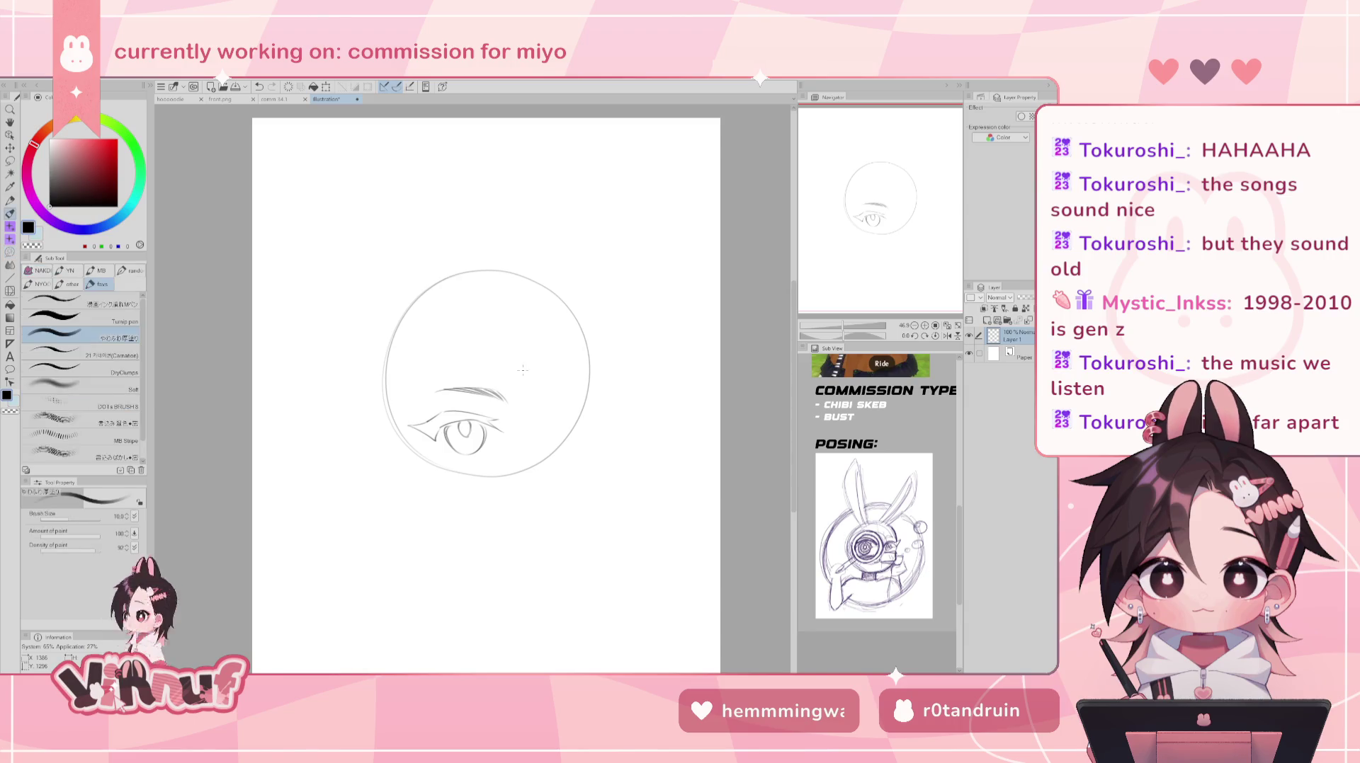
drag(439, 408, 443, 421)
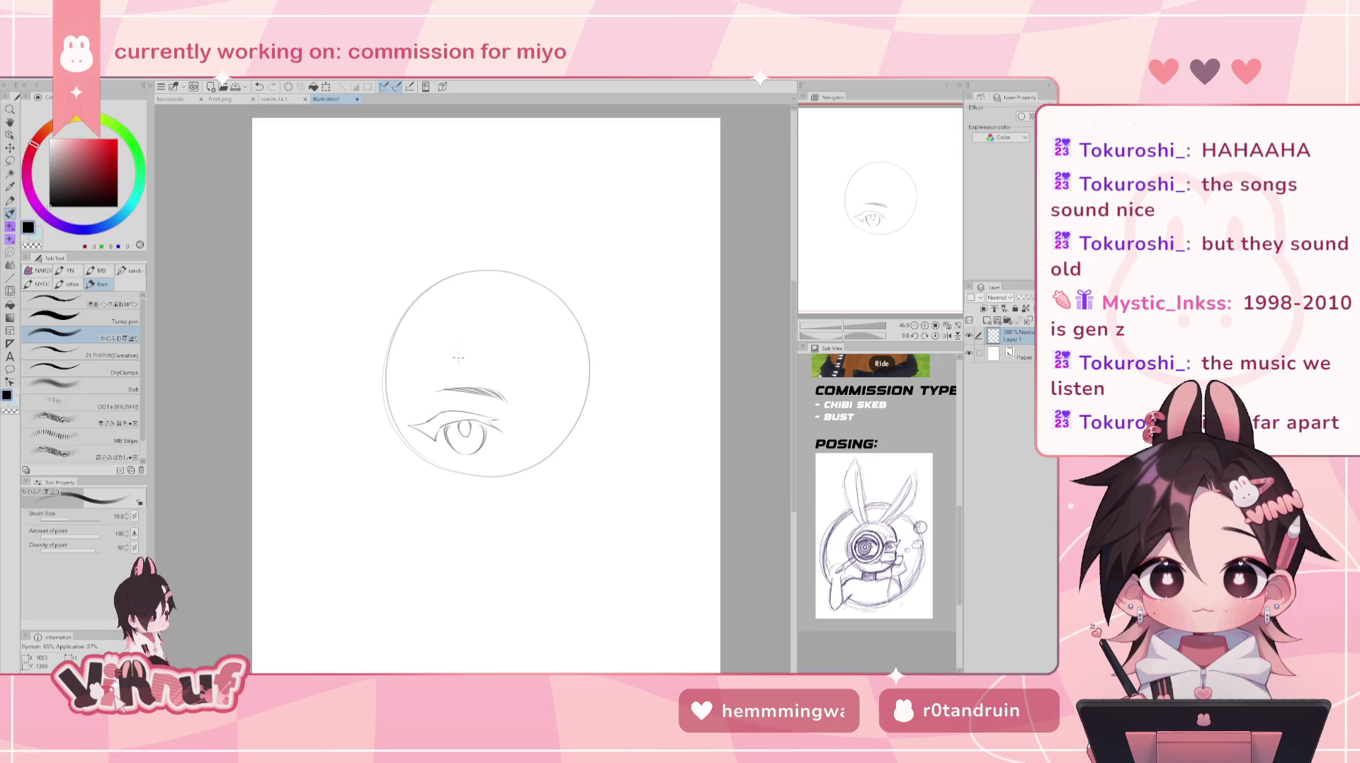
click(273, 99)
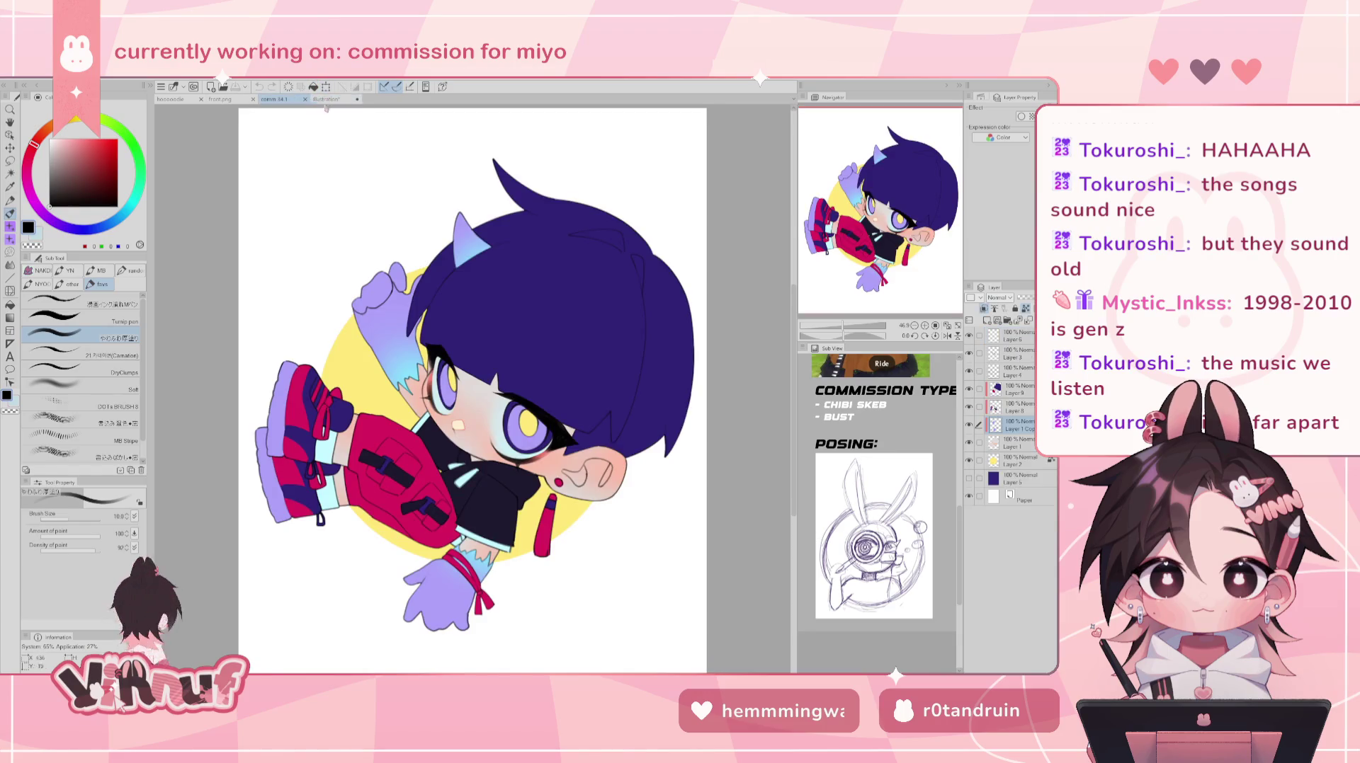
- Back on the sketch, draw a line under the iris and mirror the view to check proportions
click(326, 100)
key(ctrl+z)
drag(444, 456, 465, 464)
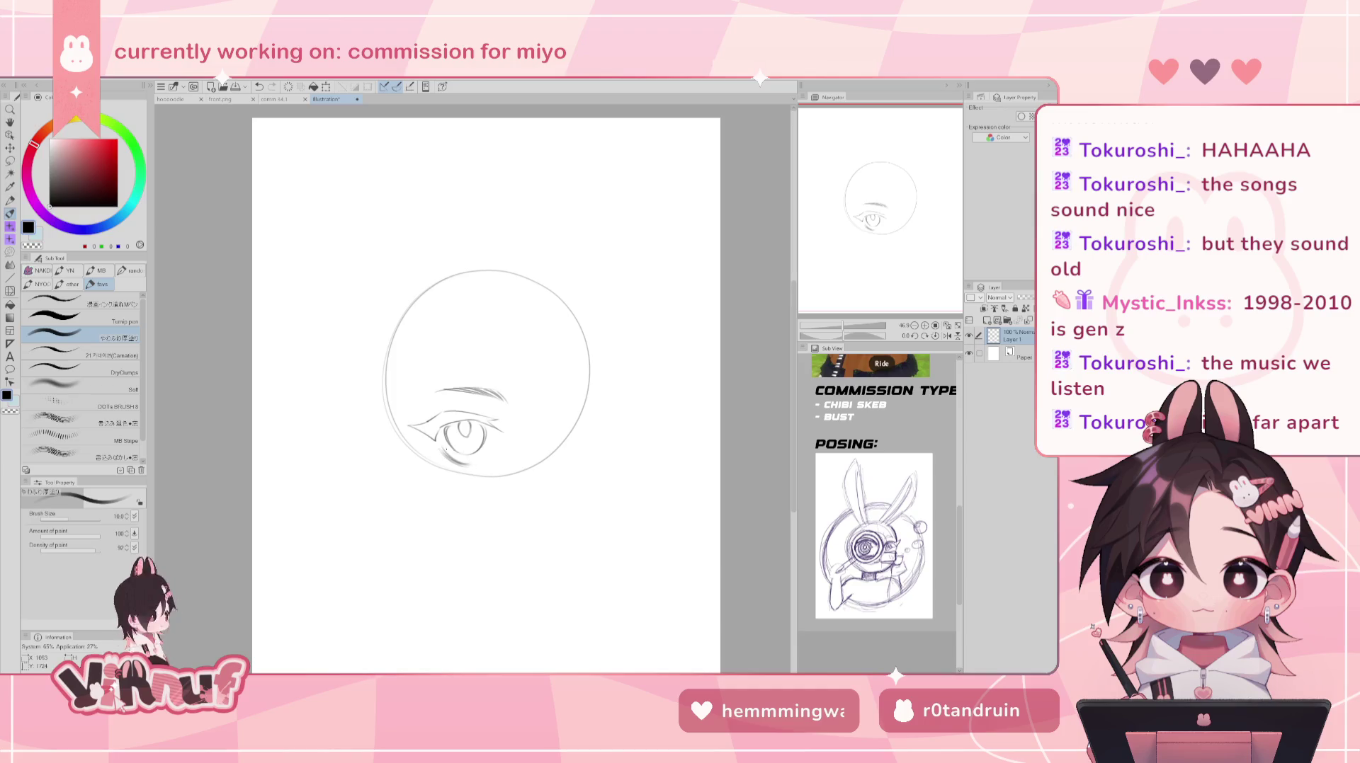
key(ctrl+z)
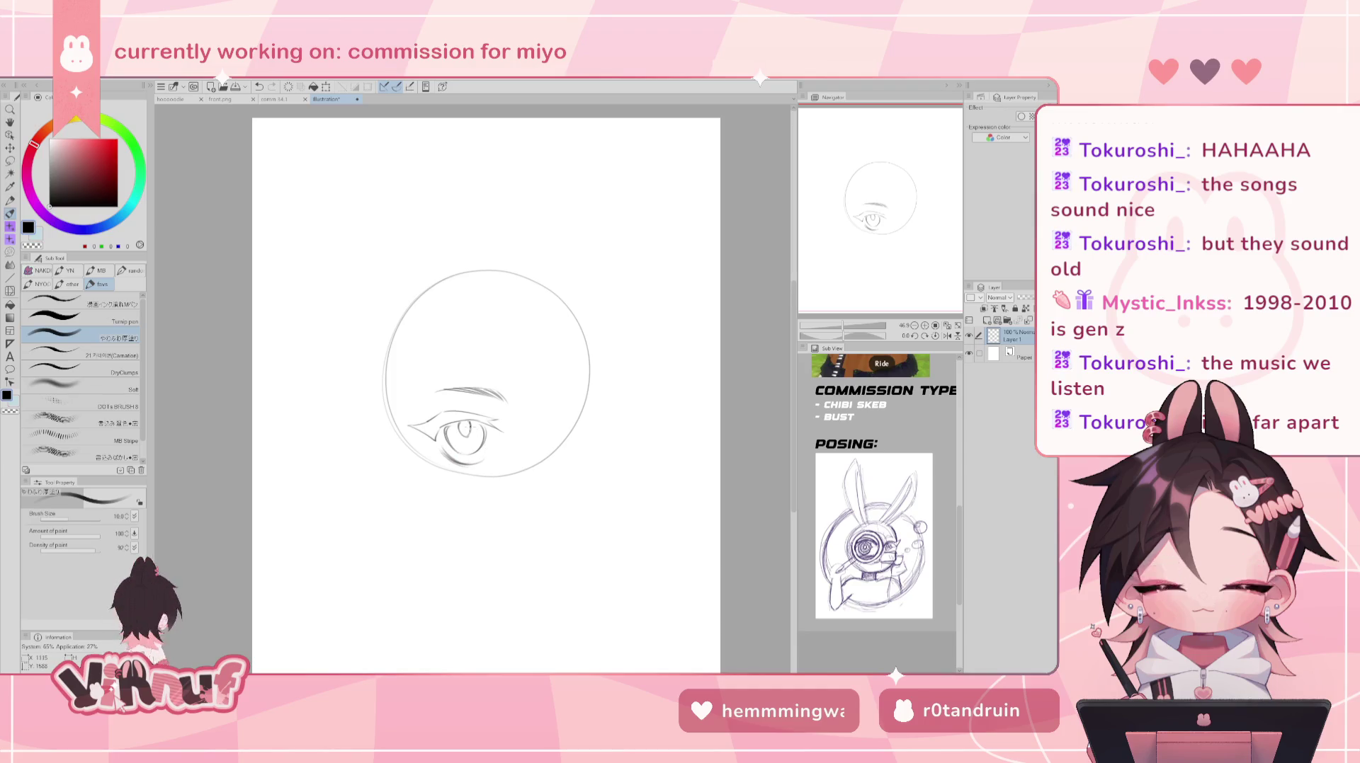
key(ctrl+z)
drag(464, 459, 467, 450)
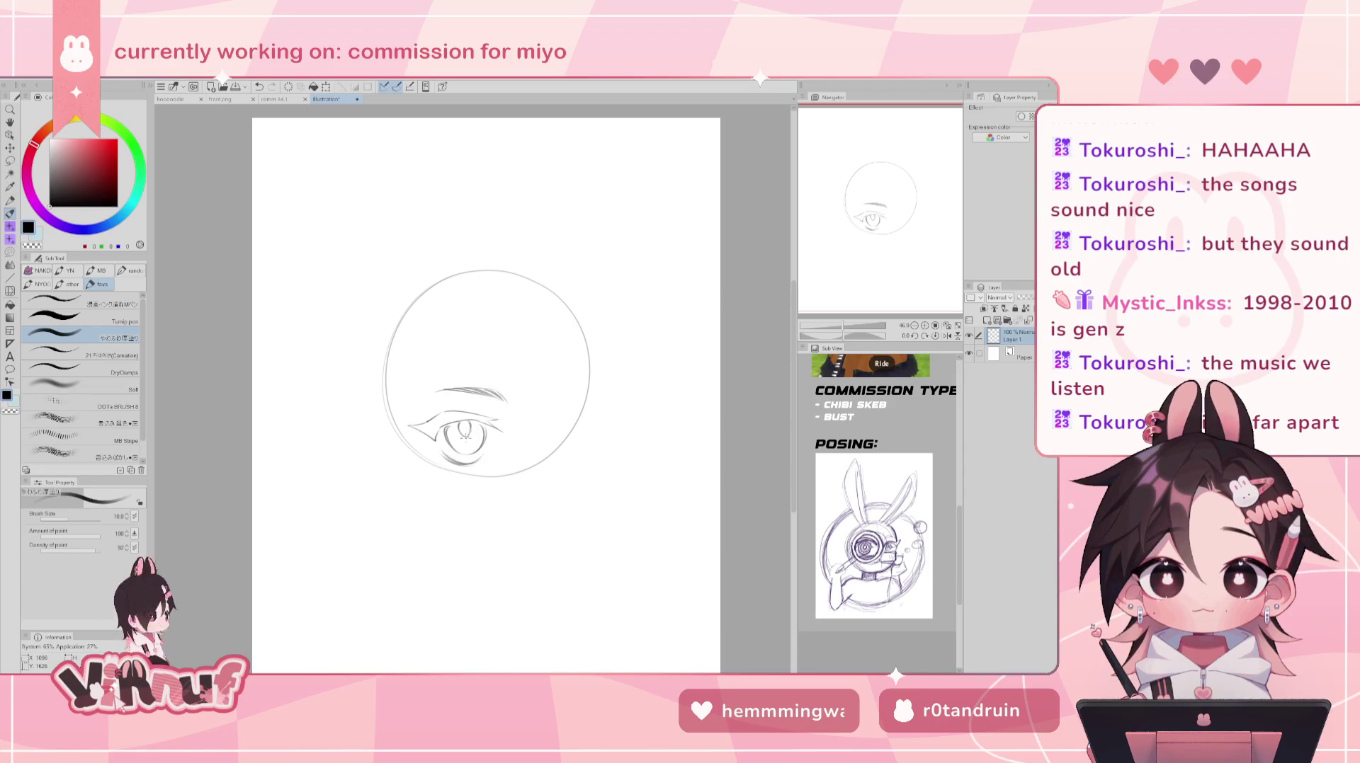
key(h)
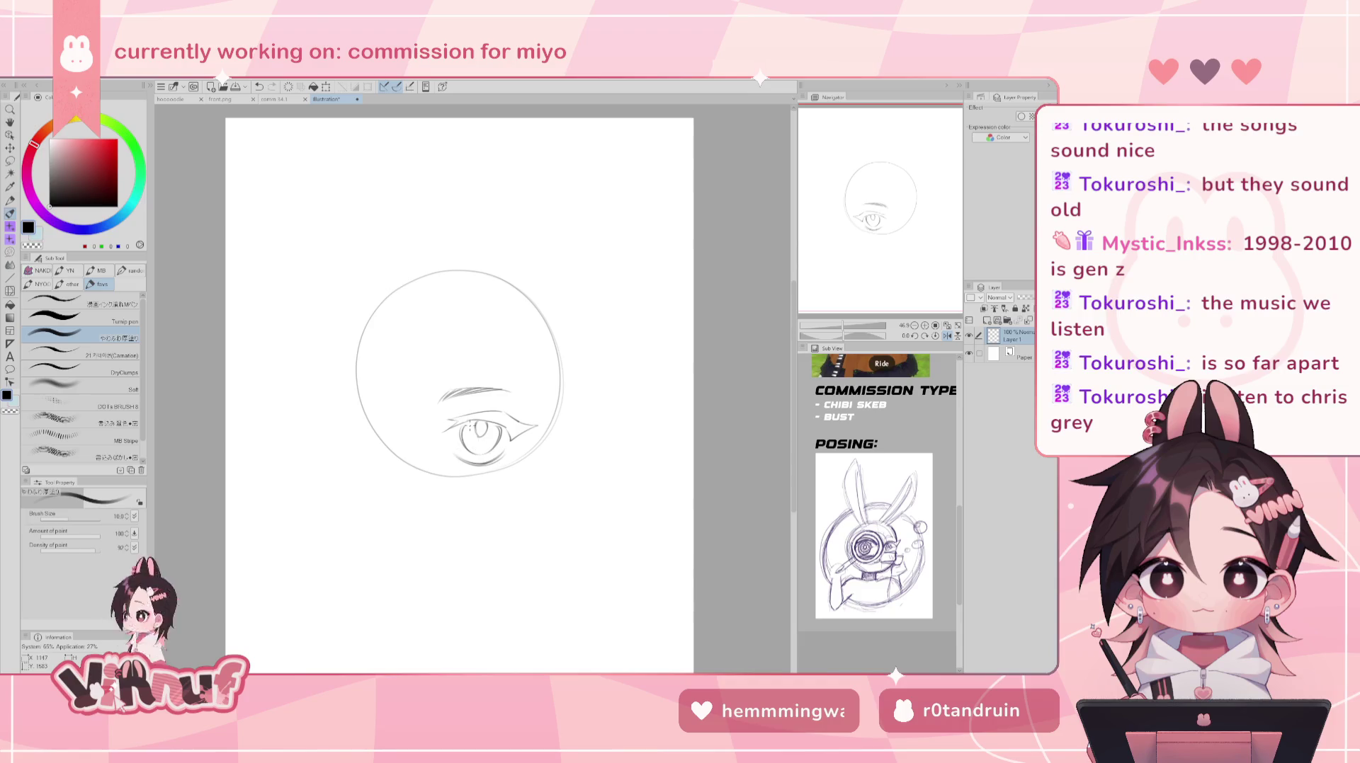
- Restore the canvas view and touch up the eye with the eraser
key(h)
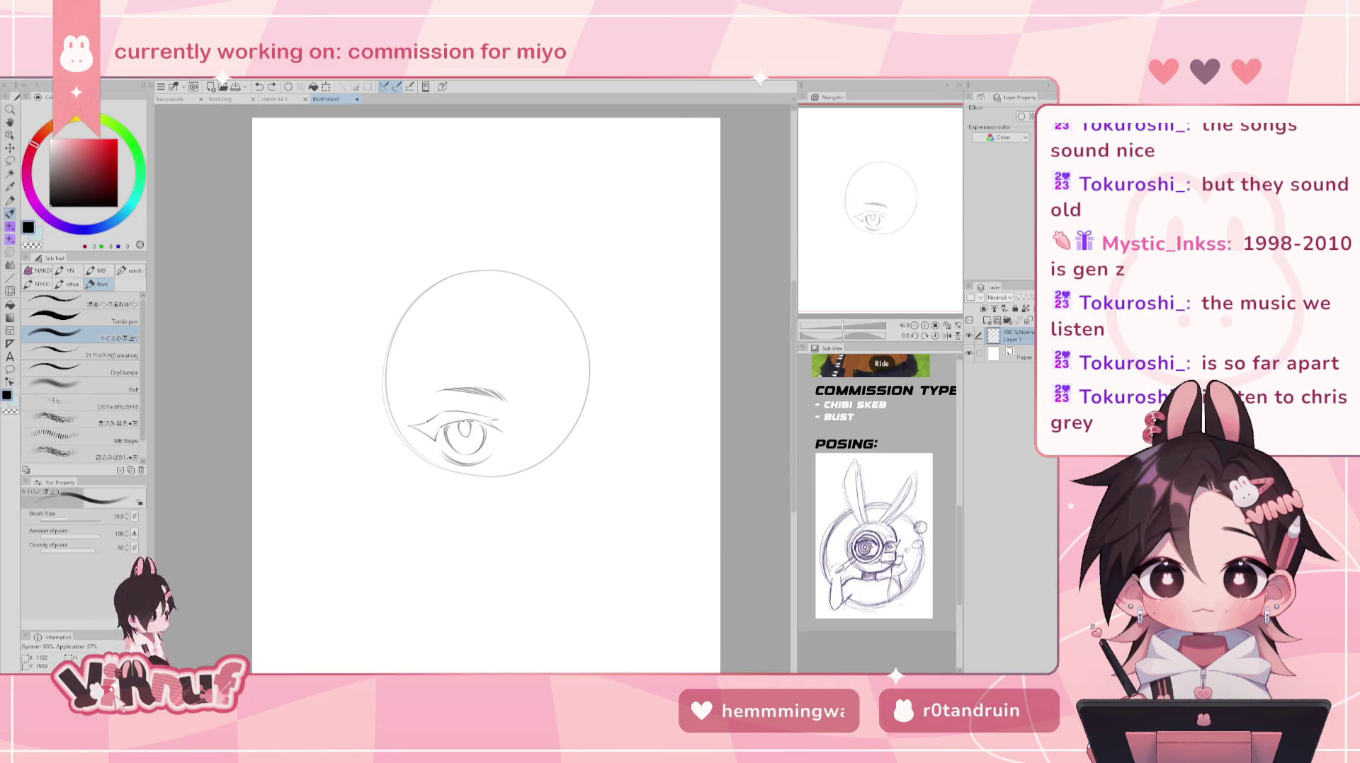
key(e)
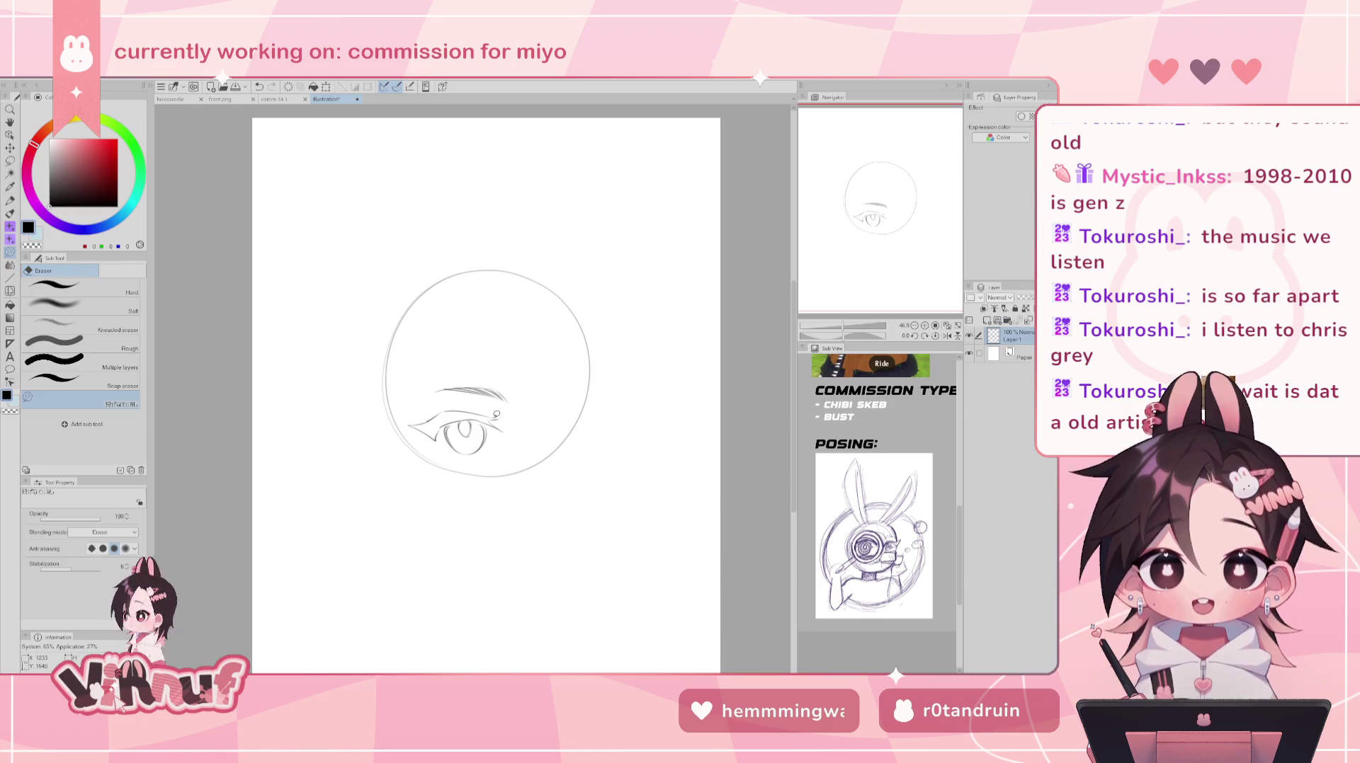
key(p)
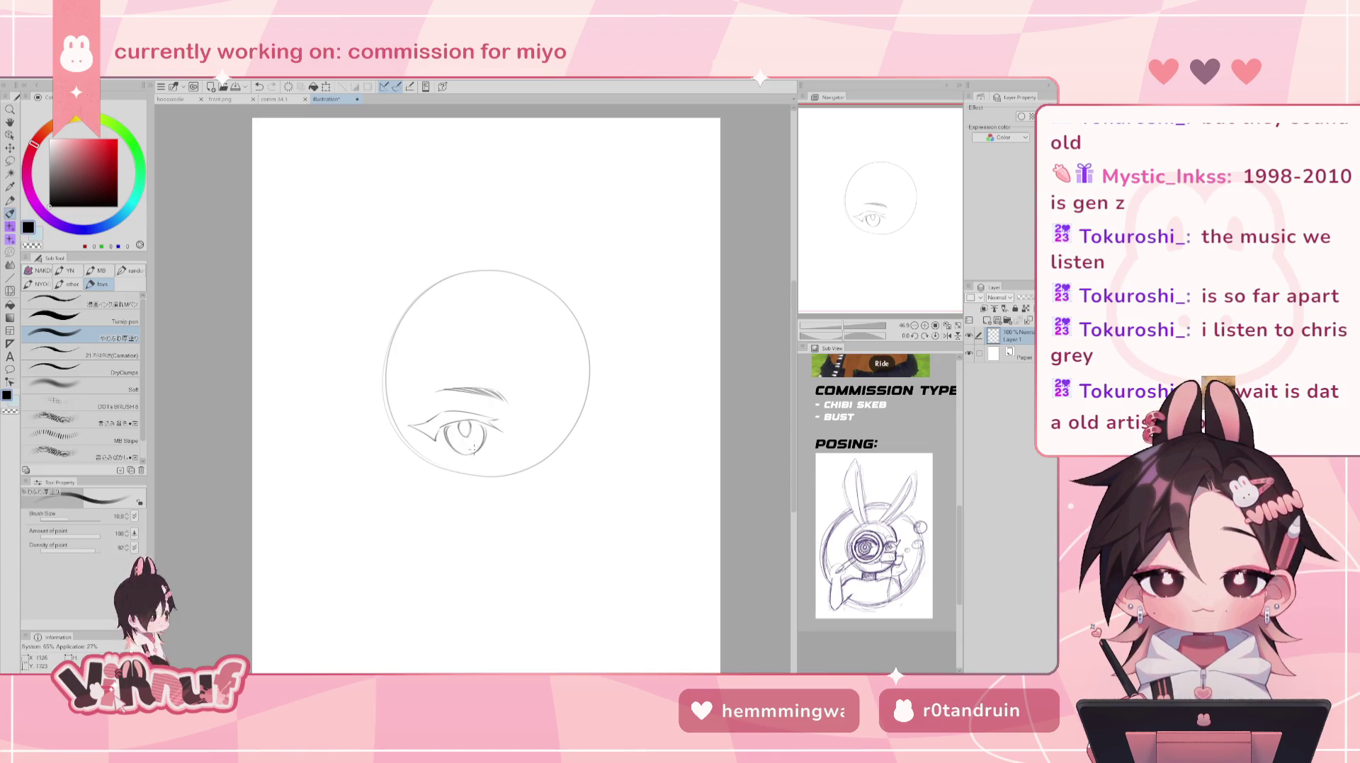
key(e)
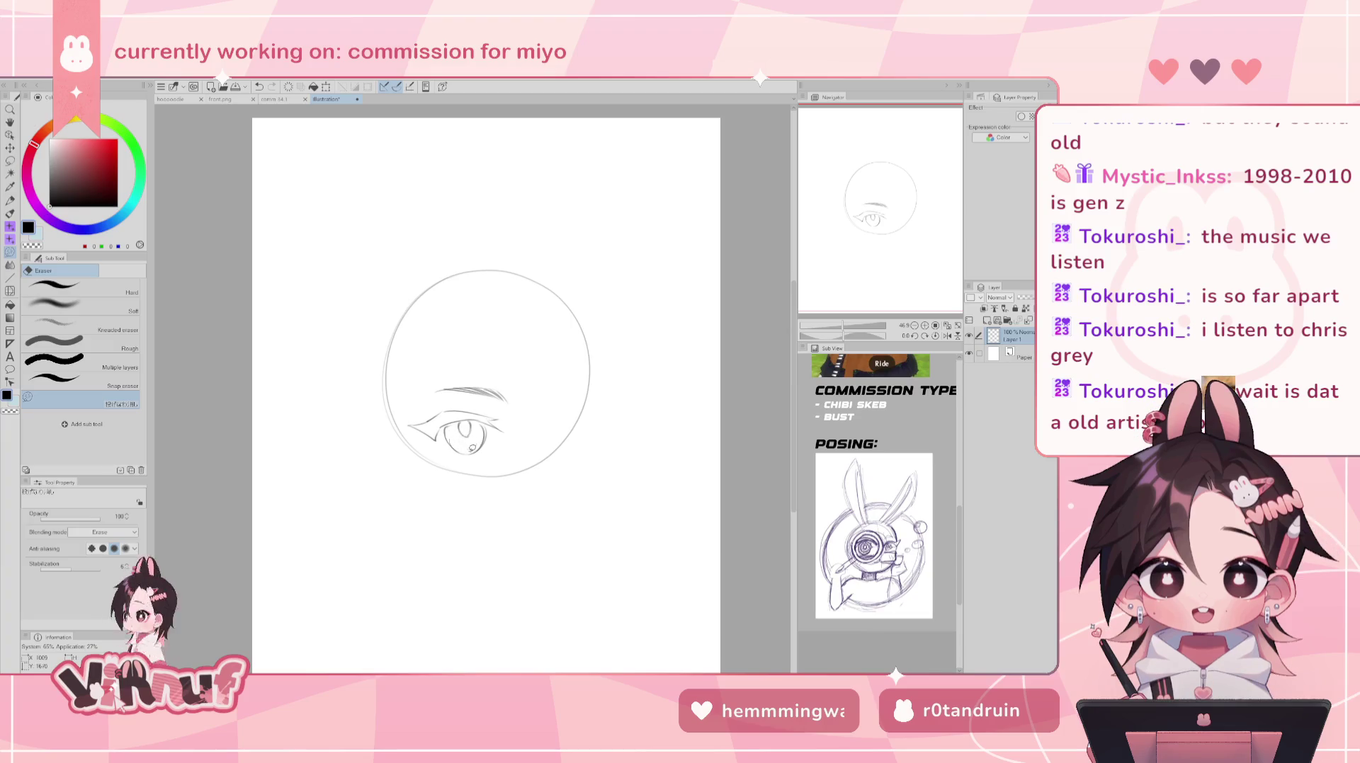
key(ctrl+z)
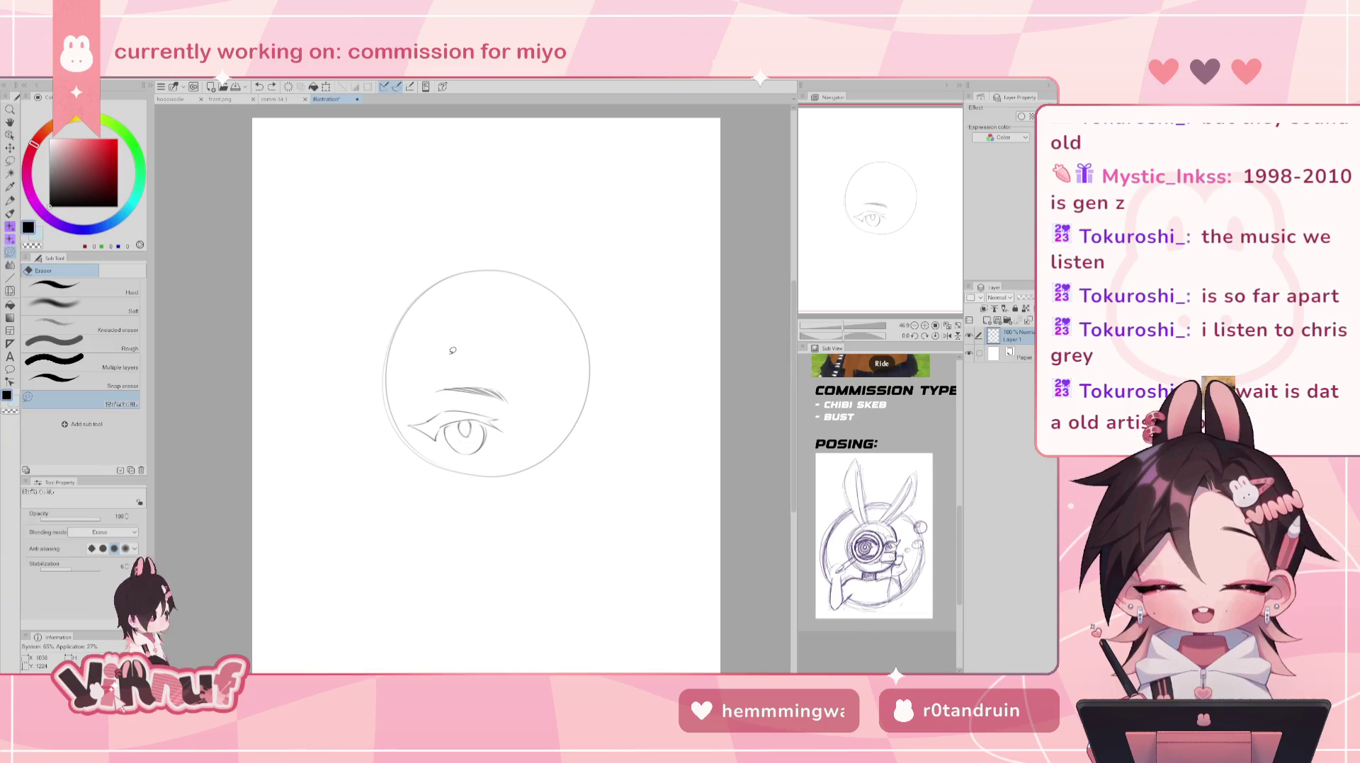
key(p)
- Try small curves and strokes inside the iris, undoing each
drag(455, 424, 452, 436)
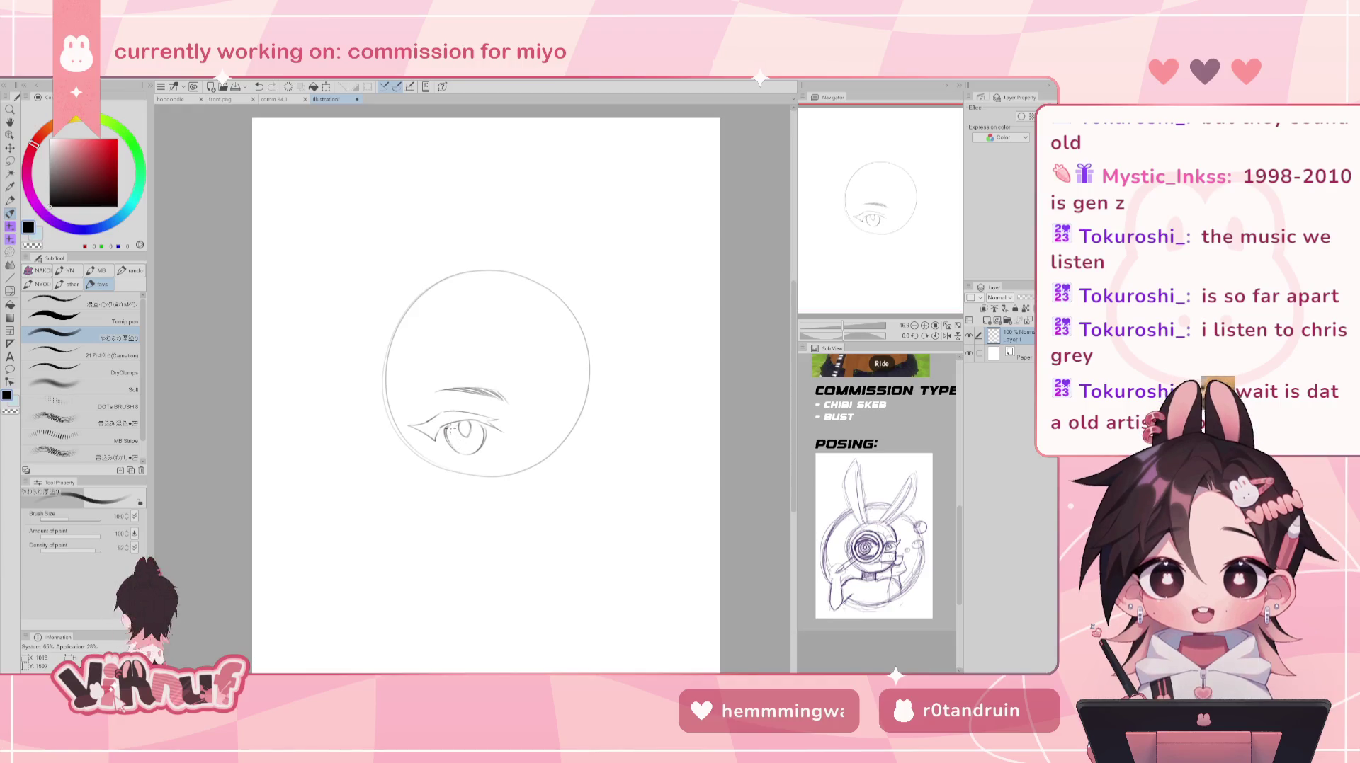
key(ctrl+z)
drag(456, 432, 453, 441)
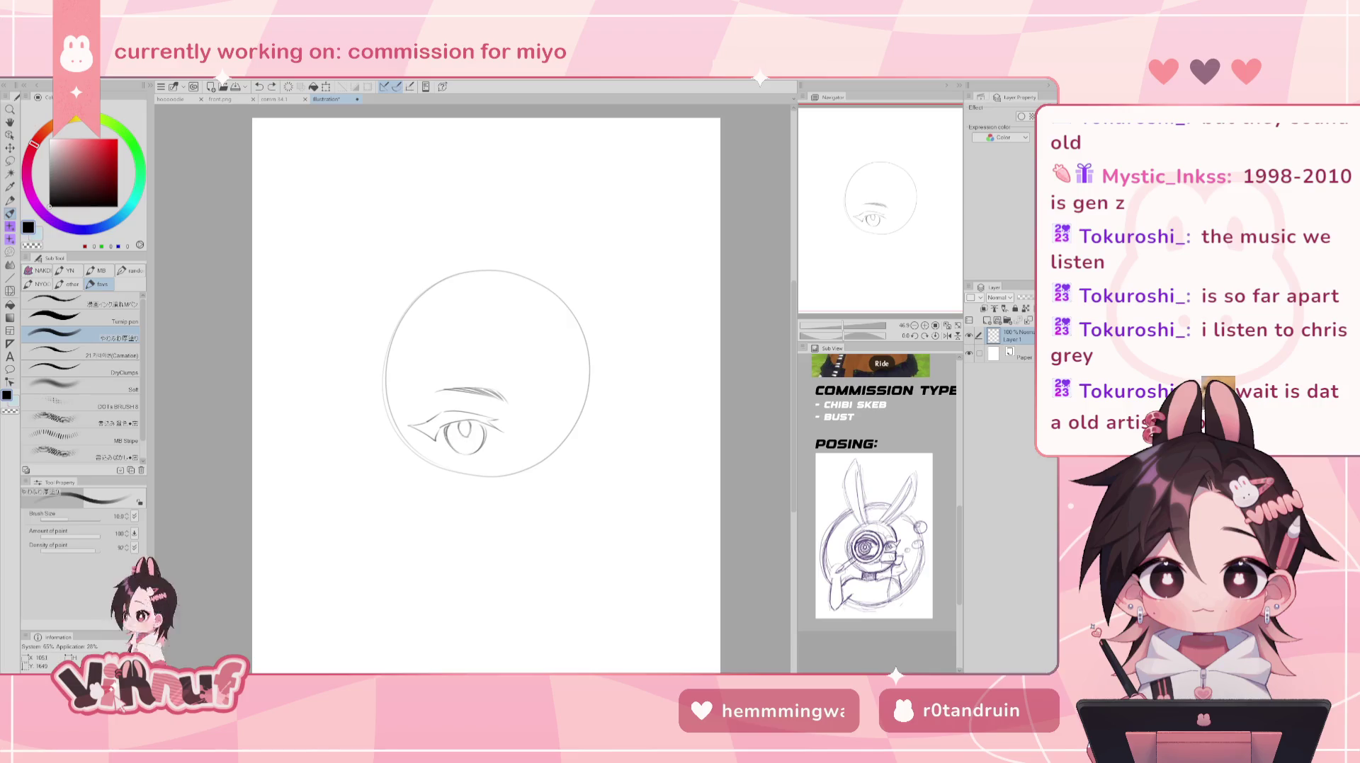
key(ctrl+z)
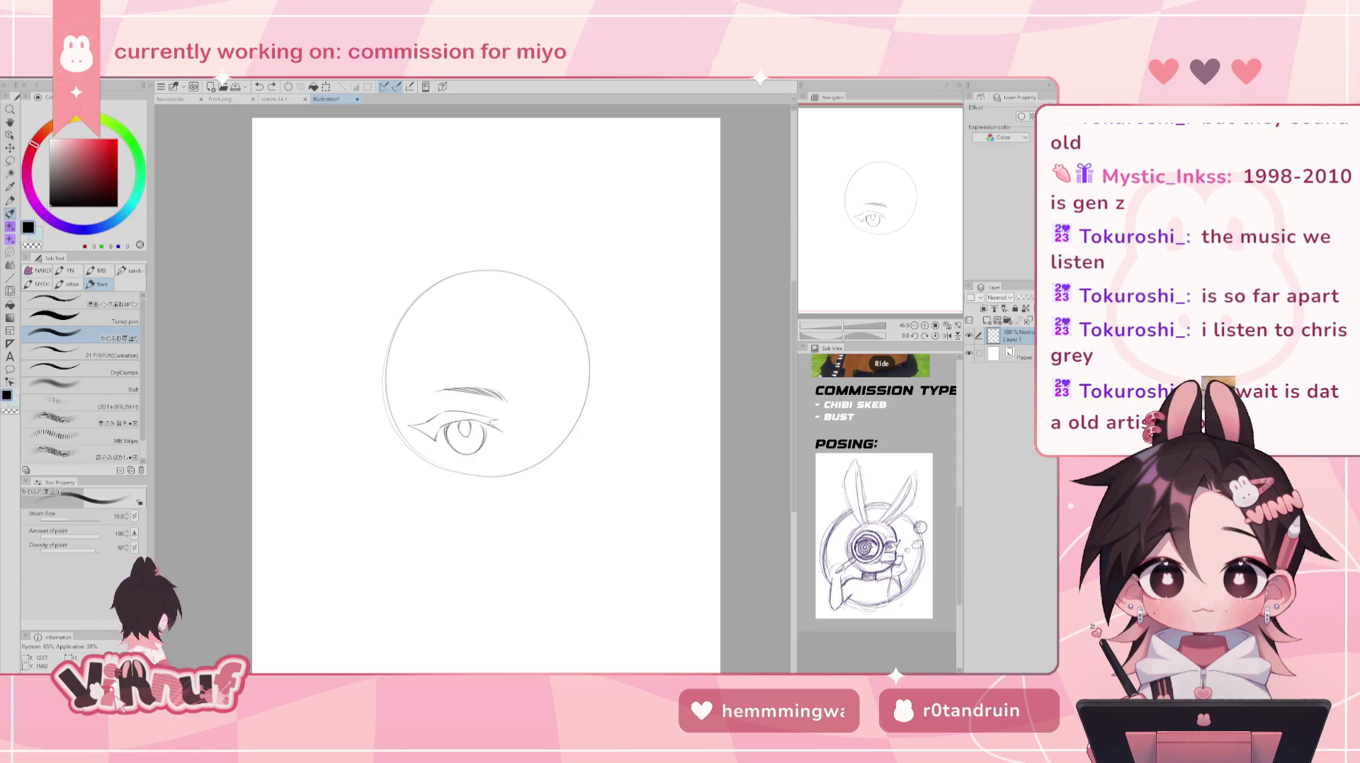
- Add a stroke at the eye's outer corner and a shorter lower eyelid under the iris
drag(489, 421, 502, 421)
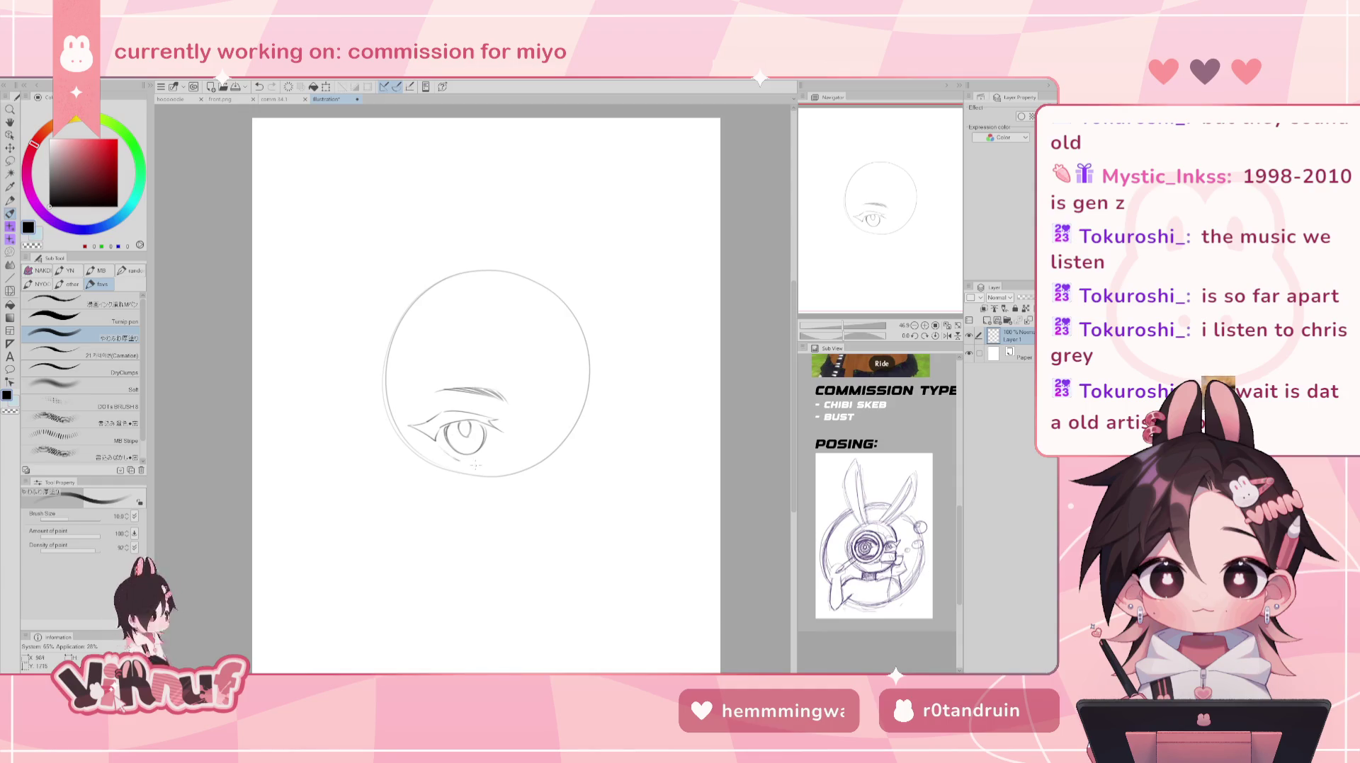
mouse_move(452, 461)
mouse_down()
mouse_move(485, 457)
mouse_move(459, 460)
mouse_move(470, 462)
mouse_up()
key(ctrl+z)
key(ctrl+z)
key(ctrl+z)
key(ctrl+z)
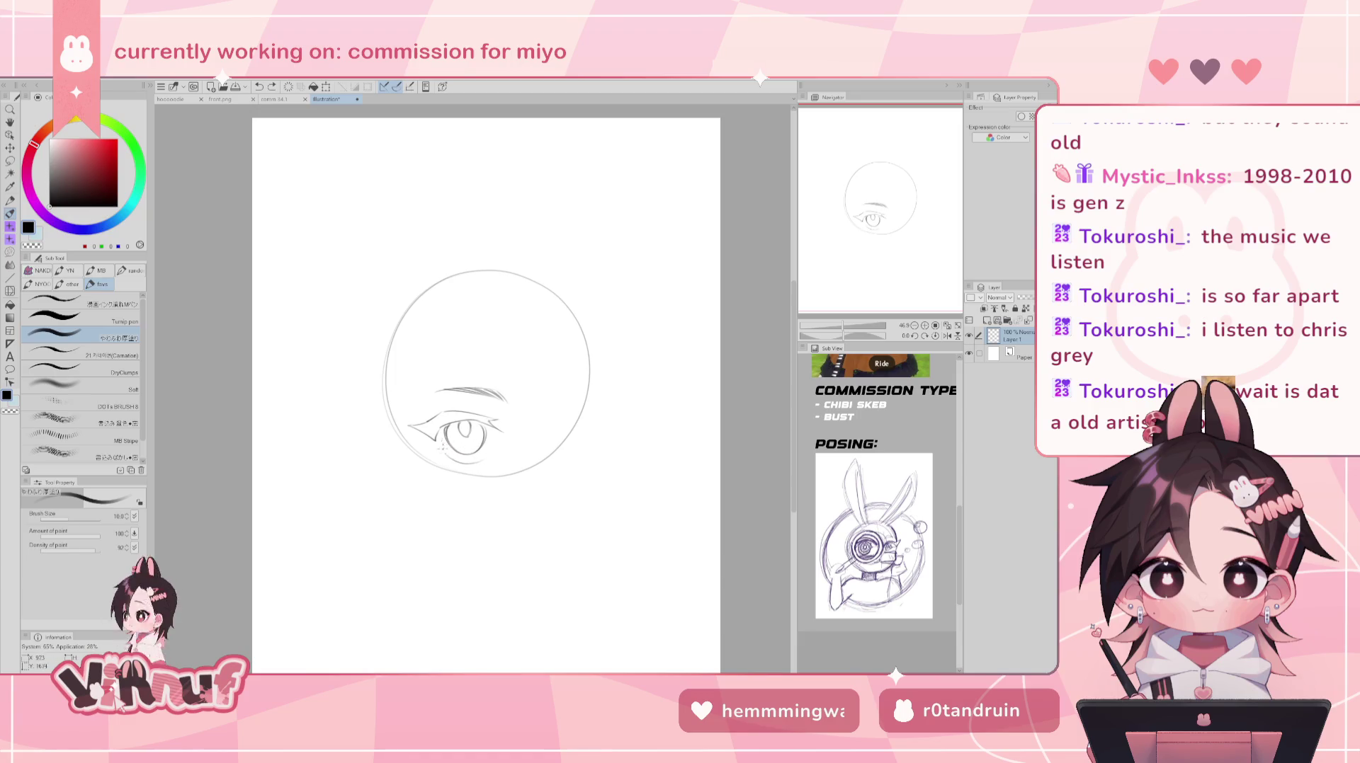
drag(440, 444, 438, 452)
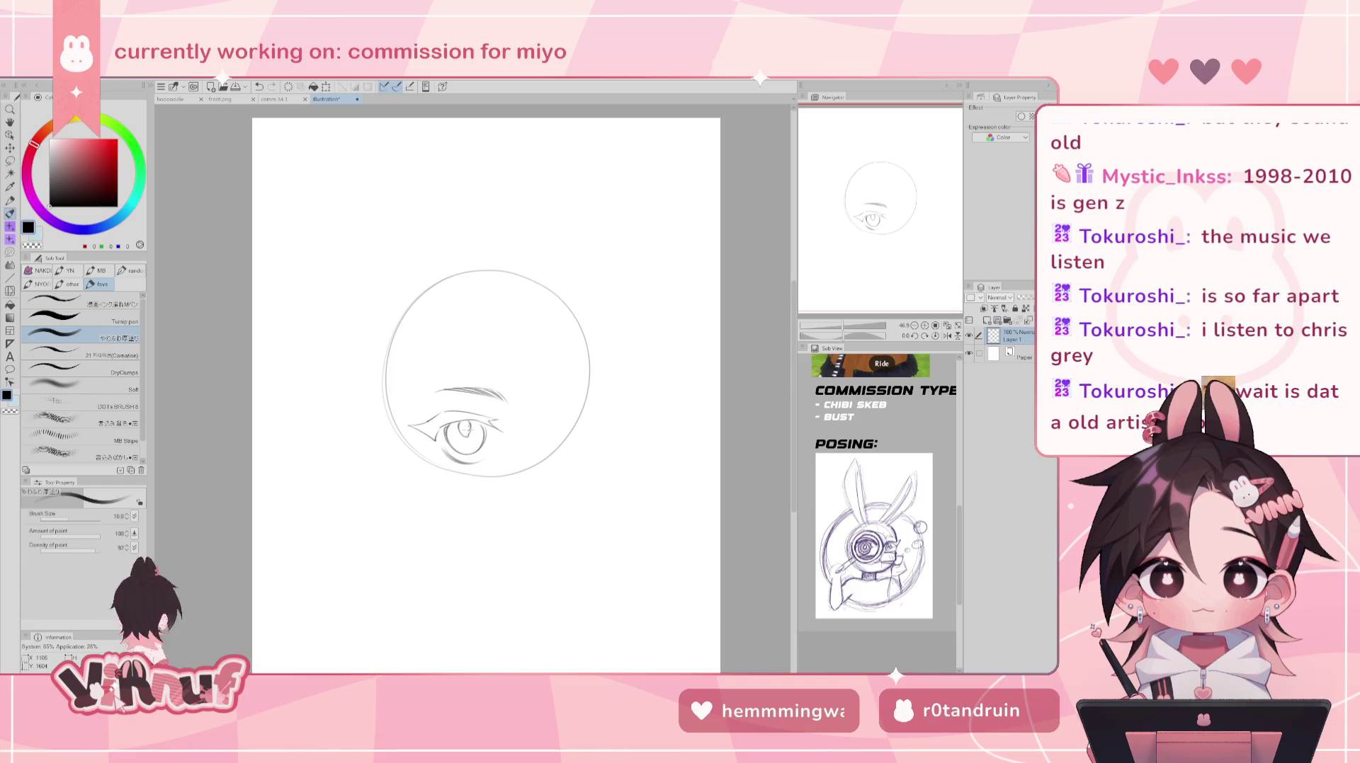
key(h)
key(h)
key(h)
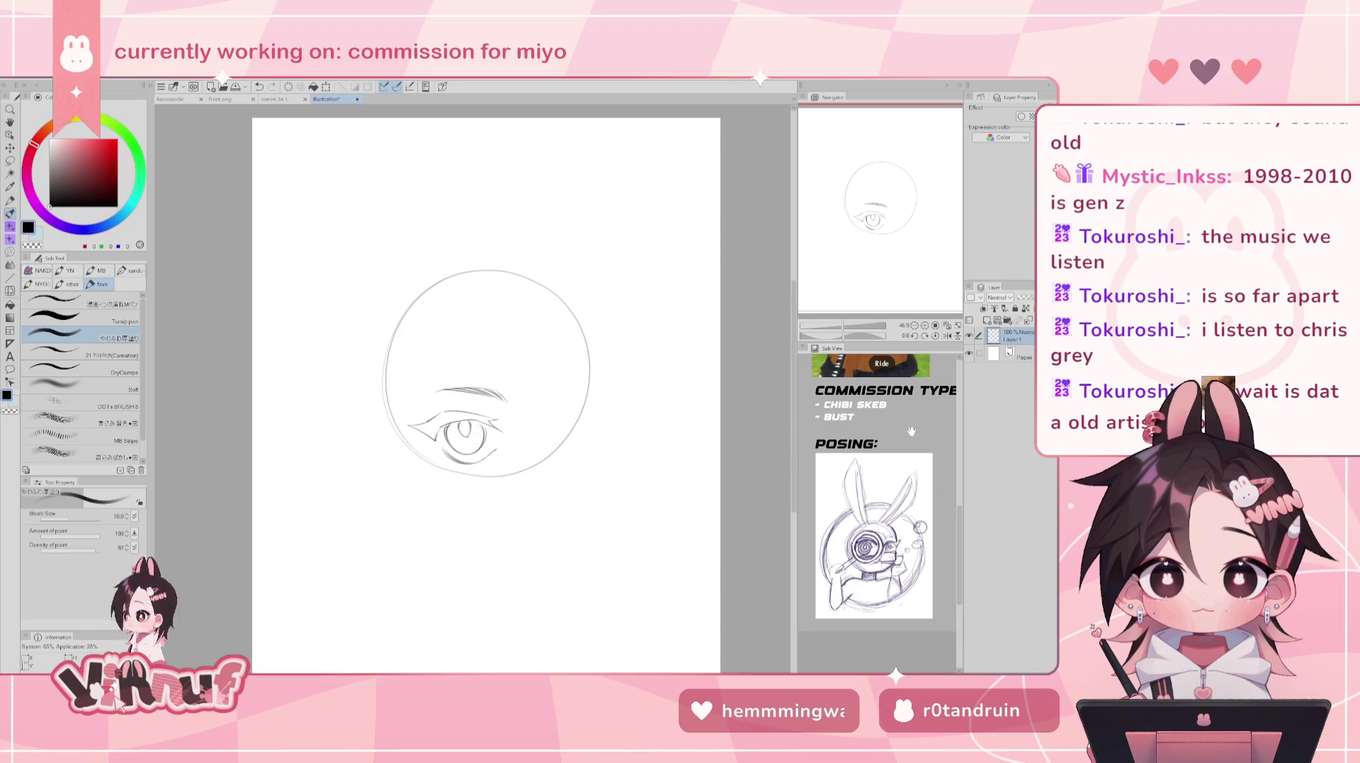
- Scroll the Sub View to the bunny-girl reference photo and test a stroke under the lower eyelid
scroll(910, 436, up, 2)
scroll(907, 474, up, 2)
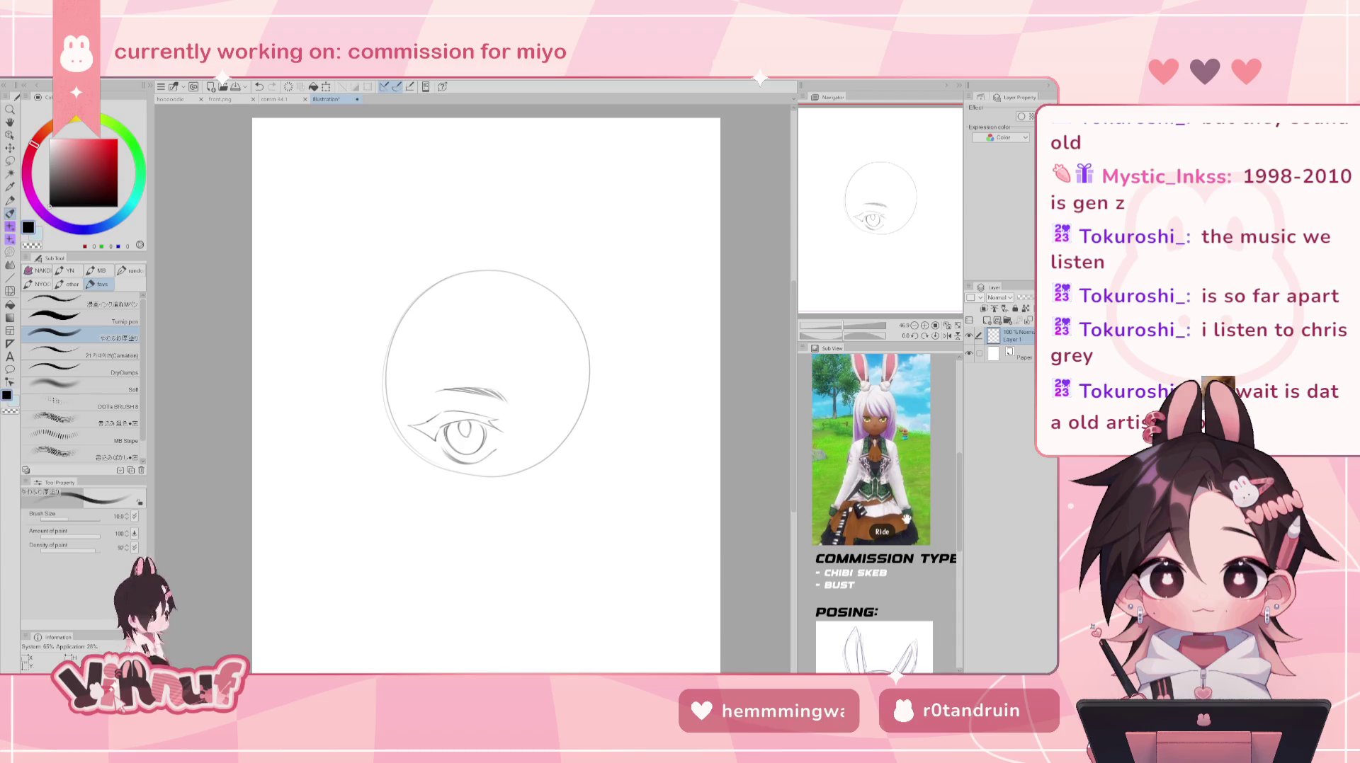
scroll(906, 496, down, 2)
scroll(907, 469, down, 2)
drag(907, 469, 901, 491)
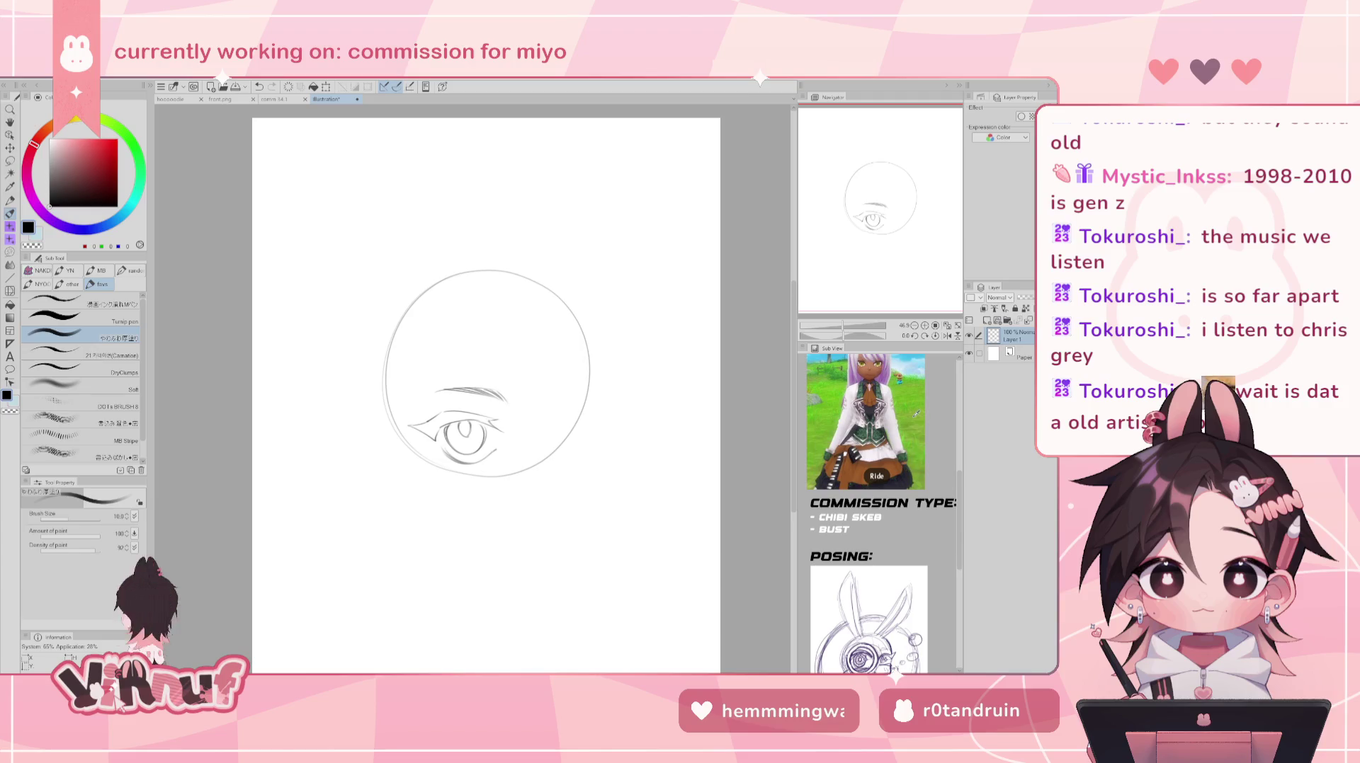
drag(453, 469, 454, 460)
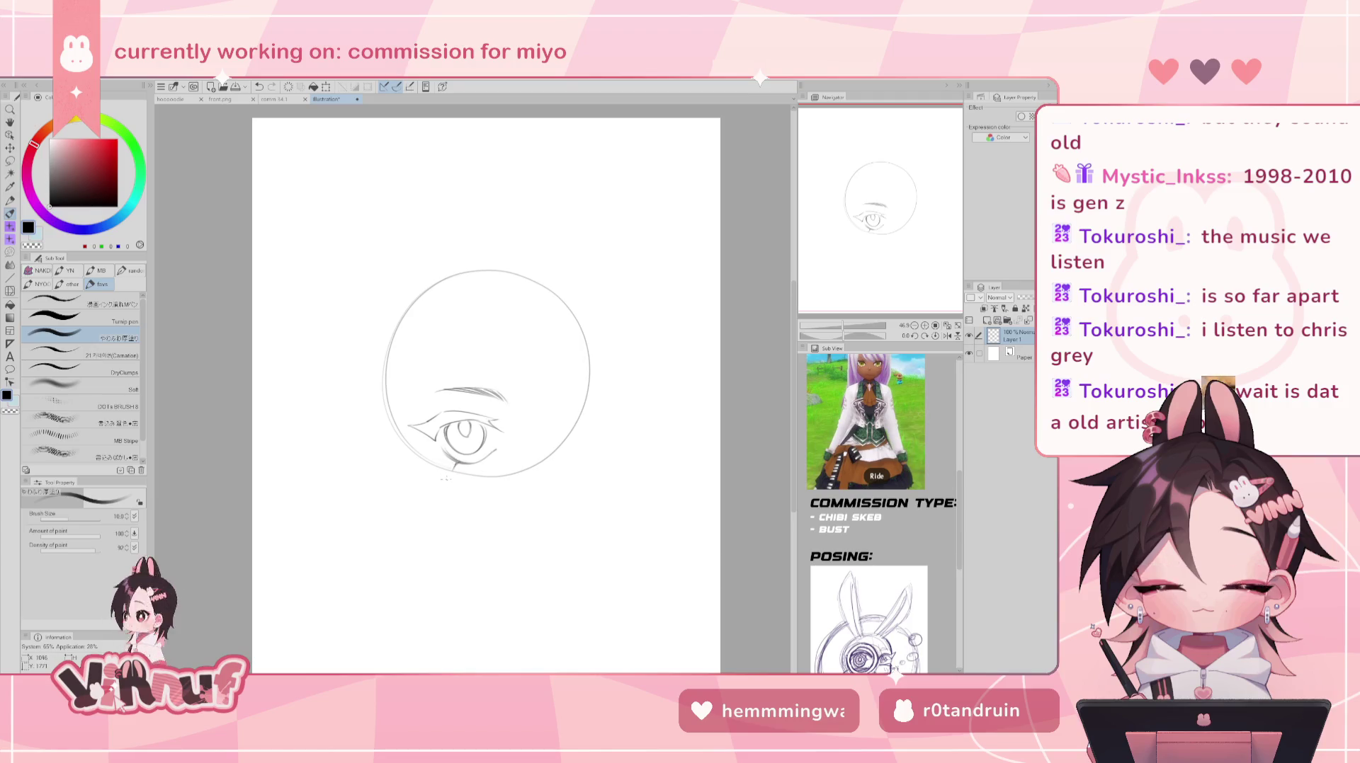
key(ctrl+z)
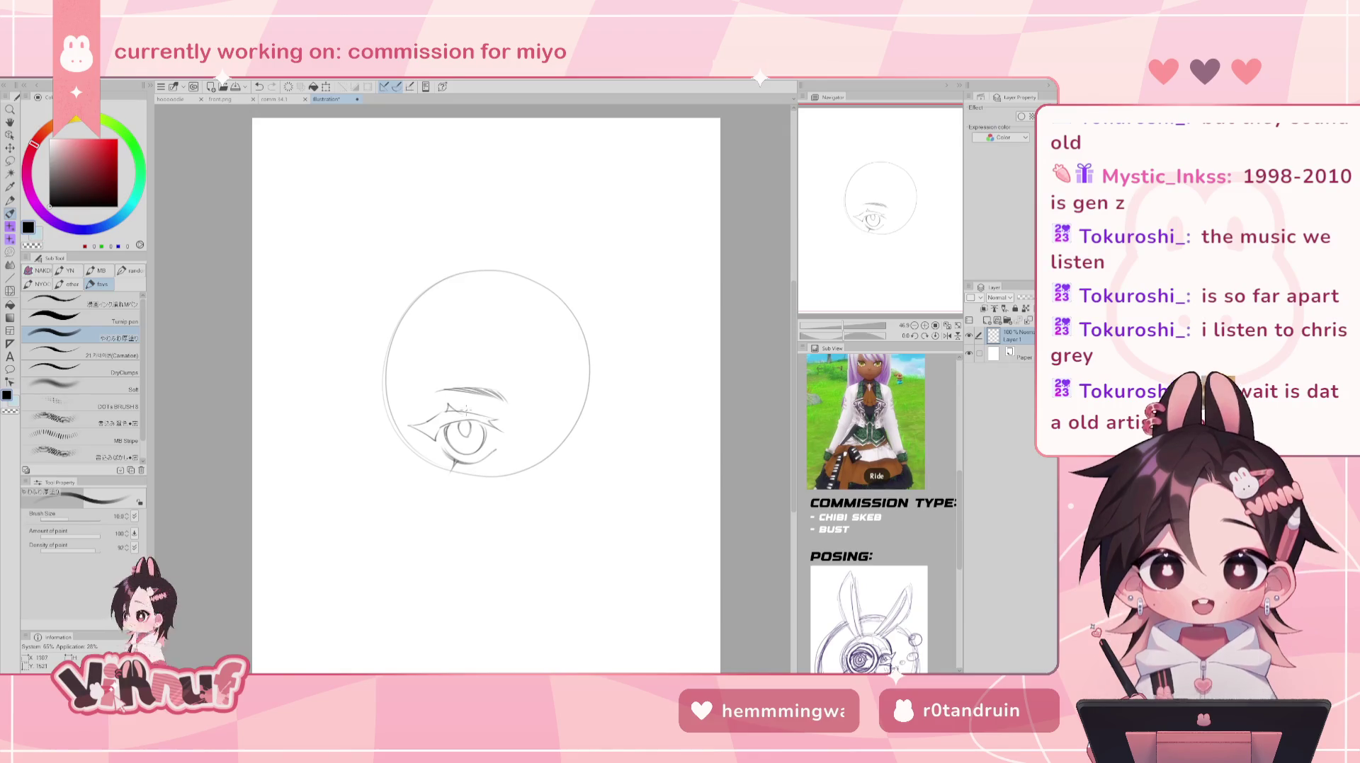
- Touch up around the eye with eraser and pen, then lasso the eye and eyebrow
key(e)
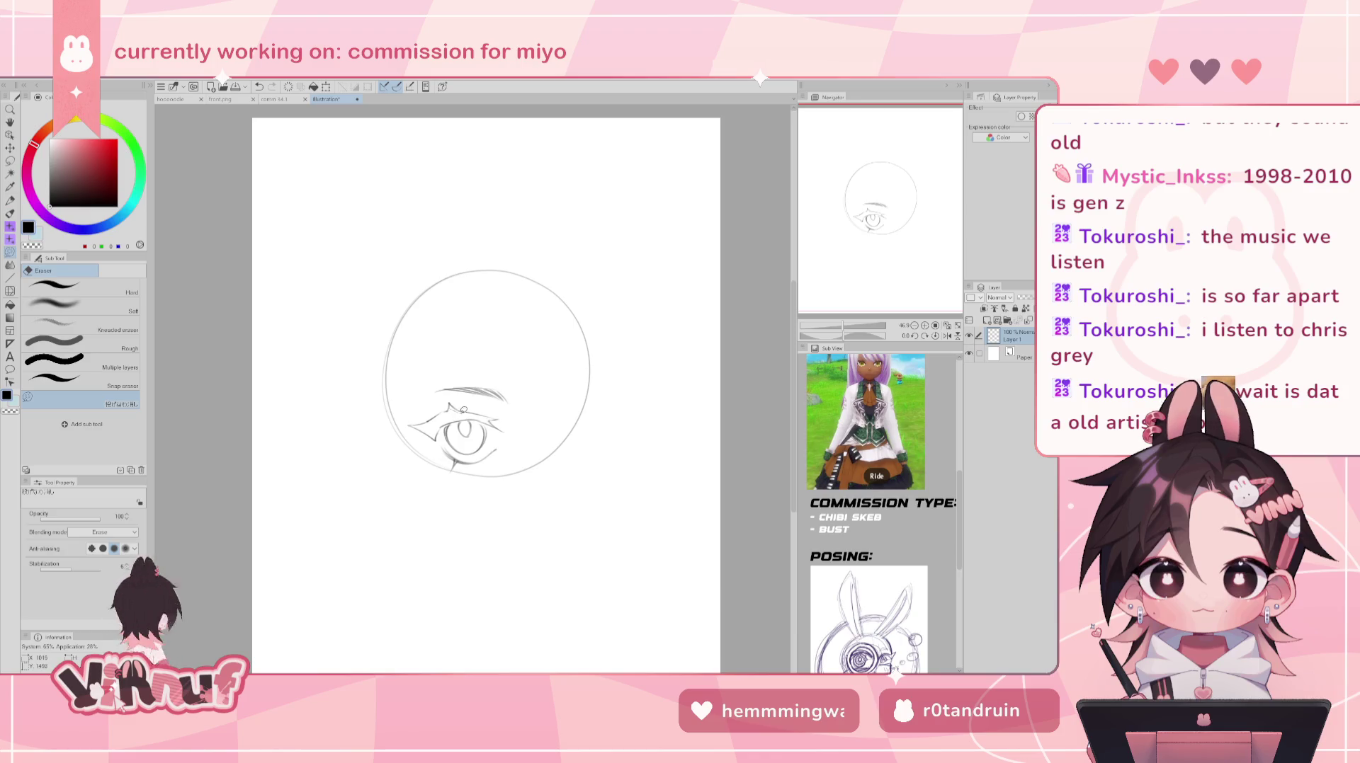
key(ctrl+z)
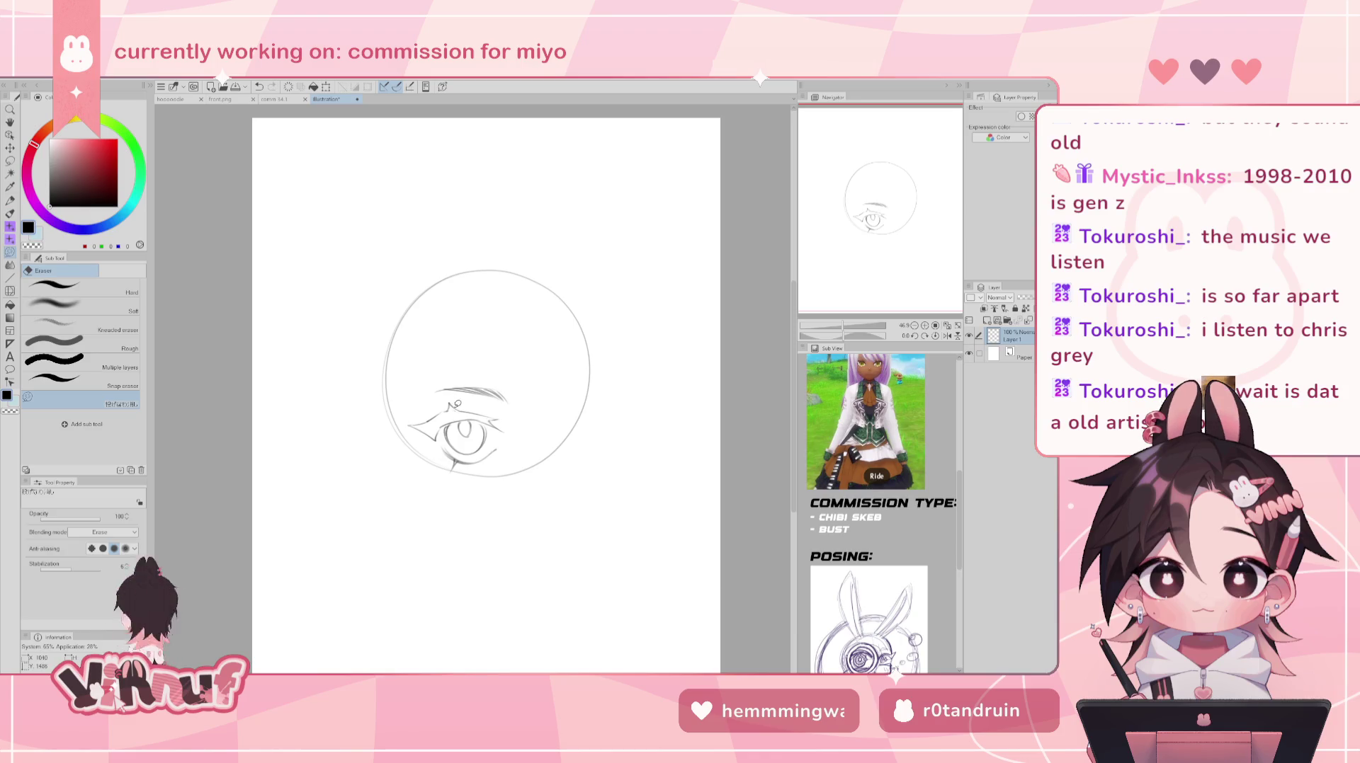
key(b)
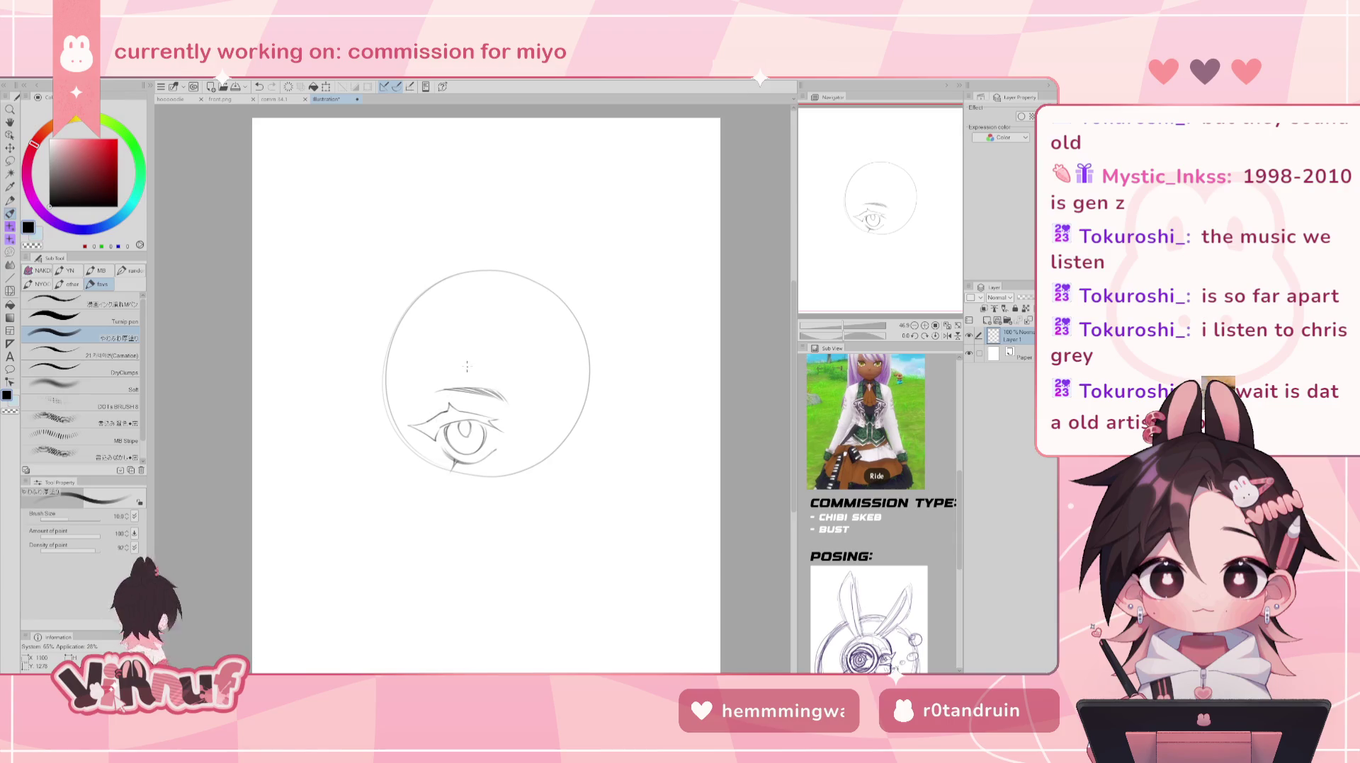
key(ctrl+z)
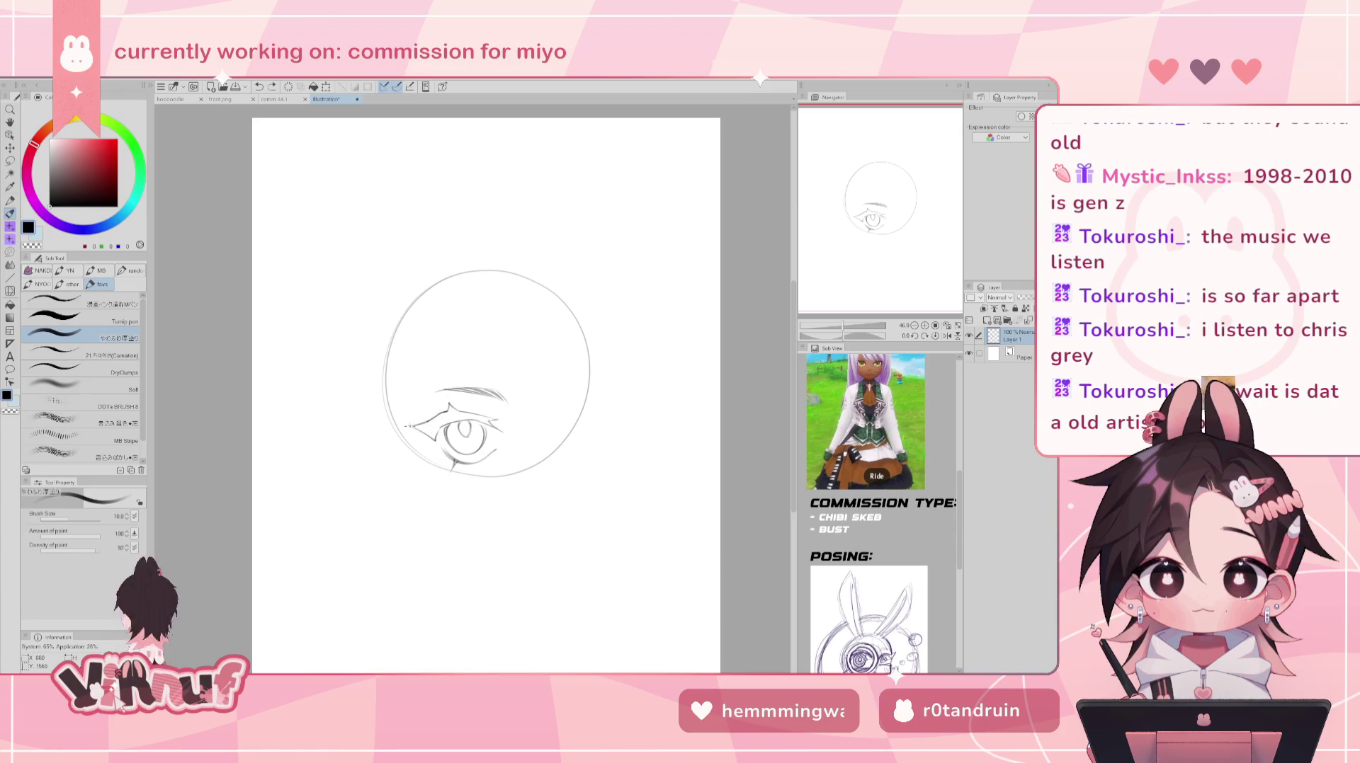
key(e)
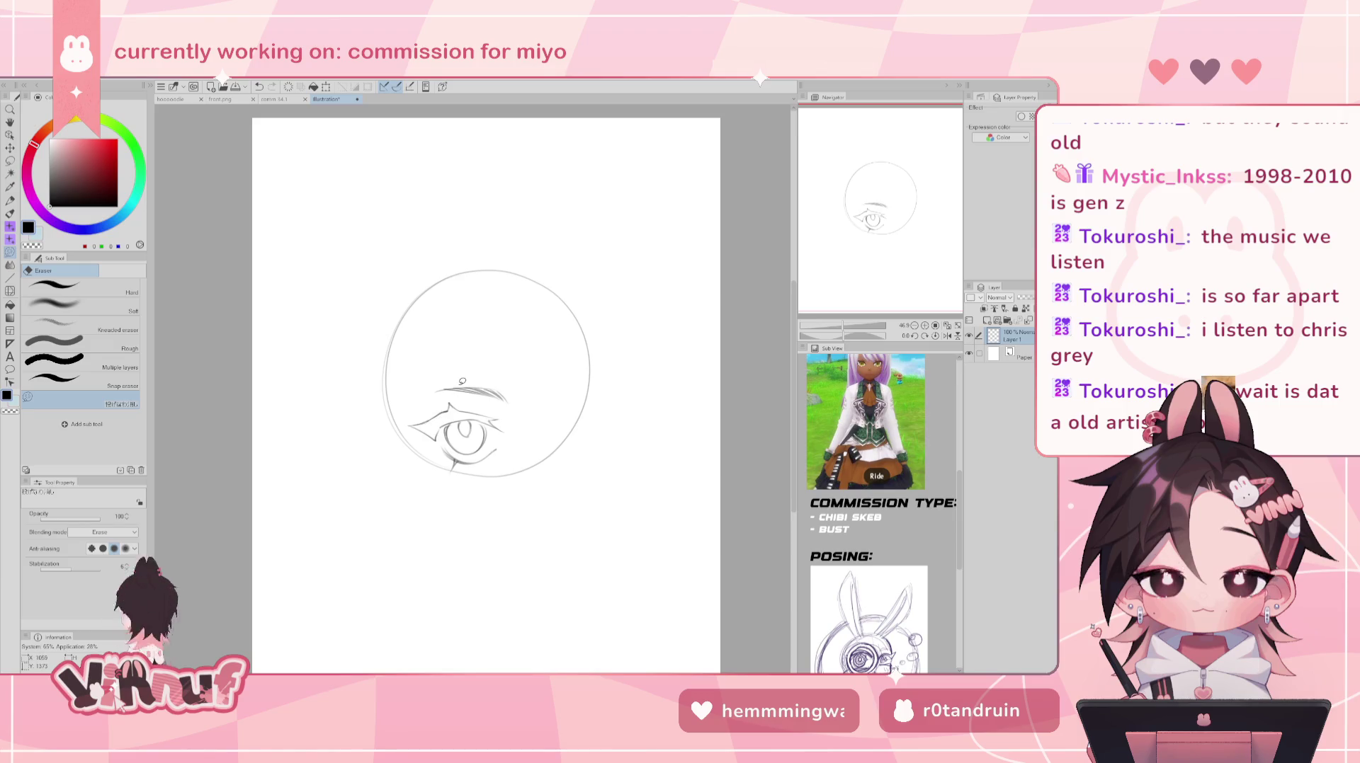
key(p)
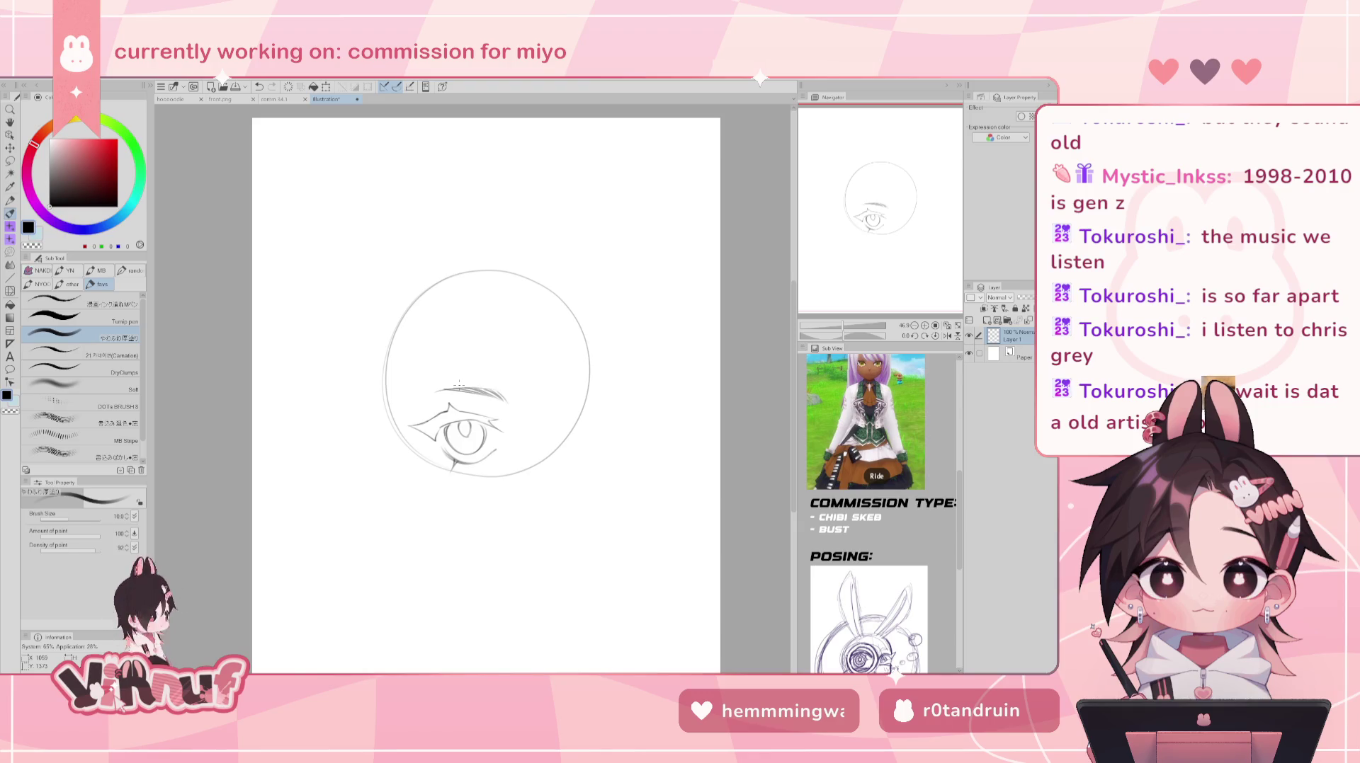
key(m)
mouse_move(422, 394)
mouse_down()
mouse_move(441, 457)
mouse_move(460, 358)
mouse_up()
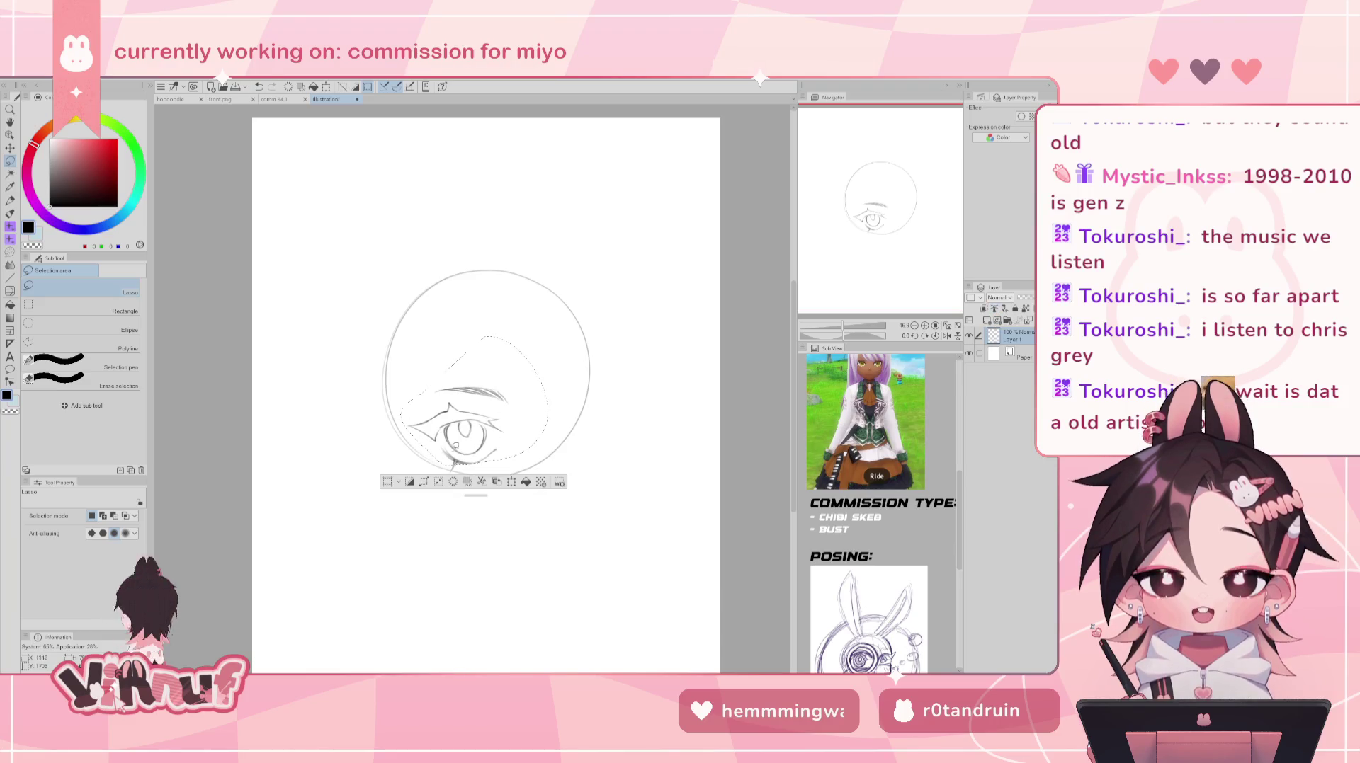
- Move the lassoed eye and eyebrow onto a new Layer 1 Copy and hide Layer 1
drag(415, 424, 456, 460)
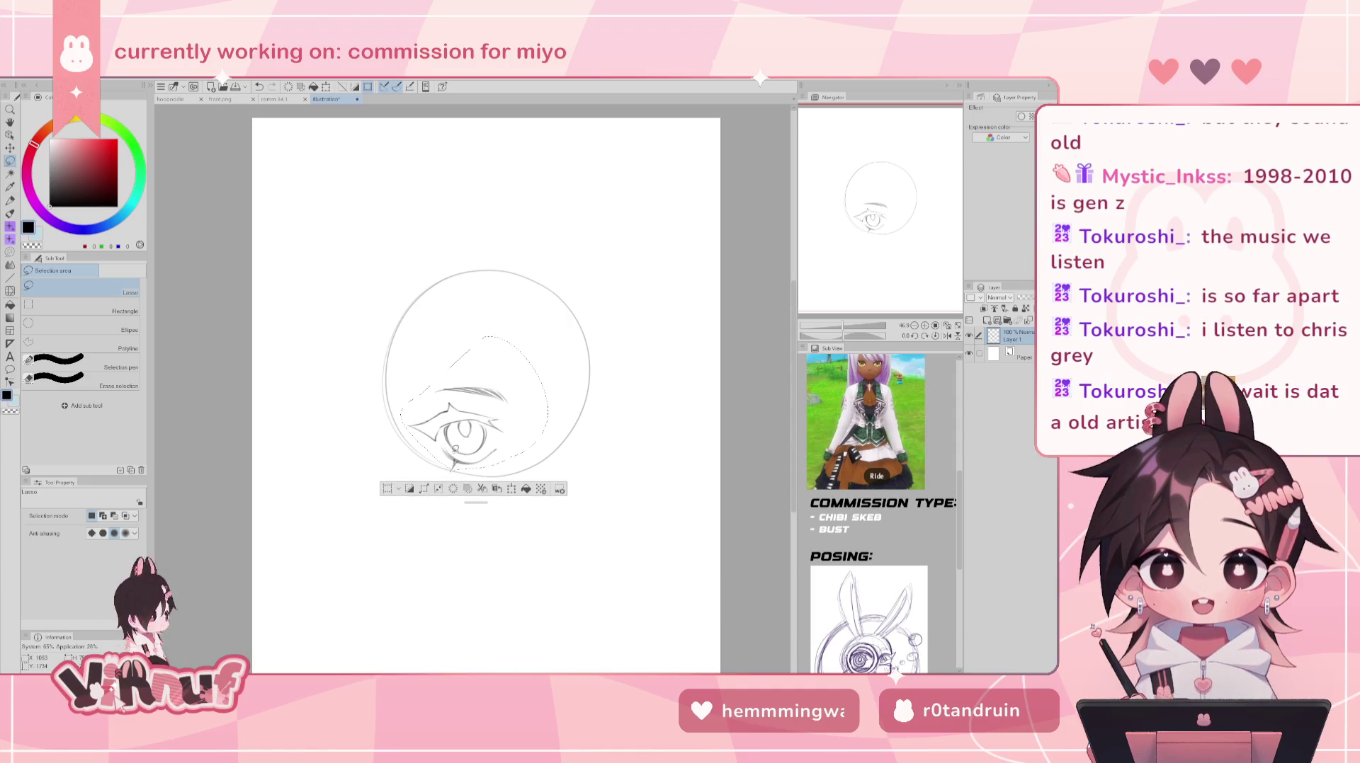
key(Delete)
key(ctrl+z)
key(ctrl+c)
key(ctrl+v)
click(969, 352)
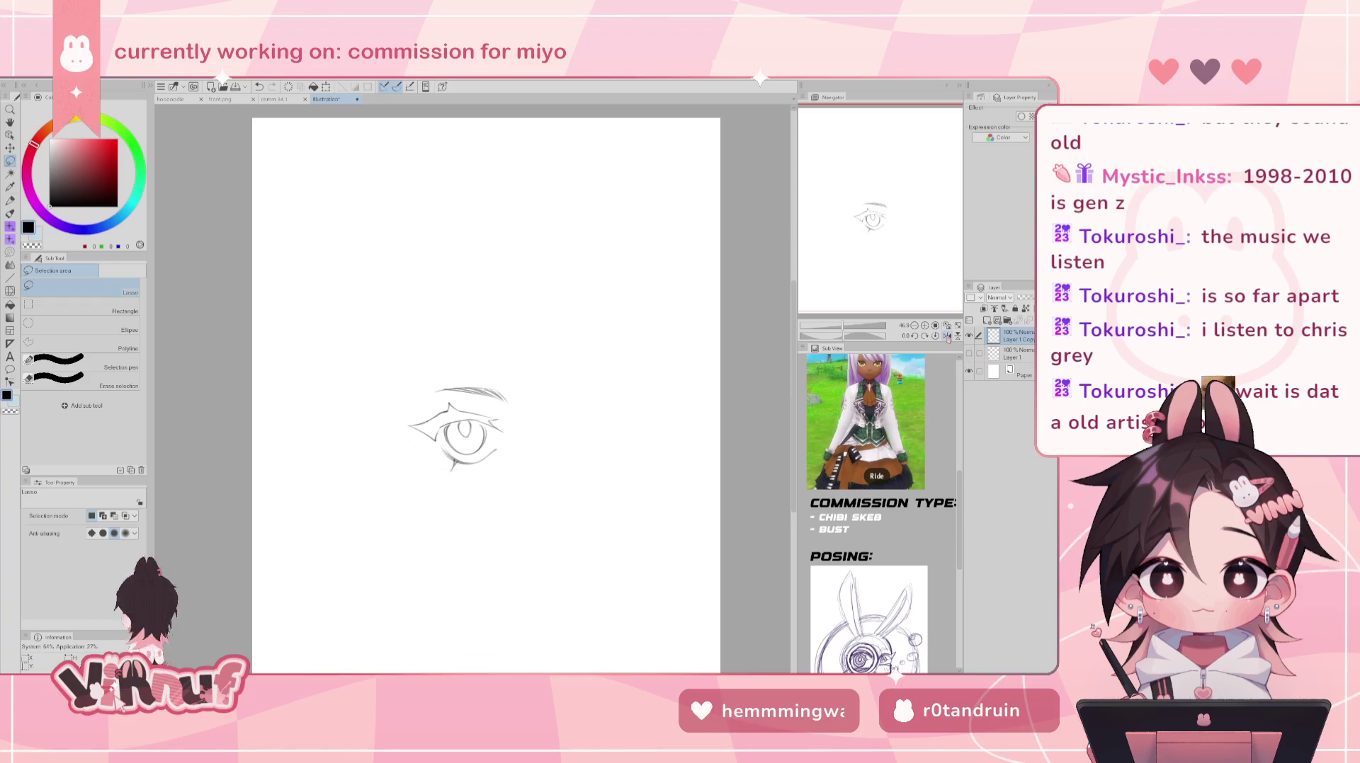
- Erase a stray mark below the eye and compare the eye and head layers
key(e)
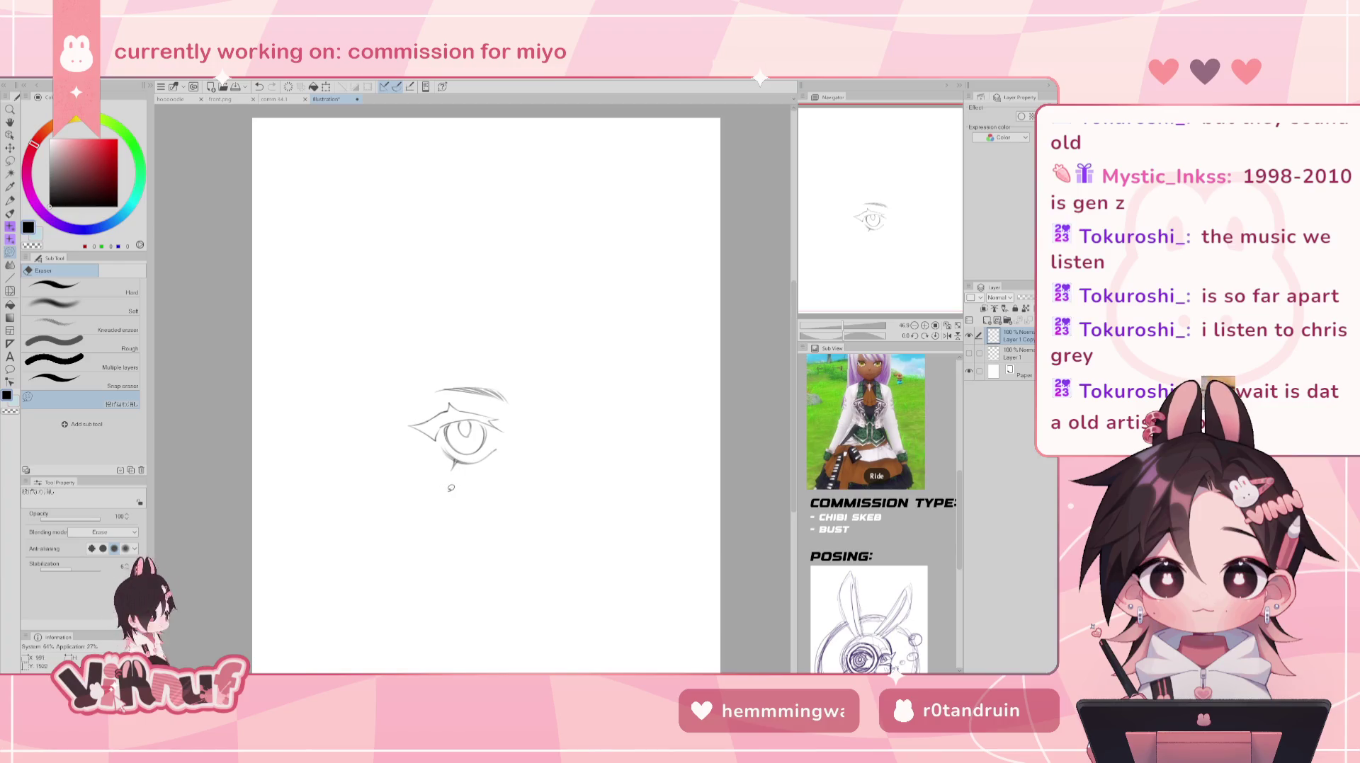
drag(455, 461, 459, 467)
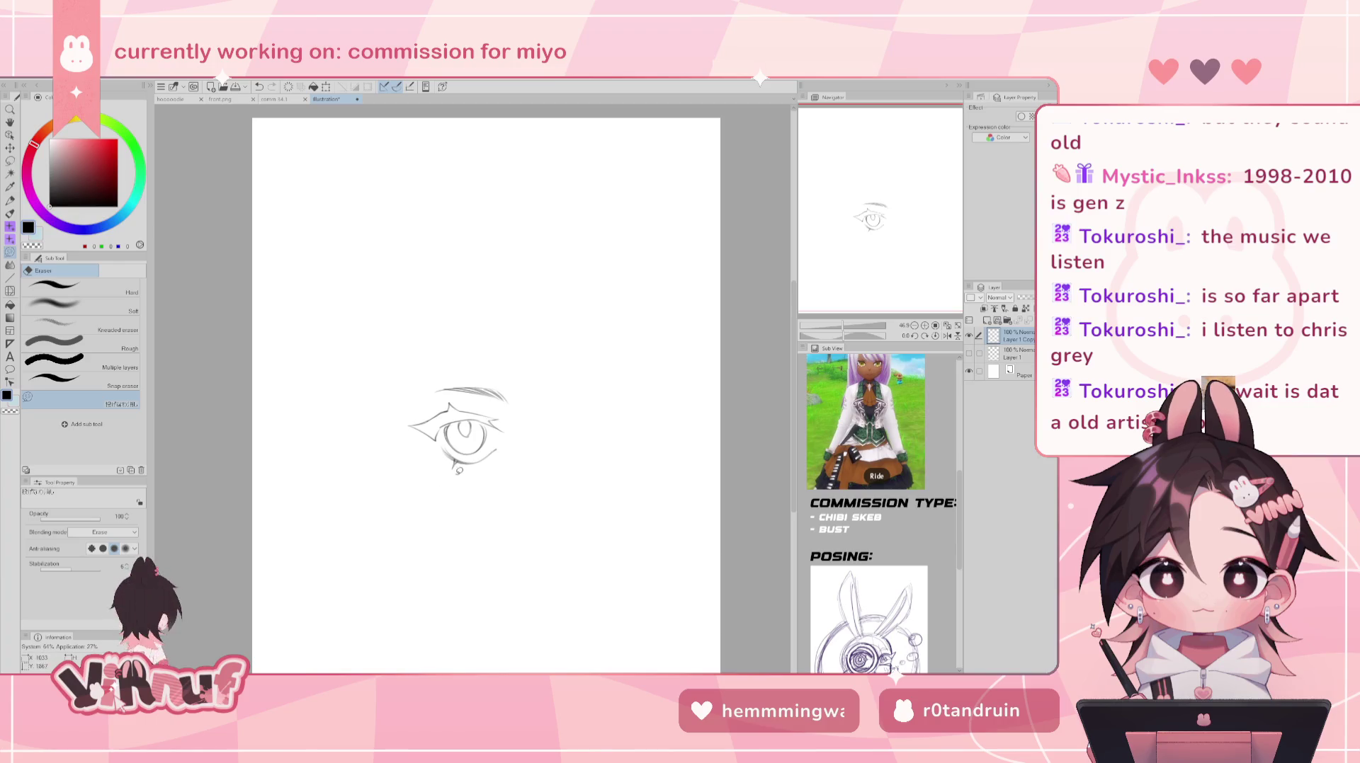
key(p)
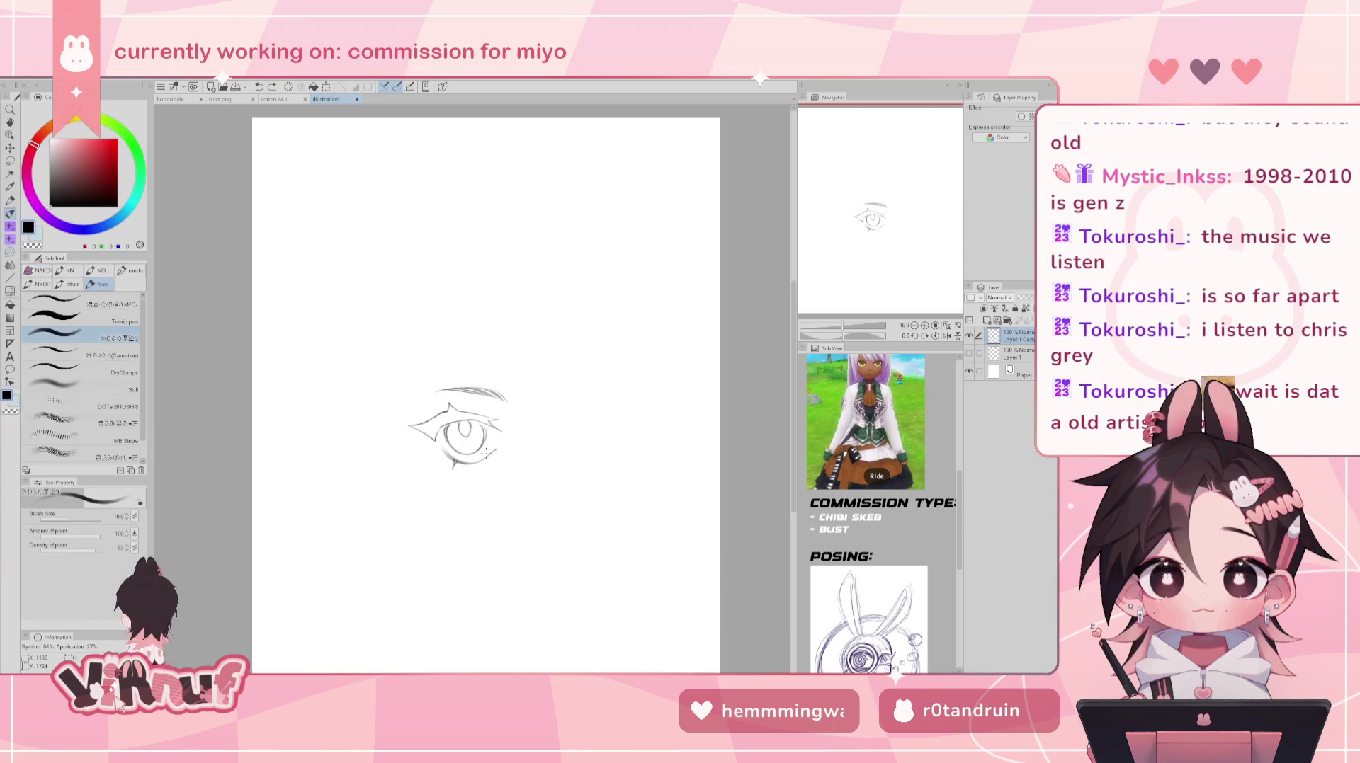
drag(457, 469, 453, 464)
key(ctrl+z)
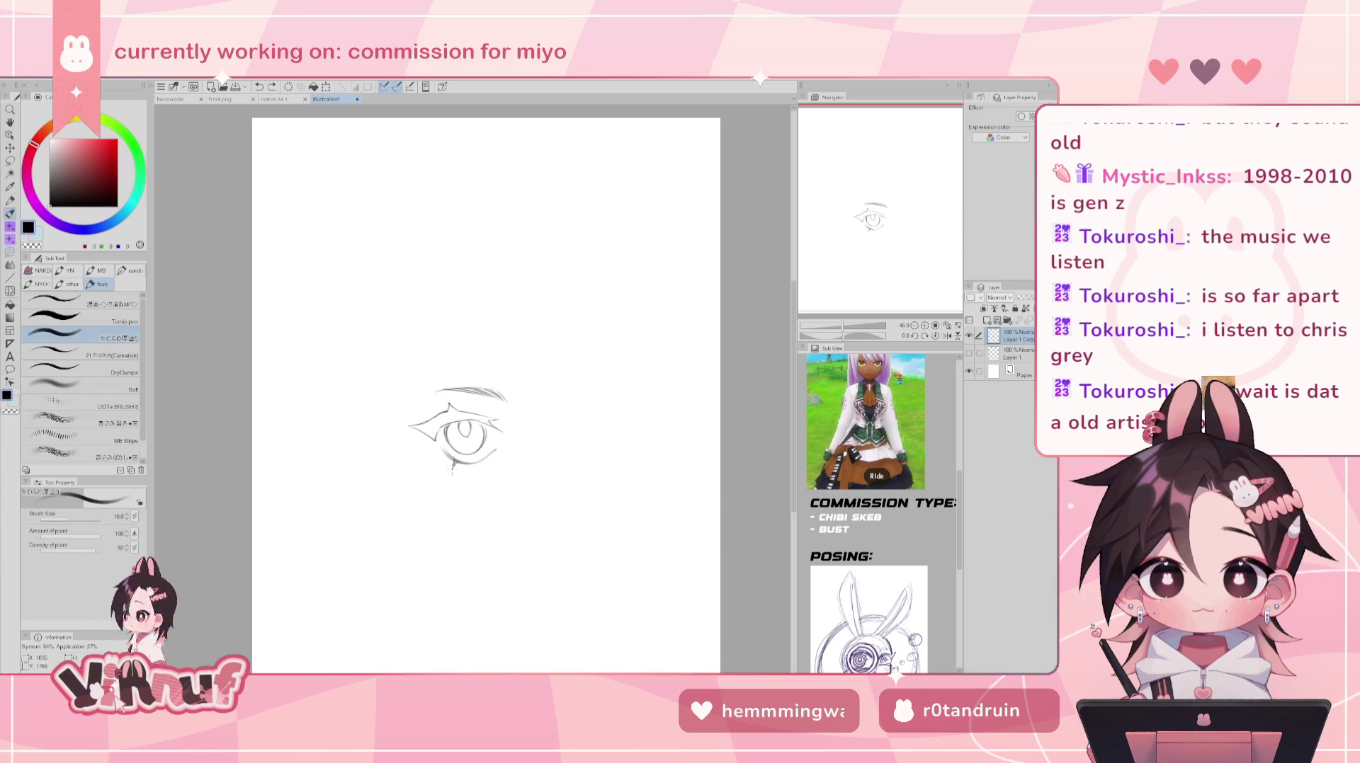
drag(425, 298, 386, 396)
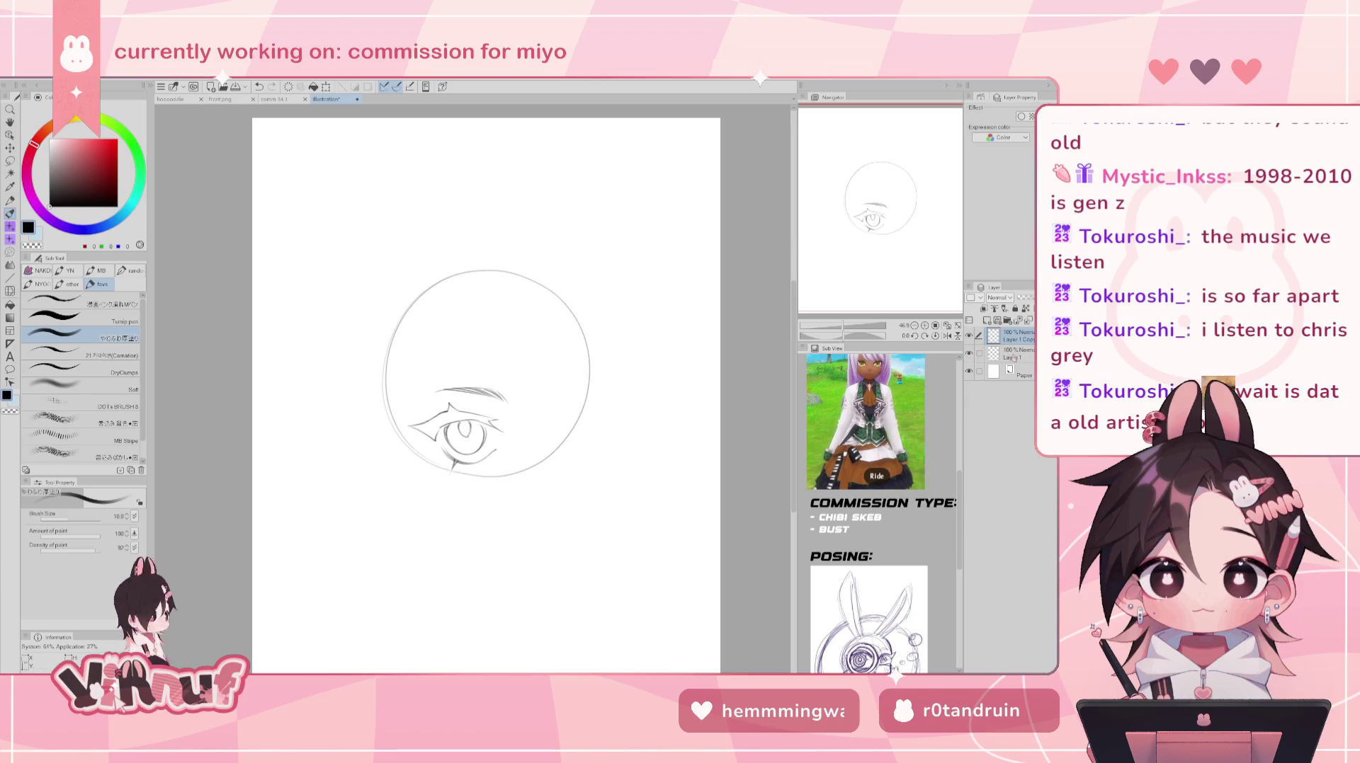
click(969, 336)
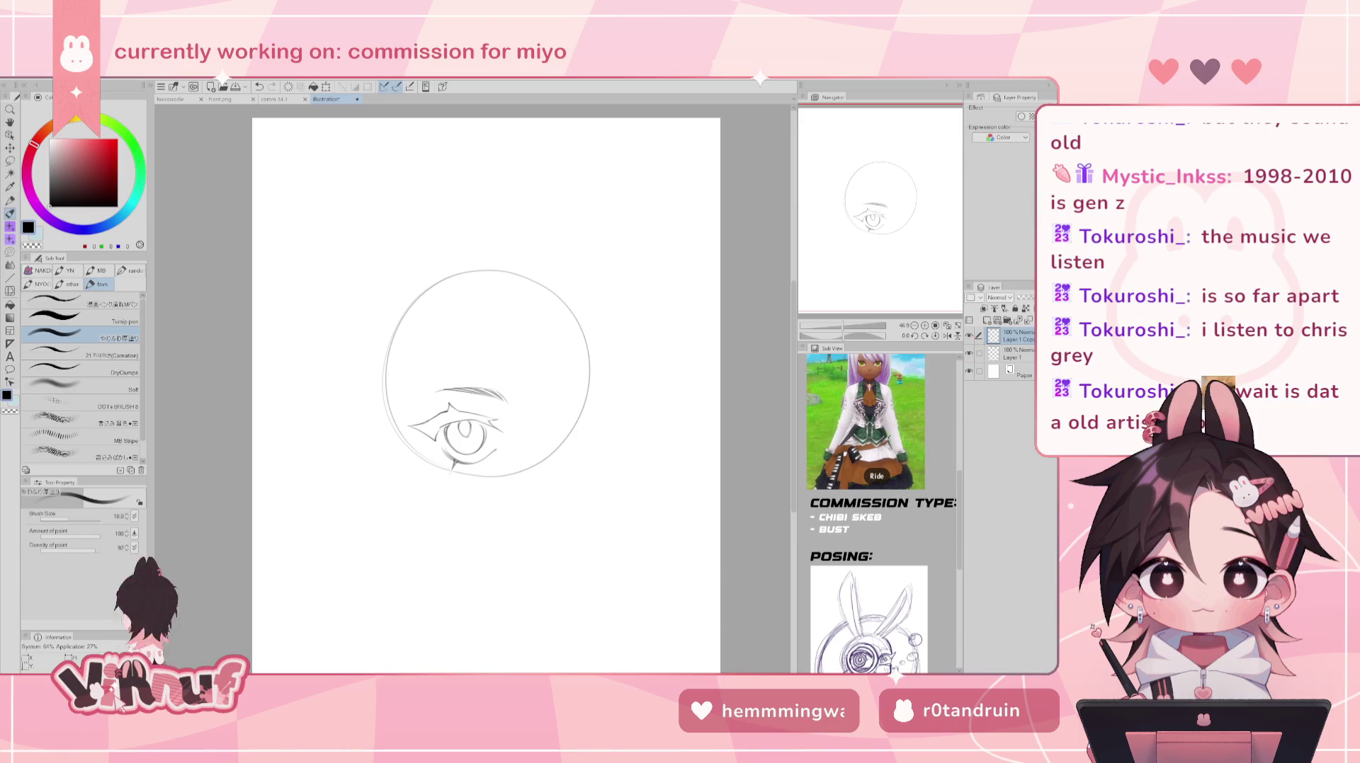
key(ctrl+z)
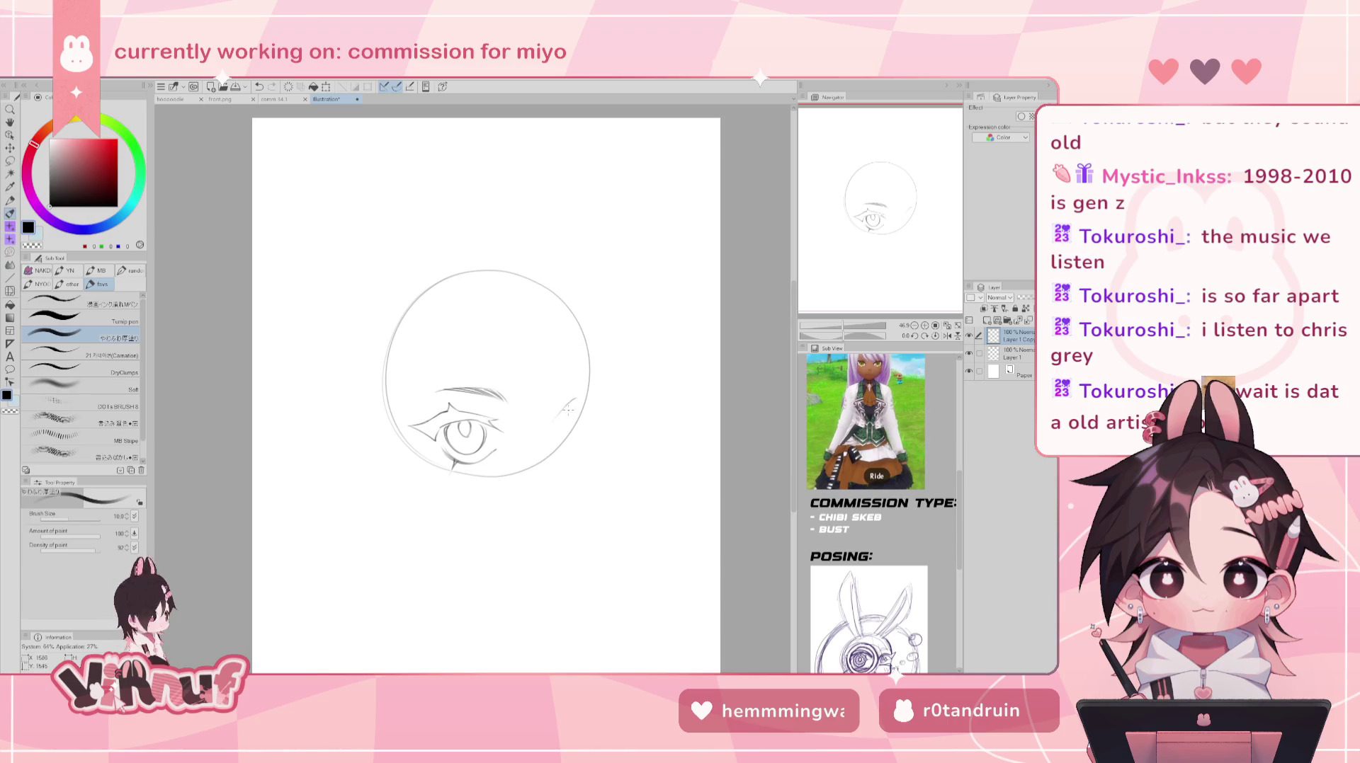
- Sketch a pointed ear on the head's right side and mirror the view to check it
drag(553, 424, 582, 398)
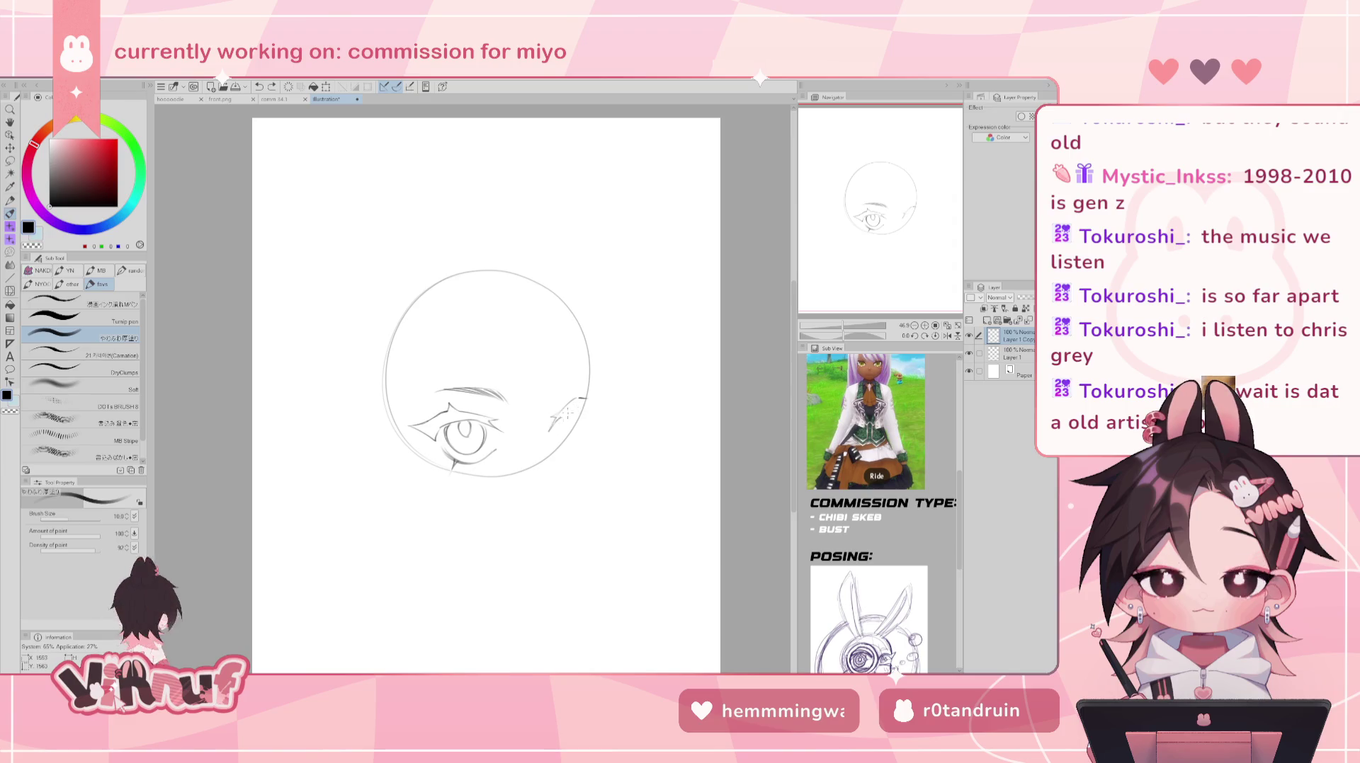
drag(575, 403, 587, 398)
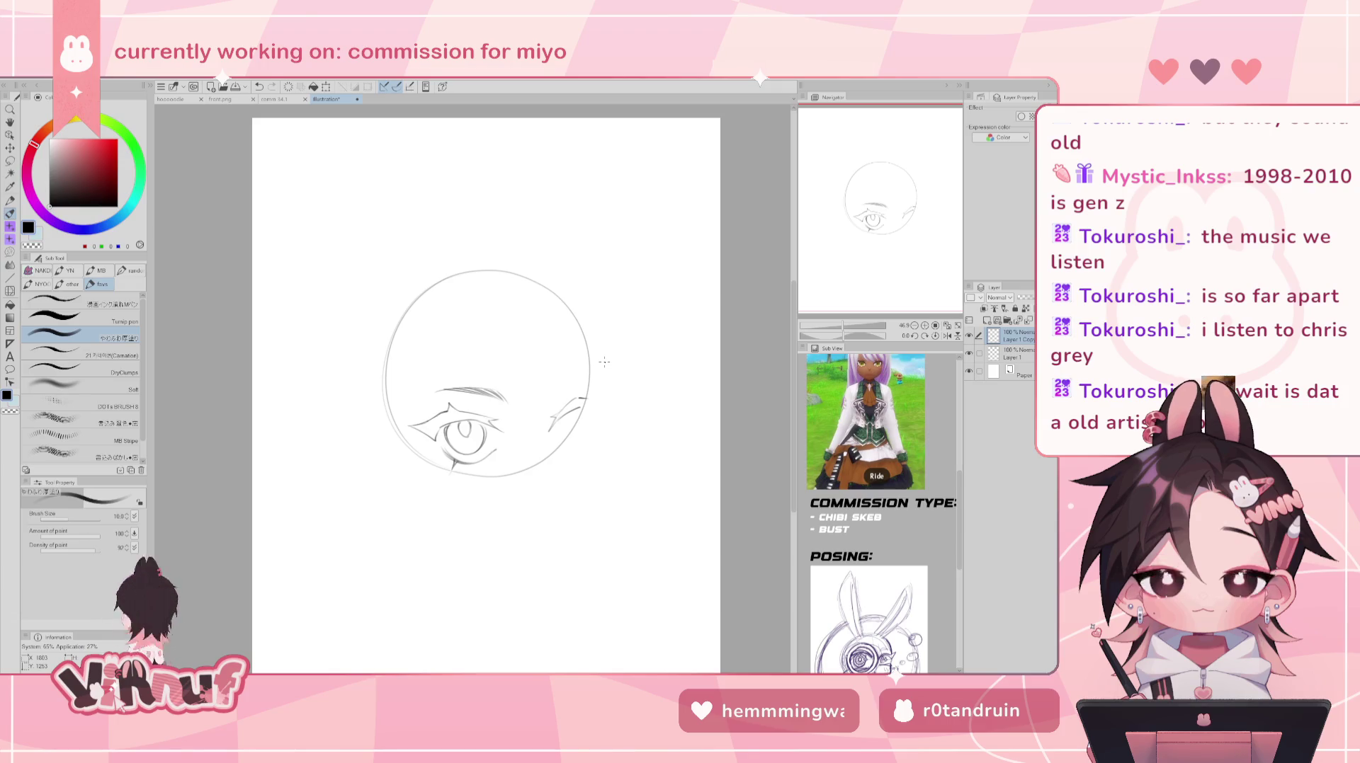
key(ctrl+z)
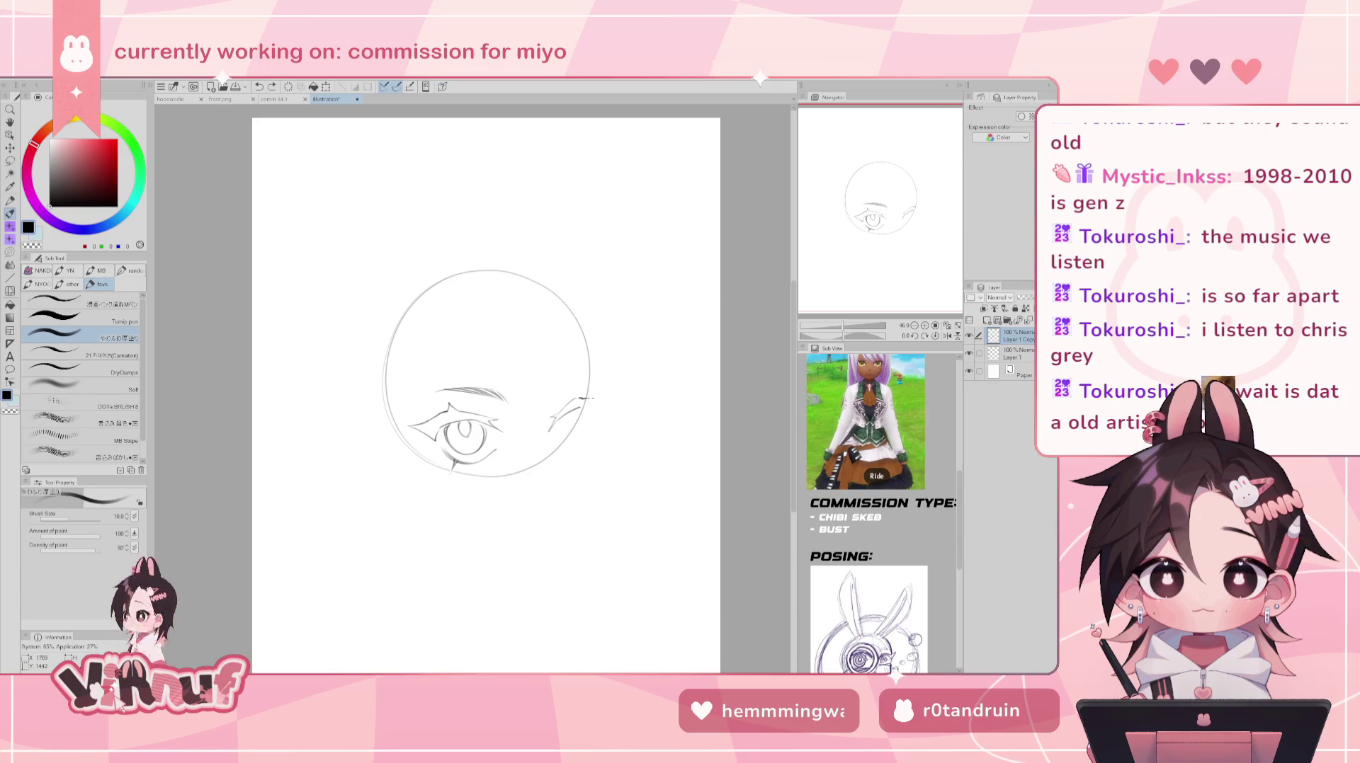
mouse_move(577, 419)
mouse_down()
mouse_move(596, 396)
mouse_move(582, 406)
mouse_up()
key(h)
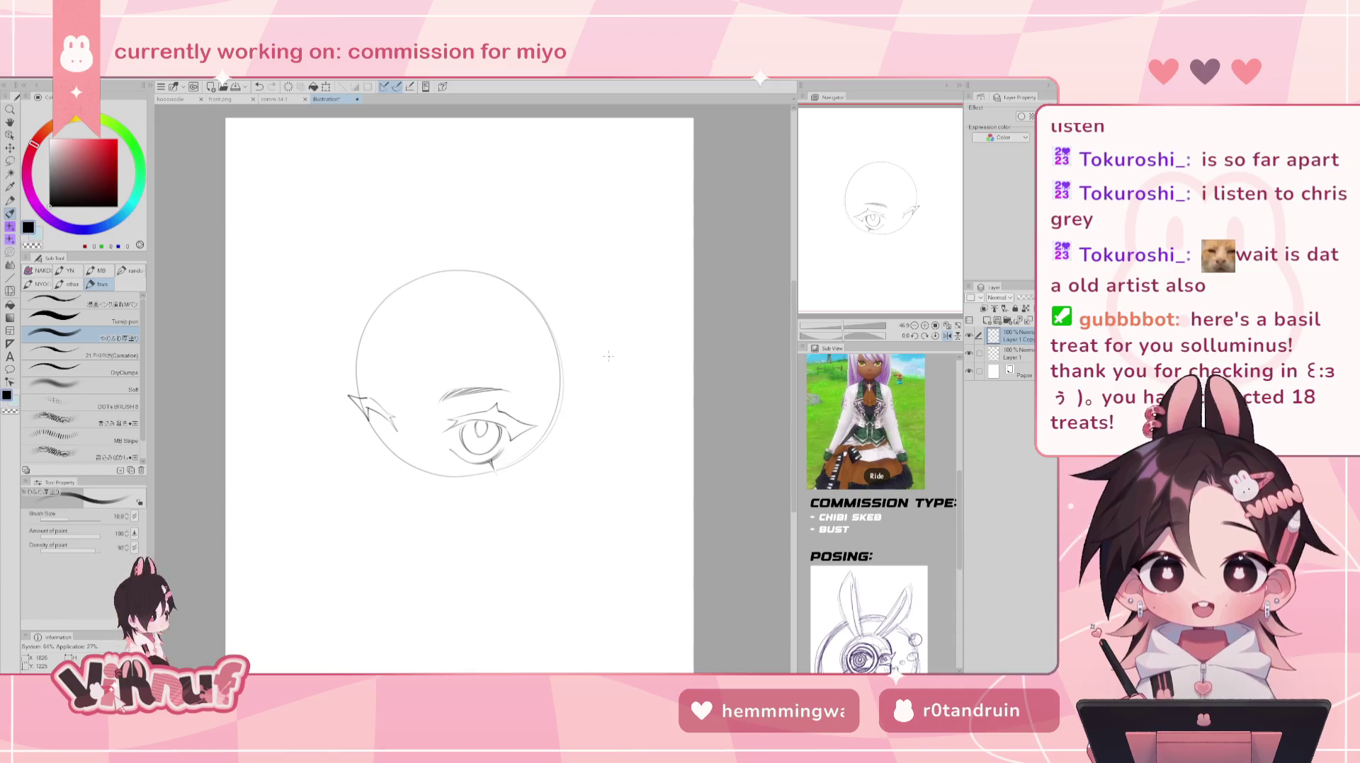
- Lasso the ear and start a Ctrl+T transform to rotate it
key(m)
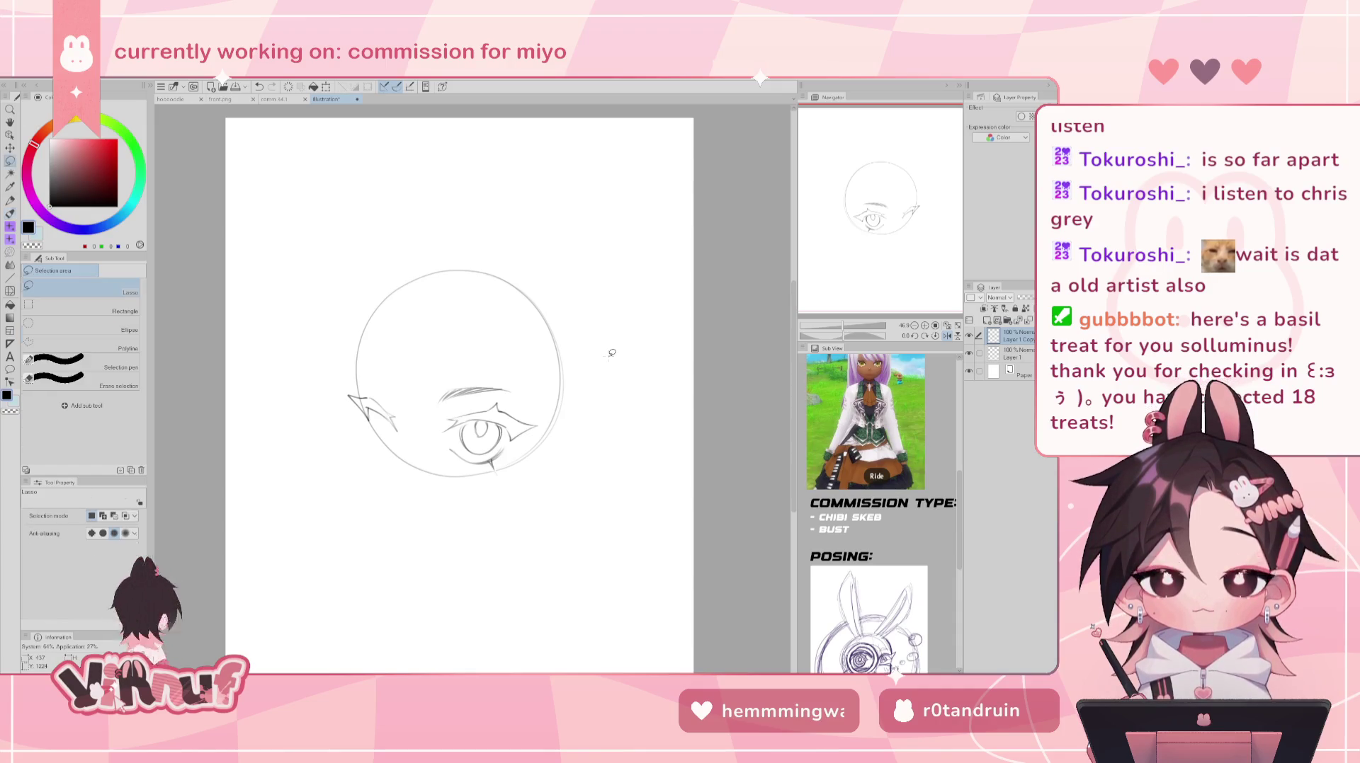
drag(383, 382, 332, 381)
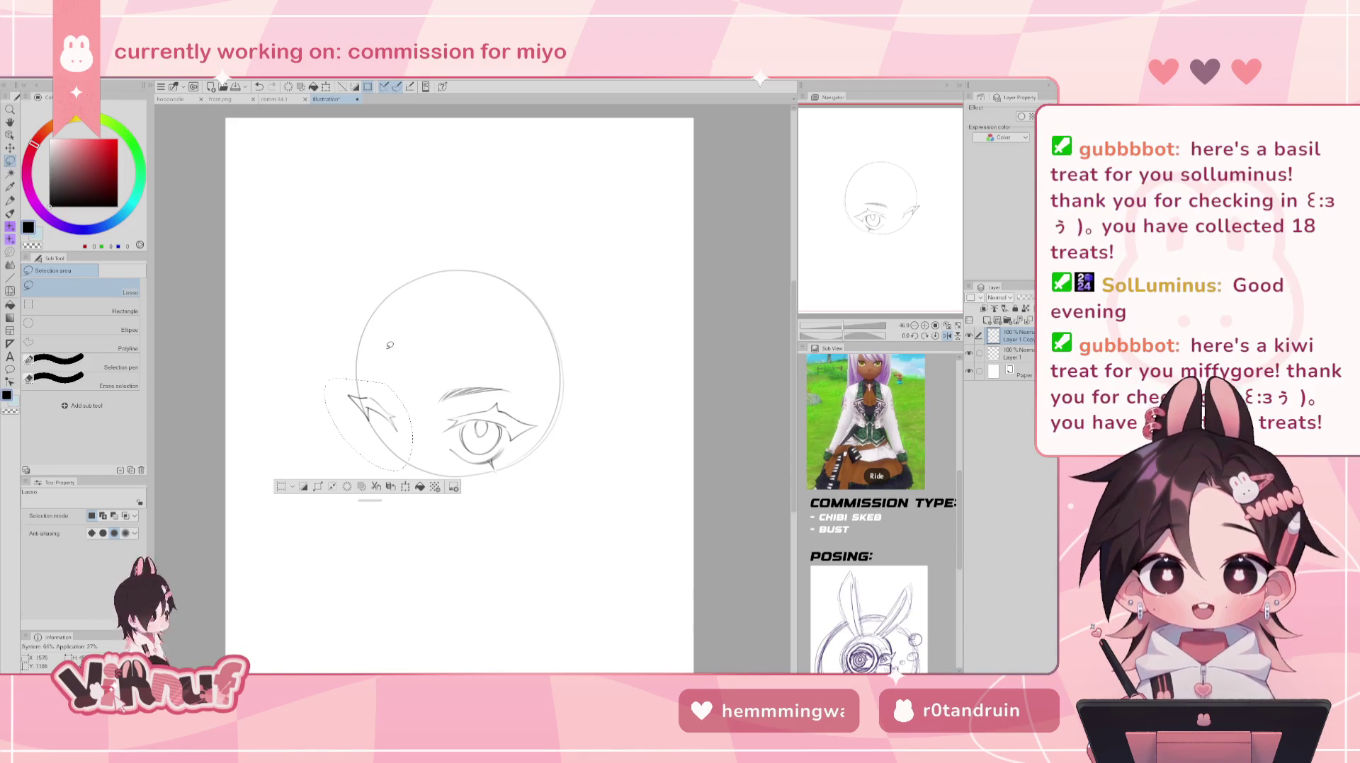
key(ctrl+t)
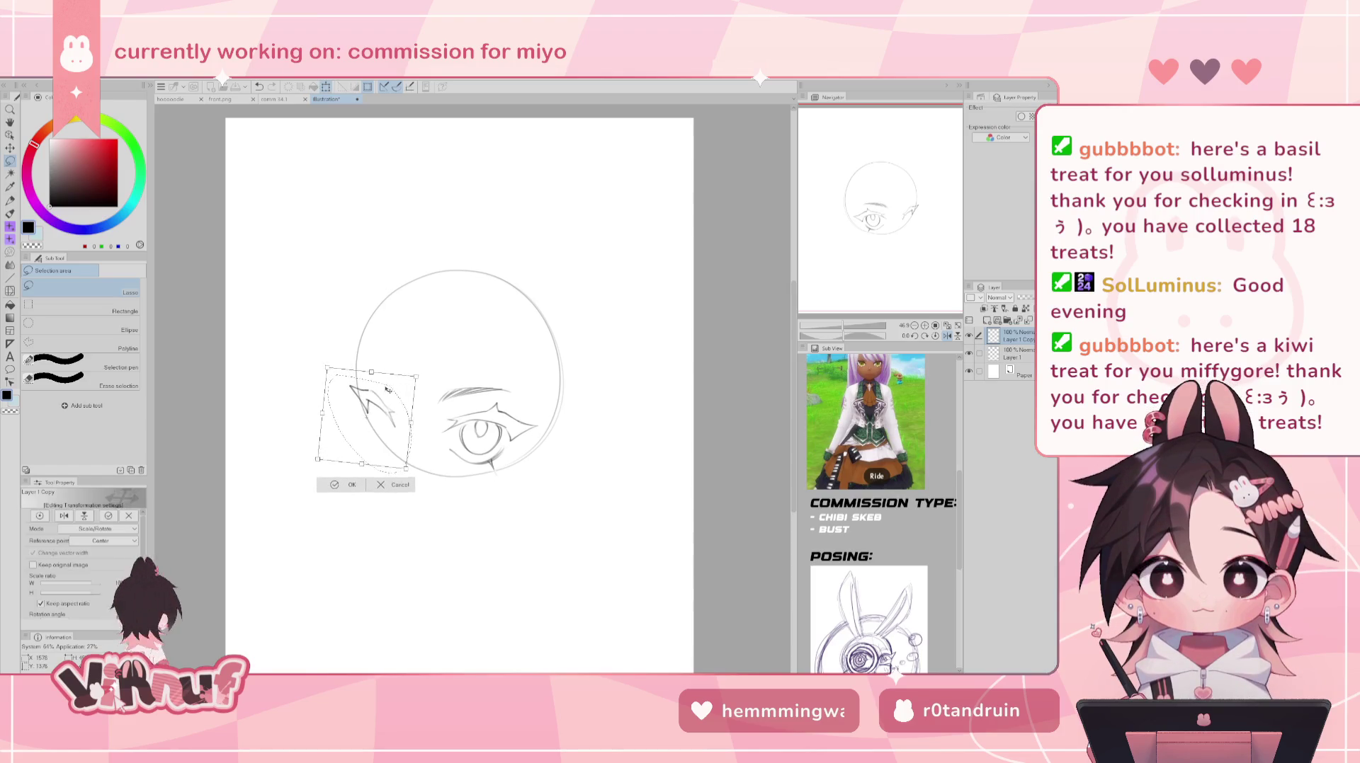